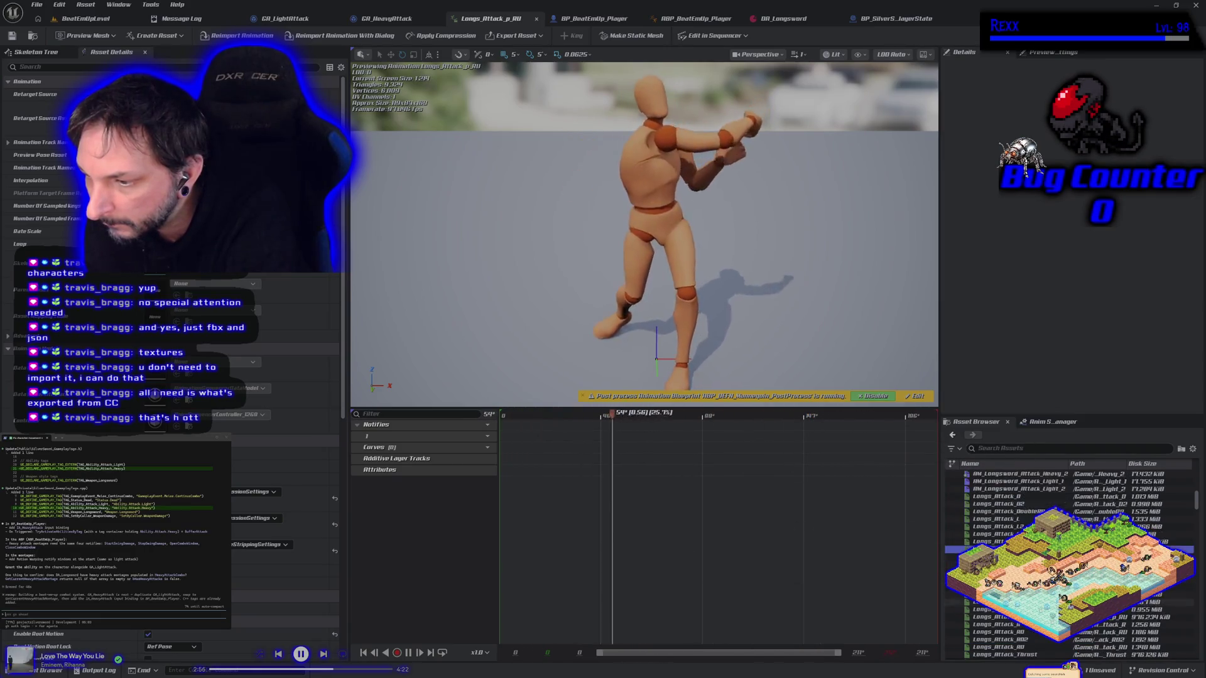
Step: Preview the Longs_Attack_p_L animation, then open the AM_Longsword_Attack_Heavy_2 montage
{"action": "scroll", "coordinate": [995, 534], "scroll_direction": "down", "scroll_amount": 2}
{"action": "mouse_move", "coordinate": [995, 534]}
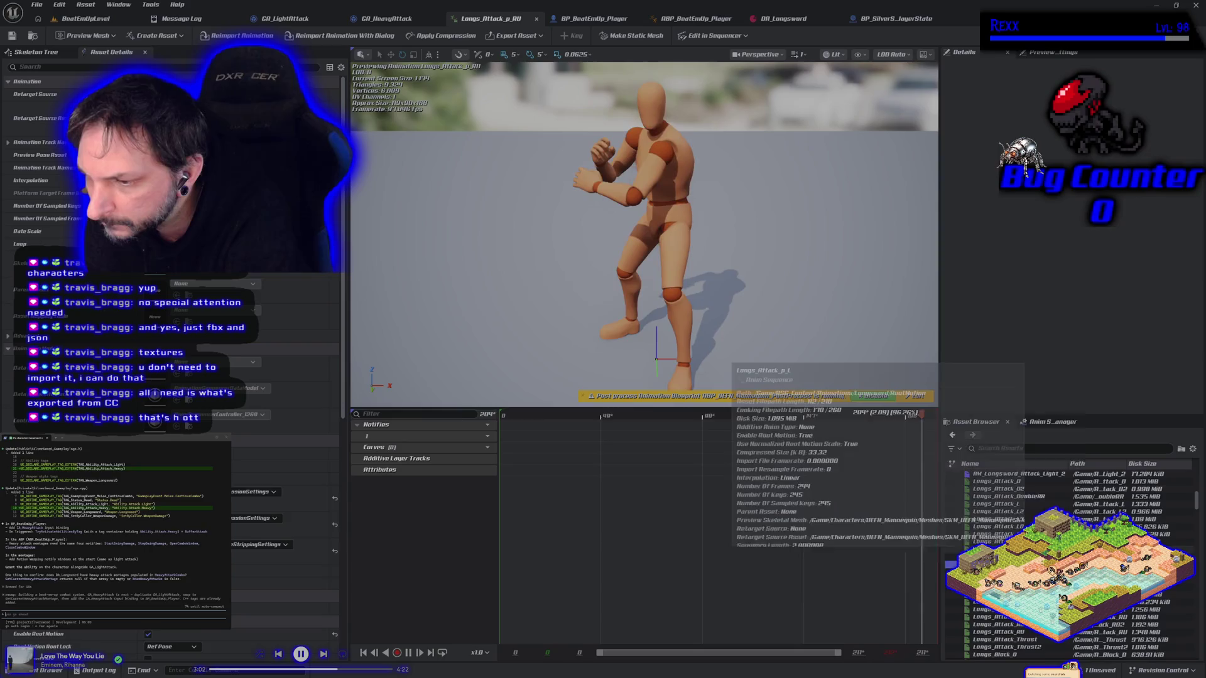
{"action": "double_click", "coordinate": [998, 550]}
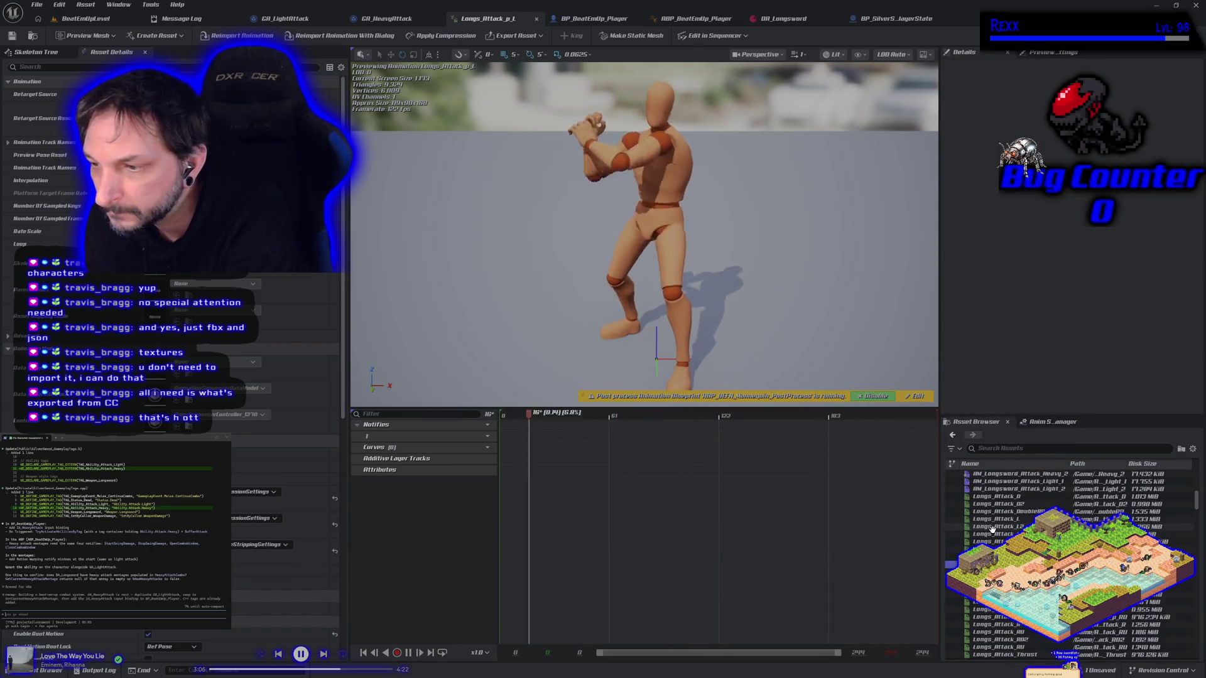
{"action": "scroll", "coordinate": [983, 534], "scroll_direction": "up", "scroll_amount": 2}
{"action": "double_click", "coordinate": [998, 488]}
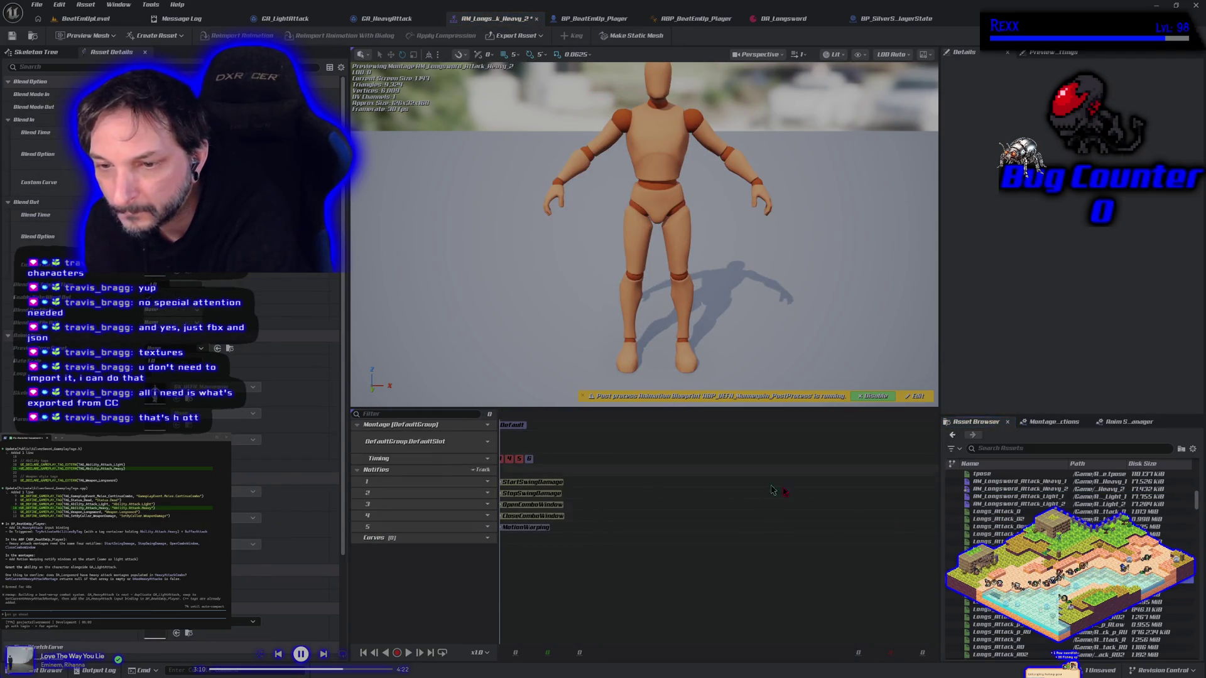
Step: Put Longs_Attack_p_L in the DefaultSlot and add a shortened MotionWarping notify at the start
{"action": "mouse_move", "coordinate": [986, 616]}
{"action": "left_mouse_down"}
{"action": "mouse_move", "coordinate": [923, 559]}
{"action": "mouse_move", "coordinate": [721, 492]}
{"action": "mouse_move", "coordinate": [647, 444]}
{"action": "left_mouse_up"}
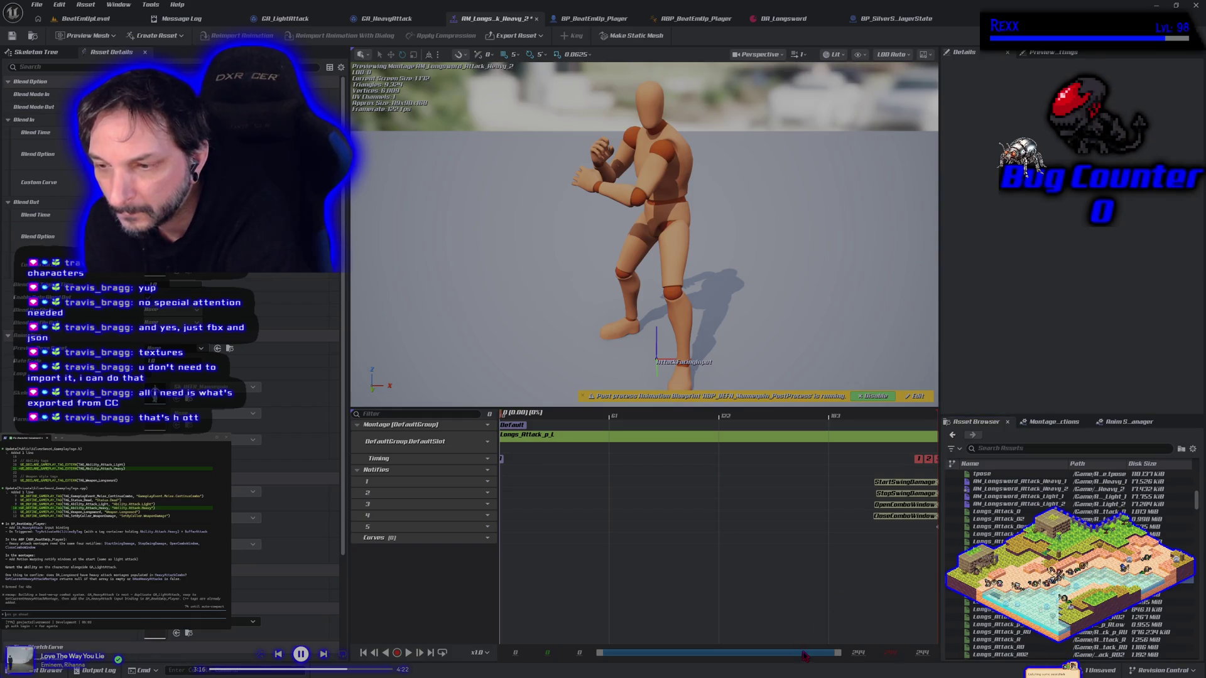
{"action": "left_click_drag", "start_coordinate": [939, 532], "coordinate": [670, 539]}
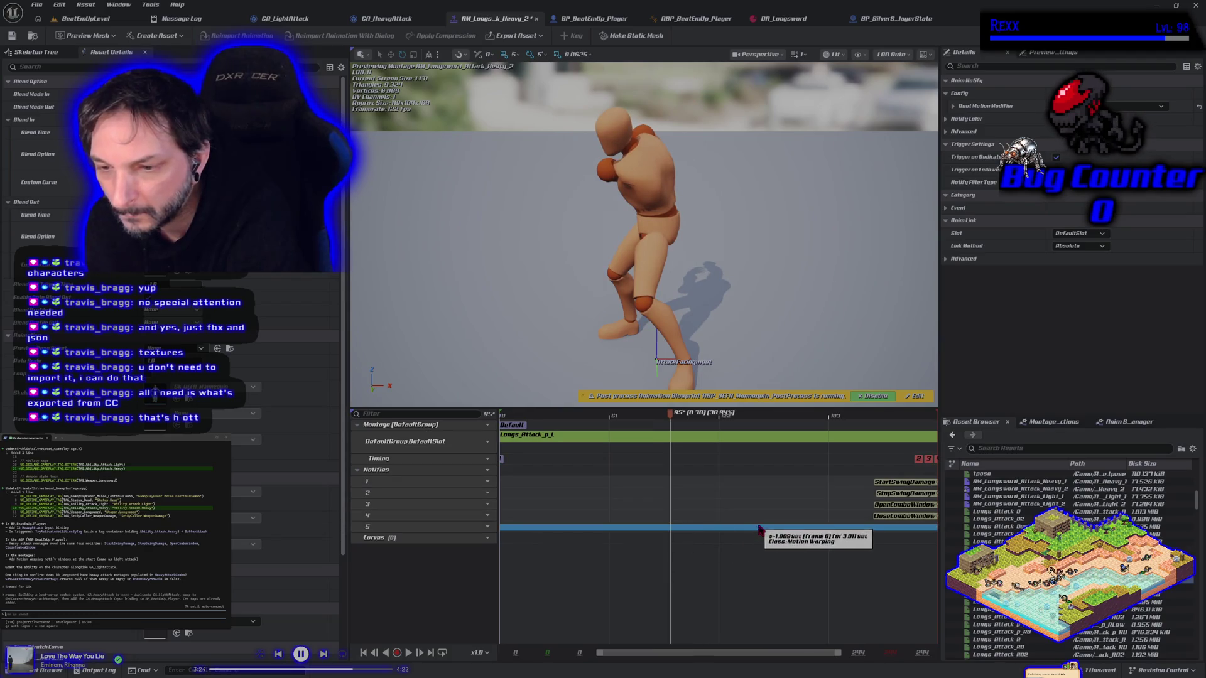
{"action": "scroll", "coordinate": [568, 587], "scroll_direction": "down", "scroll_amount": 5}
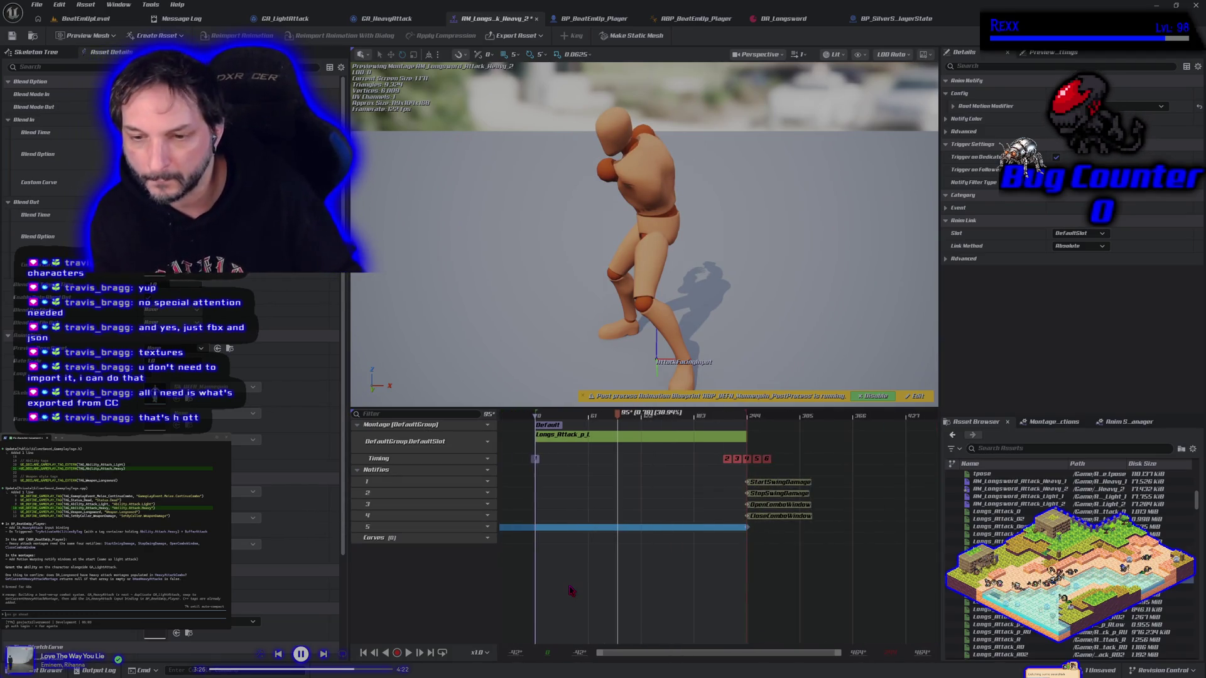
{"action": "left_click", "coordinate": [542, 570]}
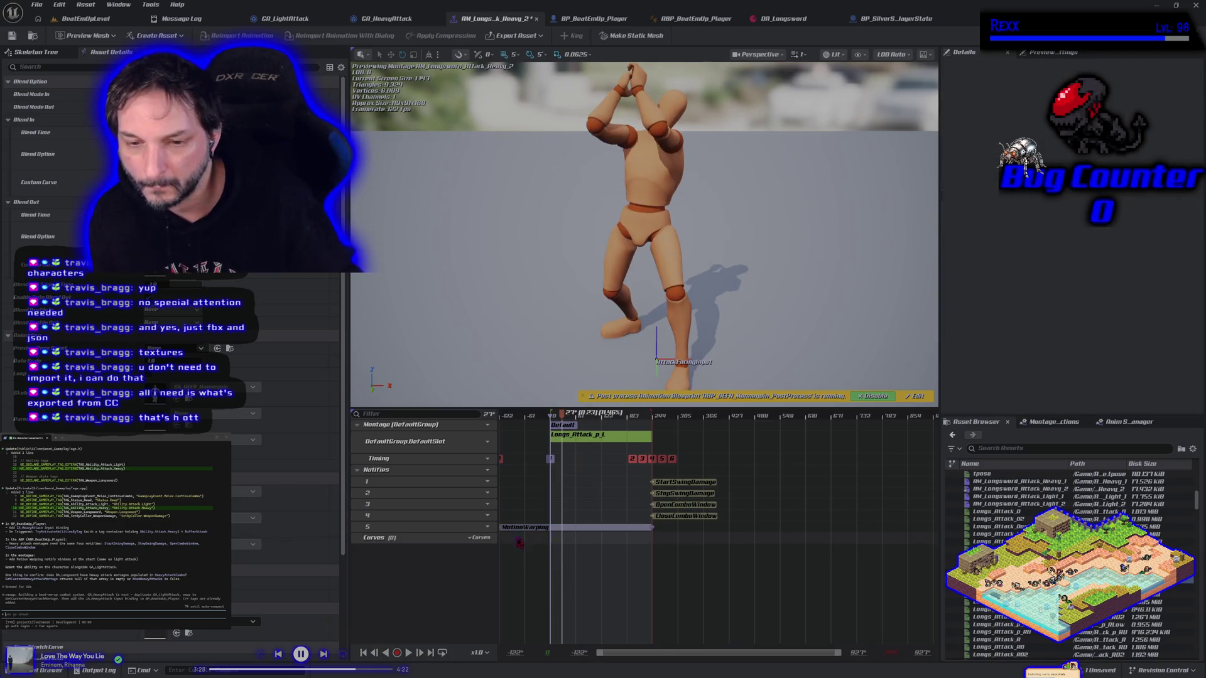
{"action": "left_click_drag", "start_coordinate": [658, 532], "coordinate": [515, 536]}
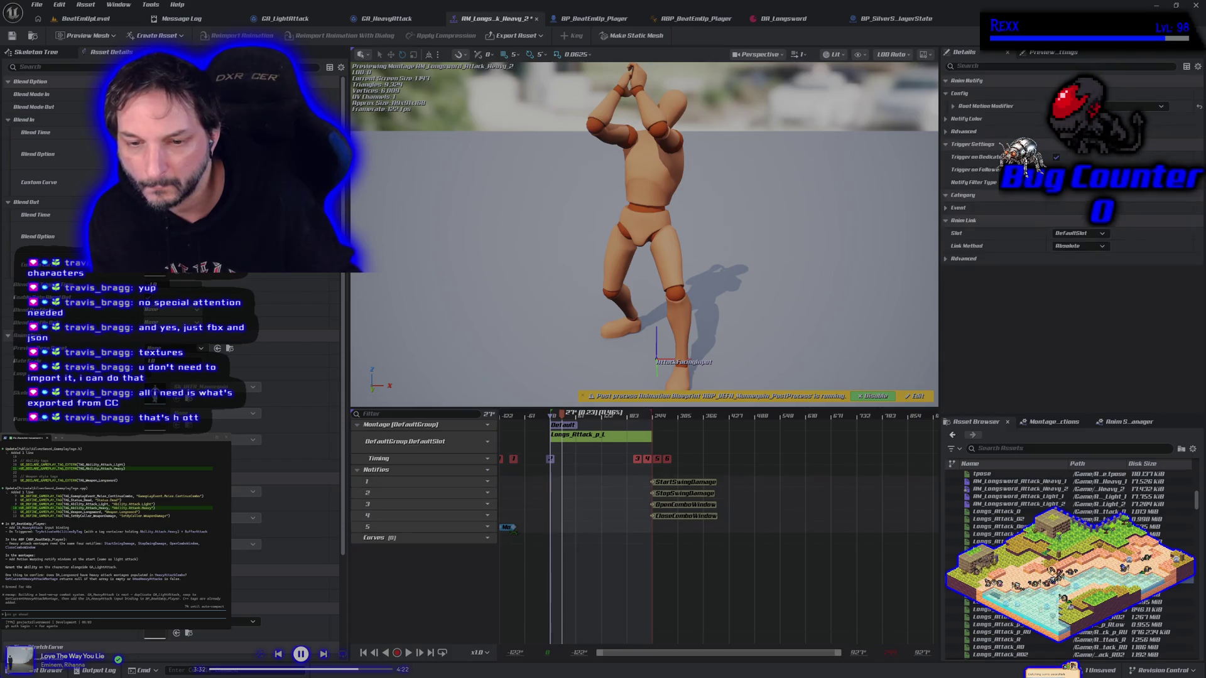
{"action": "scroll", "coordinate": [521, 537], "scroll_direction": "up", "scroll_amount": 5}
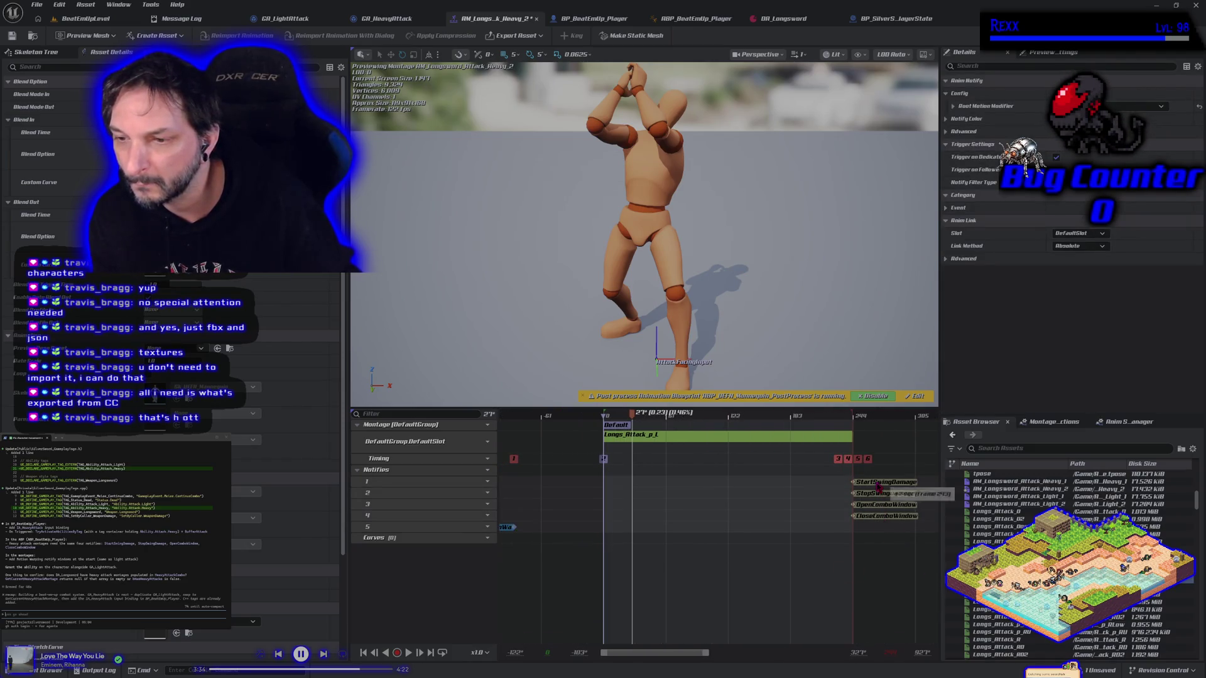
{"action": "left_click", "coordinate": [556, 540]}
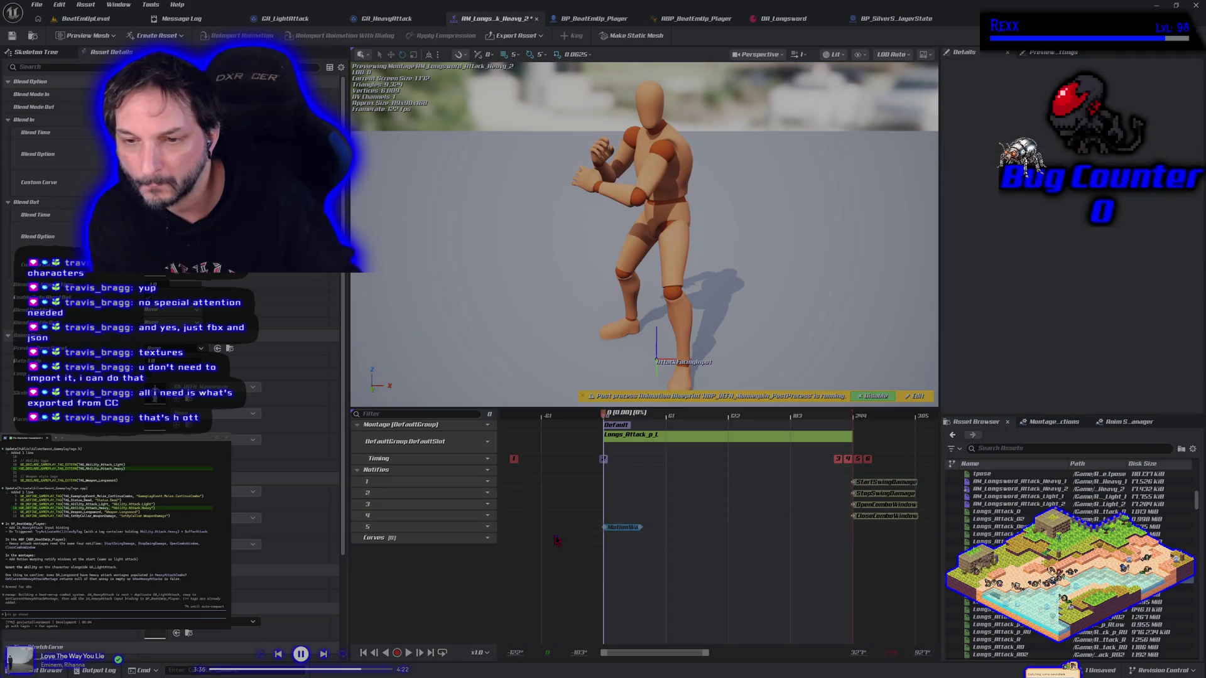
{"action": "left_click", "coordinate": [606, 527]}
Step: Move StartSwingDamage and OpenComboWindow to about frame 61, MotionWarping to track 3, and delete empty tracks 4–5
{"action": "left_click_drag", "start_coordinate": [877, 486], "coordinate": [690, 485]}
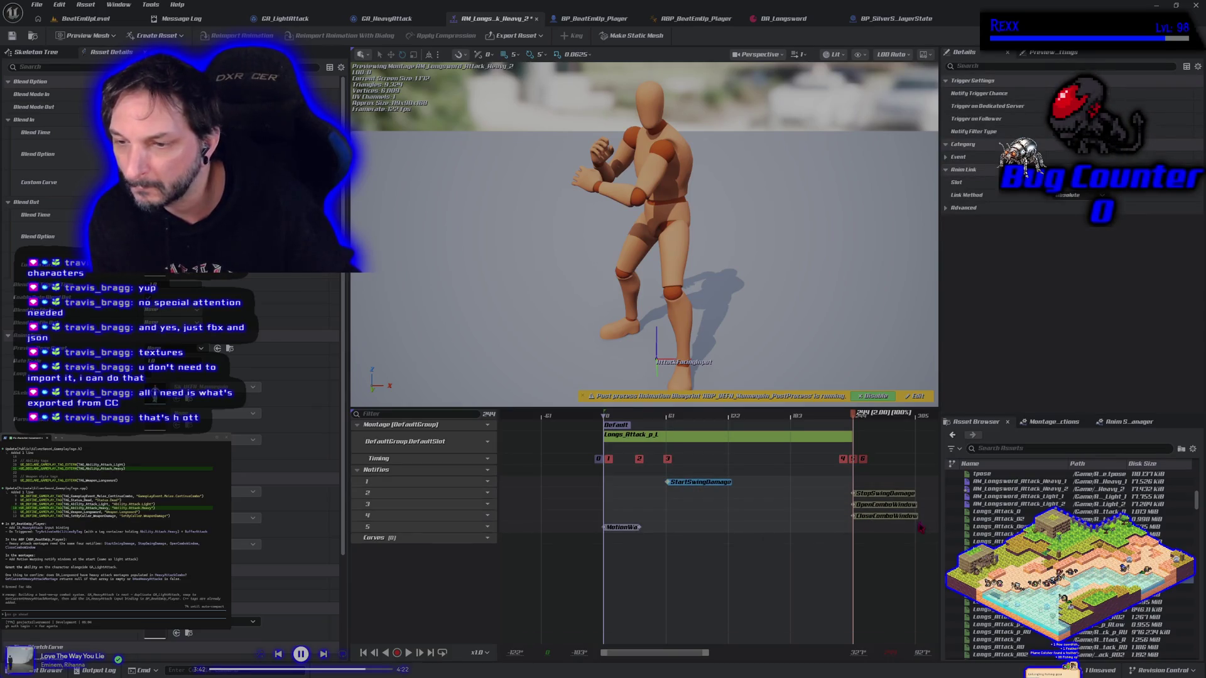
{"action": "mouse_move", "coordinate": [885, 499]}
{"action": "left_mouse_down"}
{"action": "mouse_move", "coordinate": [688, 510]}
{"action": "mouse_move", "coordinate": [703, 514]}
{"action": "mouse_move", "coordinate": [696, 494]}
{"action": "left_mouse_up"}
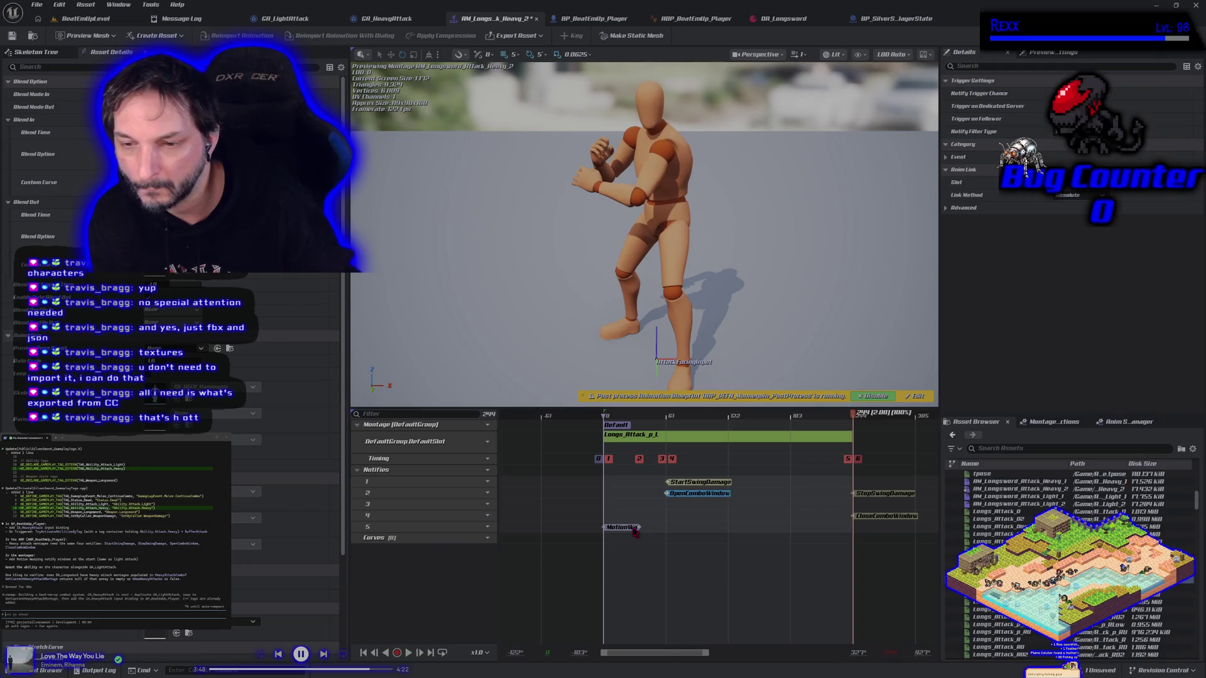
{"action": "left_click_drag", "start_coordinate": [635, 530], "coordinate": [634, 506]}
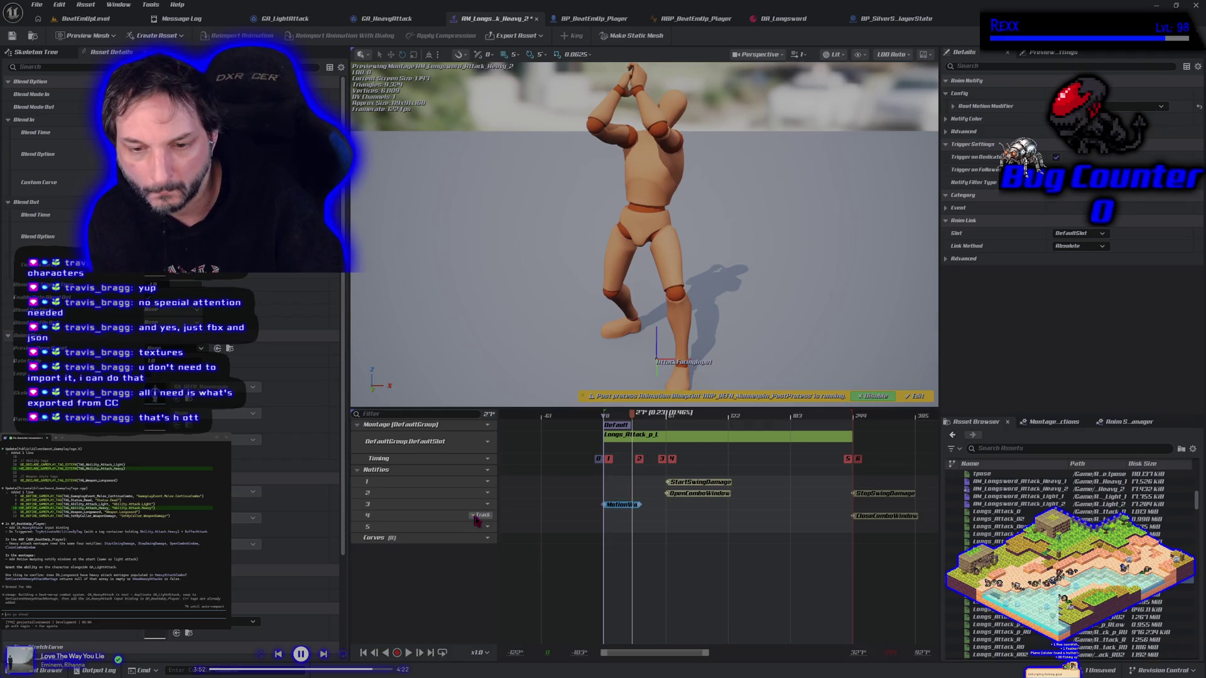
{"action": "left_click", "coordinate": [482, 515]}
{"action": "left_click", "coordinate": [502, 563]}
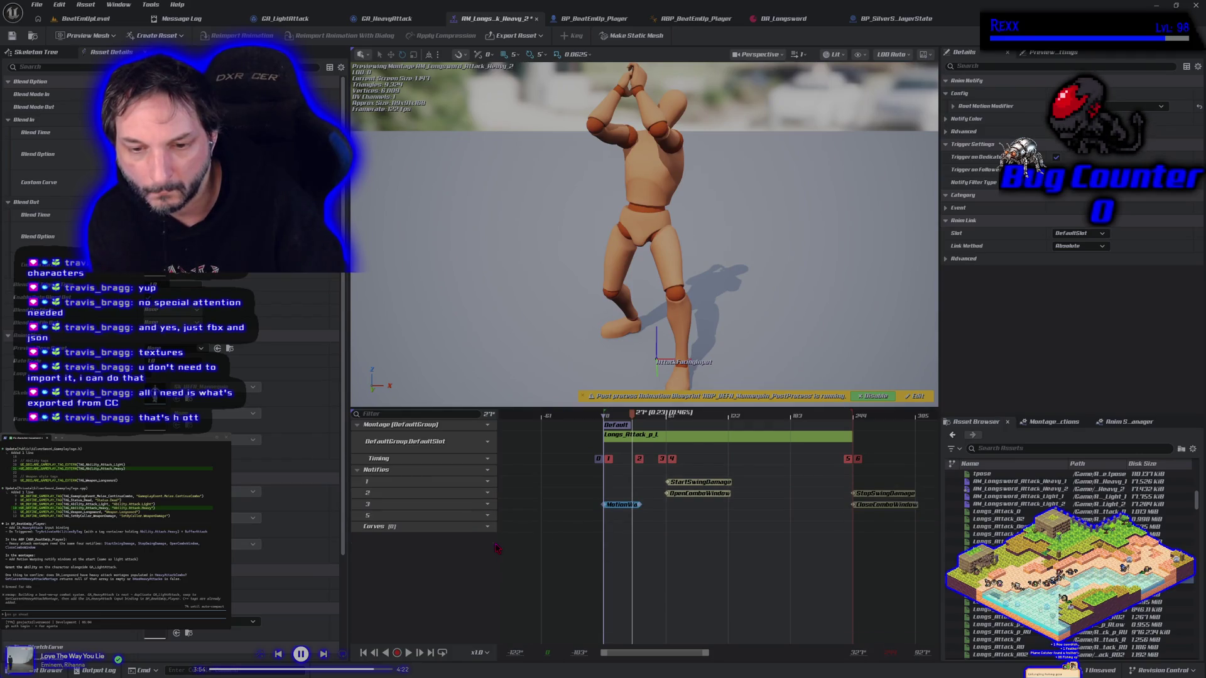
{"action": "left_click", "coordinate": [488, 516]}
{"action": "left_click", "coordinate": [502, 544]}
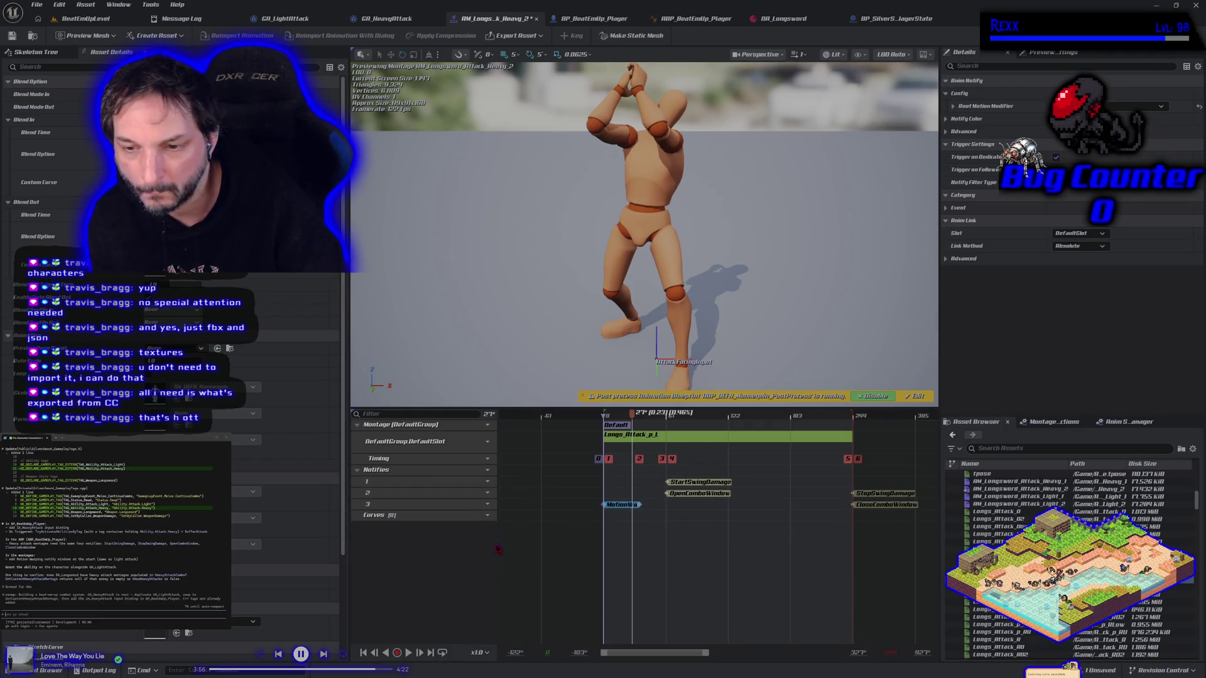
Step: Retime StopSwingDamage to frame ~155 and CloseComboWindow to ~150, then save the montage
{"action": "mouse_move", "coordinate": [631, 414]}
{"action": "left_mouse_down"}
{"action": "mouse_move", "coordinate": [606, 417]}
{"action": "mouse_move", "coordinate": [735, 430]}
{"action": "mouse_move", "coordinate": [636, 435]}
{"action": "mouse_move", "coordinate": [647, 435]}
{"action": "left_mouse_up"}
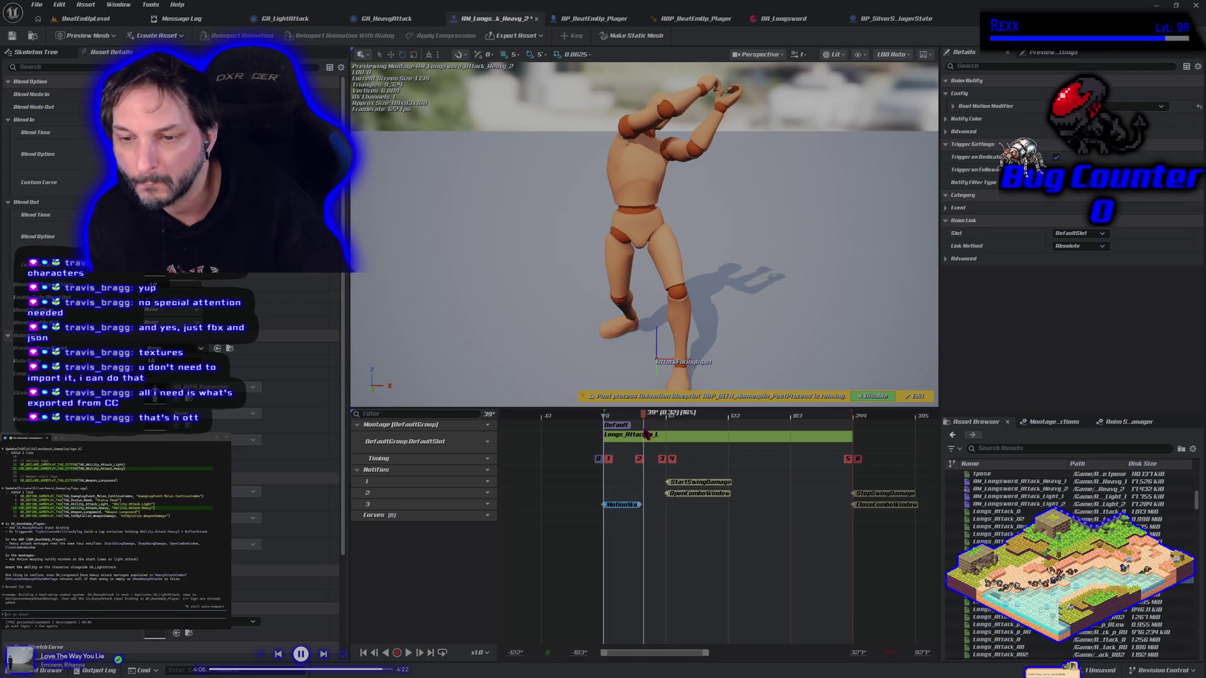
{"action": "left_click_drag", "start_coordinate": [693, 483], "coordinate": [657, 498]}
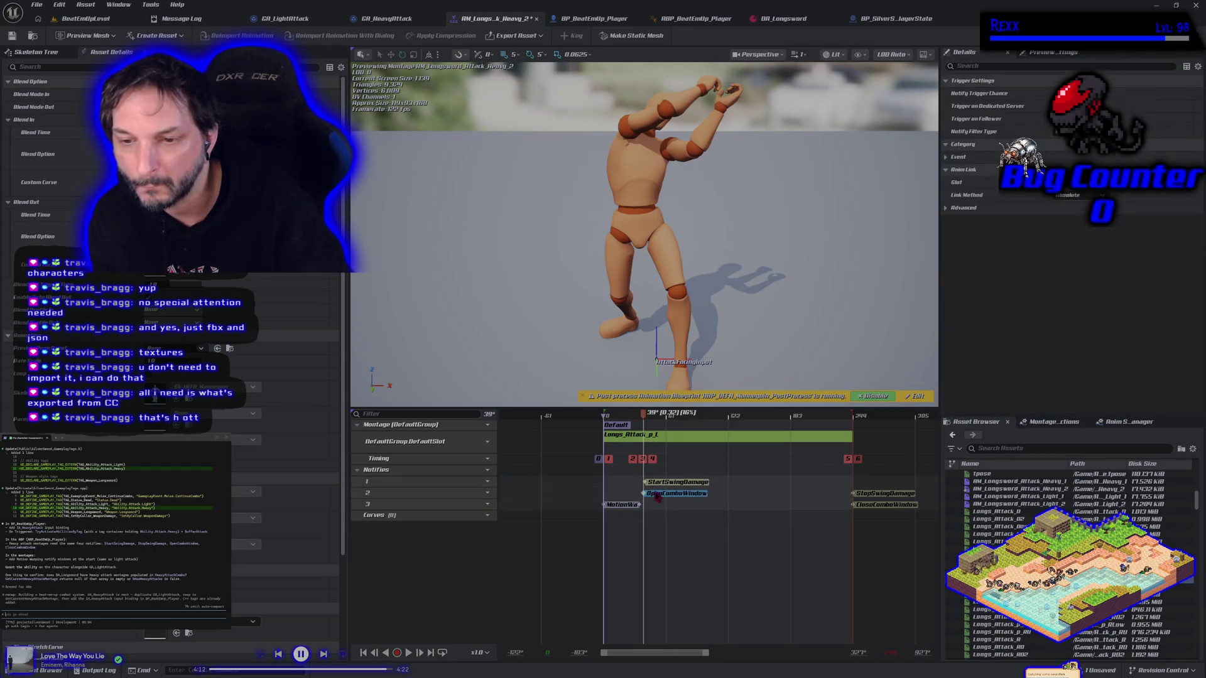
{"action": "left_click_drag", "start_coordinate": [644, 419], "coordinate": [708, 439]}
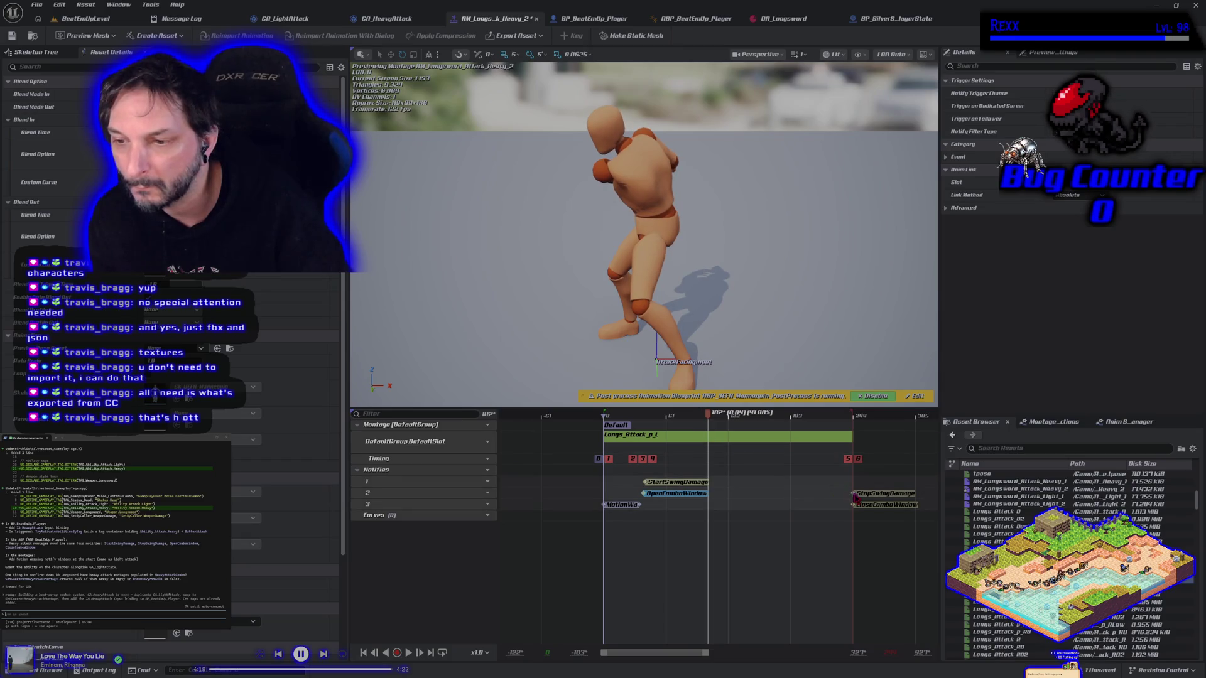
{"action": "left_click_drag", "start_coordinate": [873, 496], "coordinate": [723, 489]}
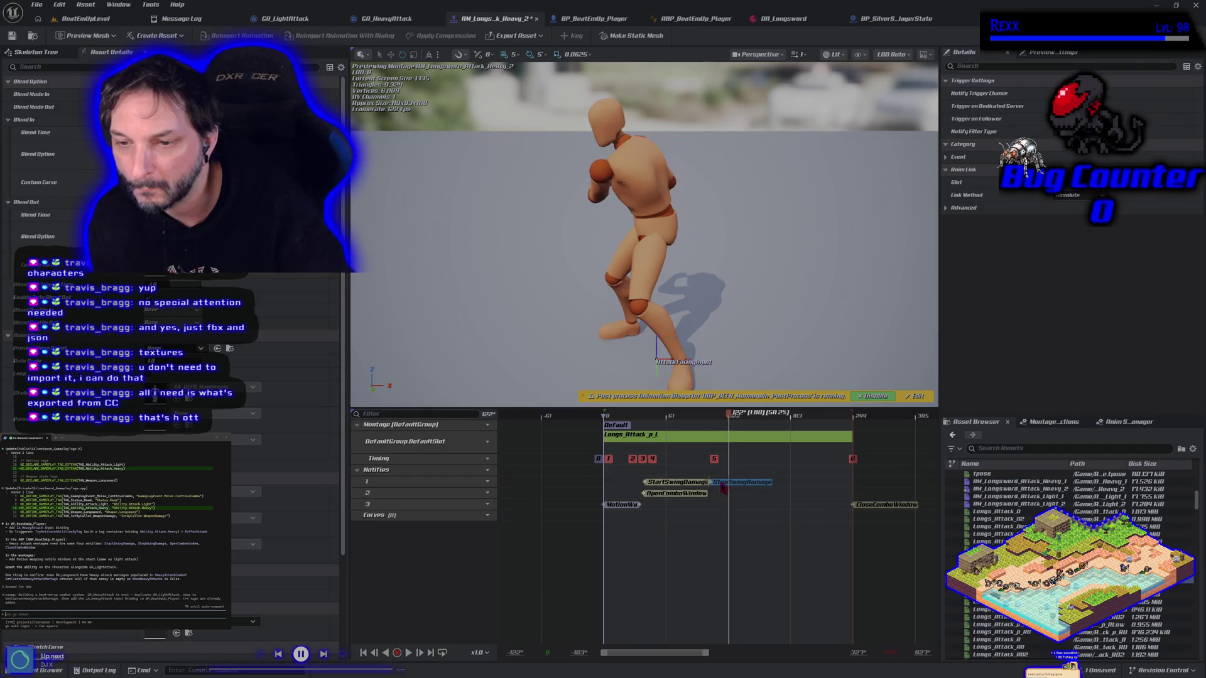
{"action": "mouse_move", "coordinate": [854, 505]}
{"action": "left_mouse_down"}
{"action": "mouse_move", "coordinate": [715, 494]}
{"action": "mouse_move", "coordinate": [729, 495]}
{"action": "left_mouse_up"}
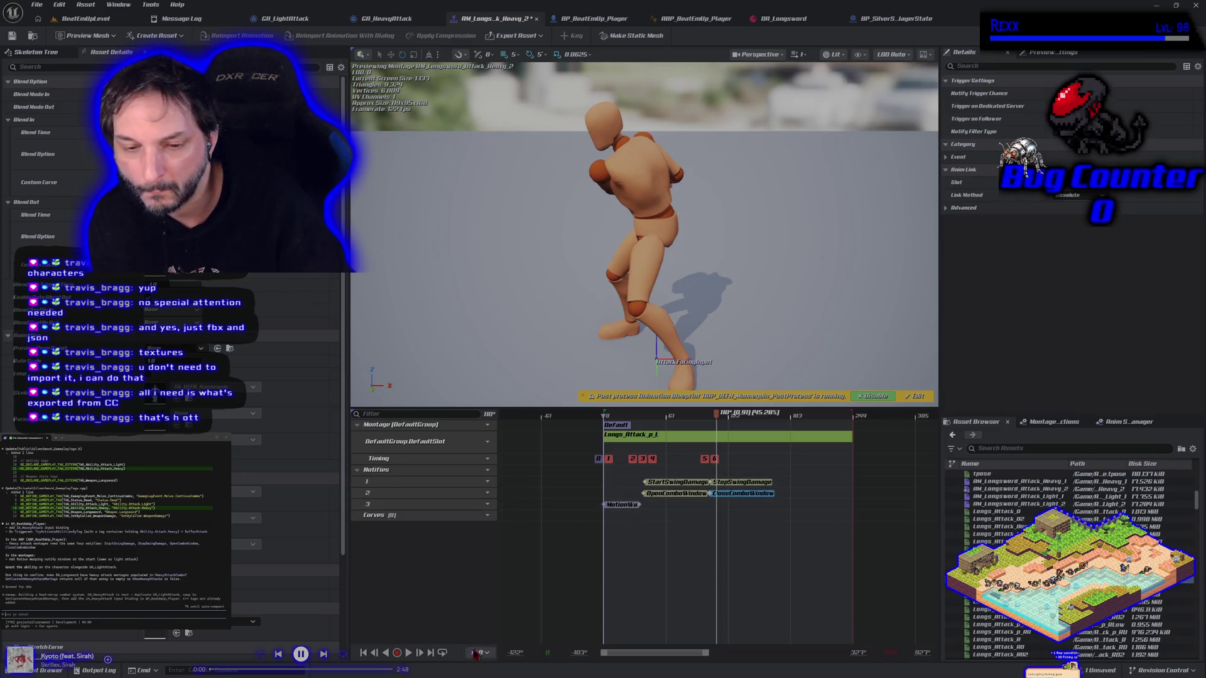
{"action": "left_click", "coordinate": [11, 35]}
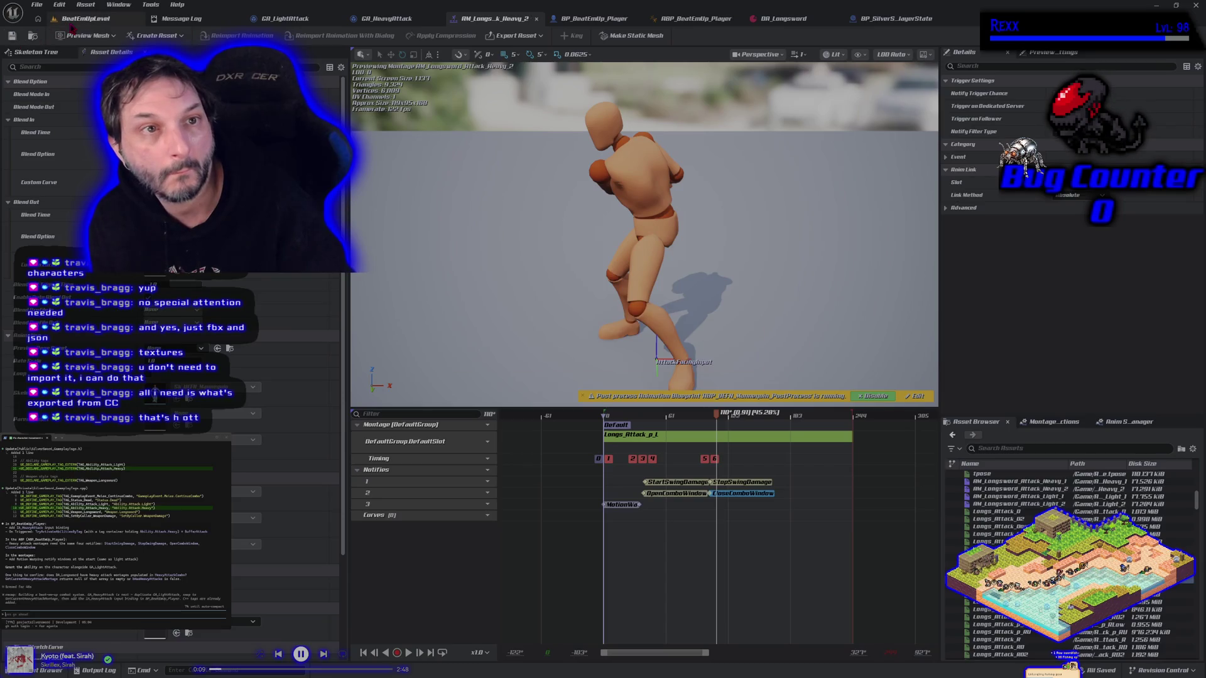
Step: Play-test the character's longsword attack in BeatEmUpLevel, then stop the session
{"action": "left_click", "coordinate": [74, 19]}
{"action": "left_click", "coordinate": [288, 35]}
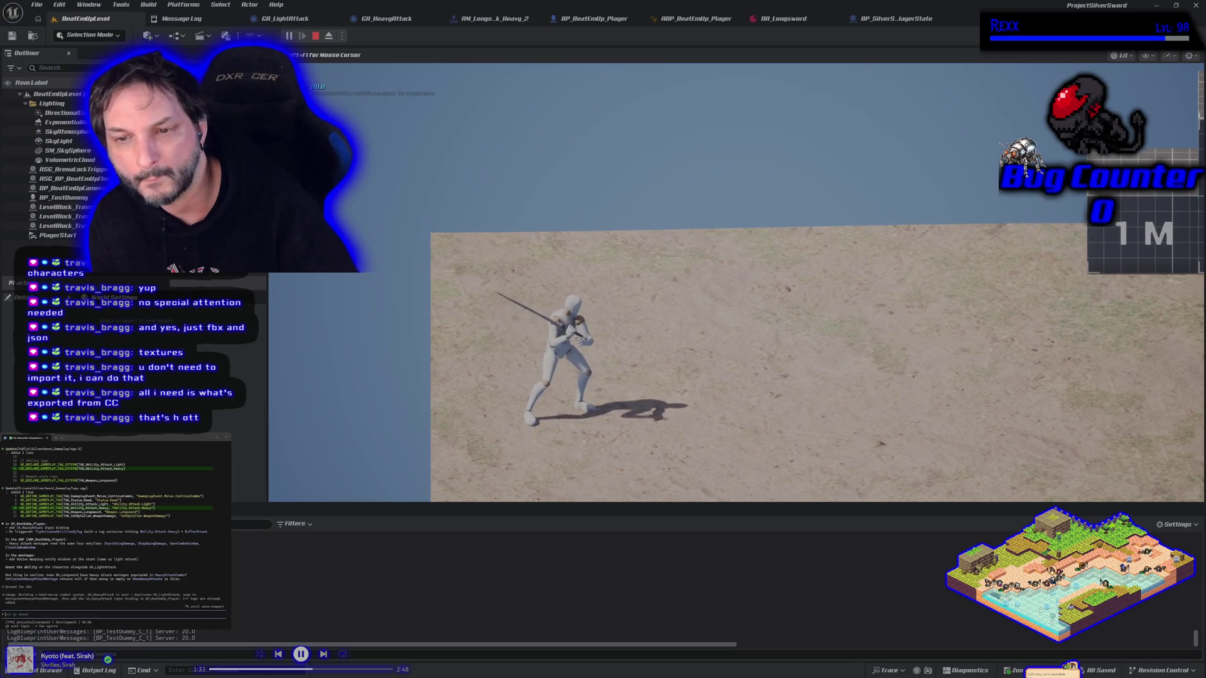
{"action": "key", "text": "Escape"}
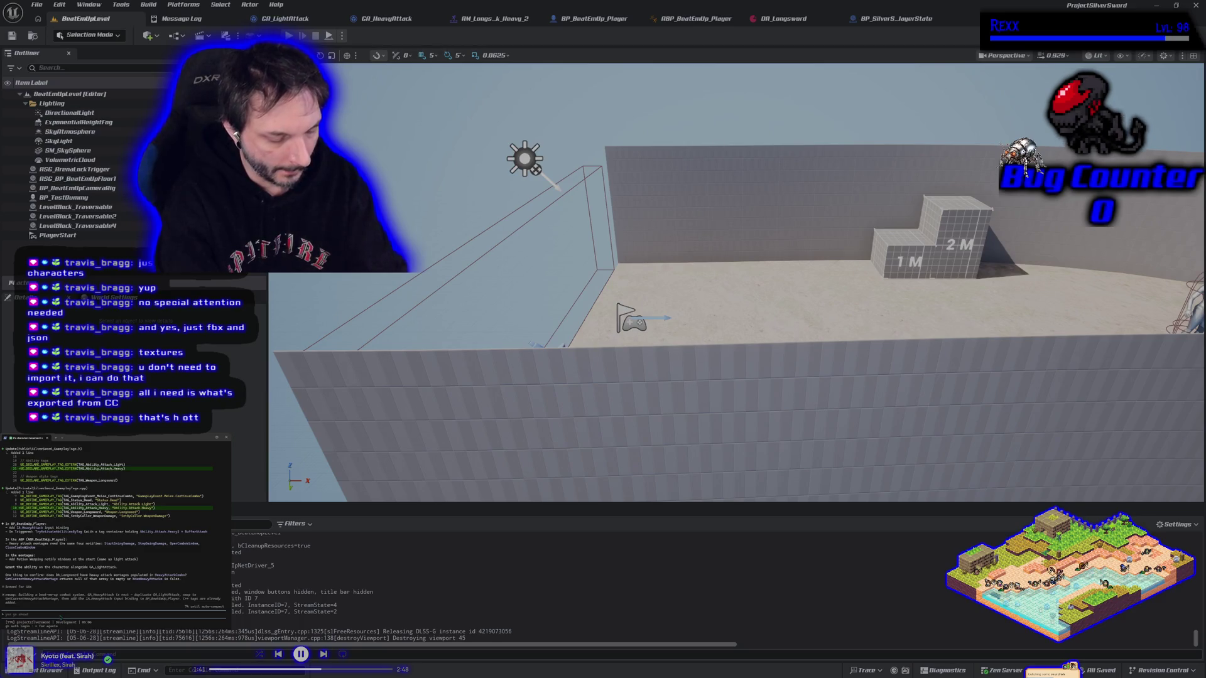
Step: Send the coding assistant a note about the attack's timing and start a fresh play-test
{"action": "type", "text": "sear"}
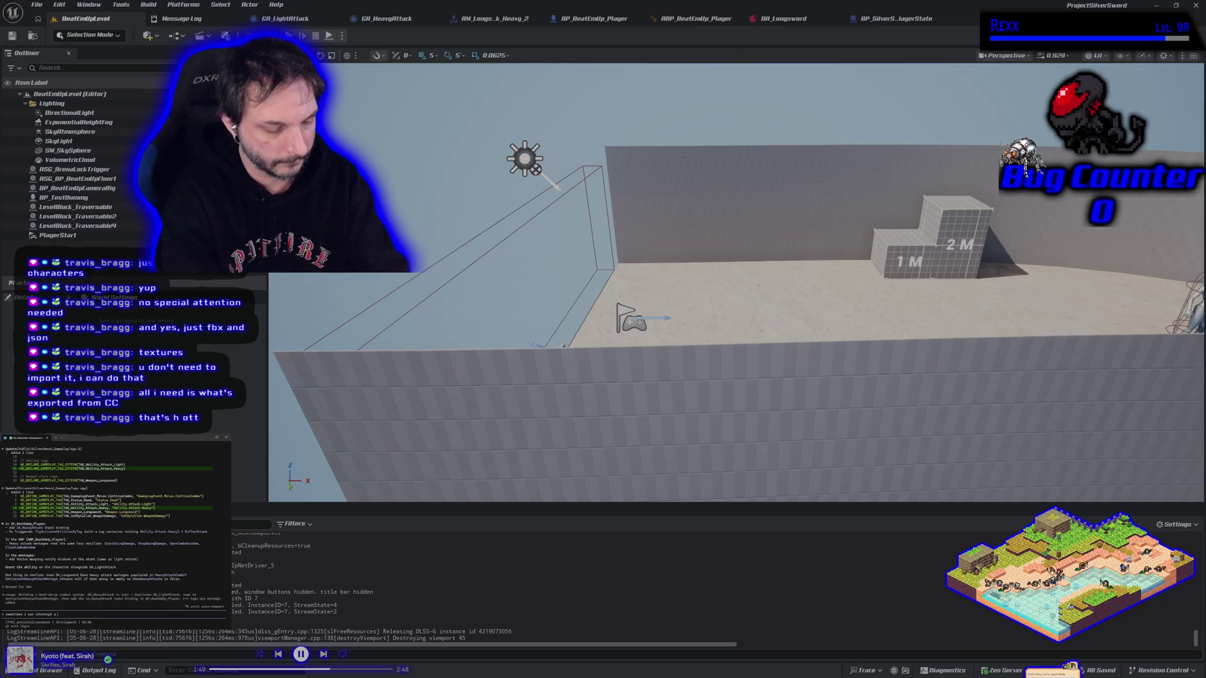
{"action": "type", "text": "vy or light"}
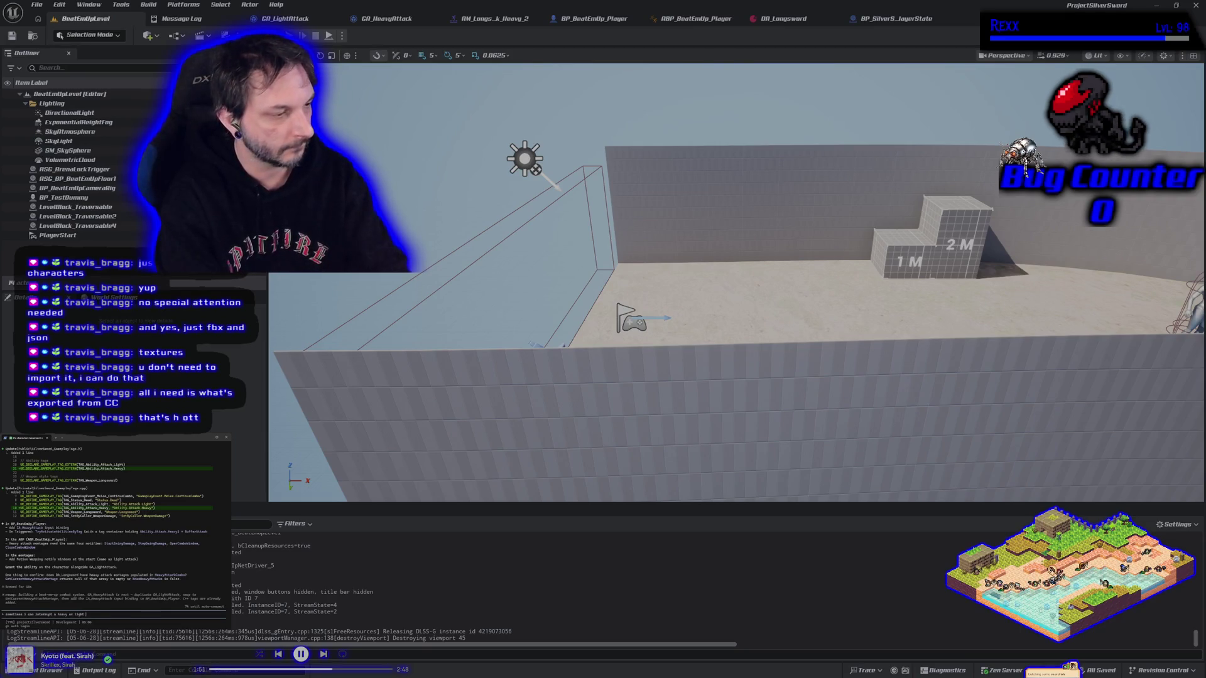
{"action": "type", "text": " attack with the other one"}
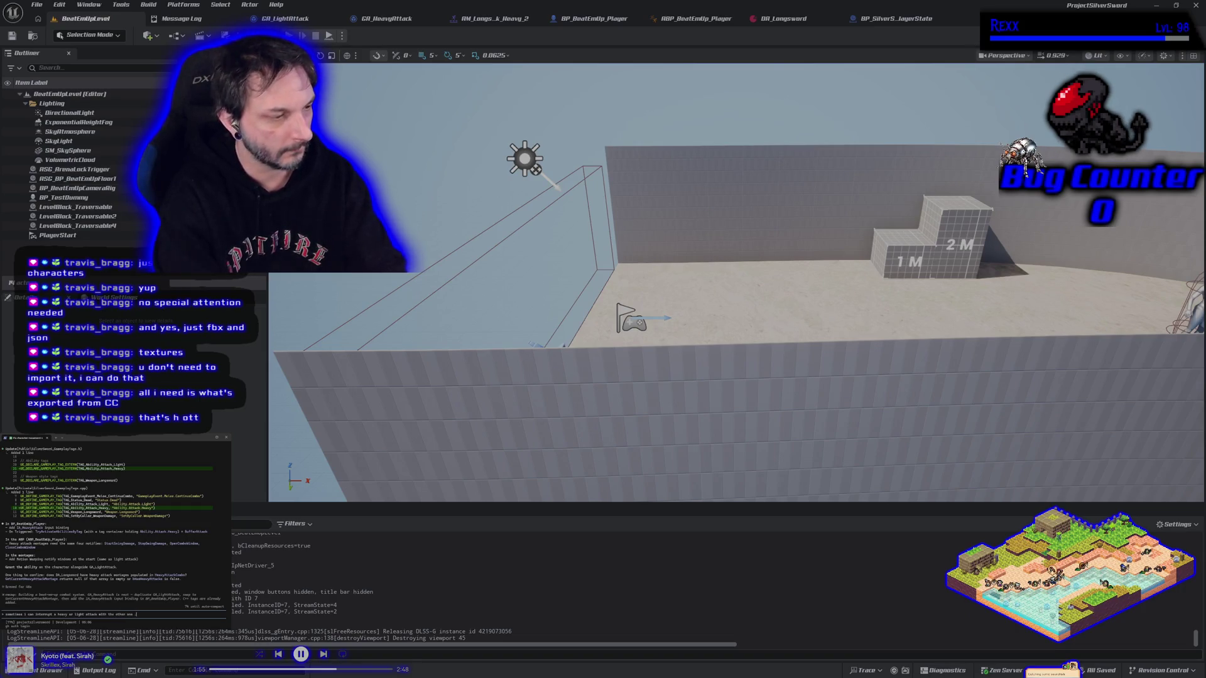
{"action": "type", "text": "looks"}
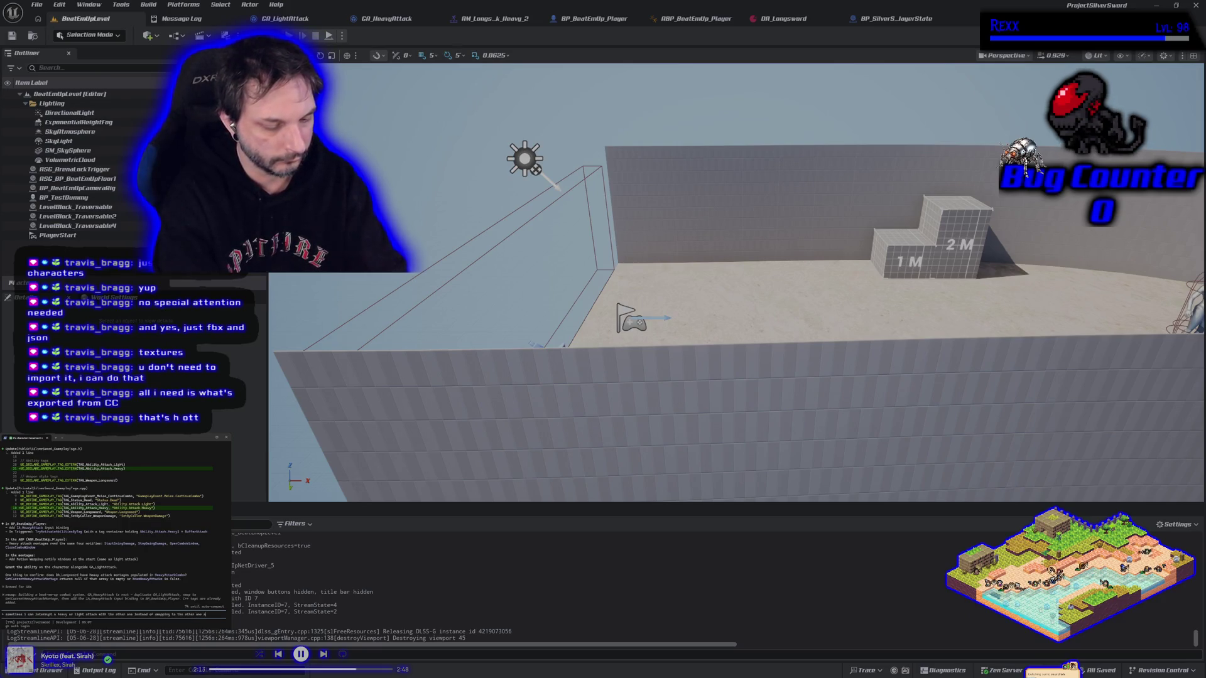
{"action": "type", "text": "t the co"}
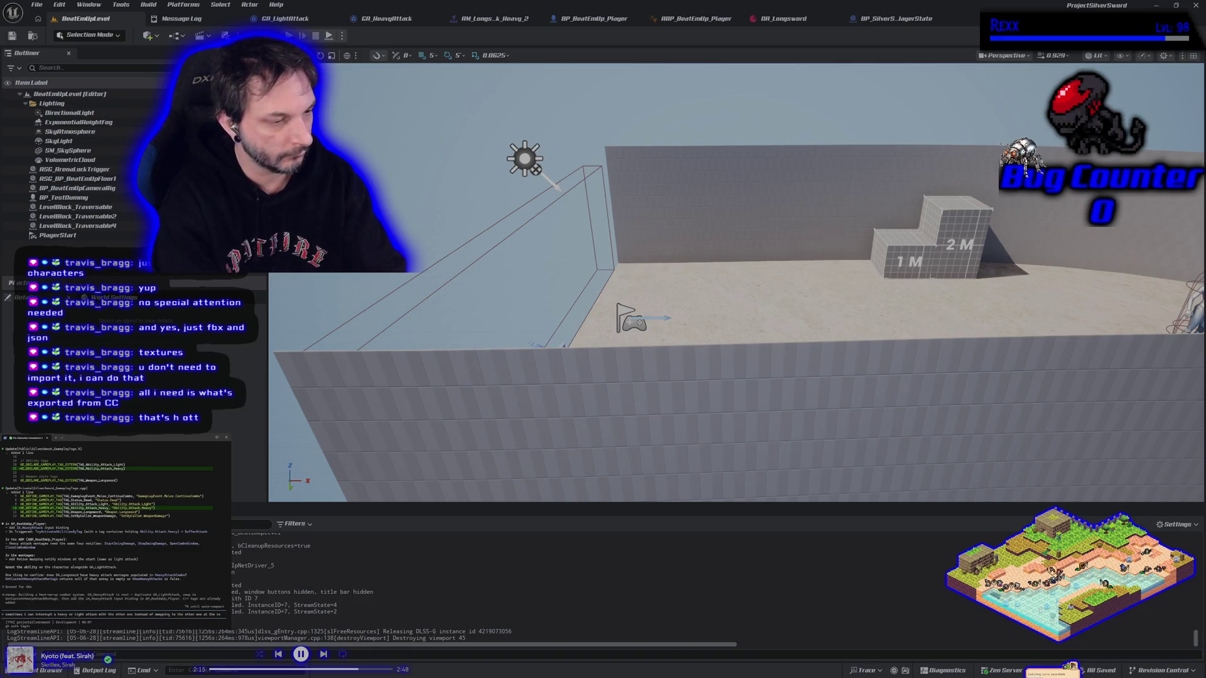
{"action": "type", "text": "d"}
{"action": "type", "text": " time"}
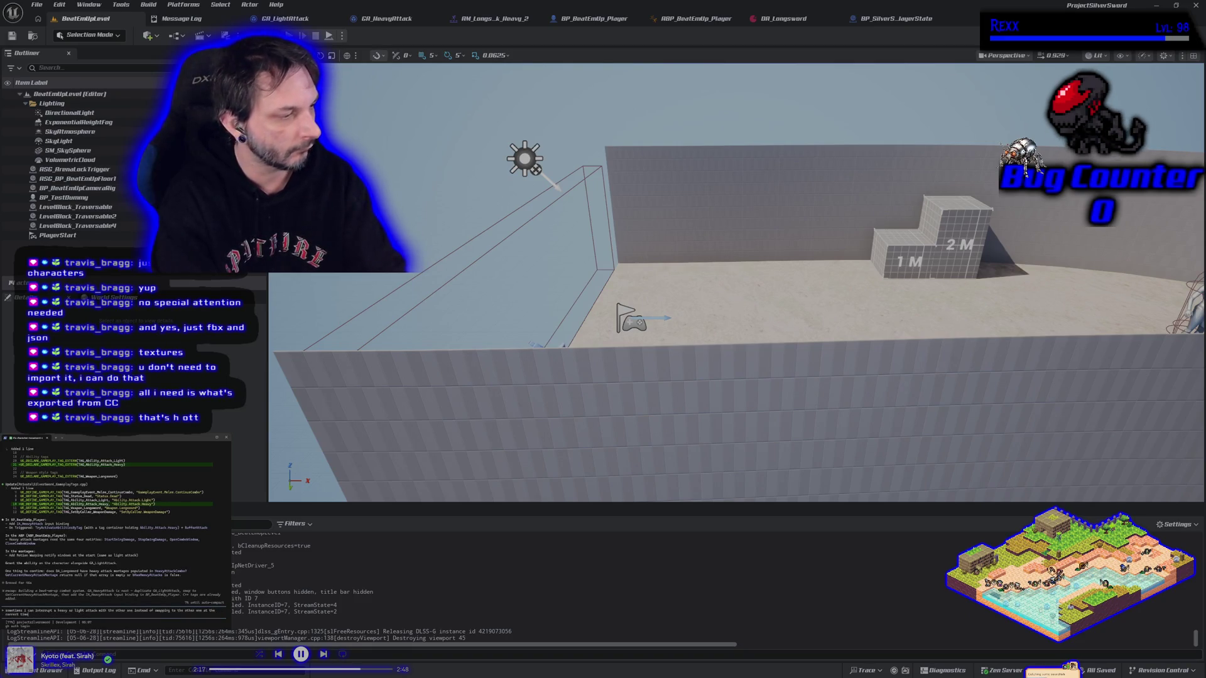
{"action": "key", "text": "Return"}
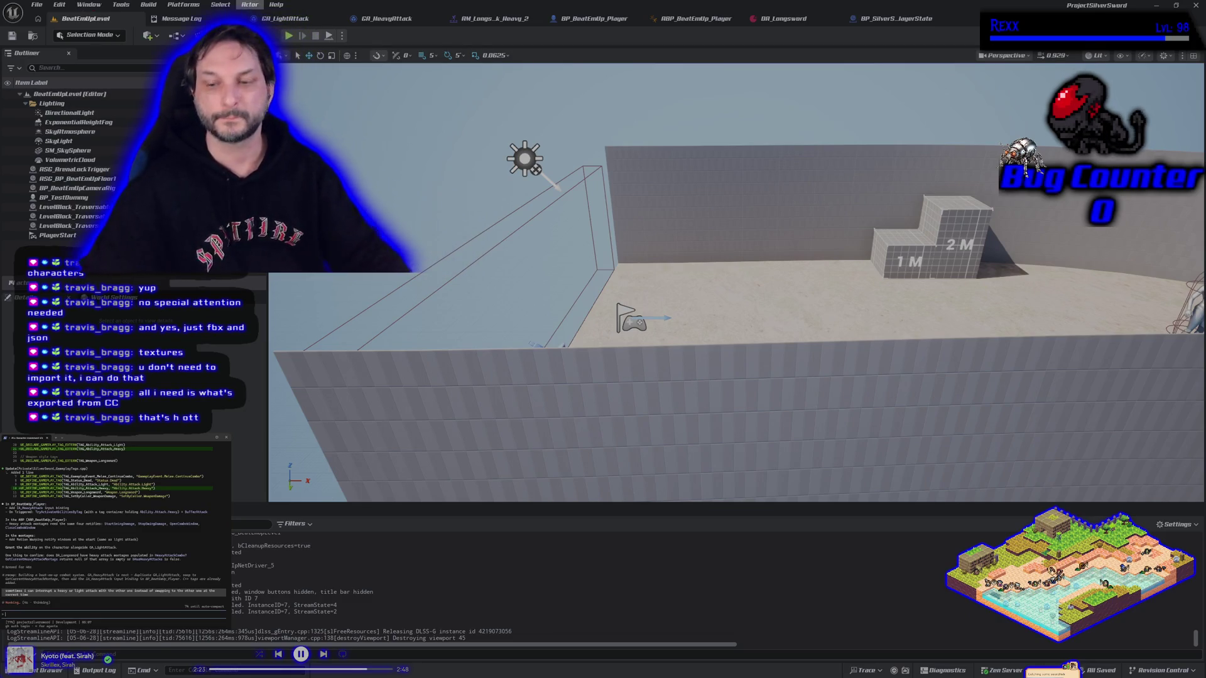
{"action": "key", "text": "alt+p"}
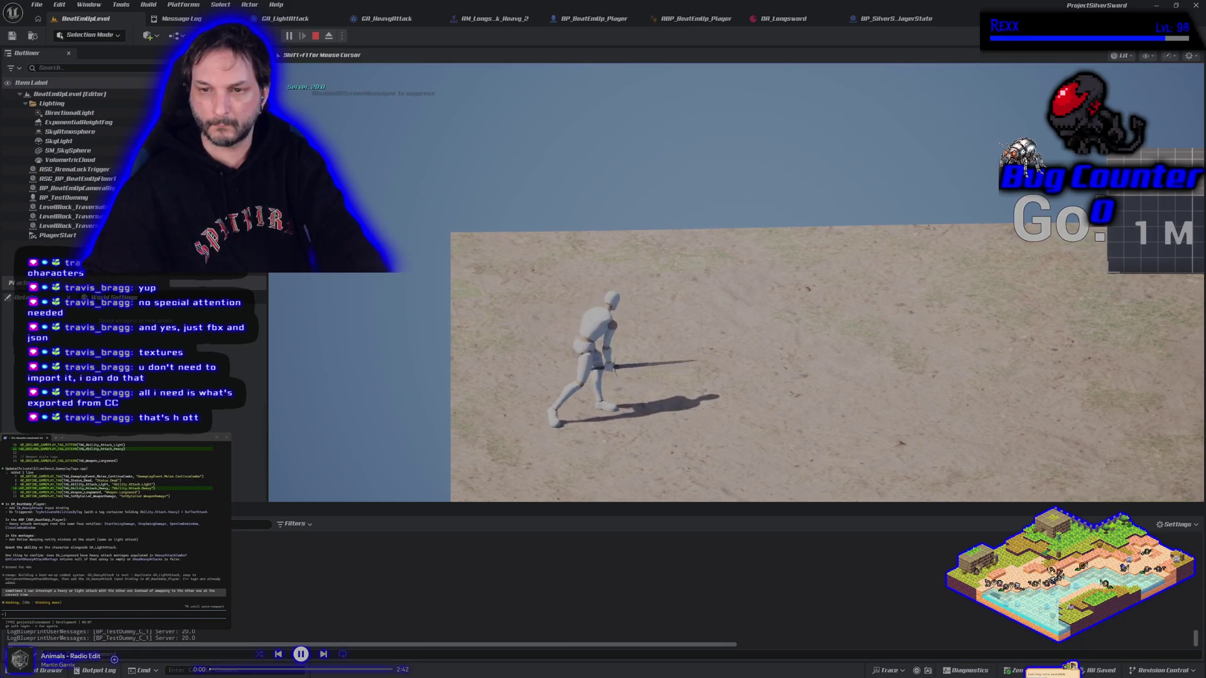
{"action": "key", "text": "Escape"}
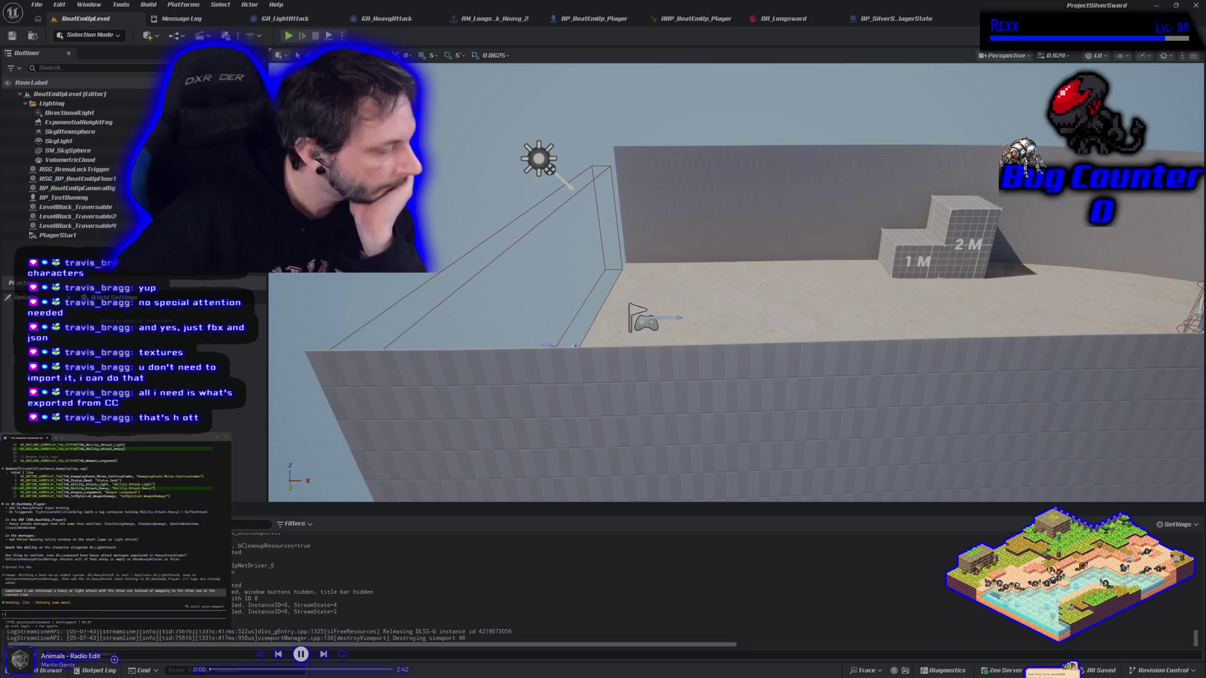
{"action": "left_click", "coordinate": [285, 18]}
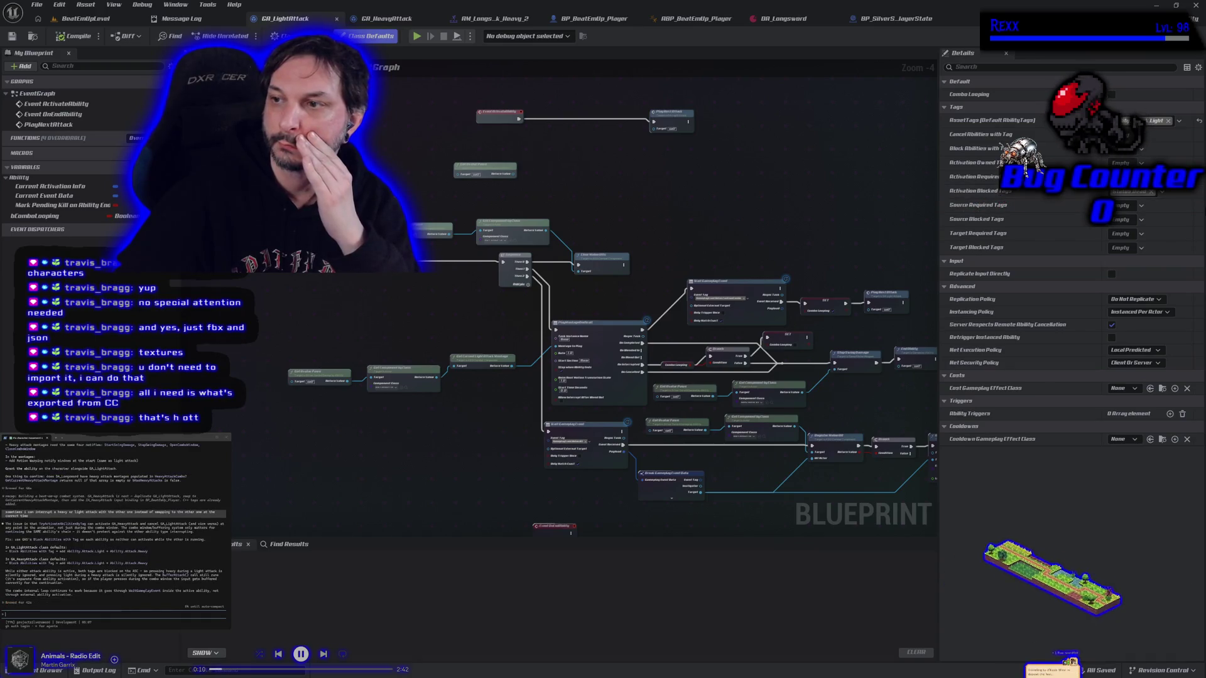
Step: Add Ability.Attack.Heavy to GA_LightAttack's Activation Blocked Tags and compile it
{"action": "left_click", "coordinate": [1162, 192]}
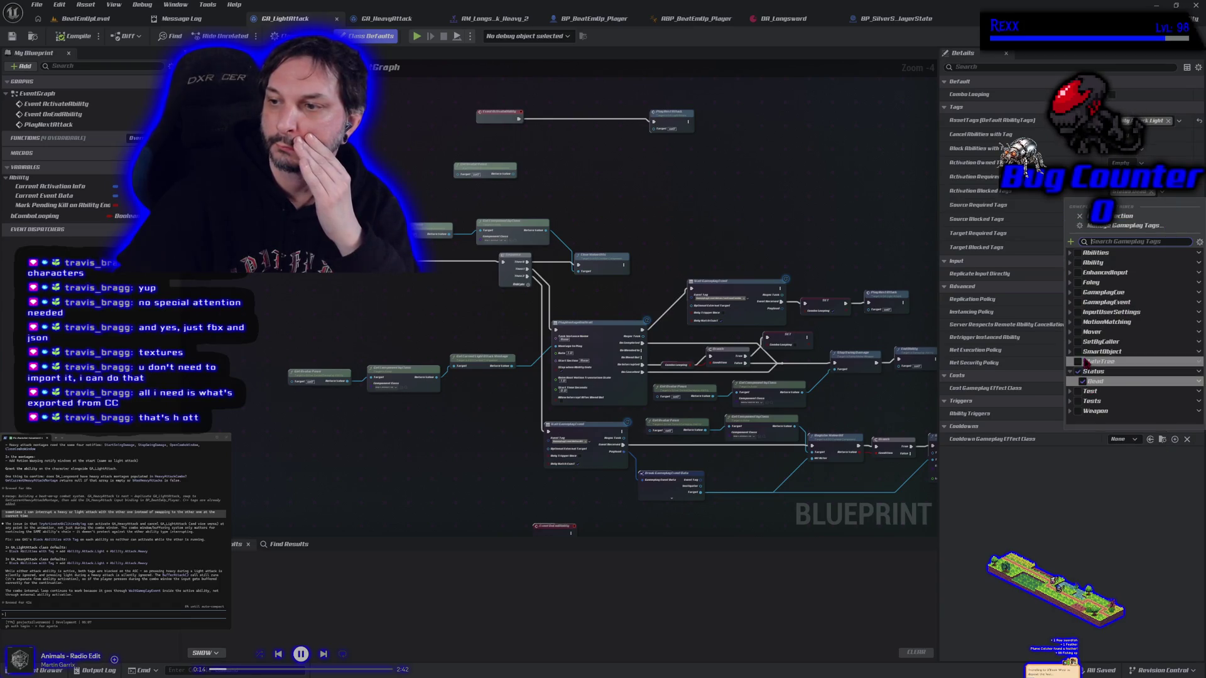
{"action": "left_click", "coordinate": [1070, 262]}
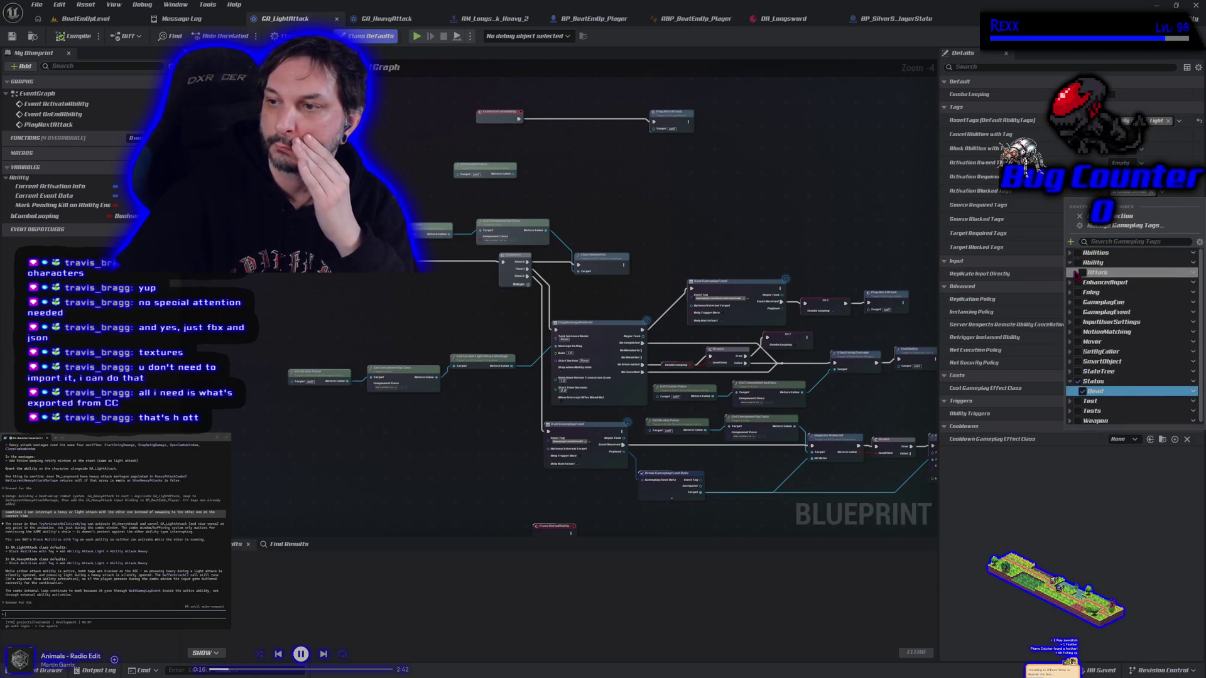
{"action": "left_click", "coordinate": [1076, 272]}
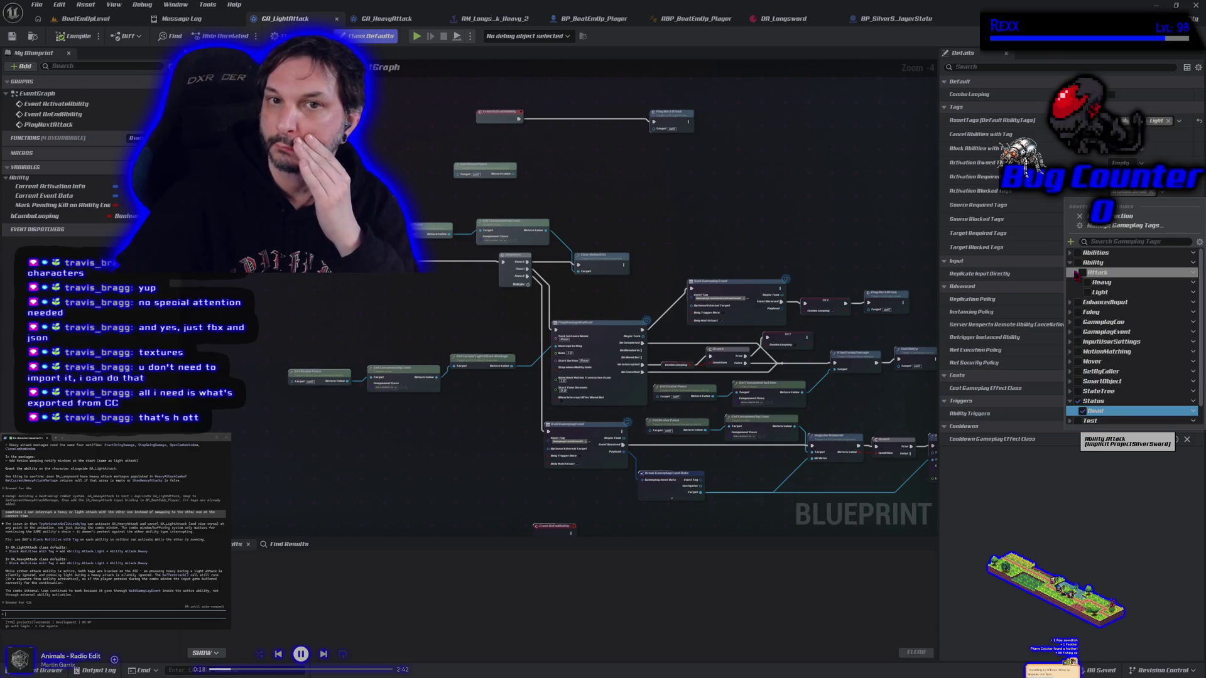
{"action": "left_click", "coordinate": [1083, 283]}
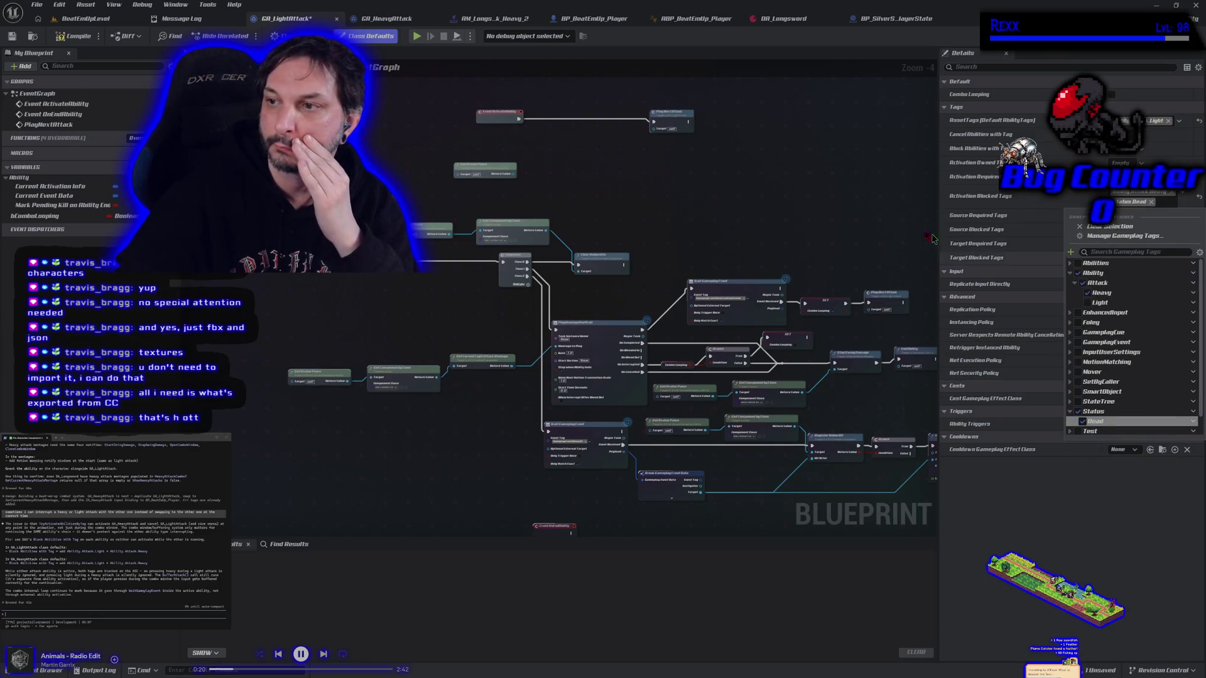
{"action": "left_click", "coordinate": [949, 244]}
{"action": "left_click", "coordinate": [73, 36]}
Step: Add Ability.Attack.Light to GA_HeavyAttack's Activation Blocked Tags, then compile and save
{"action": "left_click", "coordinate": [386, 18]}
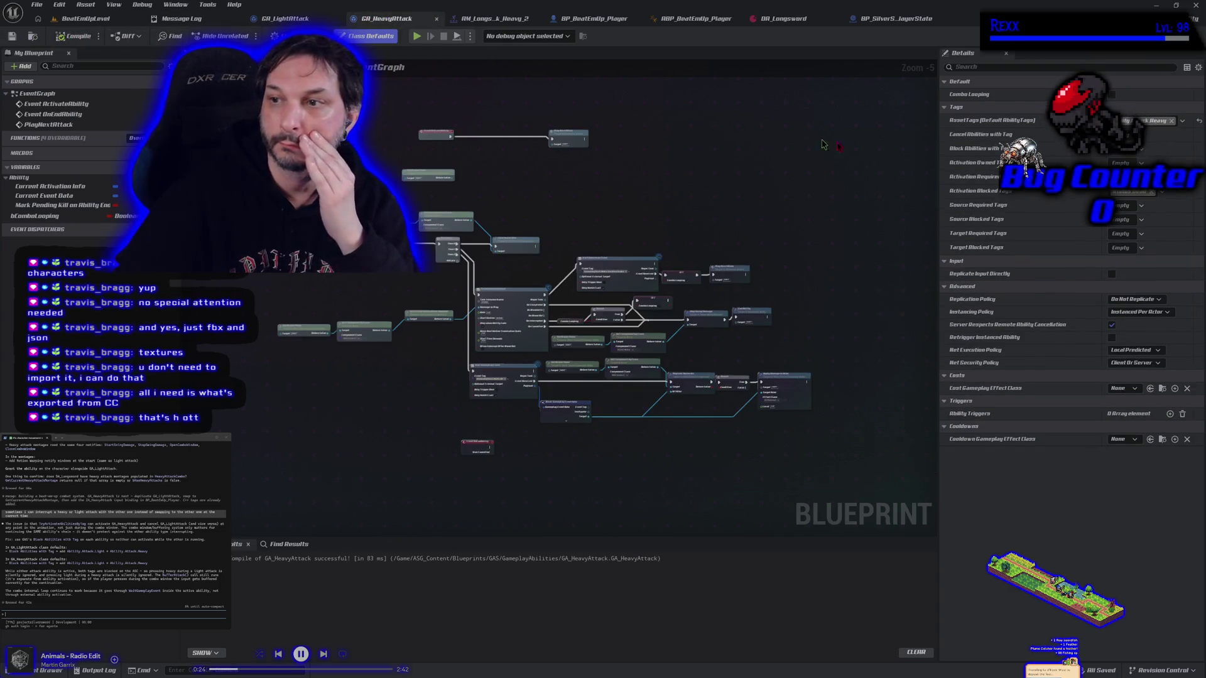
{"action": "left_click", "coordinate": [1164, 197]}
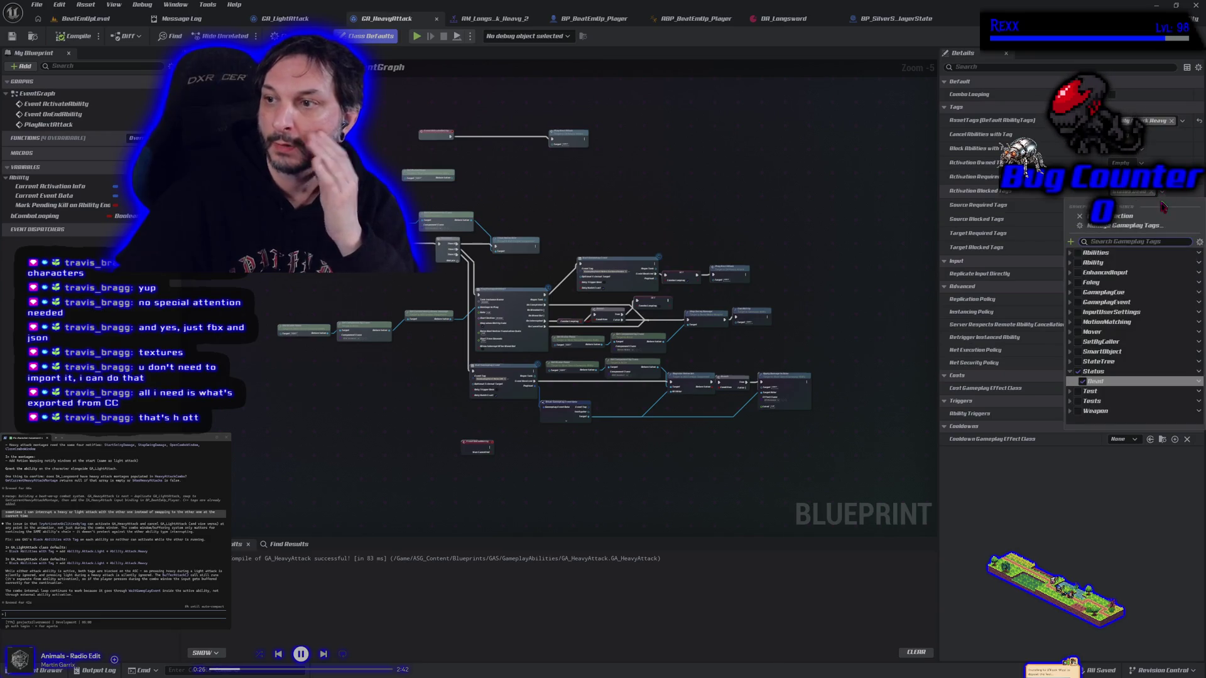
{"action": "left_click", "coordinate": [1069, 264]}
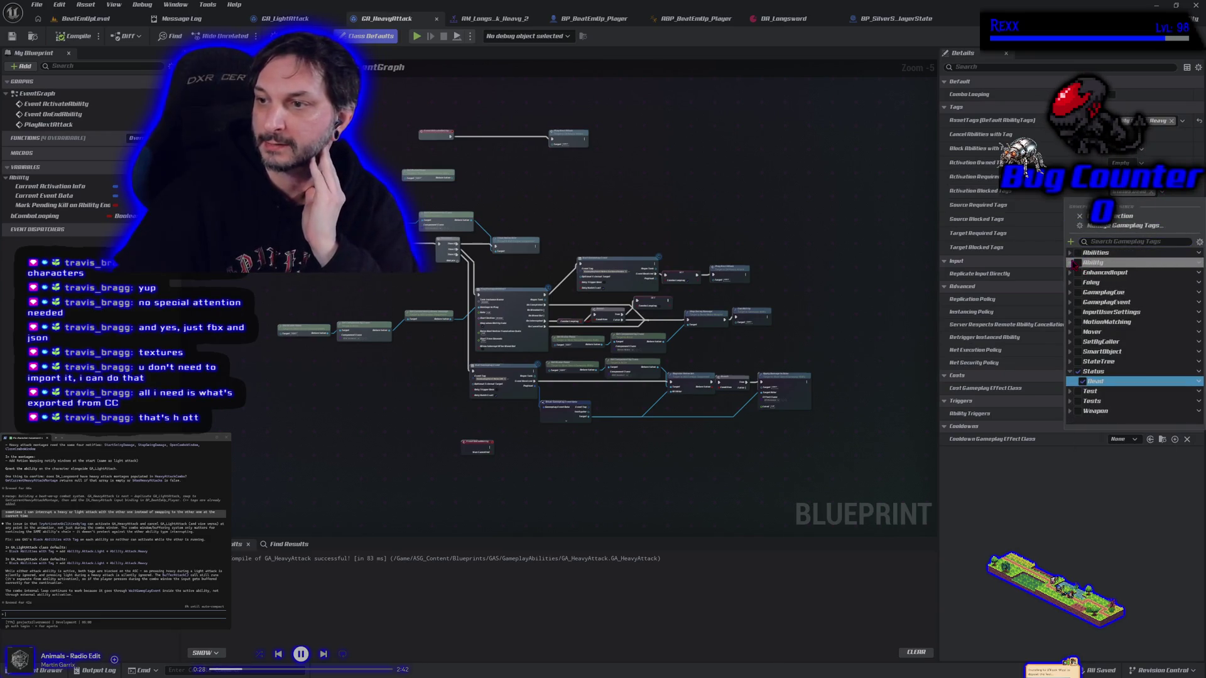
{"action": "left_click", "coordinate": [1074, 274]}
{"action": "left_click", "coordinate": [1086, 293]}
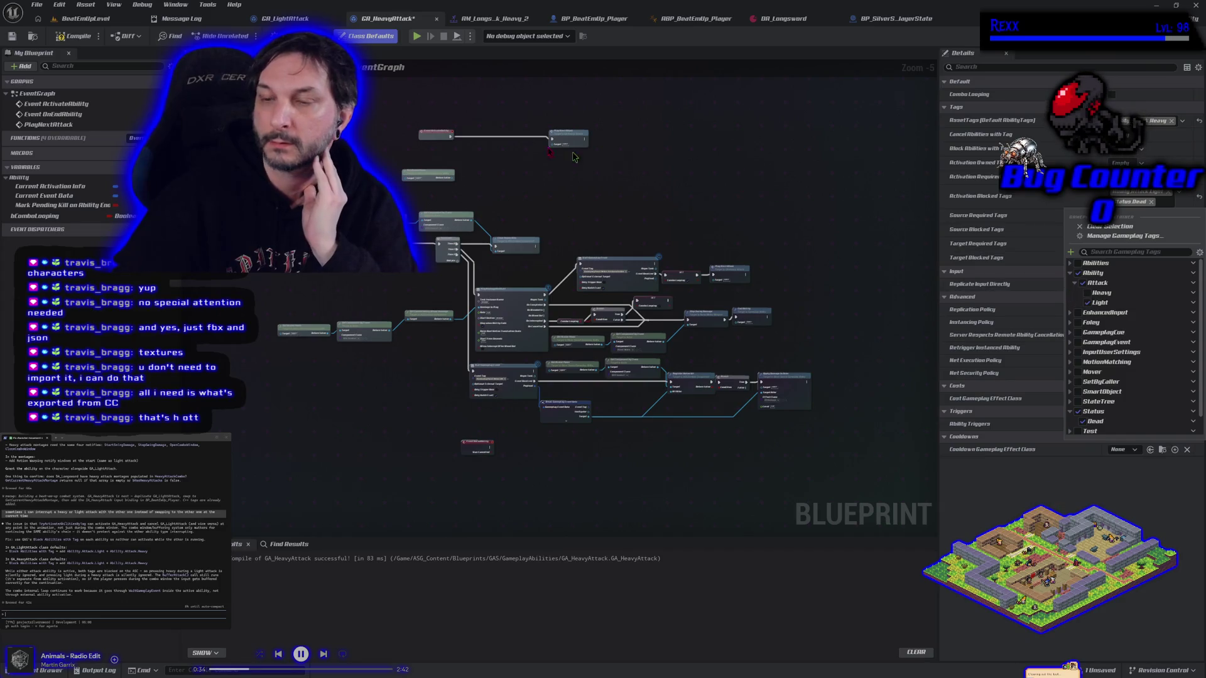
{"action": "left_click", "coordinate": [71, 37]}
{"action": "left_click", "coordinate": [12, 36]}
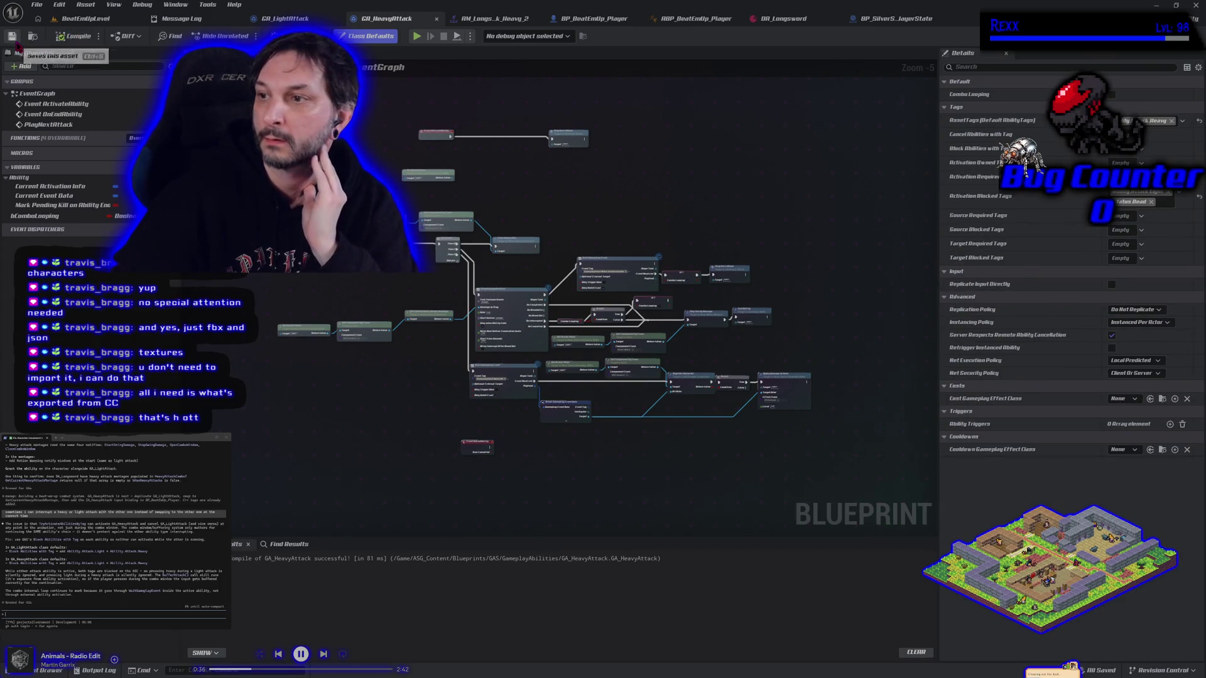
Step: Return to the level editor and start a play-test
{"action": "left_click", "coordinate": [282, 18]}
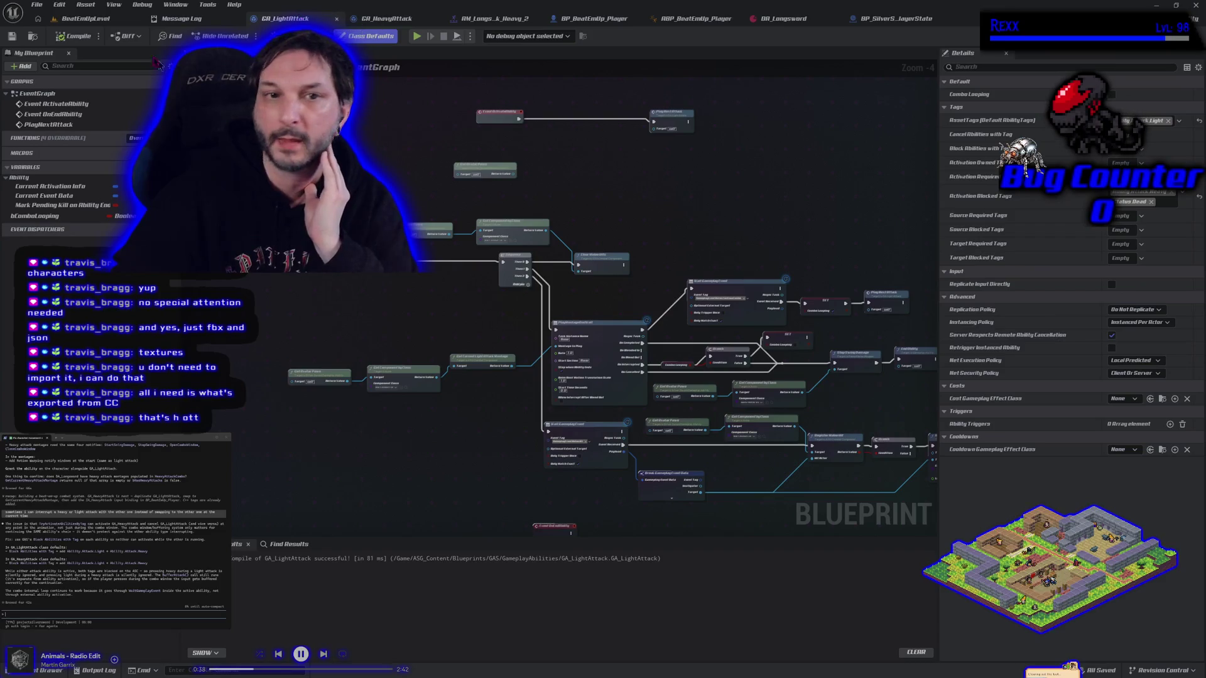
{"action": "left_click", "coordinate": [88, 18]}
{"action": "left_click", "coordinate": [303, 35]}
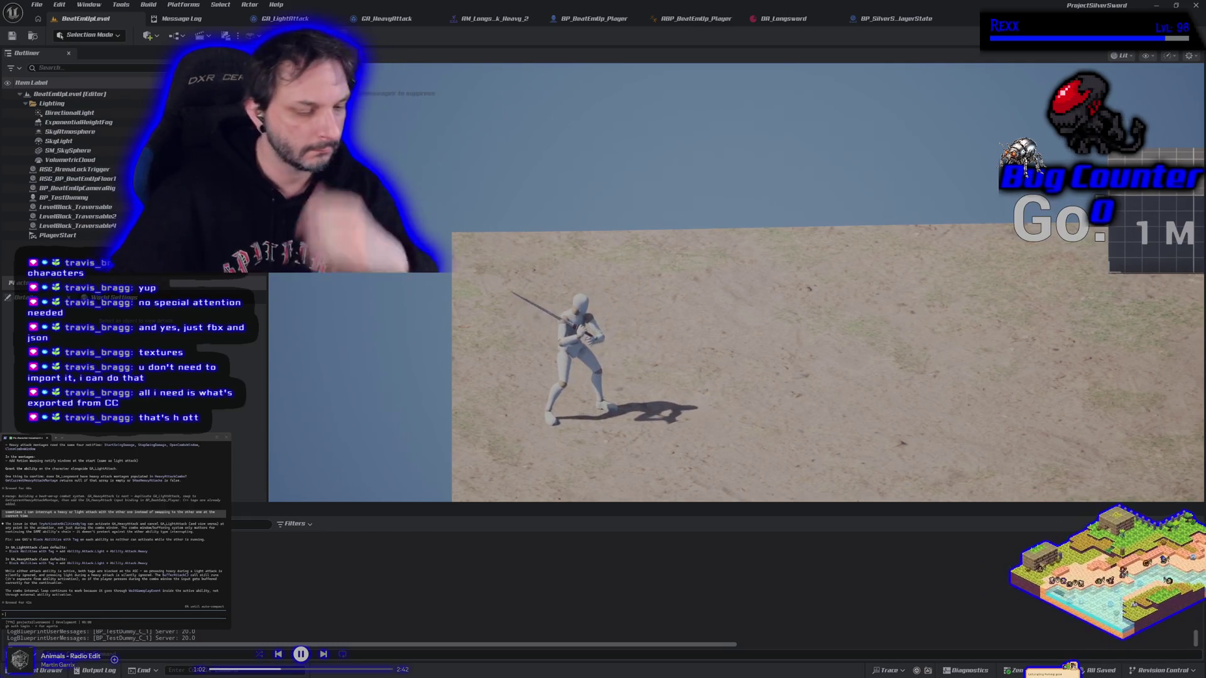
{"action": "key", "text": "Escape"}
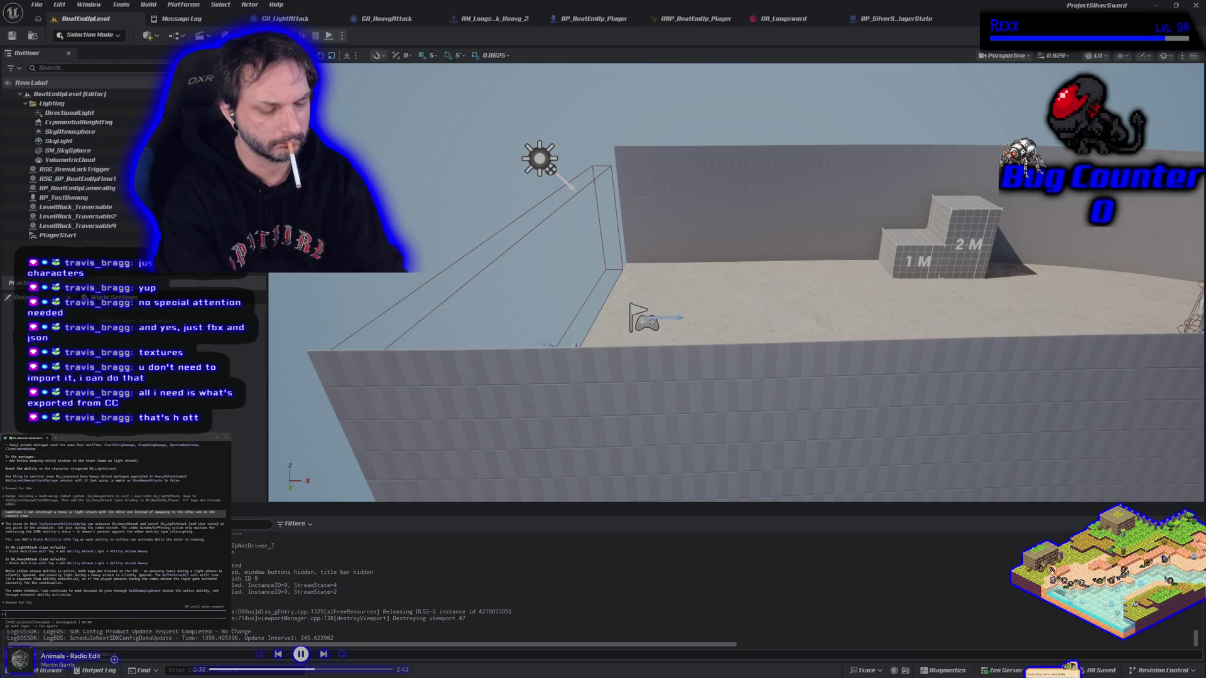
Step: Tell the assistant the attack-type ability triggers too early, then run and stop another play-test
{"action": "key", "text": "f"}
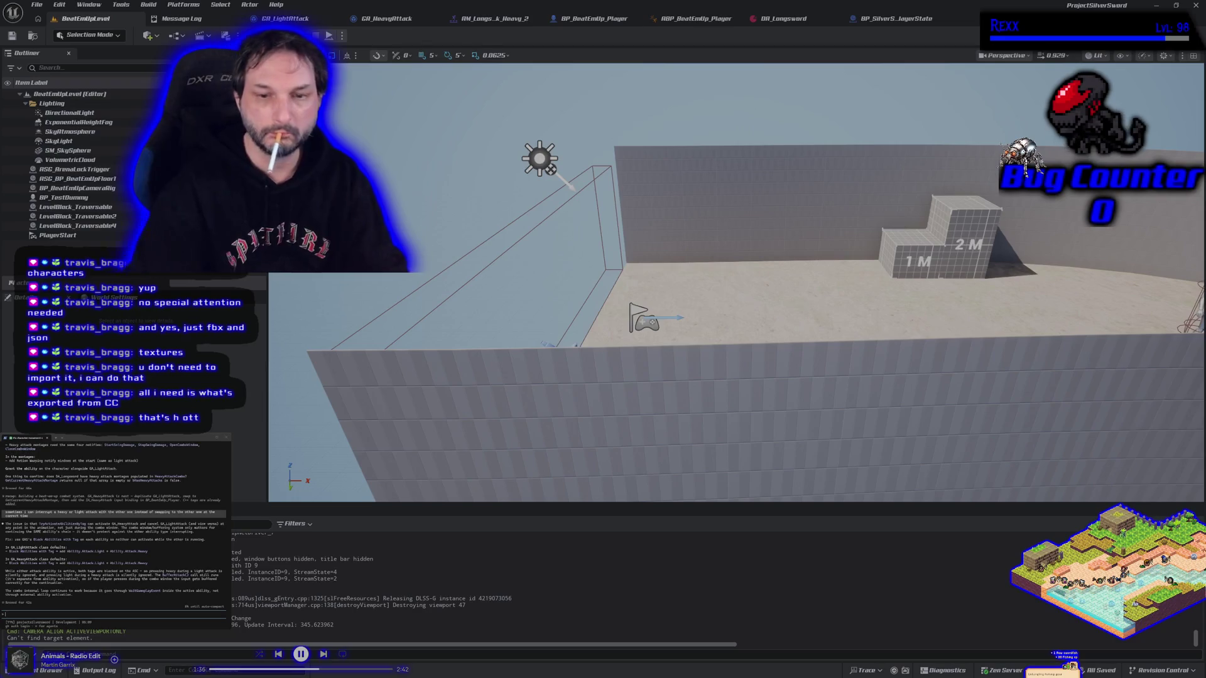
{"action": "type", "text": "I think its hap"}
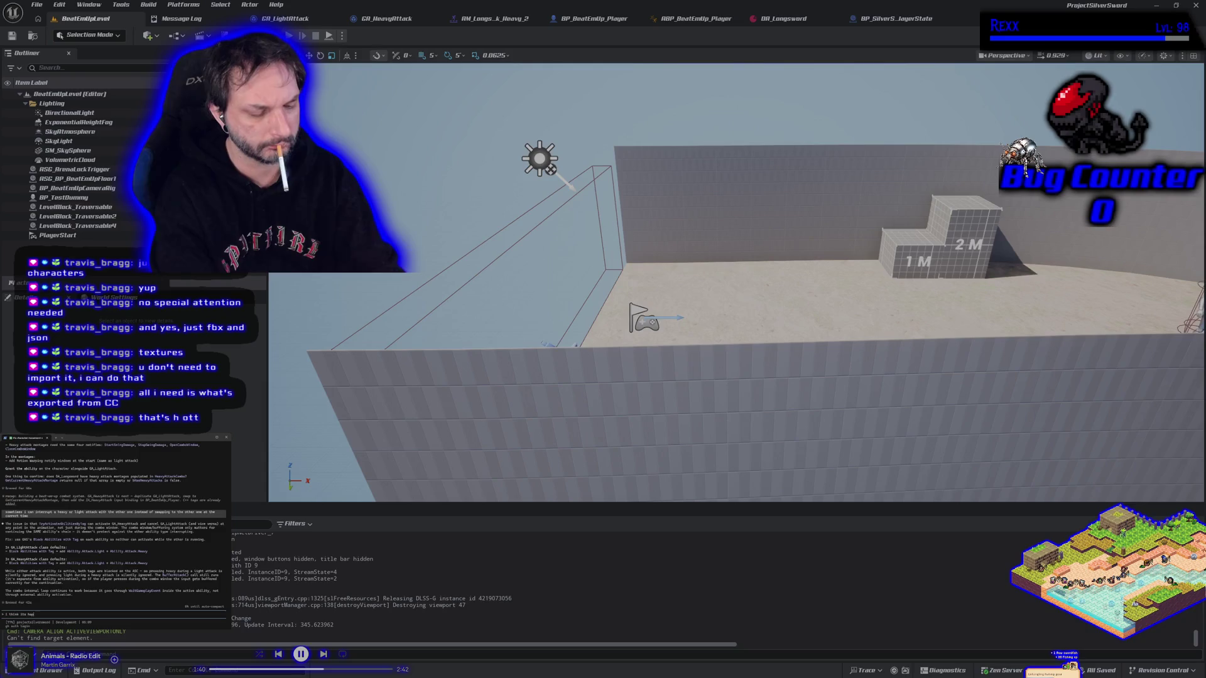
{"action": "type", "text": "pening at"}
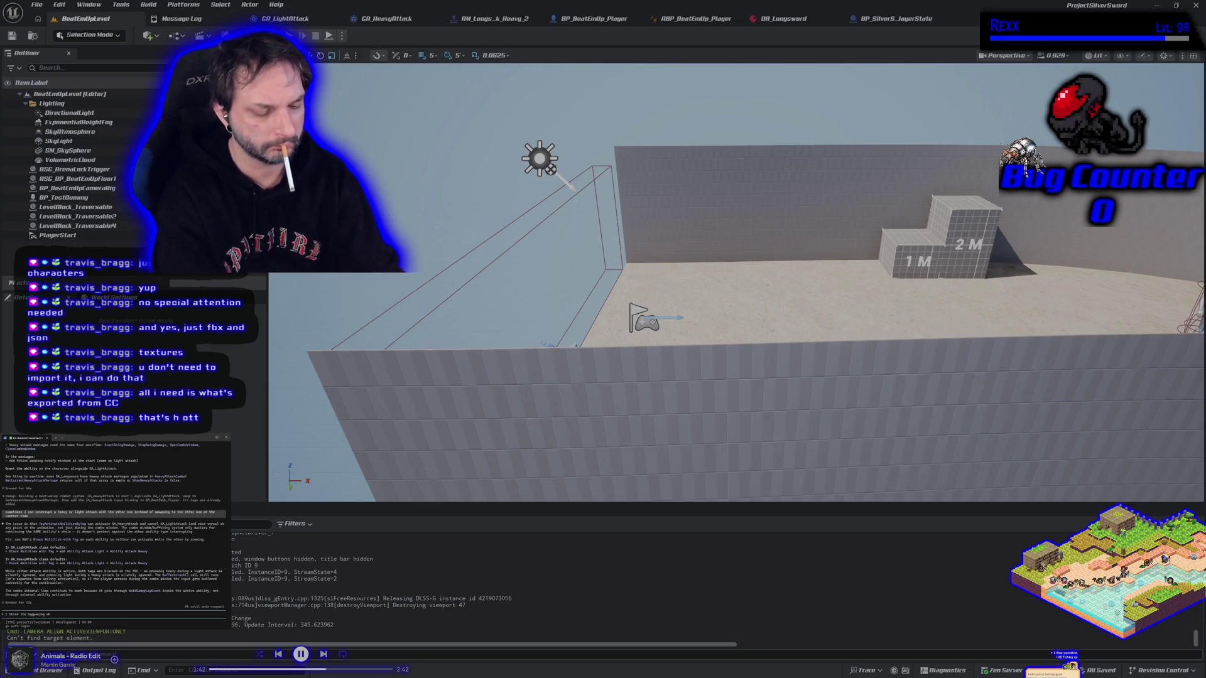
{"action": "key", "text": "BackSpace"}
{"action": "key", "text": "BackSpace"}
{"action": "key", "text": "BackSpace"}
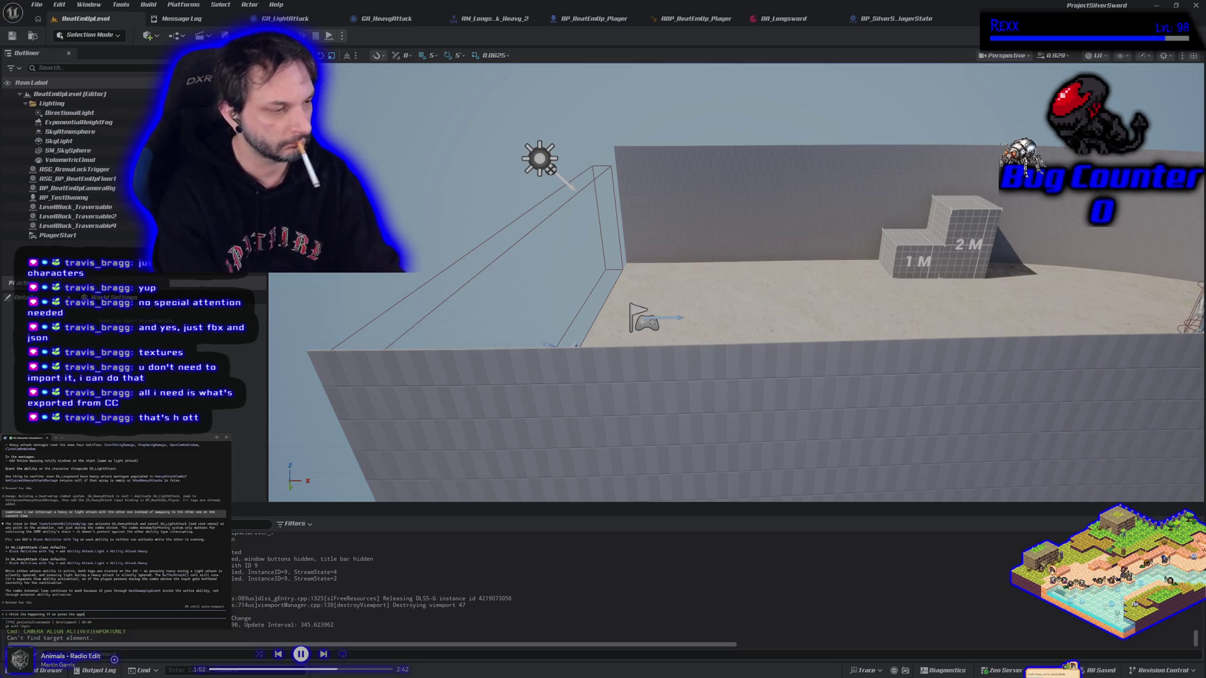
{"action": "type", "text": "site atta"}
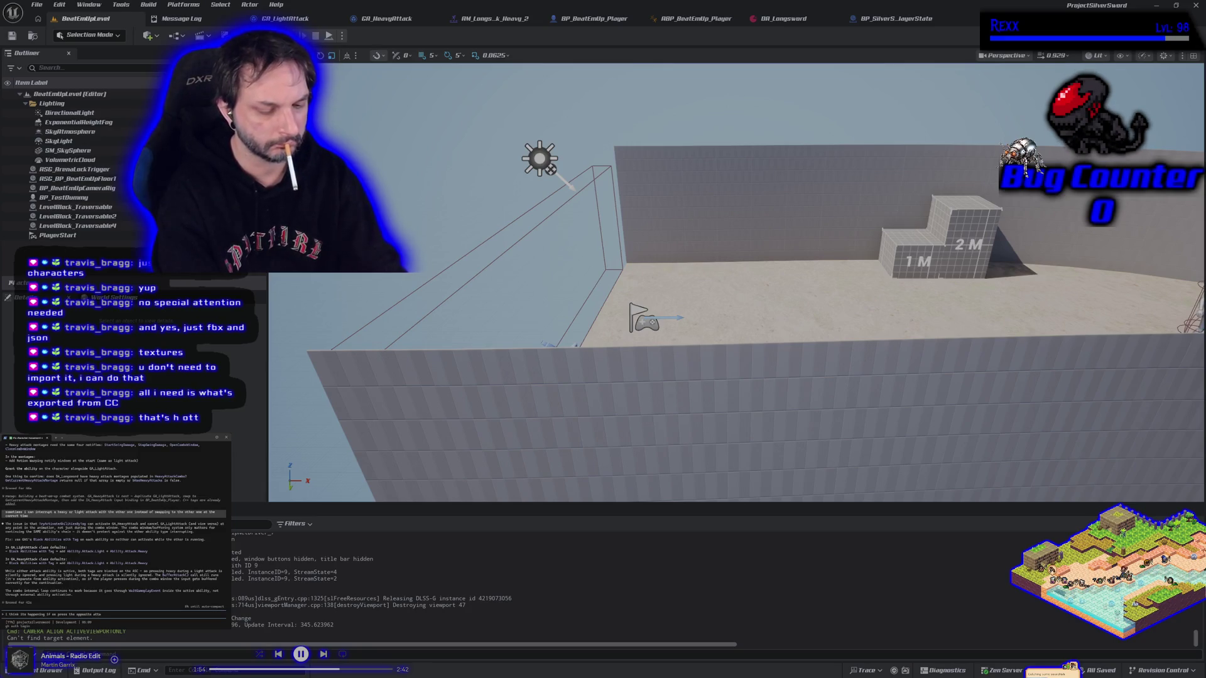
{"action": "type", "text": "ck type ab"}
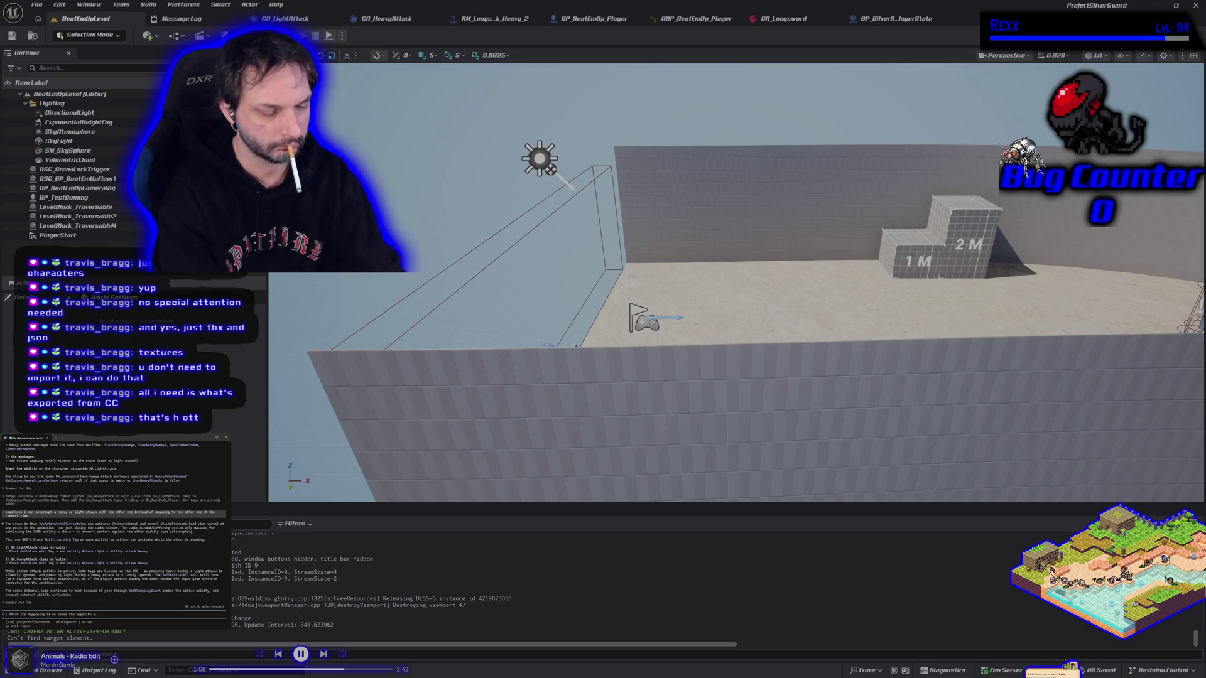
{"action": "type", "text": "ility"}
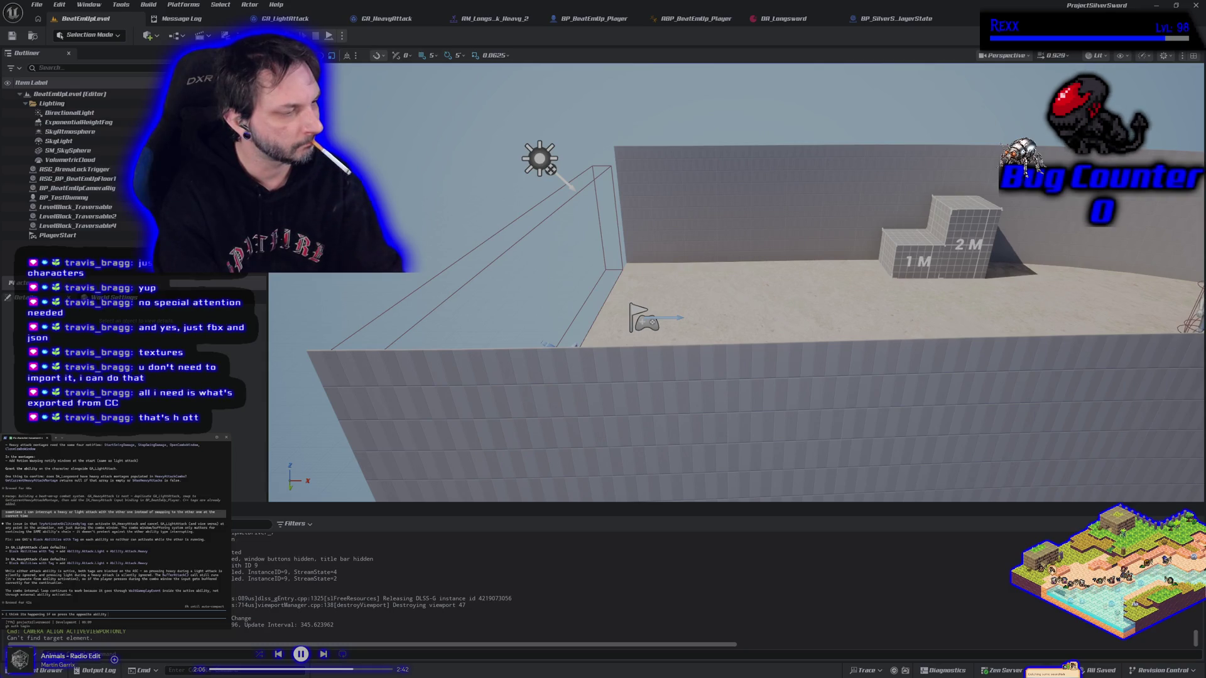
{"action": "type", "text": " too e"}
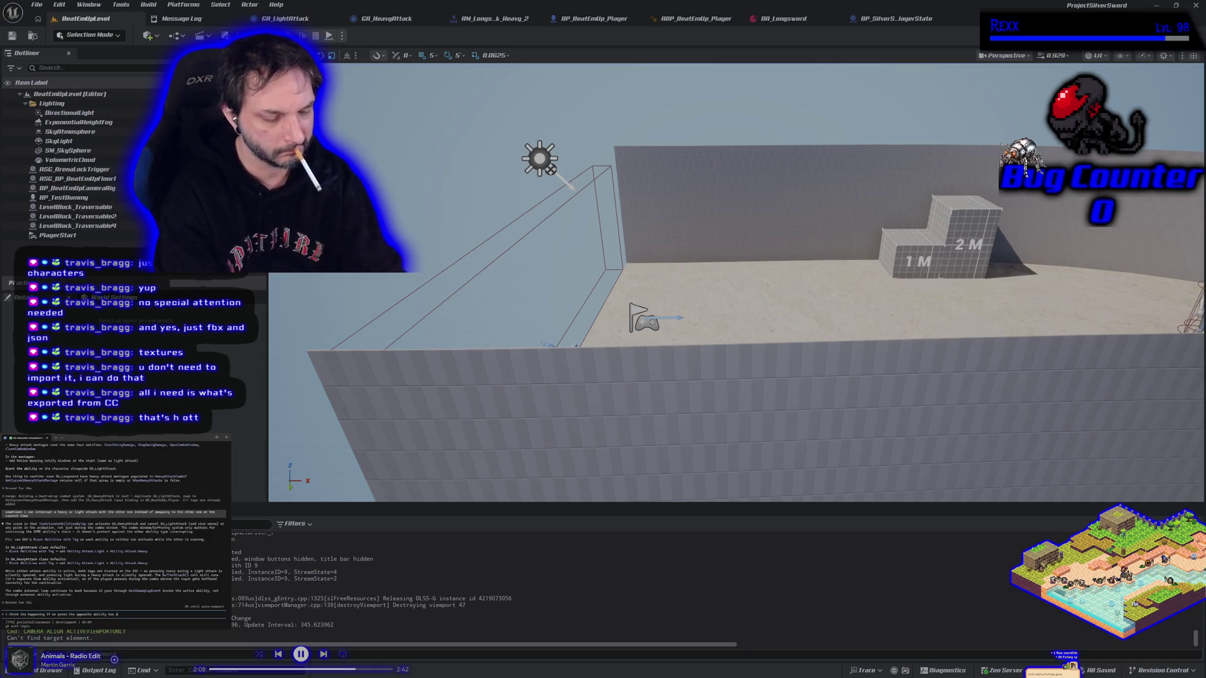
{"action": "type", "text": "arly"}
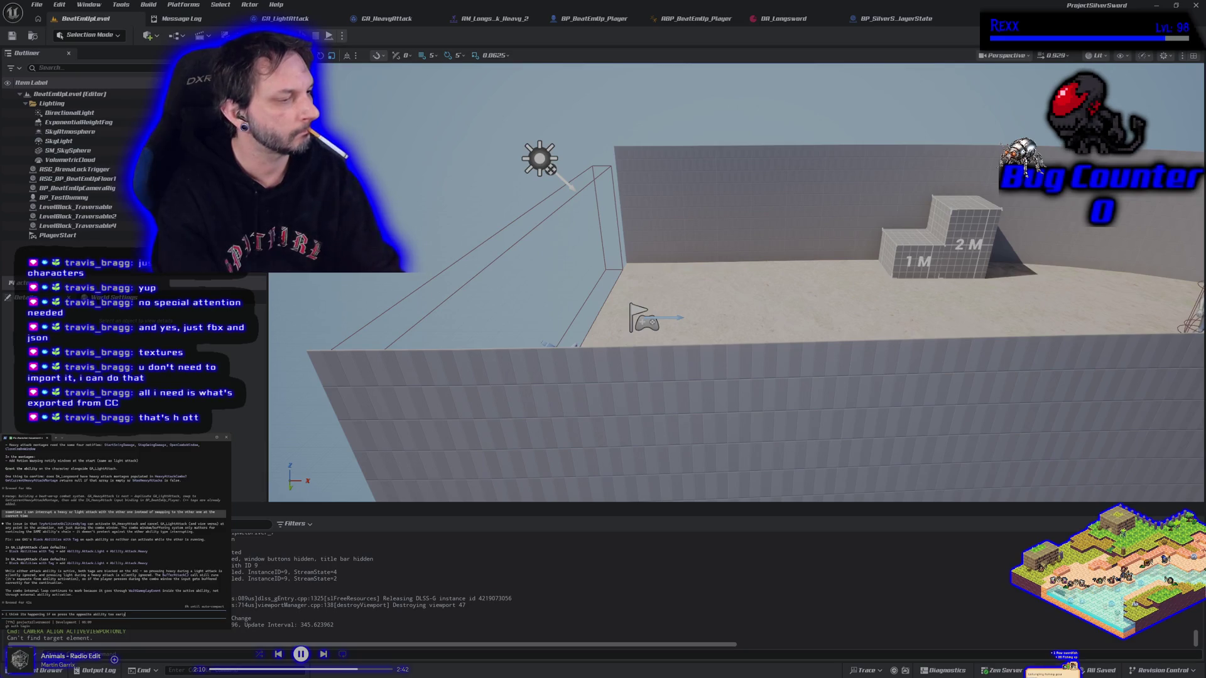
{"action": "key", "text": "Return"}
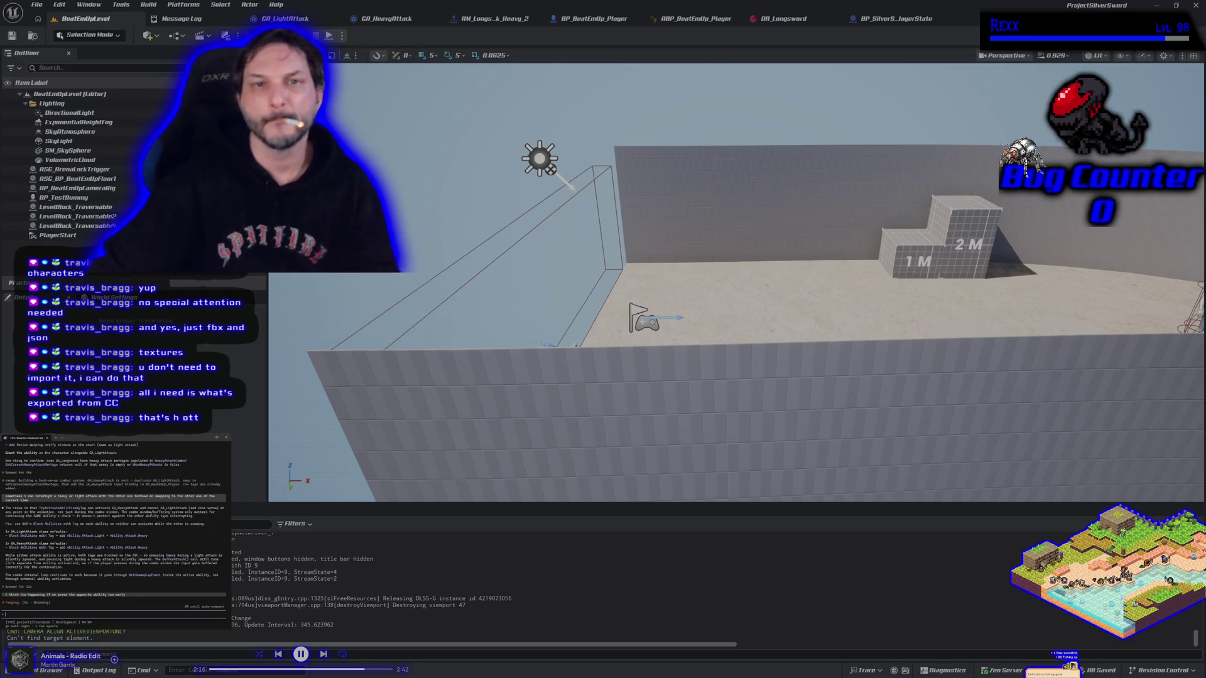
{"action": "key", "text": "alt+p"}
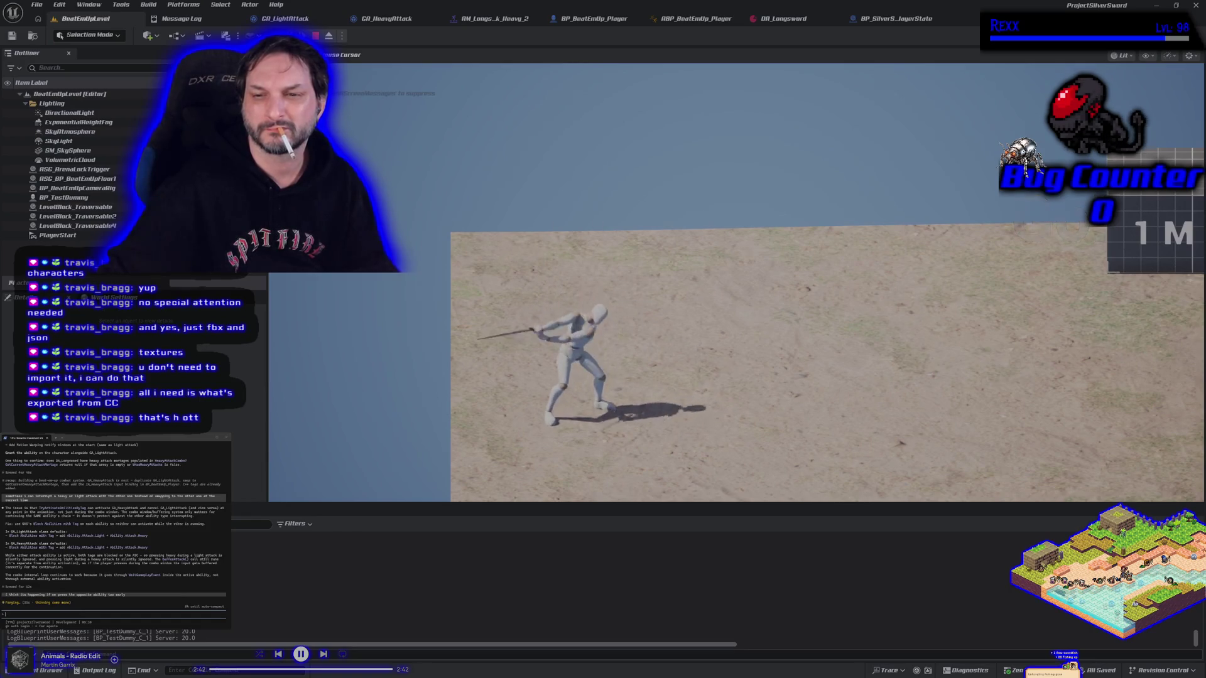
{"action": "key", "text": "Escape"}
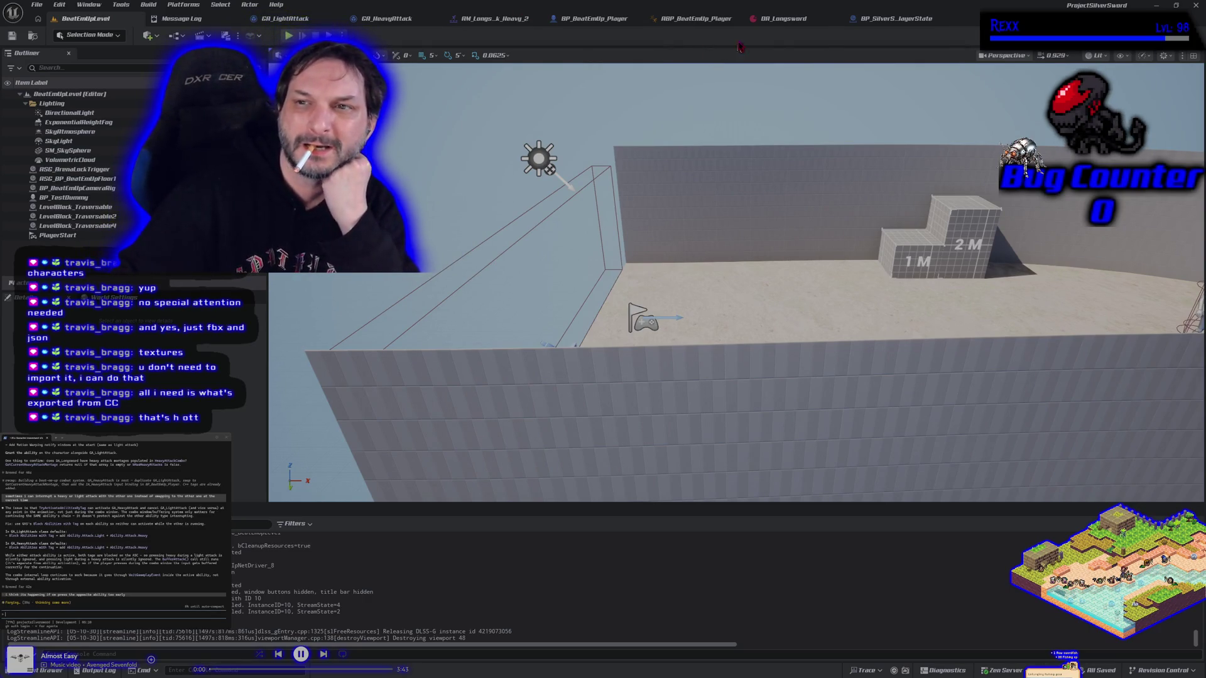
Step: Remove Status.Dead from GA_HeavyAttack's blocked tags and recompile it
{"action": "left_click", "coordinate": [519, 20]}
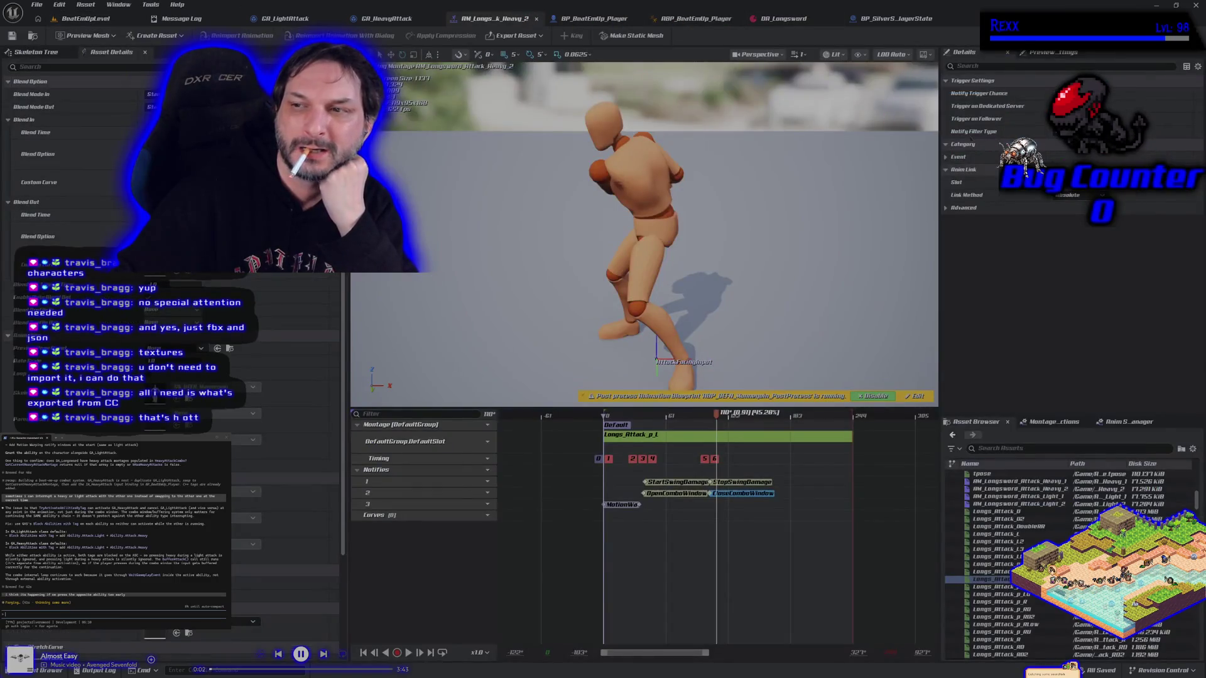
{"action": "left_click", "coordinate": [400, 18]}
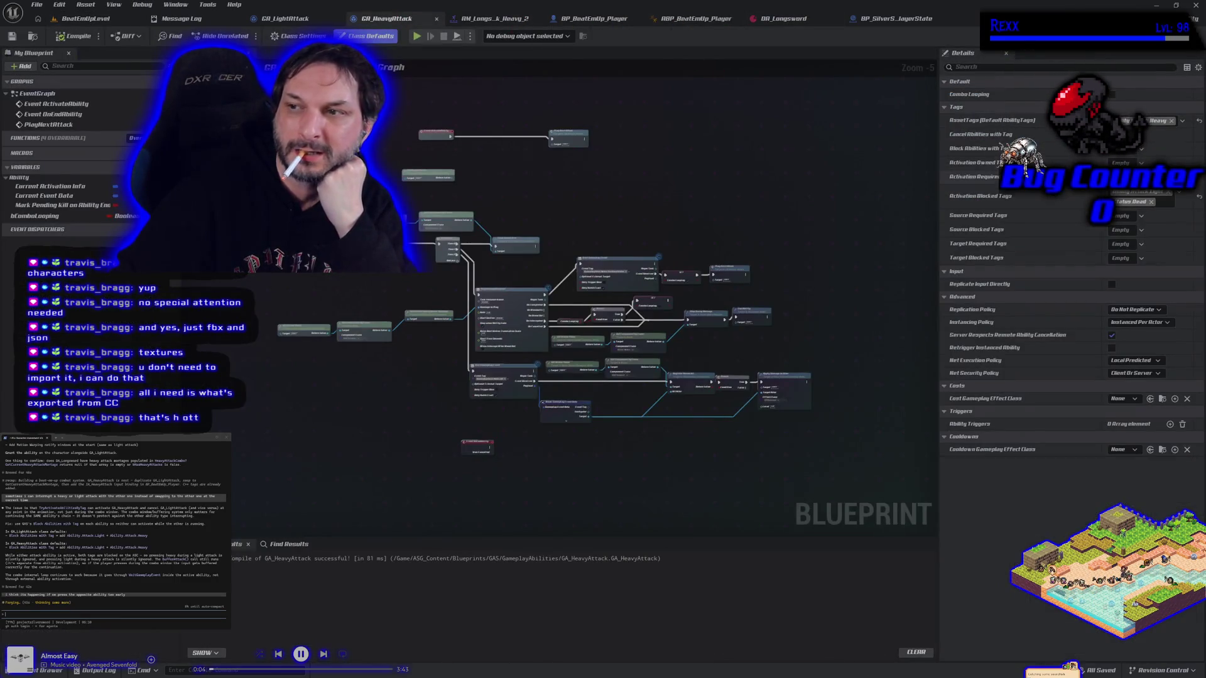
{"action": "left_click", "coordinate": [1167, 197]}
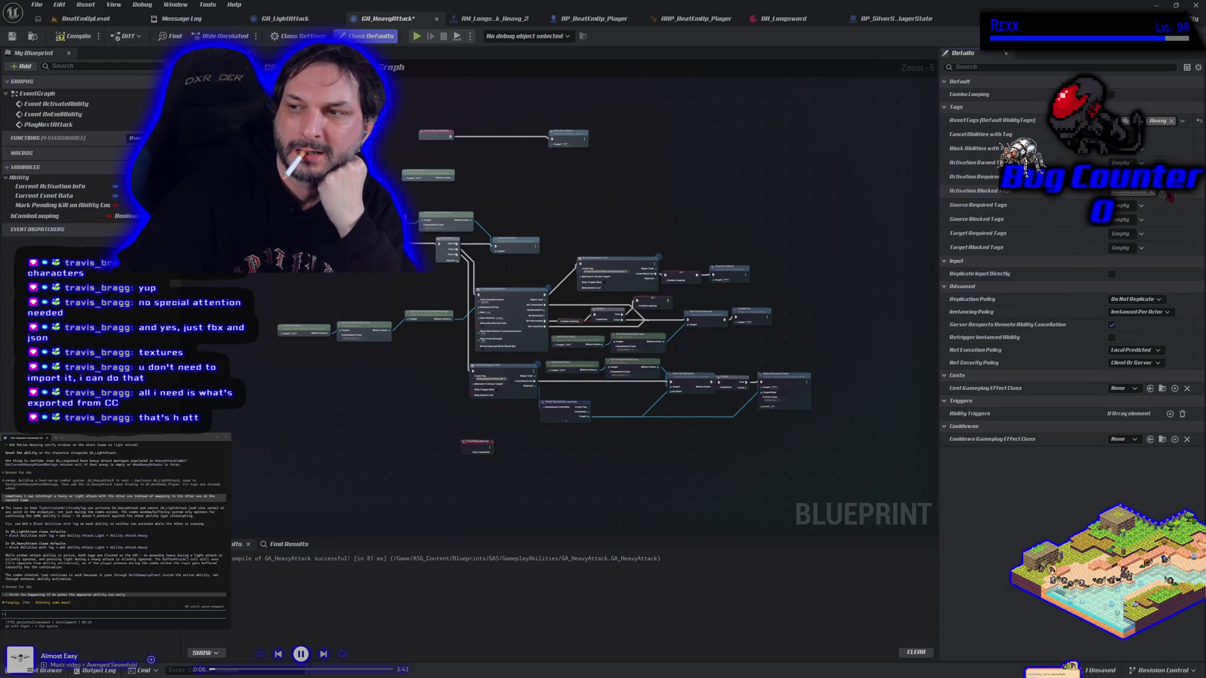
{"action": "left_click", "coordinate": [74, 35]}
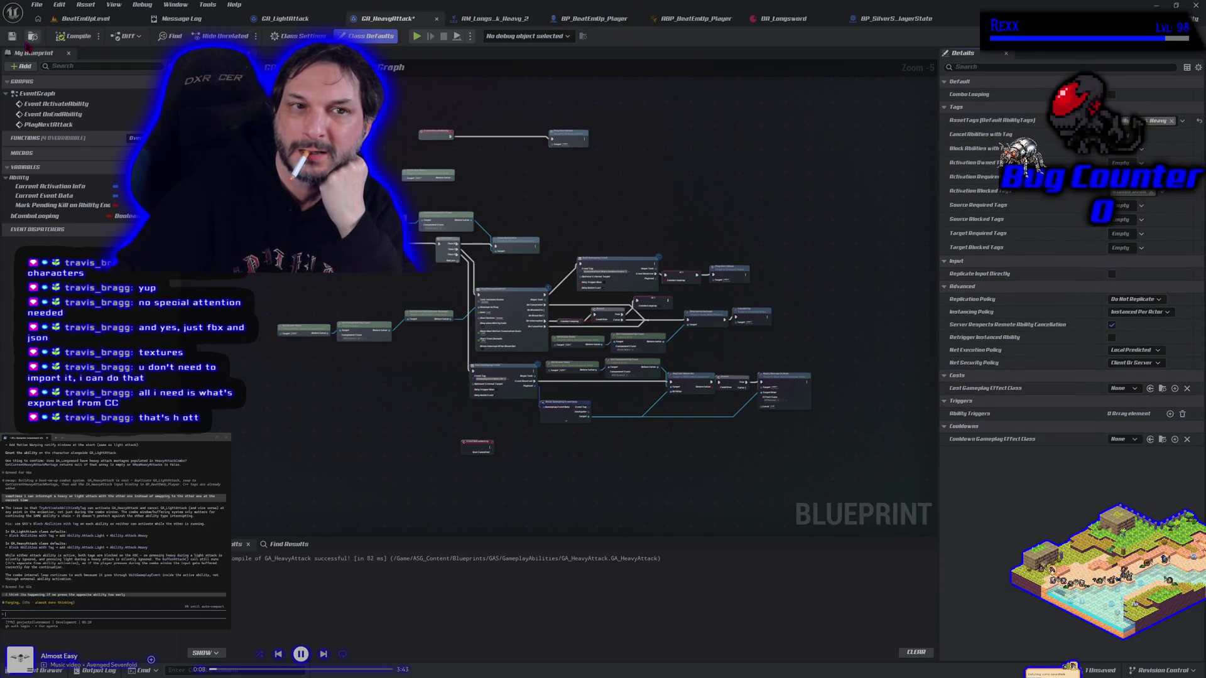
Step: Remove Status.Dead from GA_LightAttack's blocked tags, recompile, and save
{"action": "left_click", "coordinate": [286, 19]}
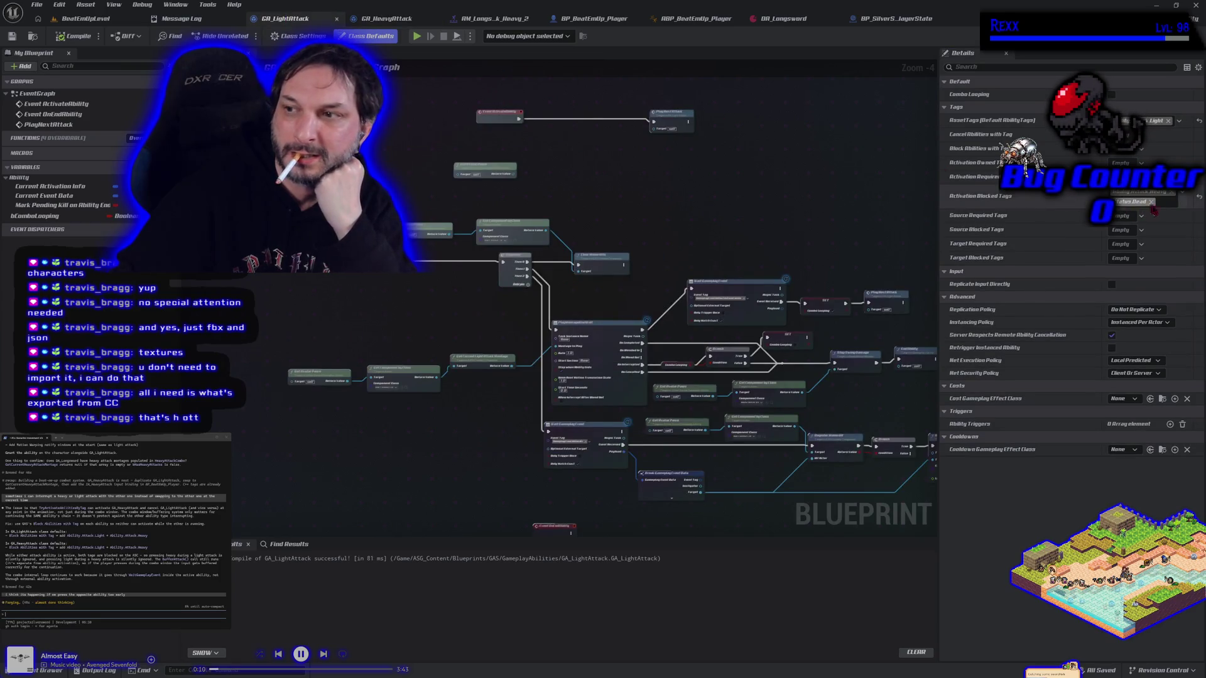
{"action": "left_click", "coordinate": [1171, 199]}
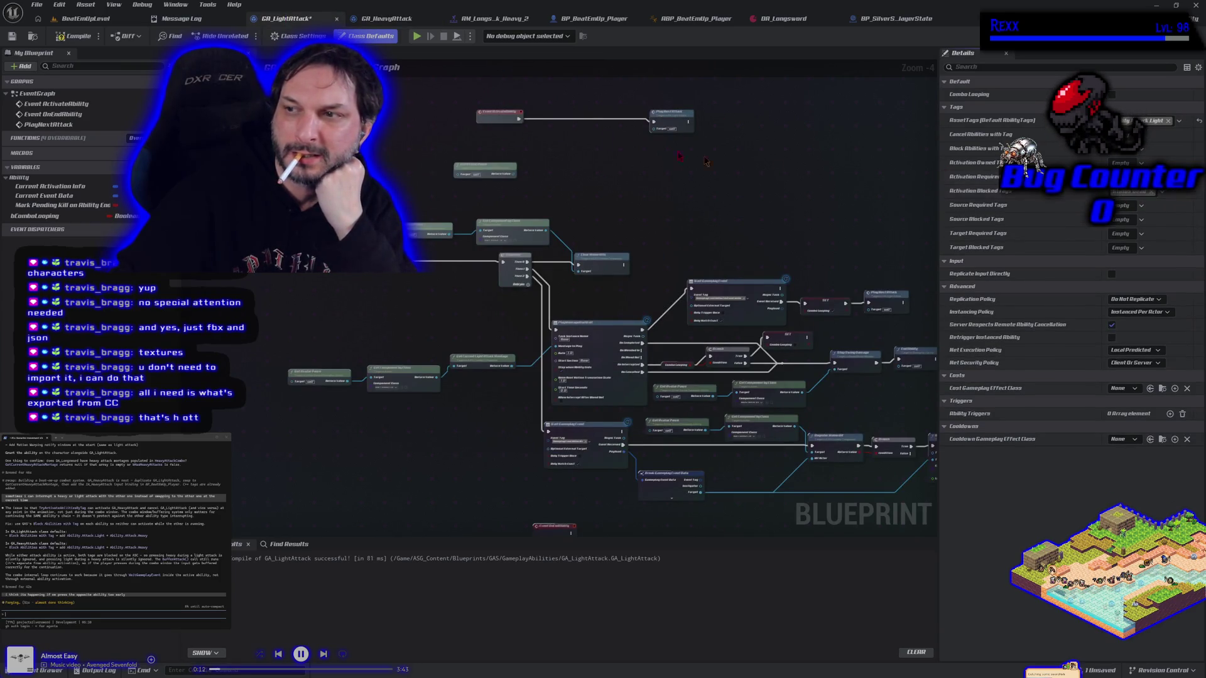
{"action": "left_click", "coordinate": [74, 36]}
{"action": "left_click", "coordinate": [12, 36]}
{"action": "left_click", "coordinate": [417, 36]}
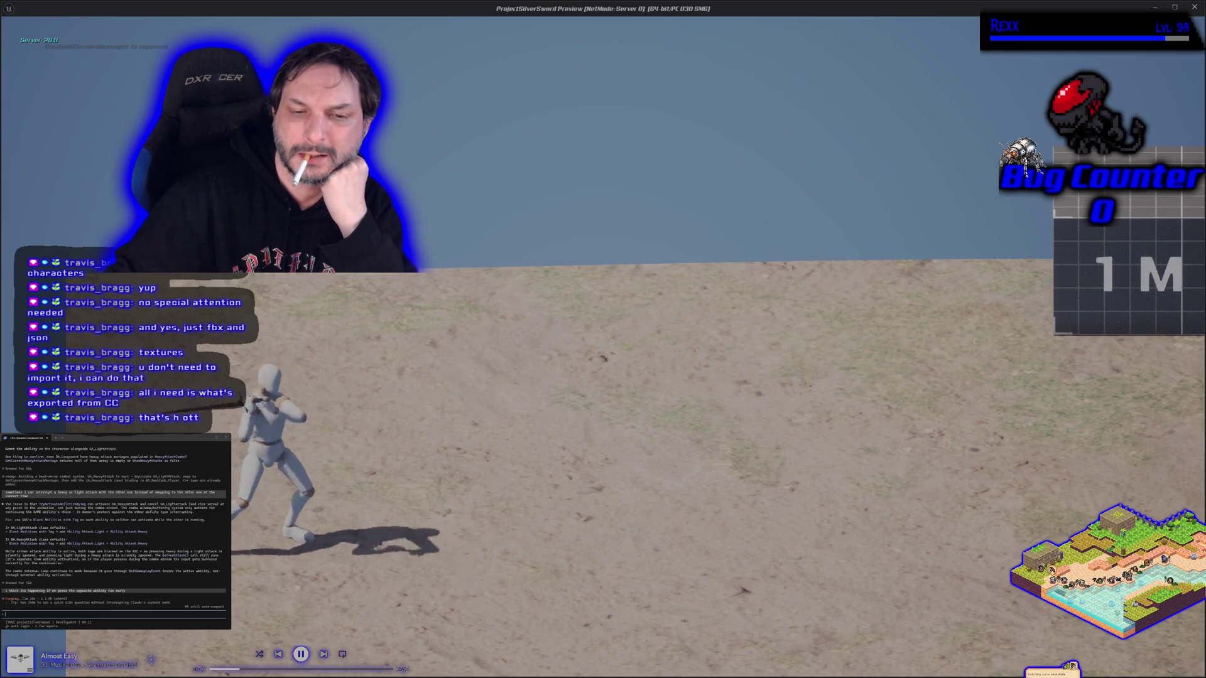
{"action": "key", "text": "Escape"}
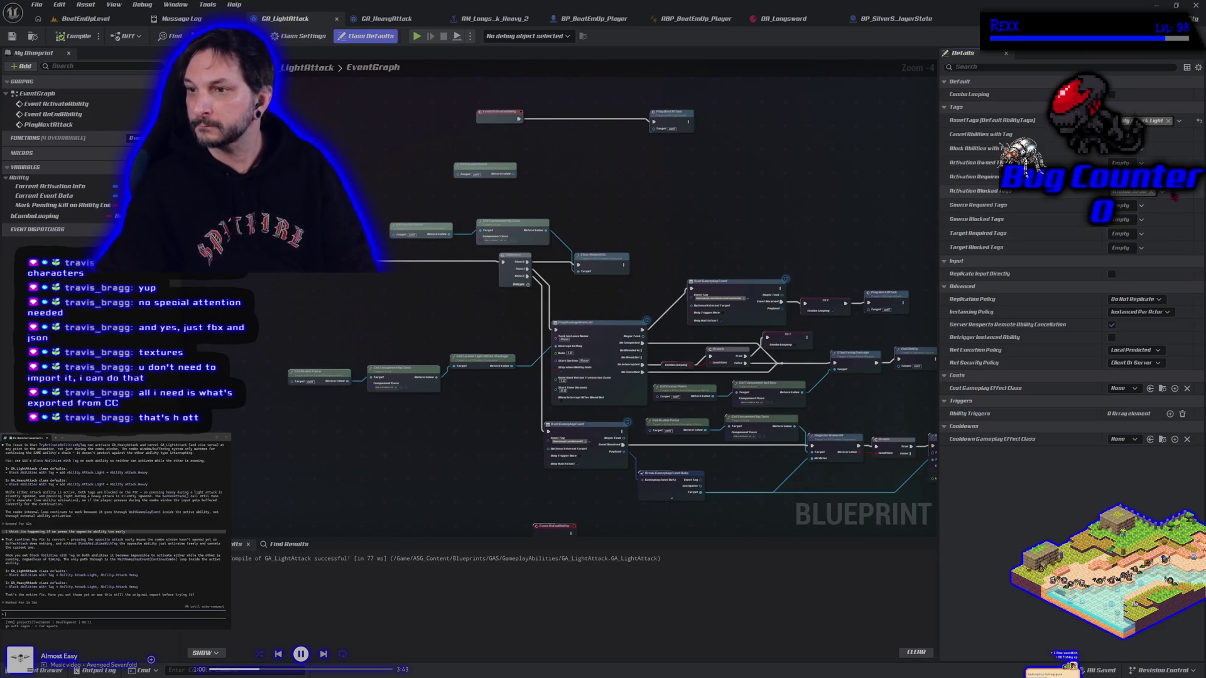
Step: Make GA_LightAttack block abilities tagged Ability.Attack.Heavy and recompile it
{"action": "left_click", "coordinate": [1142, 150]}
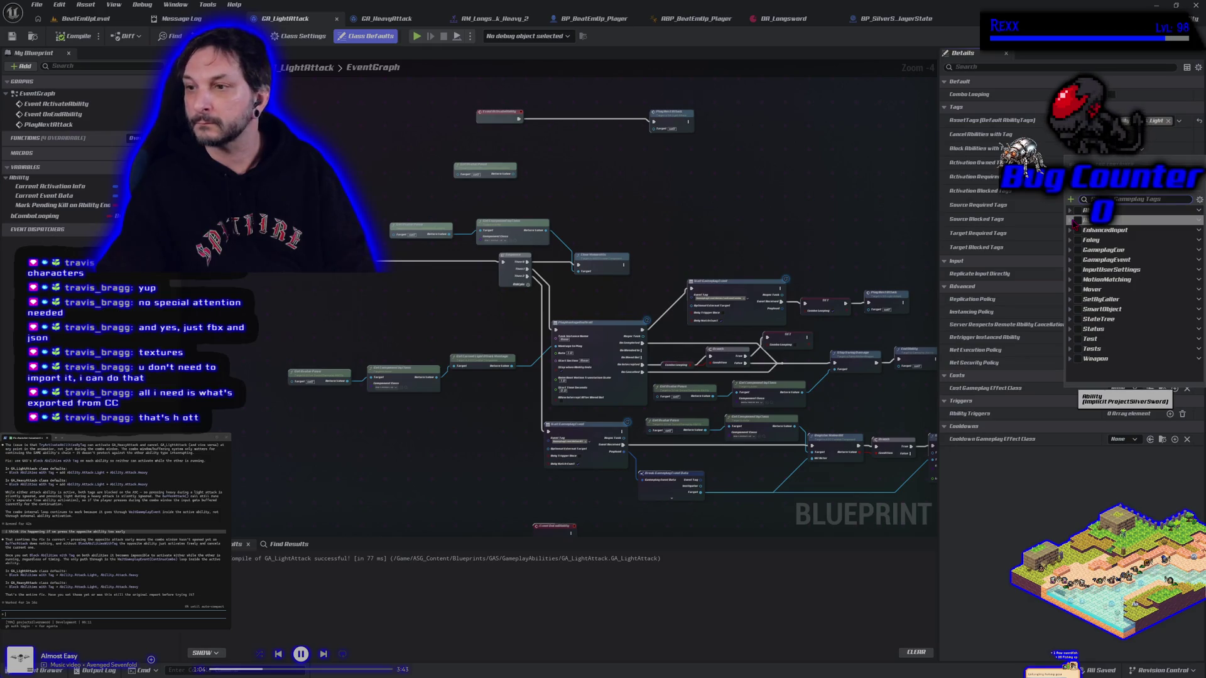
{"action": "left_click", "coordinate": [1070, 220]}
{"action": "left_click", "coordinate": [1077, 231]}
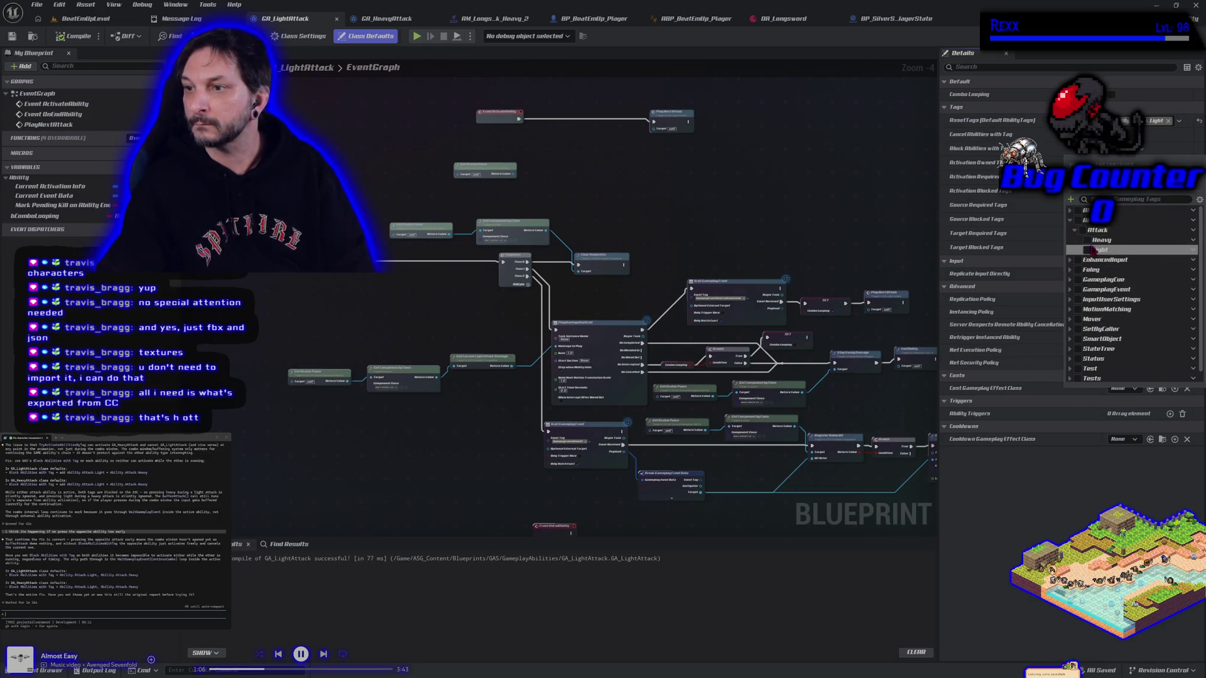
{"action": "left_click", "coordinate": [1087, 240]}
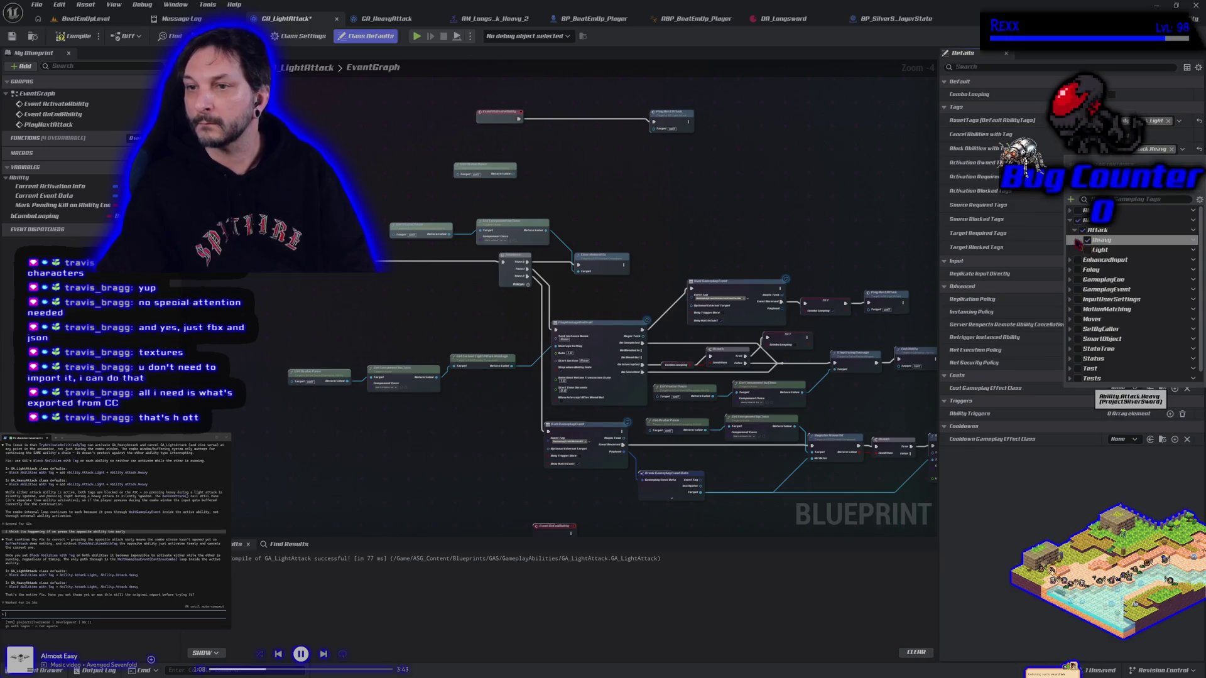
{"action": "left_click", "coordinate": [80, 38]}
{"action": "left_click", "coordinate": [79, 38]}
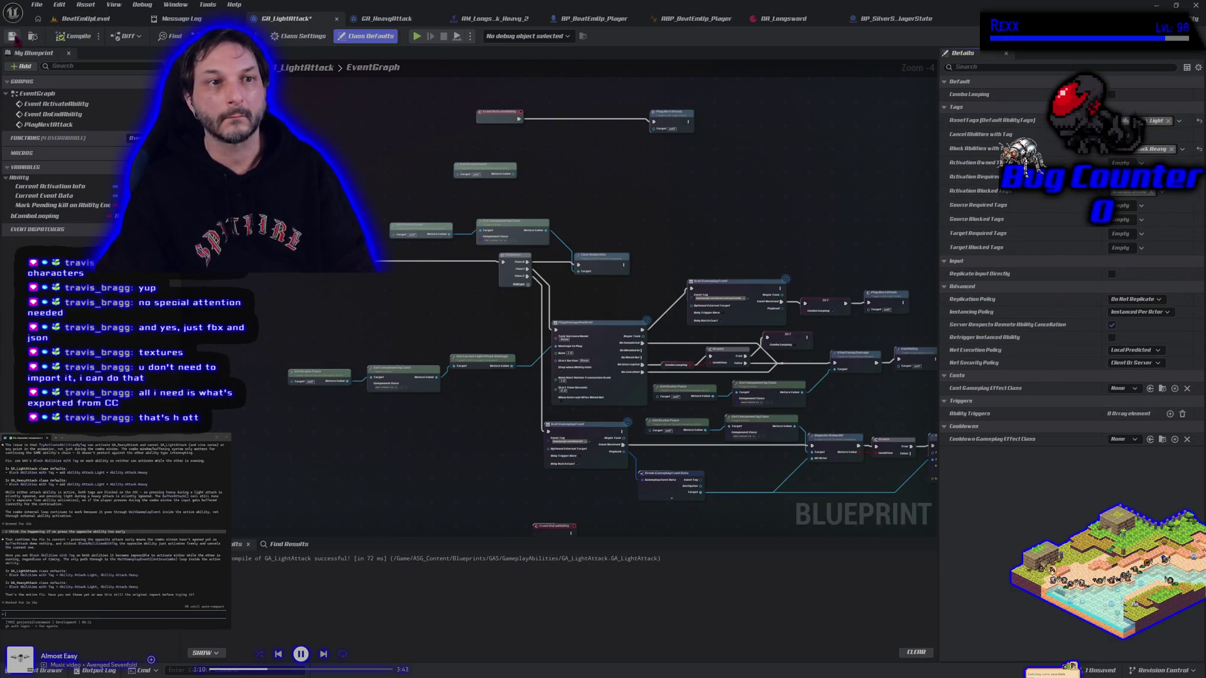
Step: Make GA_HeavyAttack block Ability.Attack.Light, recompile, and start a play-test of the level
{"action": "left_click", "coordinate": [389, 19]}
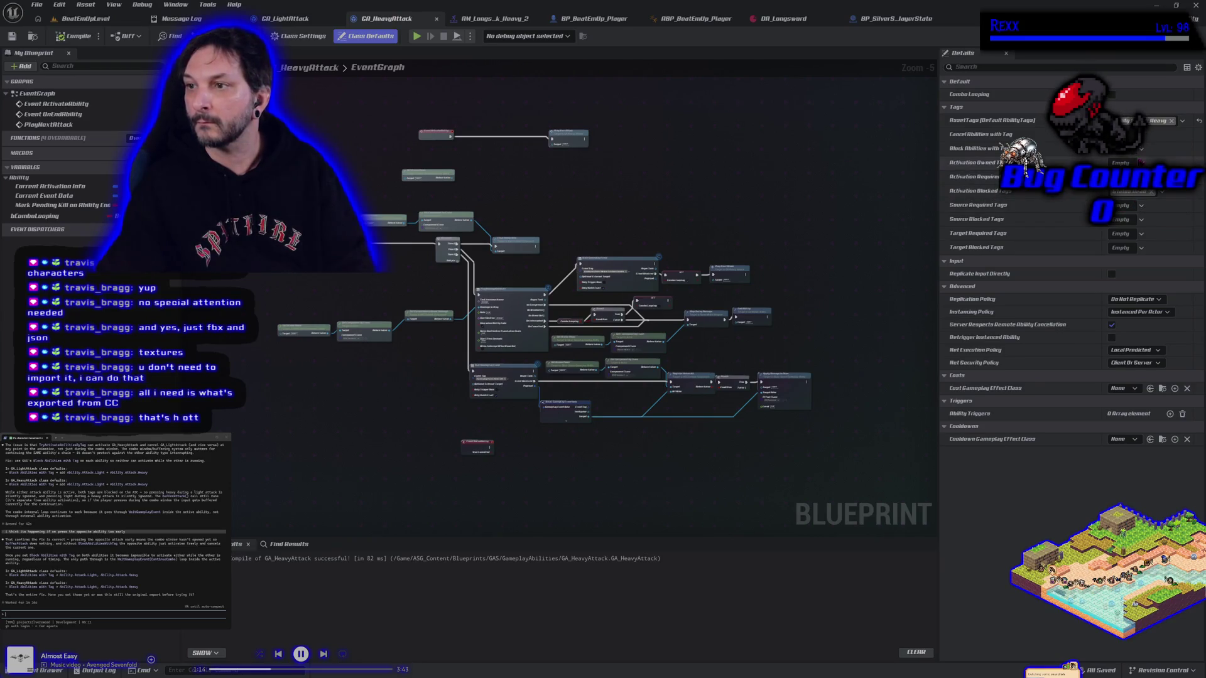
{"action": "left_click", "coordinate": [1139, 150]}
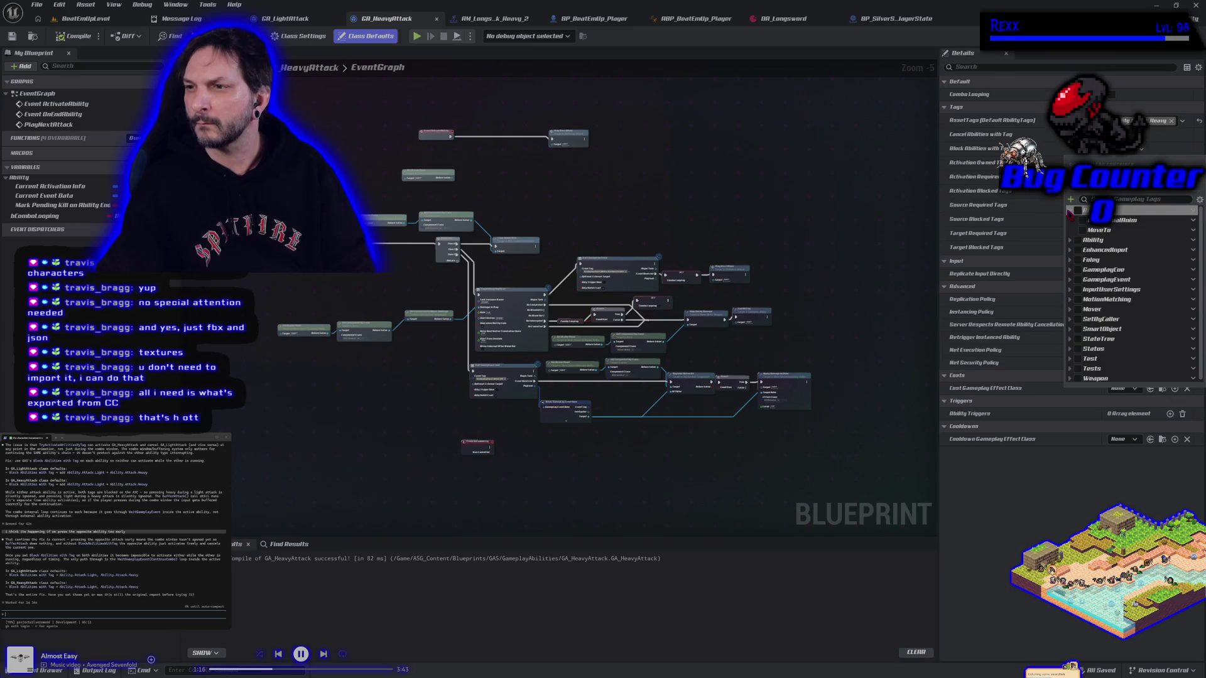
{"action": "left_click", "coordinate": [1071, 220]}
{"action": "left_click", "coordinate": [1075, 230]}
{"action": "left_click", "coordinate": [1087, 251]}
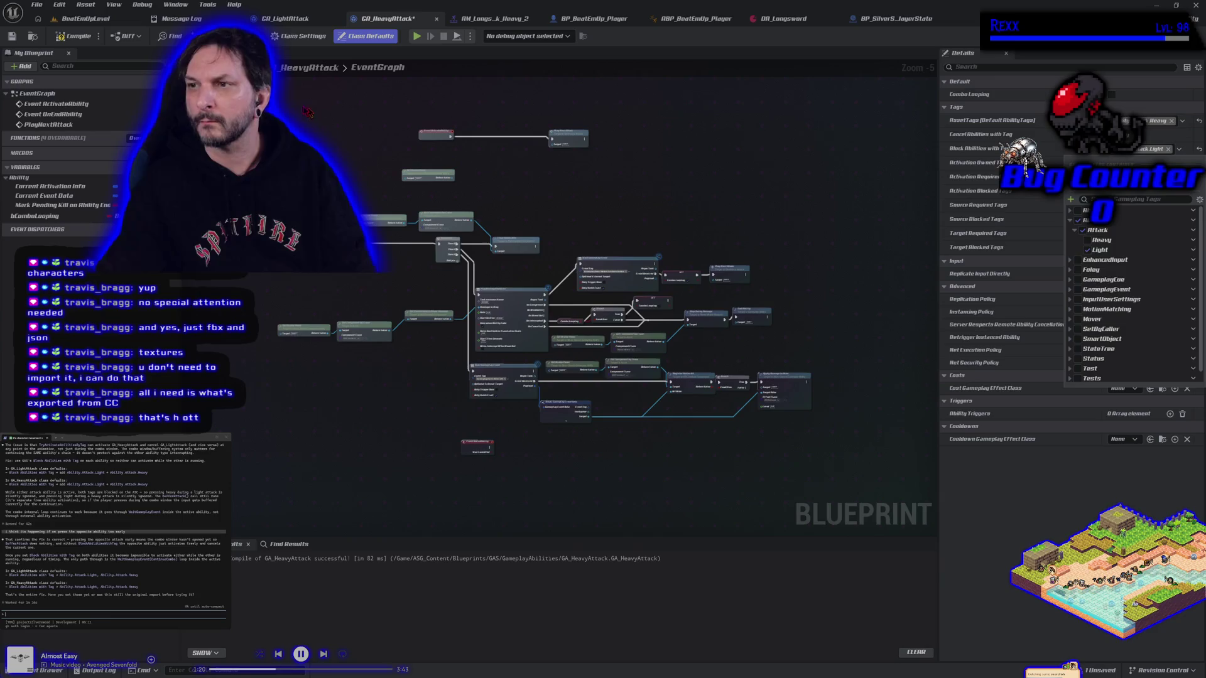
{"action": "left_click", "coordinate": [76, 39]}
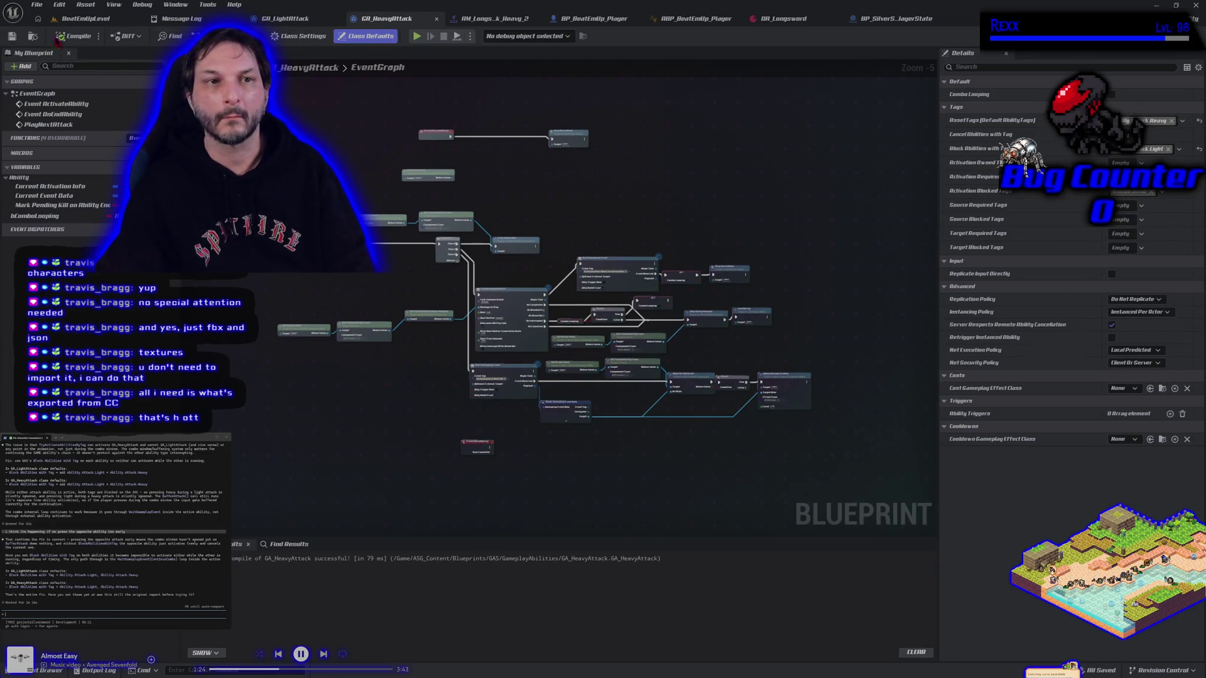
{"action": "left_click", "coordinate": [86, 18]}
{"action": "left_click", "coordinate": [289, 36]}
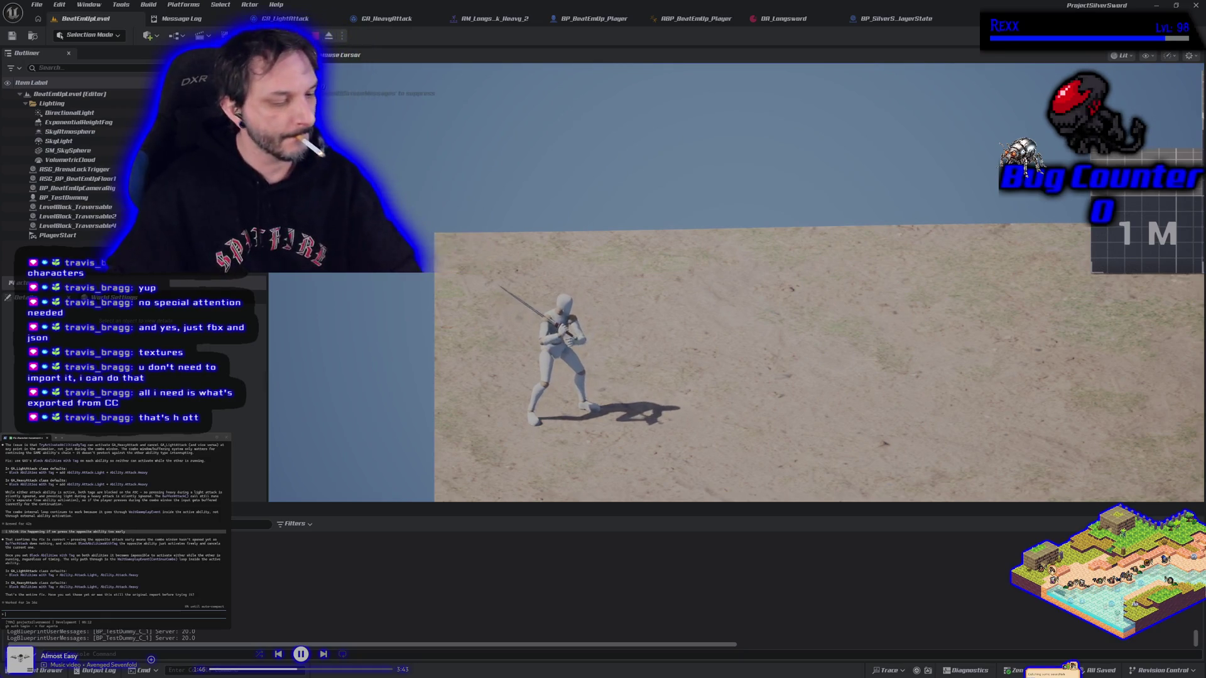
Step: Stop the play-test and ask the assistant to commit the changes
{"action": "key", "text": "Escape"}
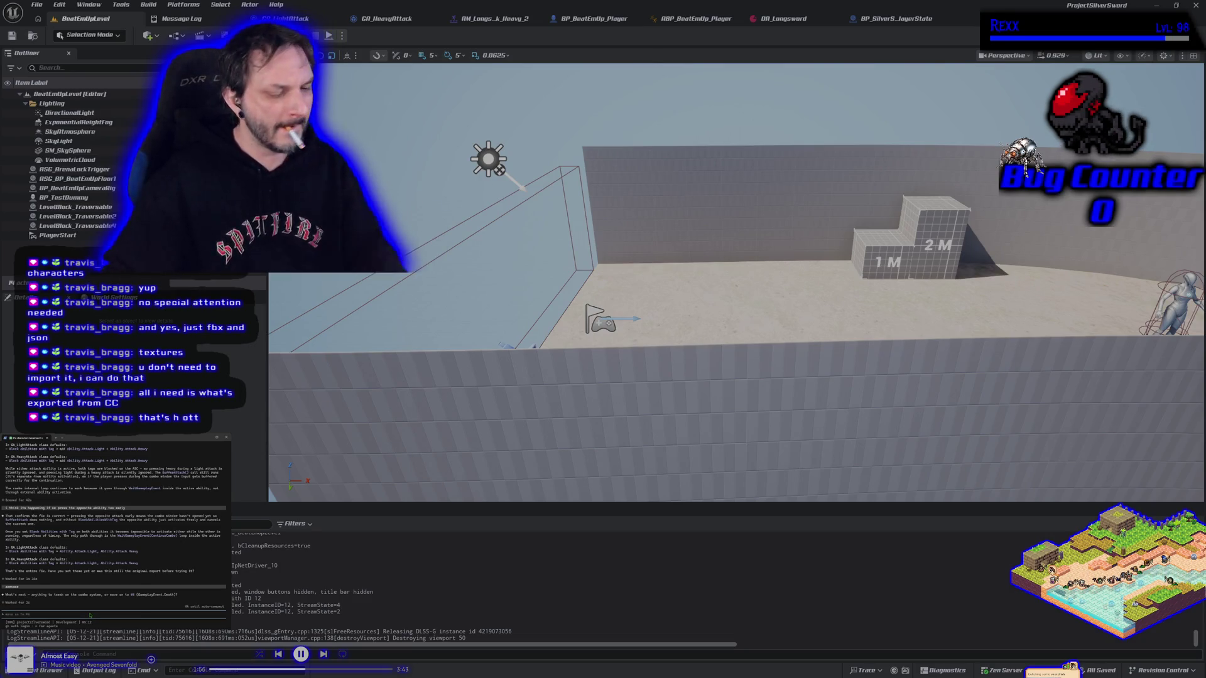
{"action": "type", "text": "commit info"}
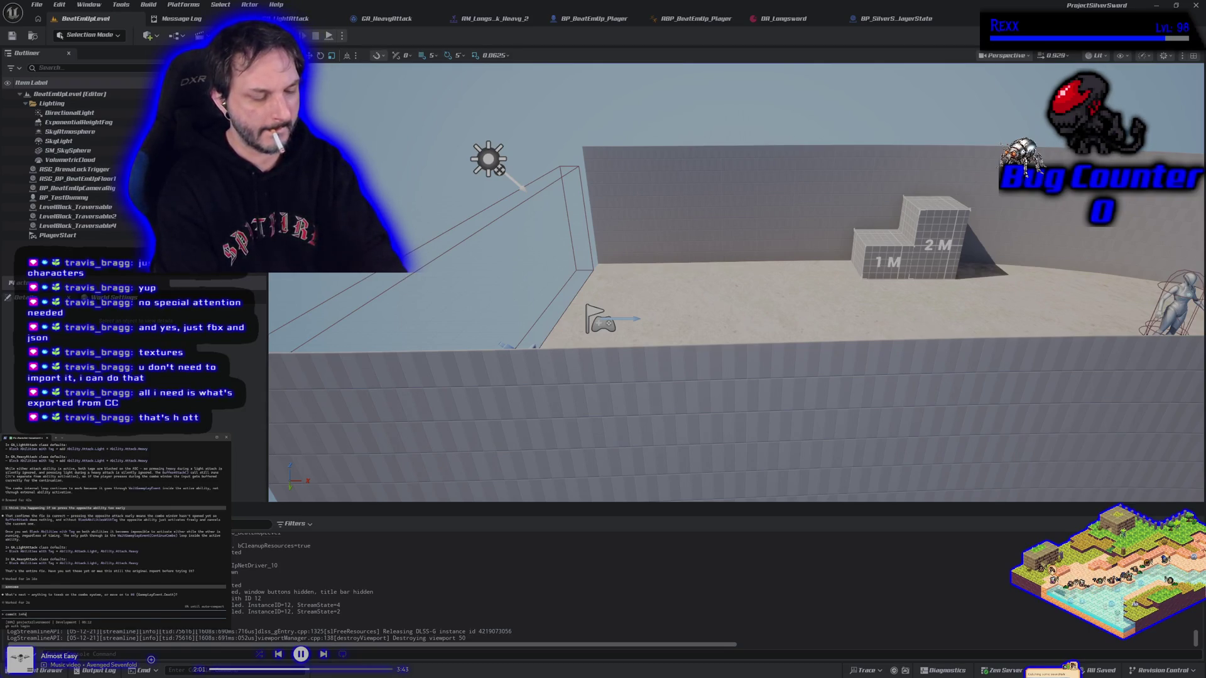
{"action": "key", "text": "Return"}
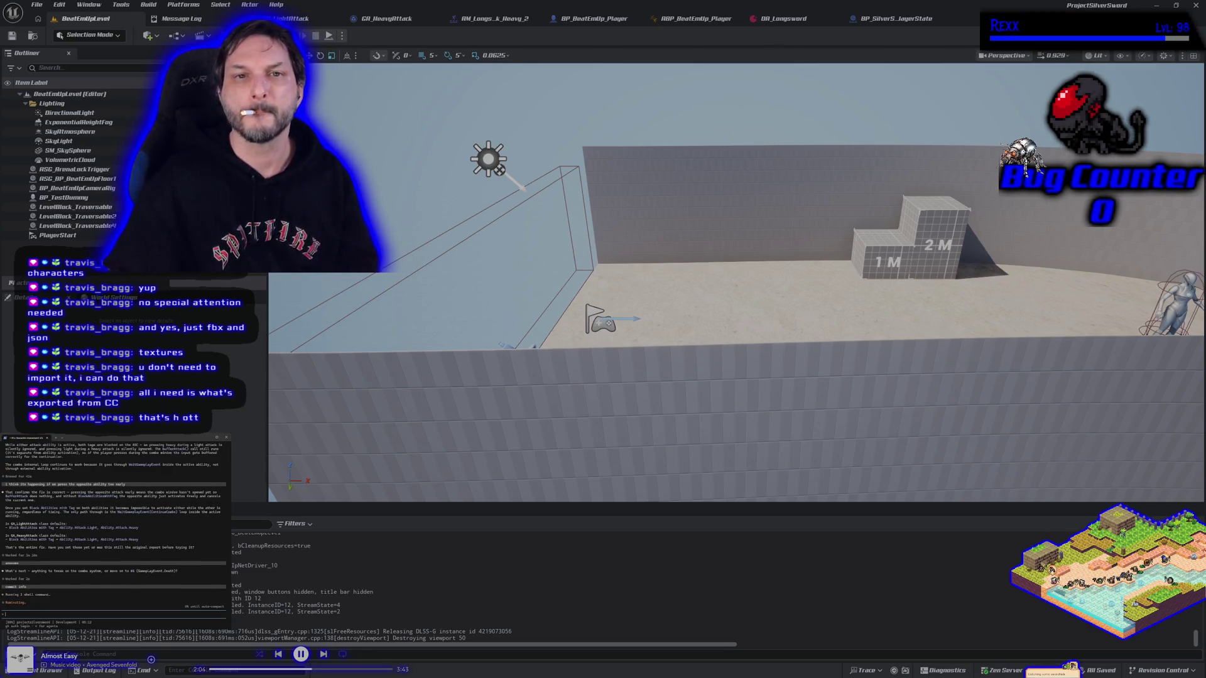
Step: Run two more quick play-tests of the attacks, then approve the assistant's shell command
{"action": "key", "text": "alt+p"}
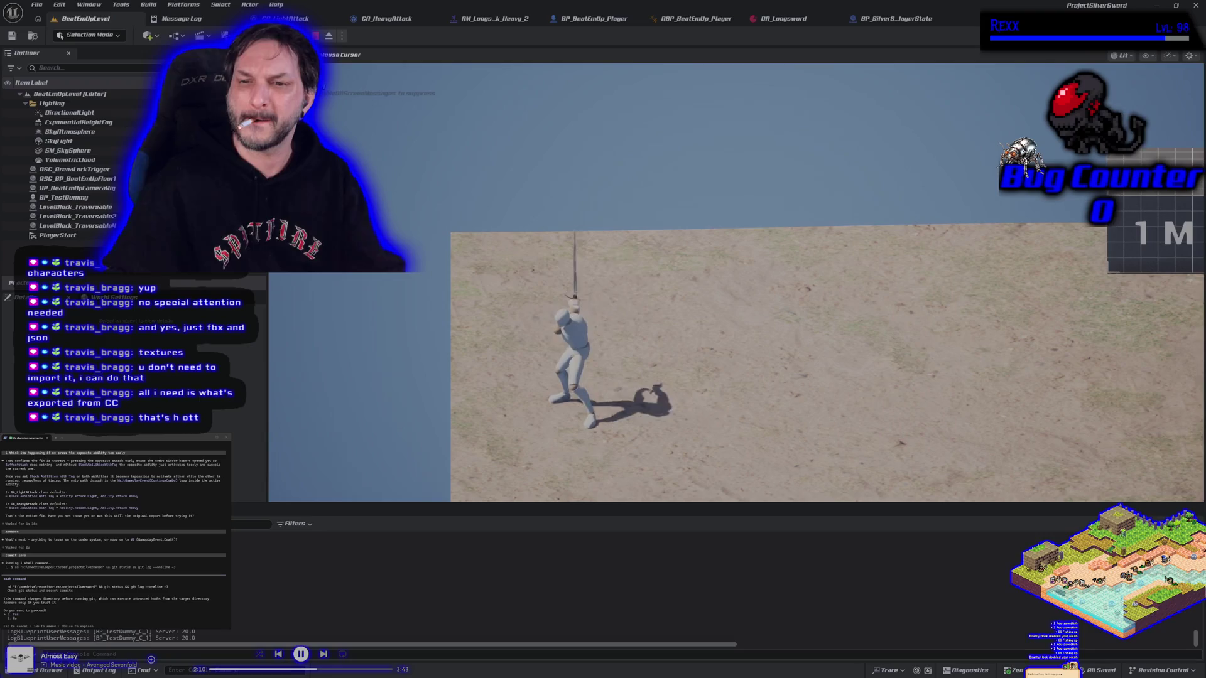
{"action": "key", "text": "Escape"}
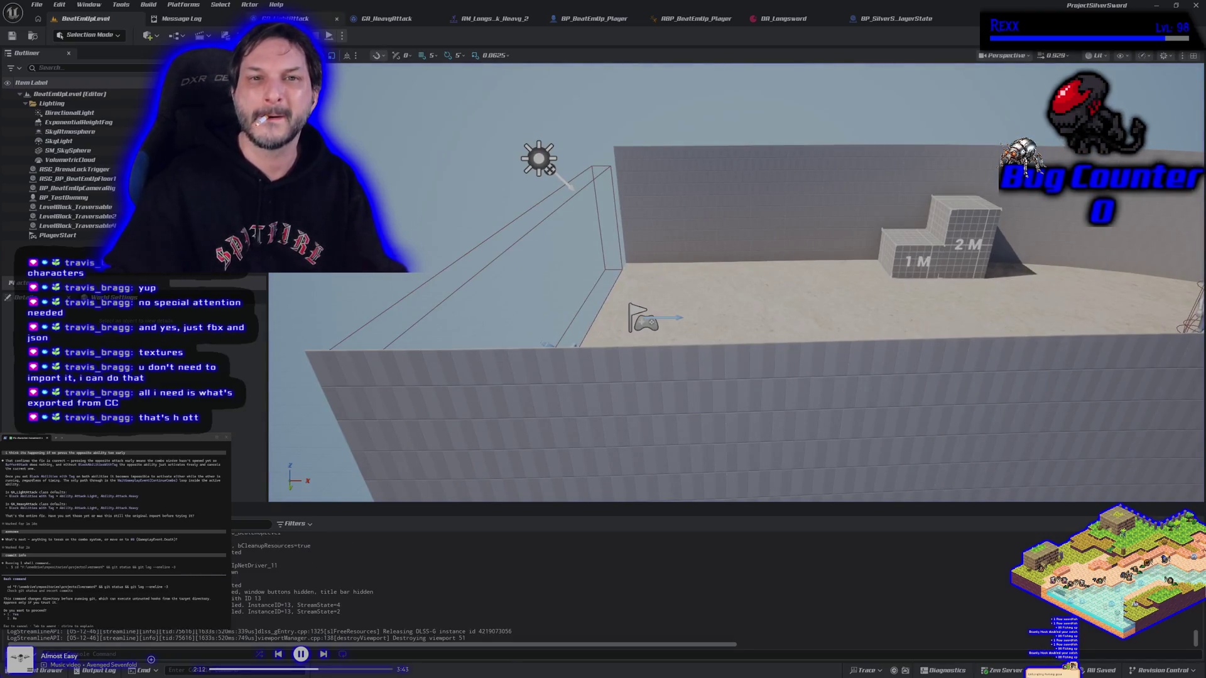
{"action": "key", "text": "alt+p"}
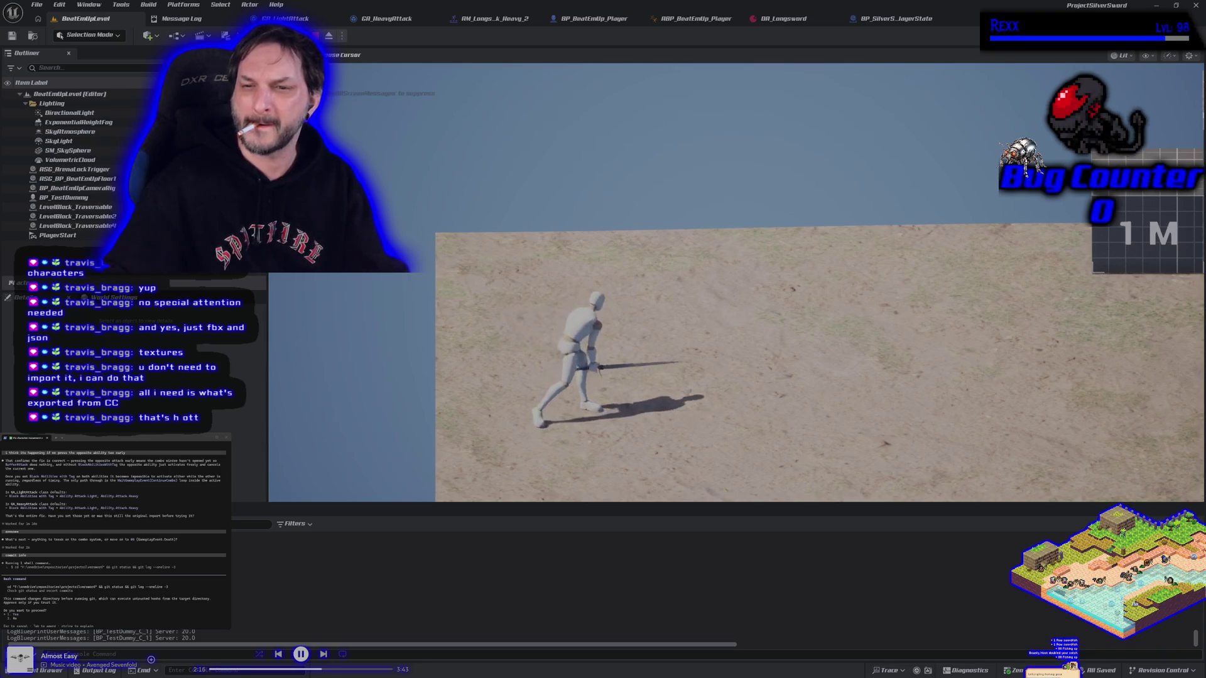
{"action": "key", "text": "Escape"}
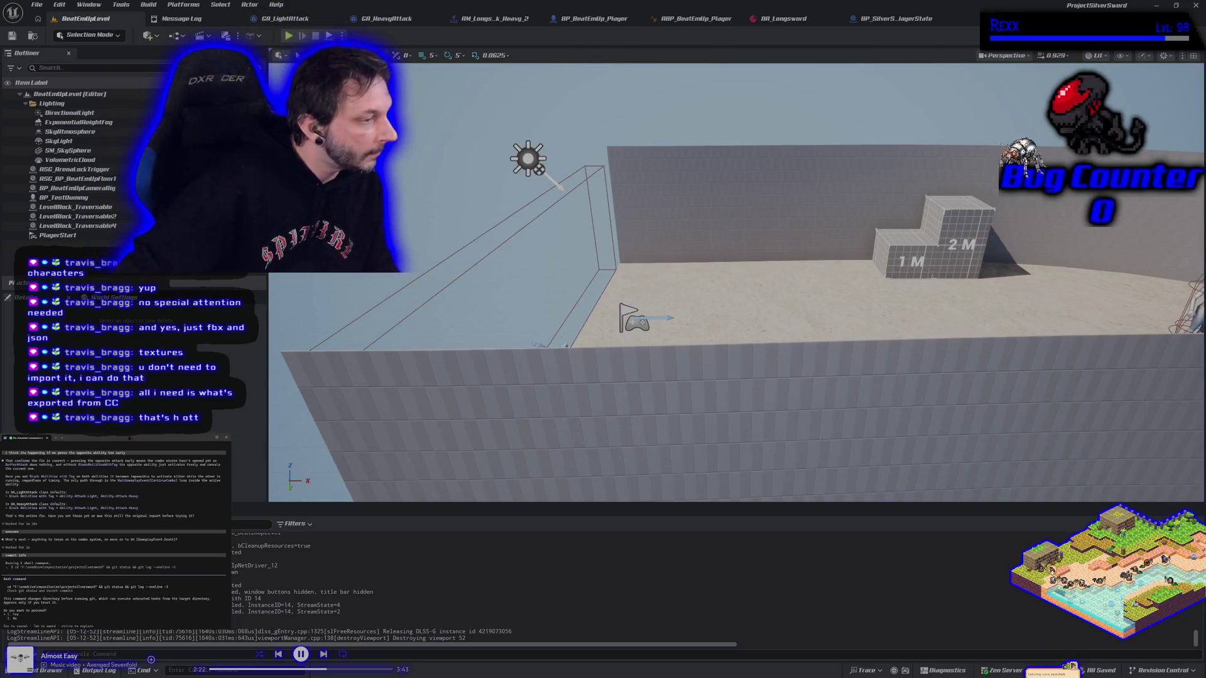
{"action": "key", "text": "Return"}
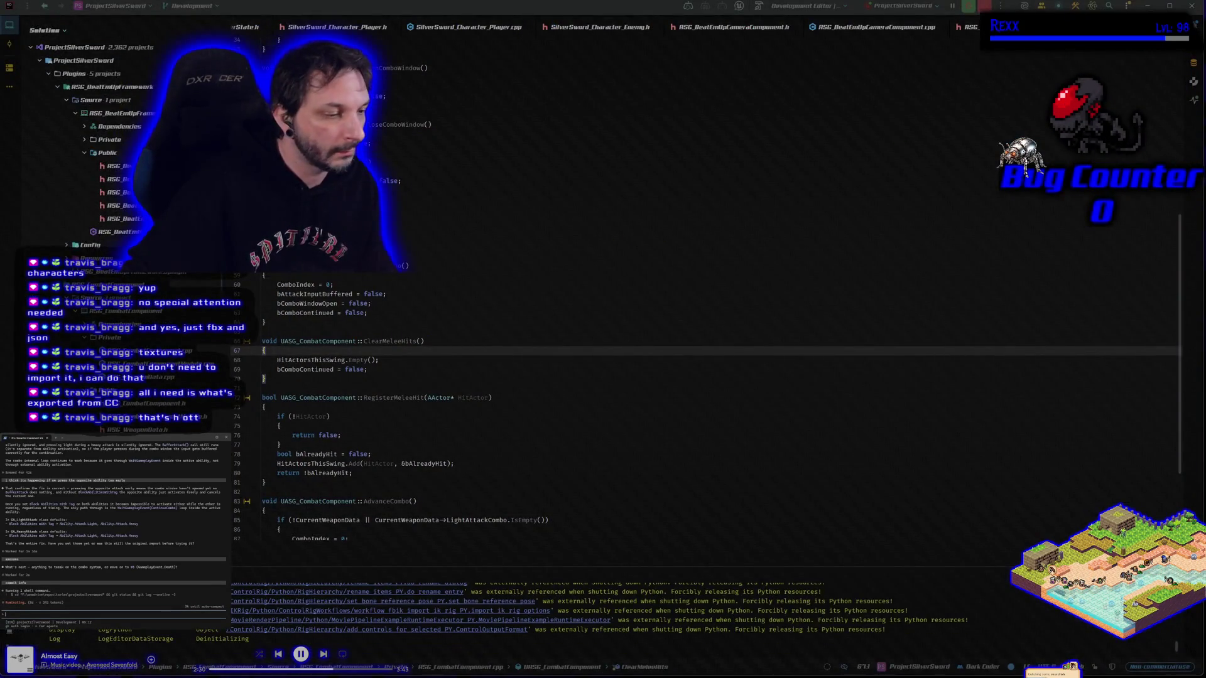
Step: Switch to the commit view listing the changed files
{"action": "key", "text": "alt+Tab"}
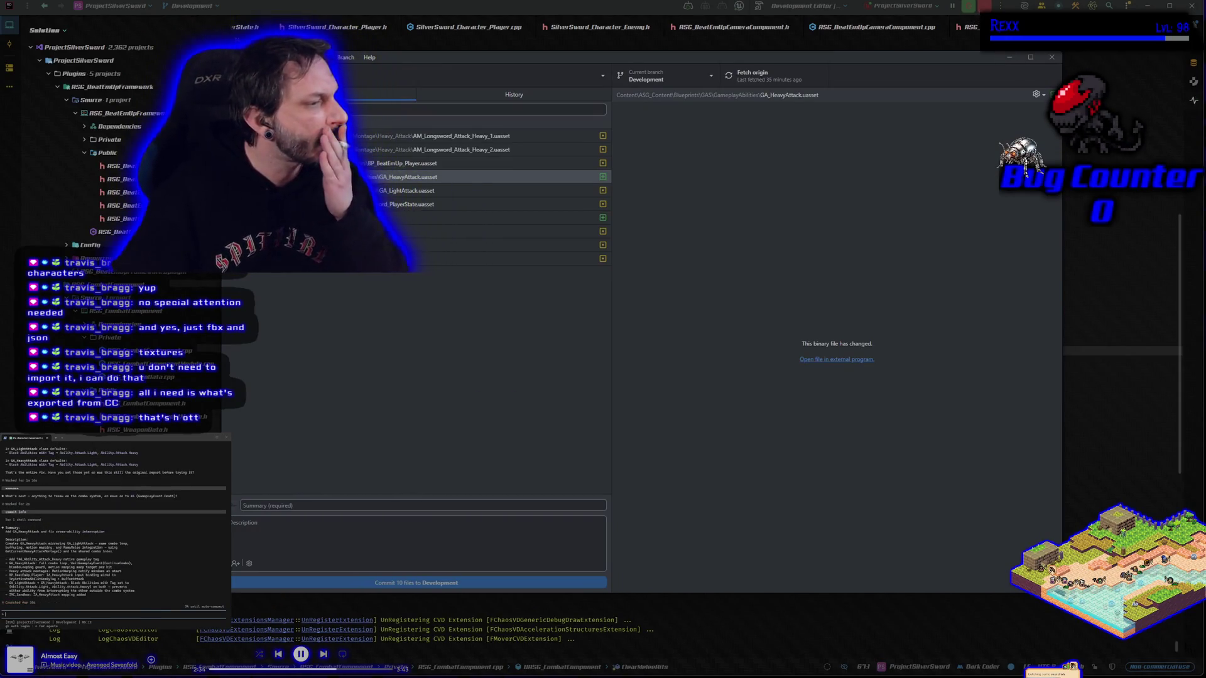
Step: Paste the summary 'Add GA_HeavyAttack and fix cross-ability interruption' and the description, commit 10 files, push origin
{"action": "left_click_drag", "start_coordinate": [104, 532], "coordinate": [105, 534]}
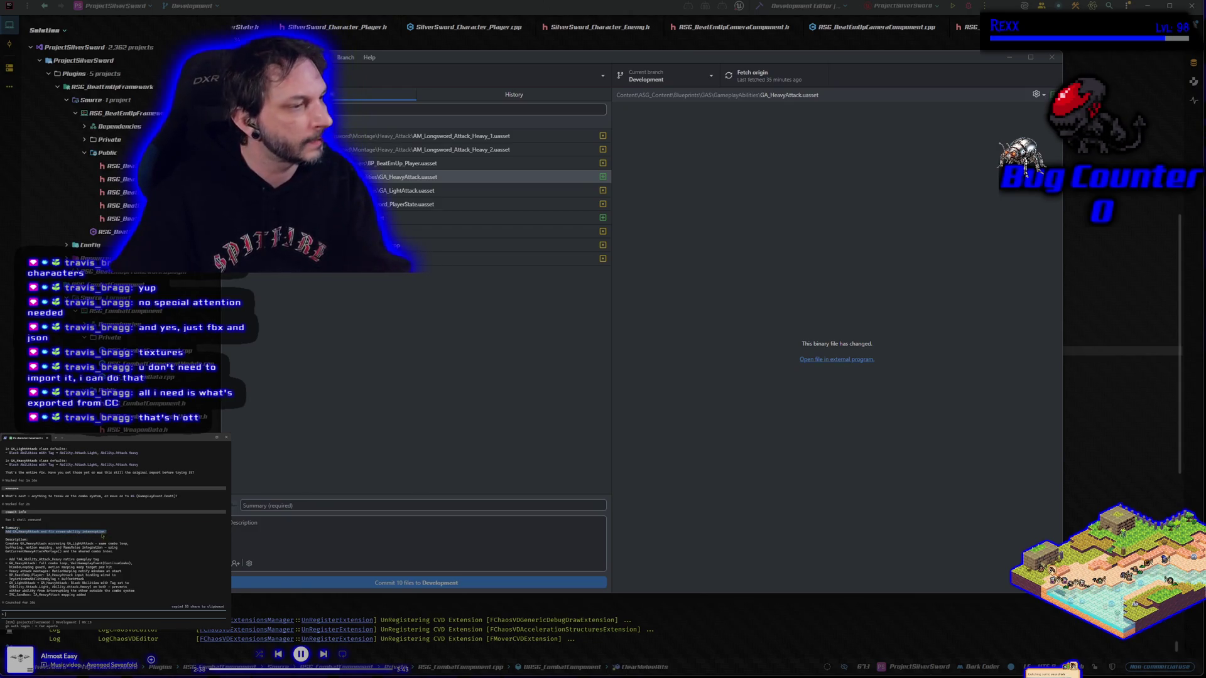
{"action": "left_click", "coordinate": [317, 506]}
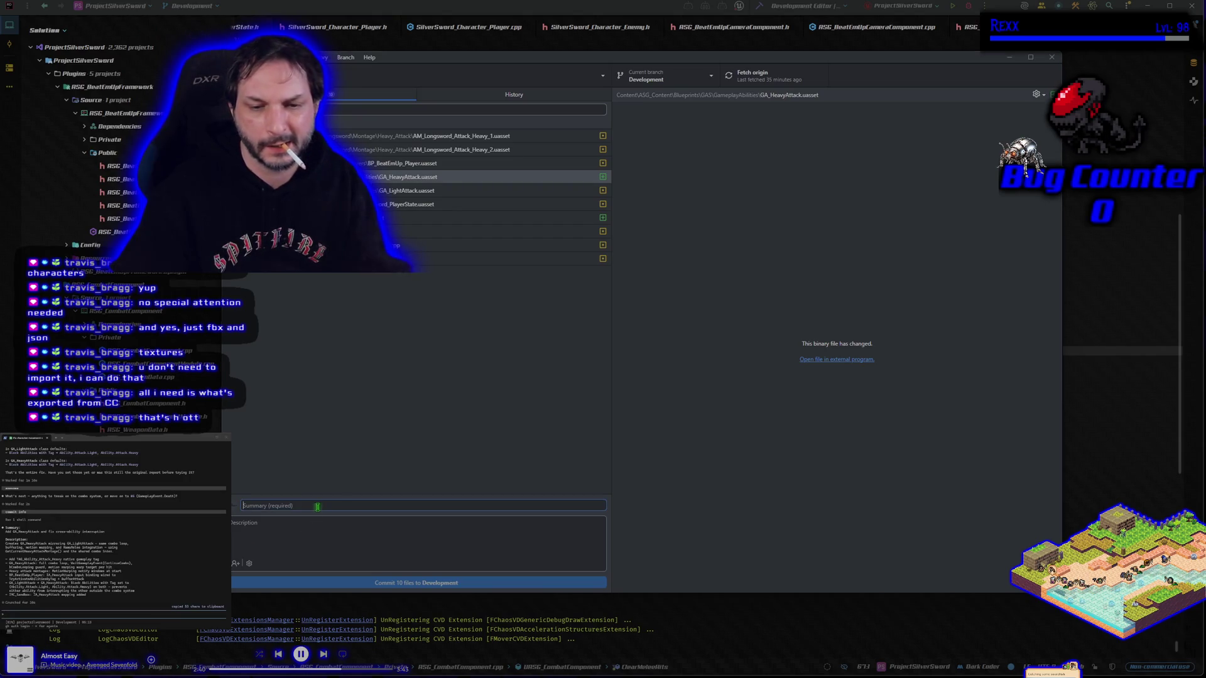
{"action": "type", "text": "Add GA_HeavyAttack and fix cross-ability interruption"}
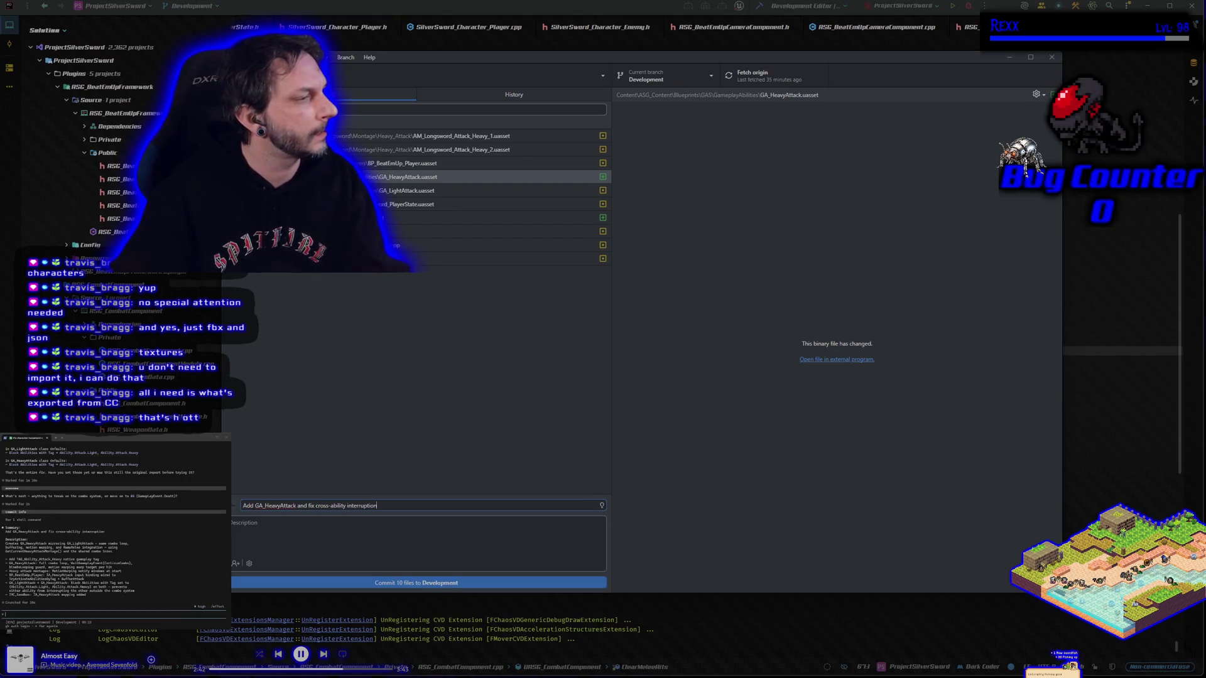
{"action": "left_click_drag", "start_coordinate": [6, 541], "coordinate": [92, 595]}
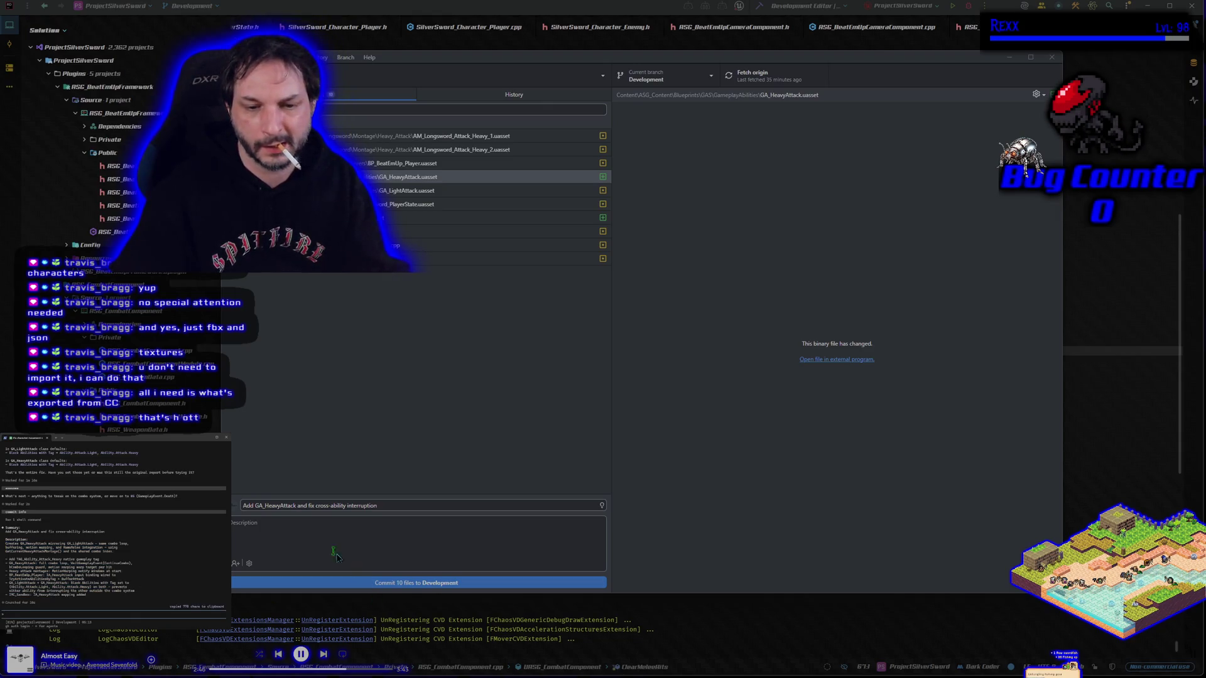
{"action": "left_click", "coordinate": [312, 530]}
{"action": "key", "text": "ctrl+v"}
{"action": "left_click", "coordinate": [374, 584]}
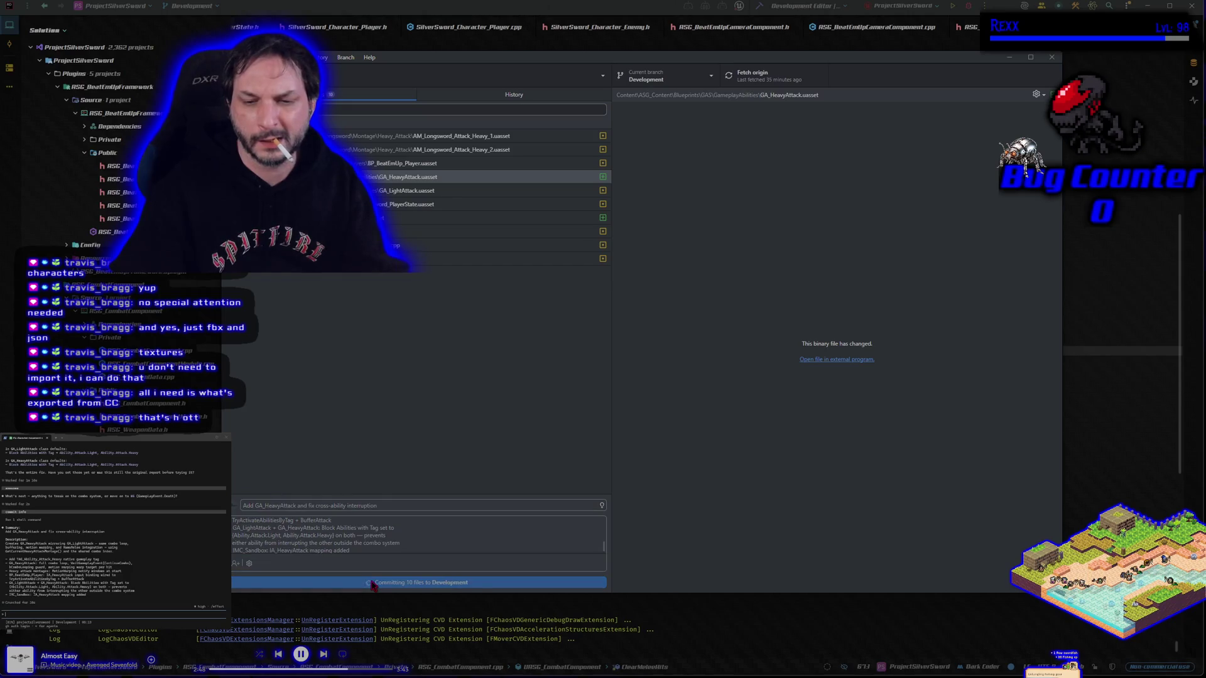
{"action": "left_click", "coordinate": [742, 88]}
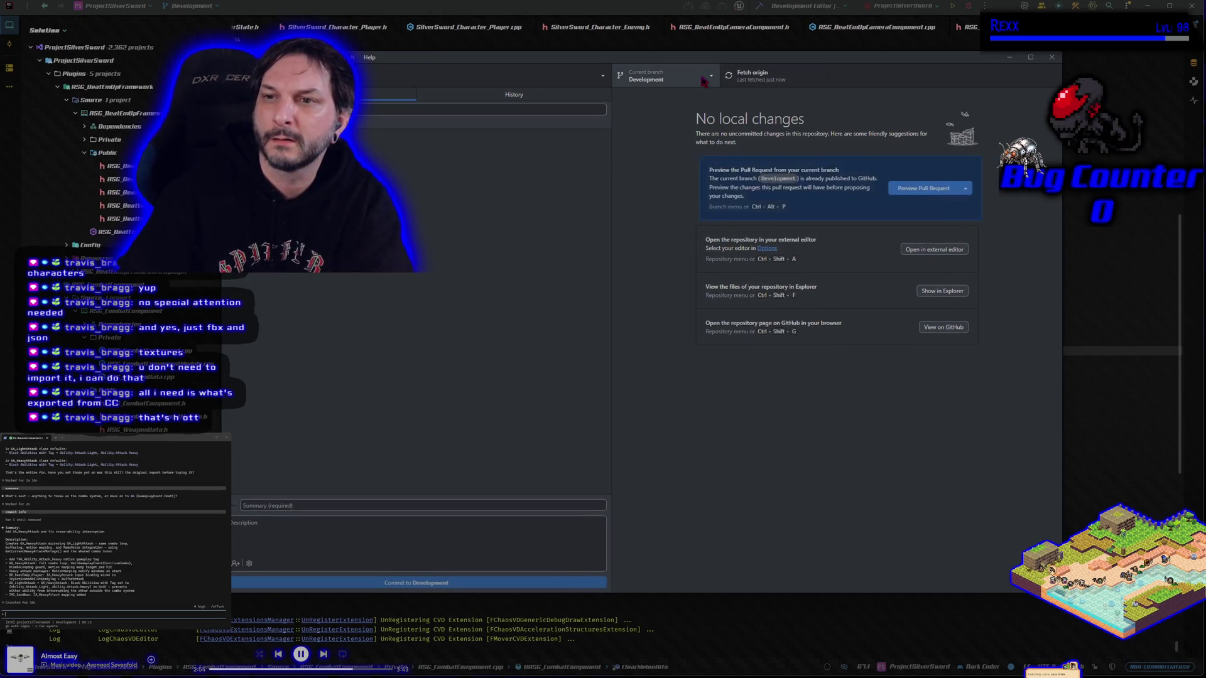
Step: Merge Development's 12 commits into main, push main to origin, and switch back to Development
{"action": "left_click", "coordinate": [703, 81]}
{"action": "left_click", "coordinate": [635, 146]}
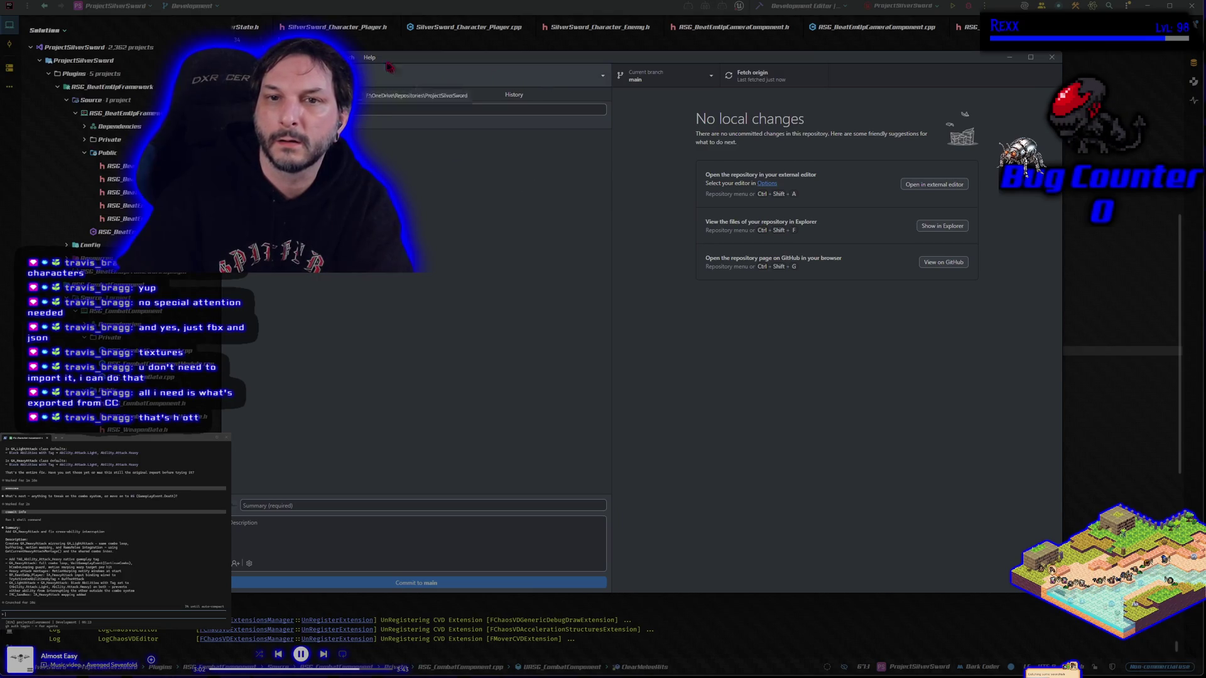
{"action": "left_click", "coordinate": [345, 57]}
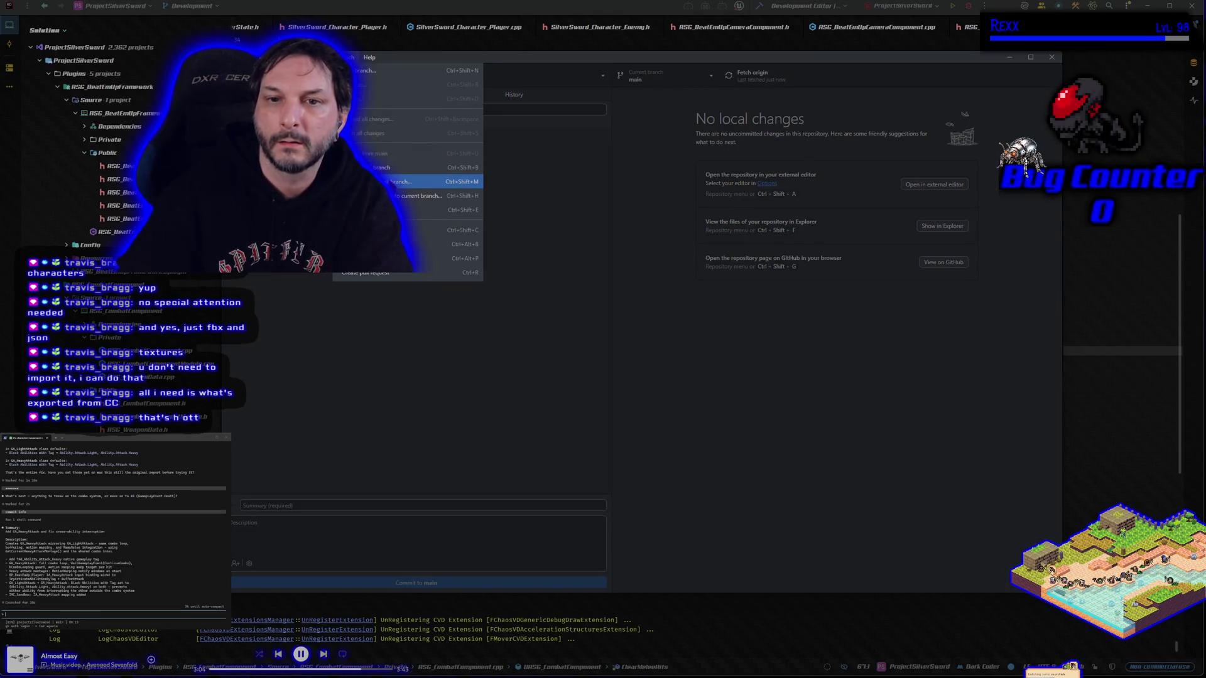
{"action": "left_click", "coordinate": [393, 182]}
{"action": "left_click", "coordinate": [592, 317]}
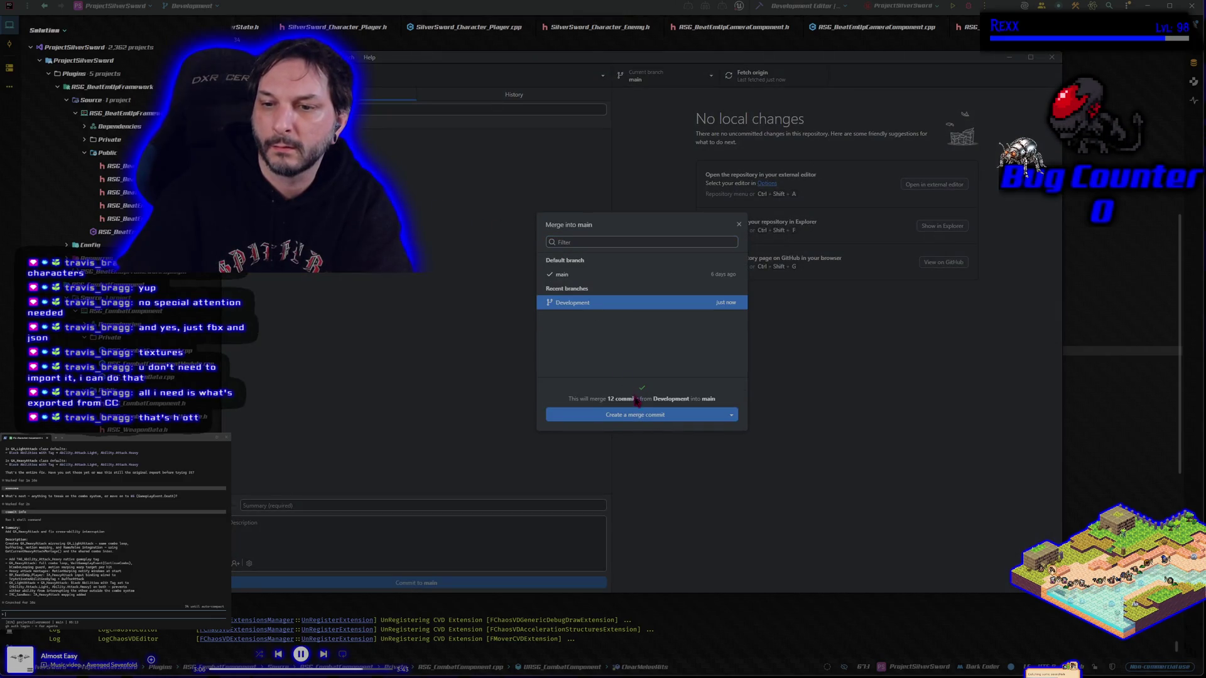
{"action": "left_click", "coordinate": [644, 415]}
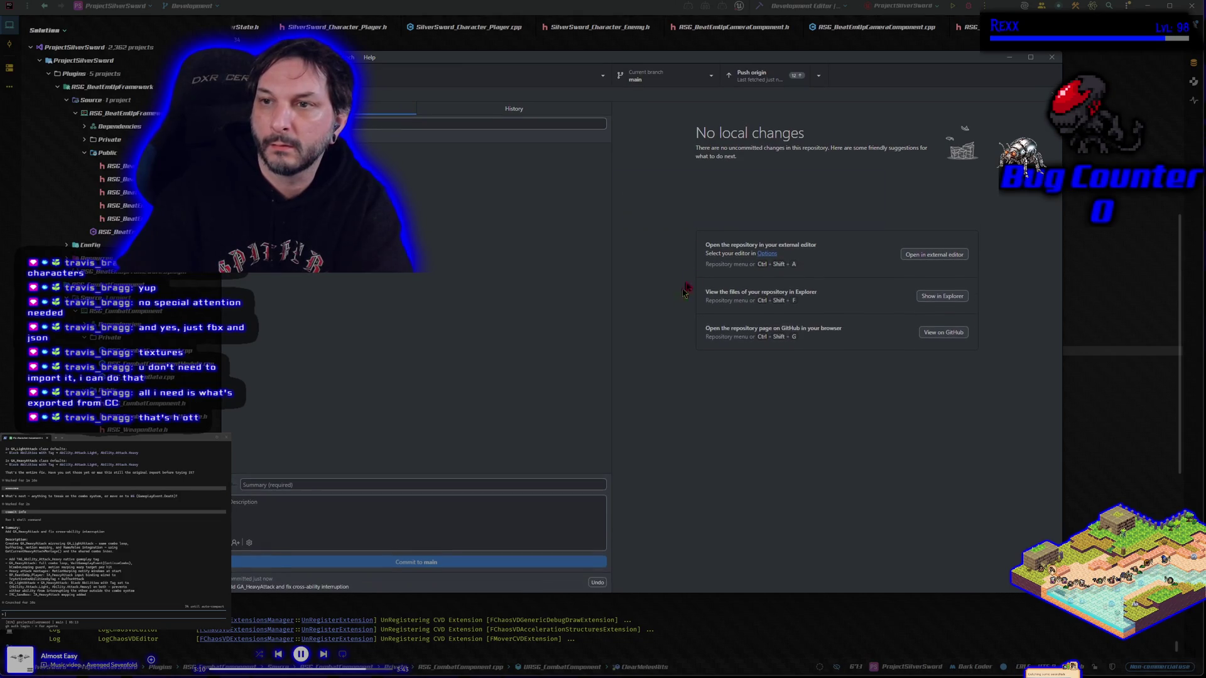
{"action": "left_click", "coordinate": [765, 74]}
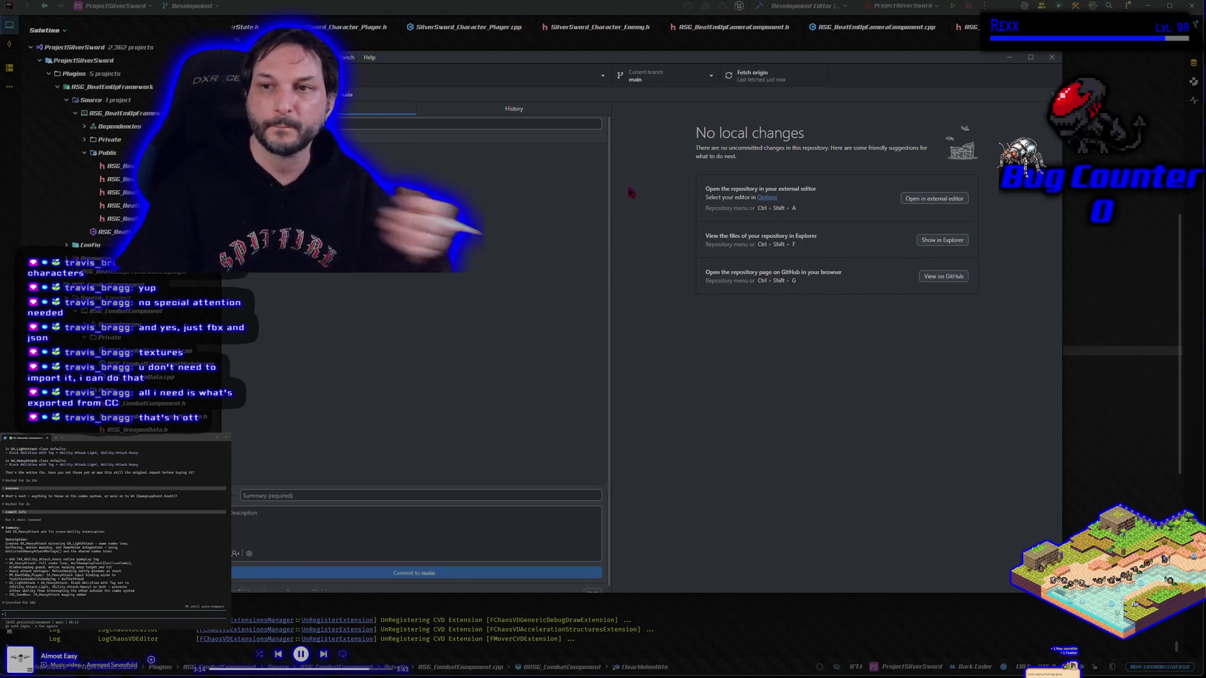
{"action": "left_click", "coordinate": [646, 78]}
{"action": "left_click", "coordinate": [643, 172]}
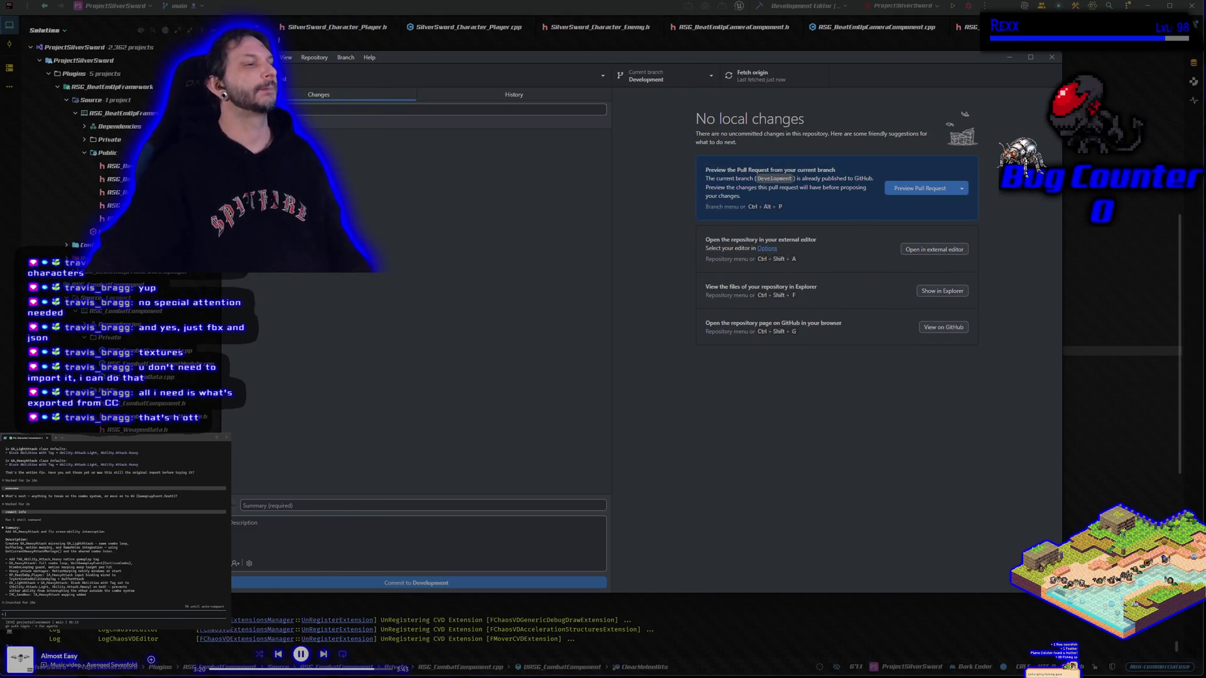
Step: Submit the todo request in the terminal, then minimize the Git client and start a project build
{"action": "key", "text": "alt+Tab"}
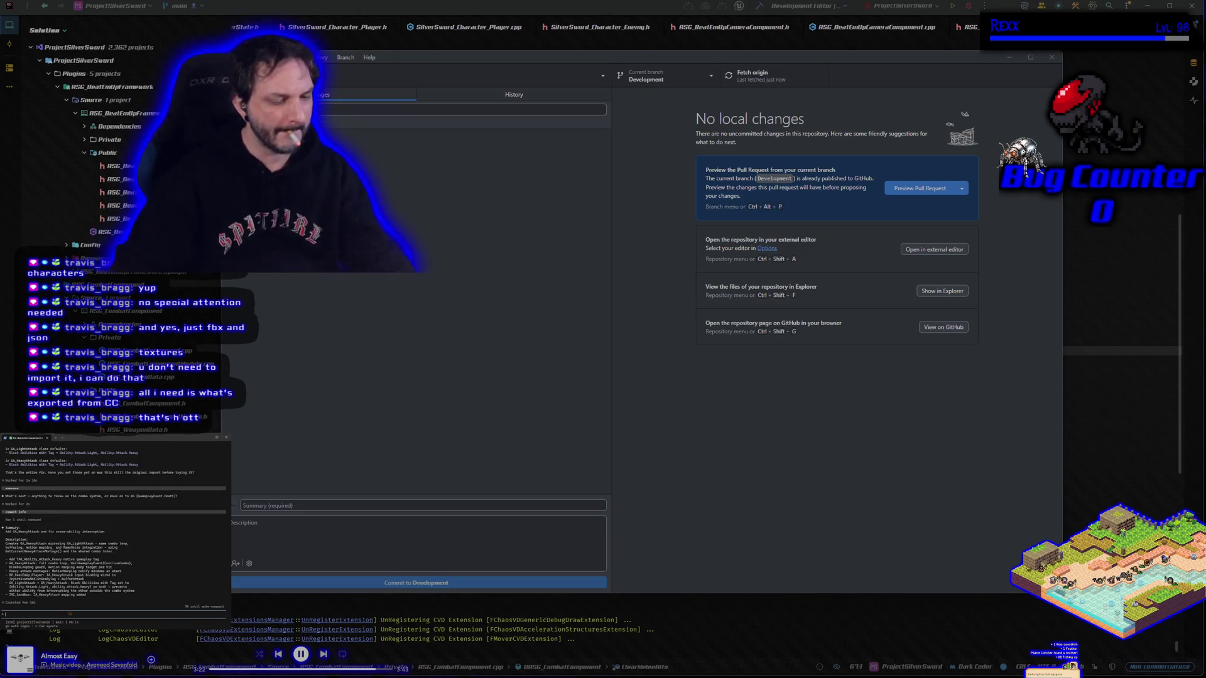
{"action": "key", "text": "Return"}
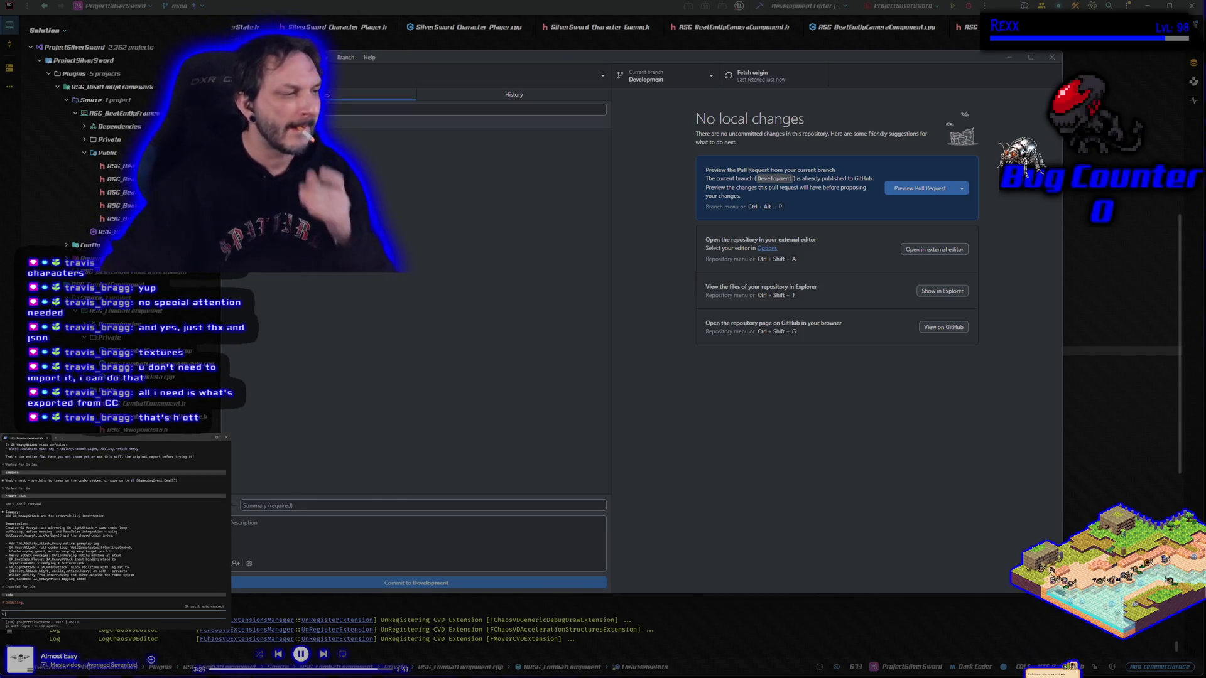
{"action": "left_click", "coordinate": [1008, 58]}
{"action": "left_click", "coordinate": [969, 6]}
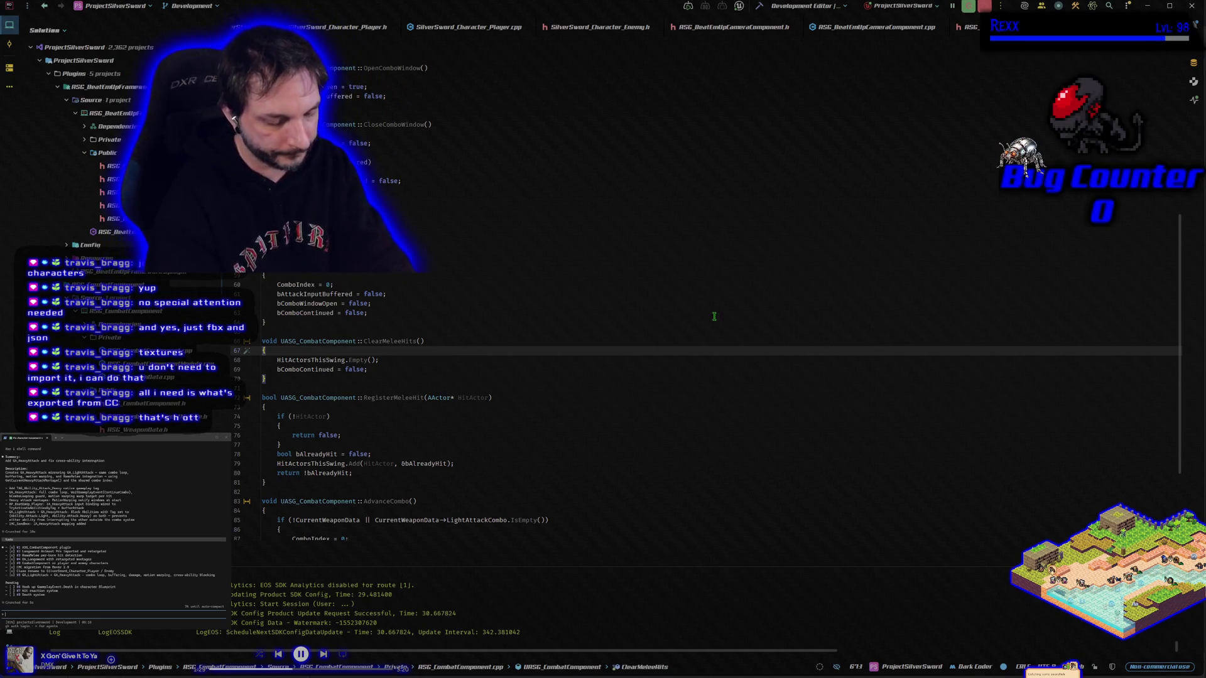
Step: Stop the running debug session and rebuild the ProjectSilverSwordEditor target
{"action": "type", "text": "ou"}
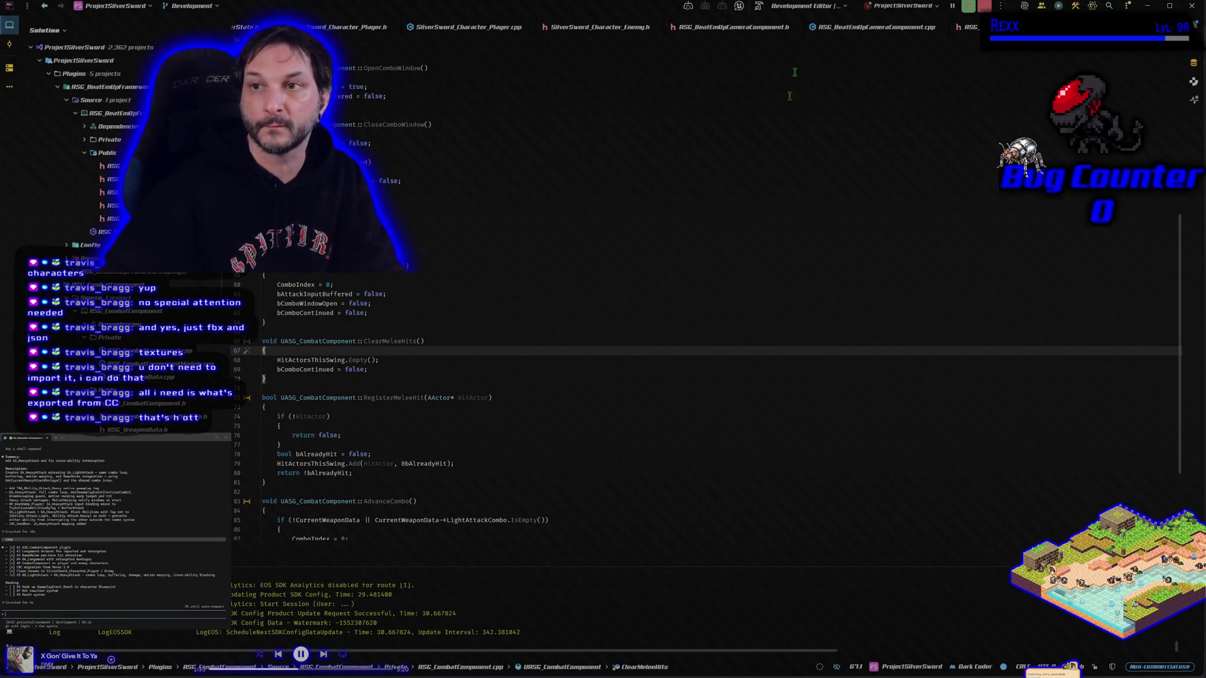
{"action": "left_click", "coordinate": [984, 6]}
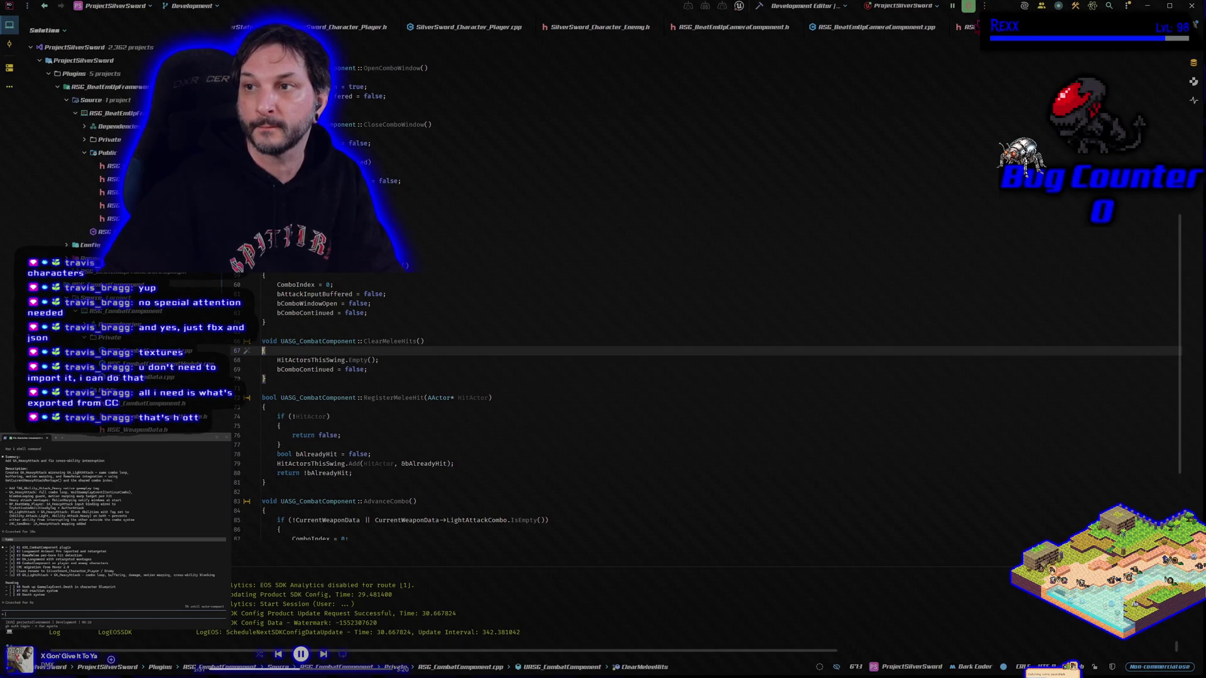
{"action": "left_click", "coordinate": [968, 6]}
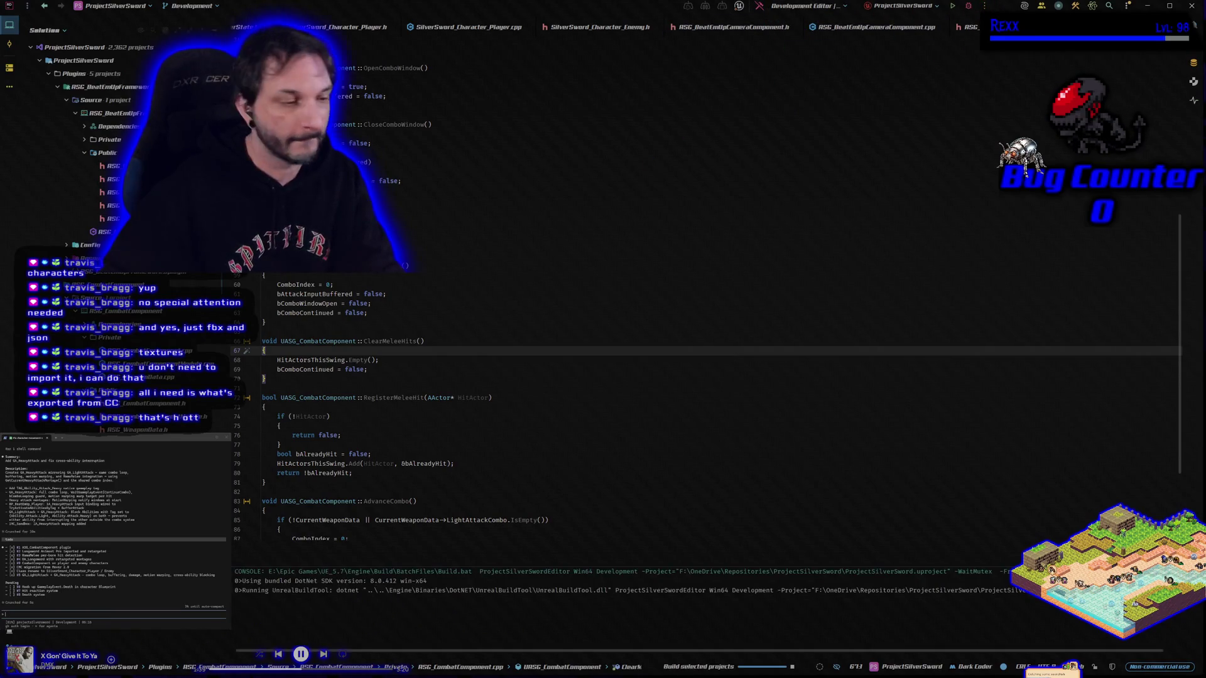
{"action": "left_click", "coordinate": [55, 605]}
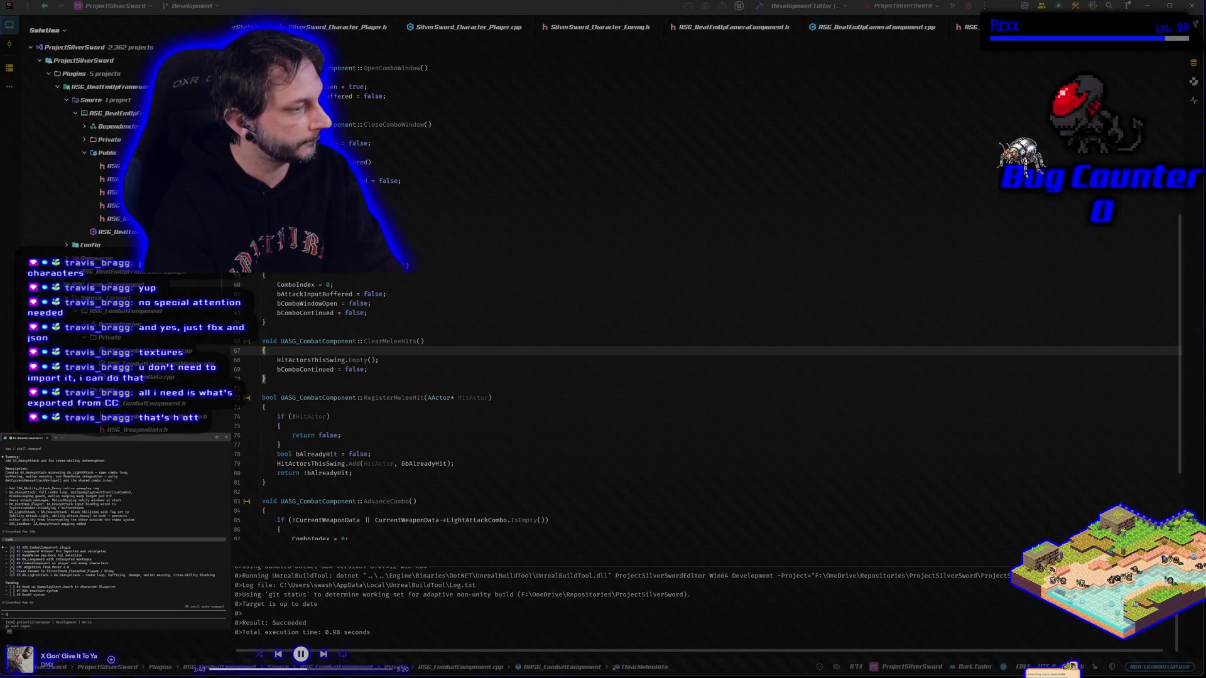
{"action": "type", "text": "what"}
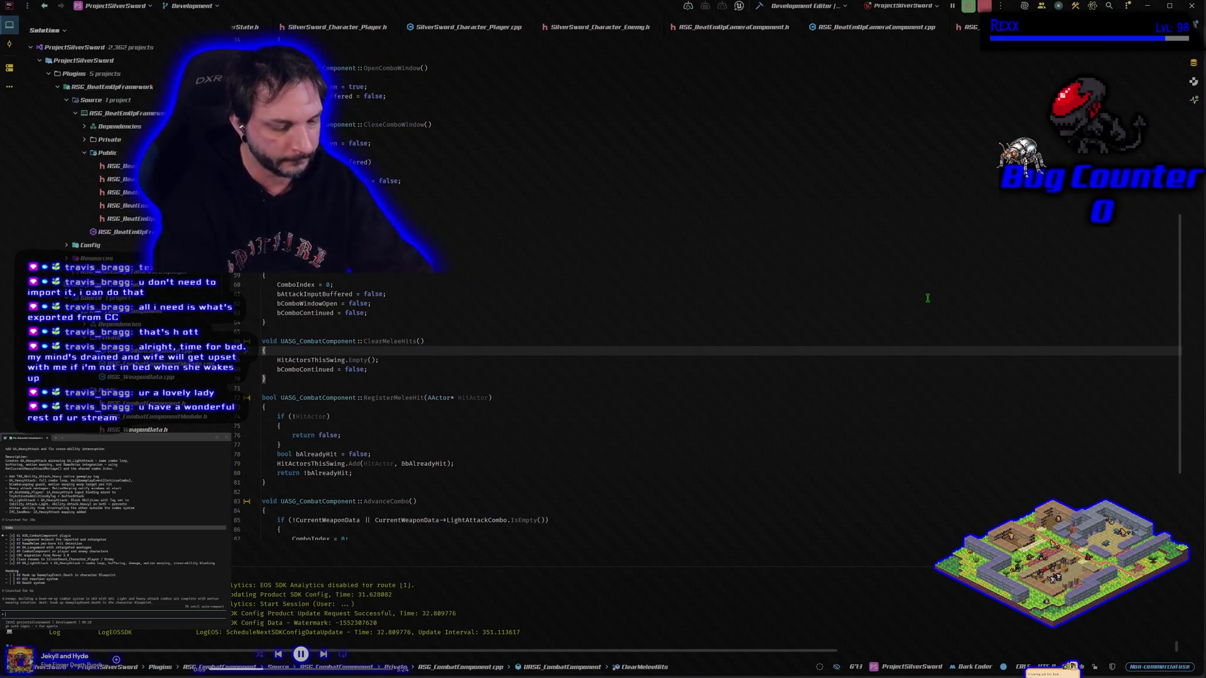
Step: Remove the stray 'what ab' text and switch over to the Unreal Engine editor
{"action": "type", "text": "what ab"}
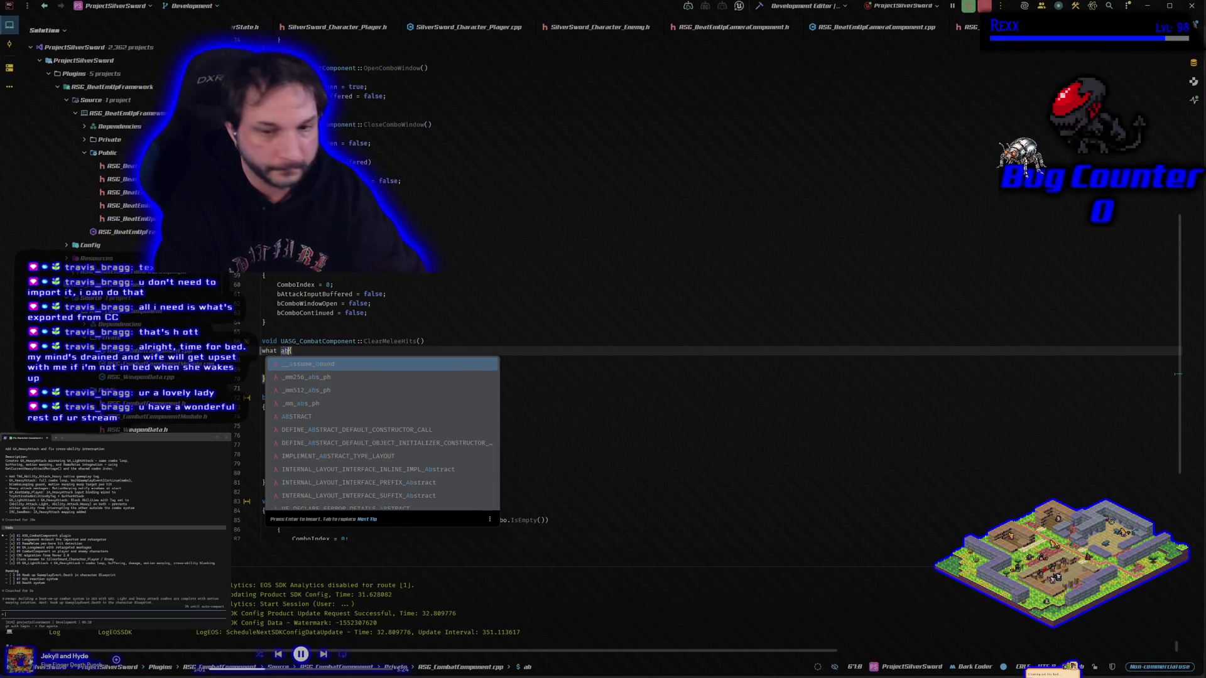
{"action": "key", "text": "BackSpace"}
{"action": "key", "text": "BackSpace"}
{"action": "key", "text": "BackSpace"}
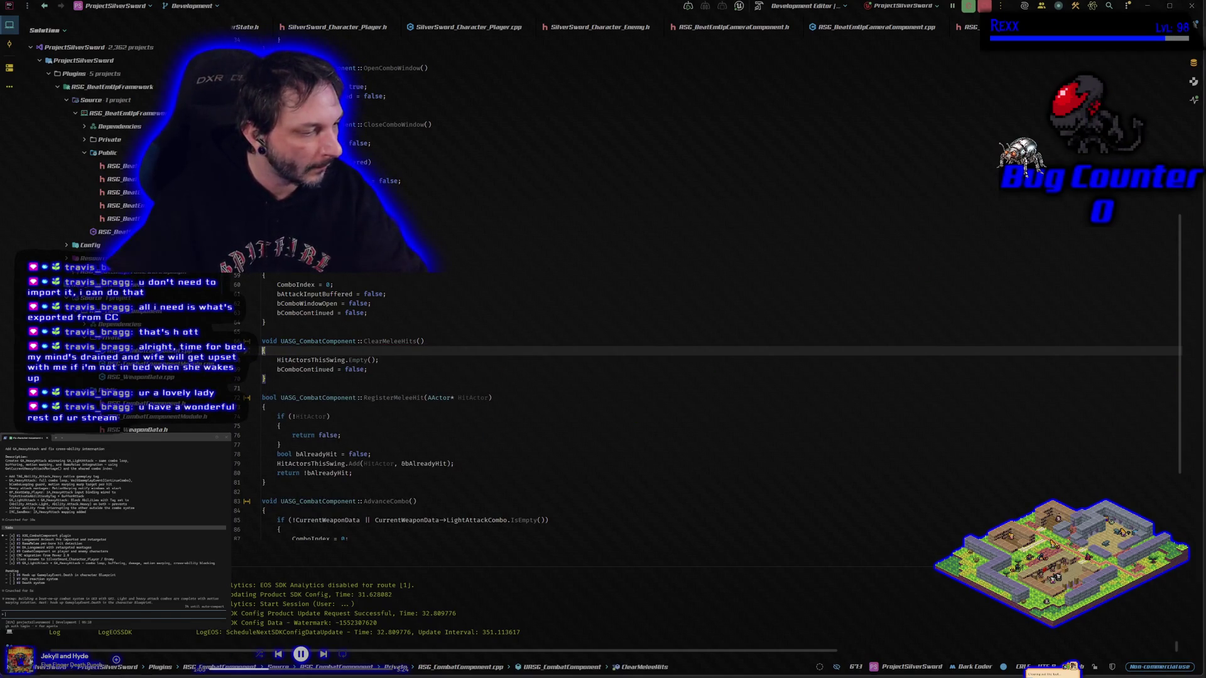
{"action": "key", "text": "alt+Tab"}
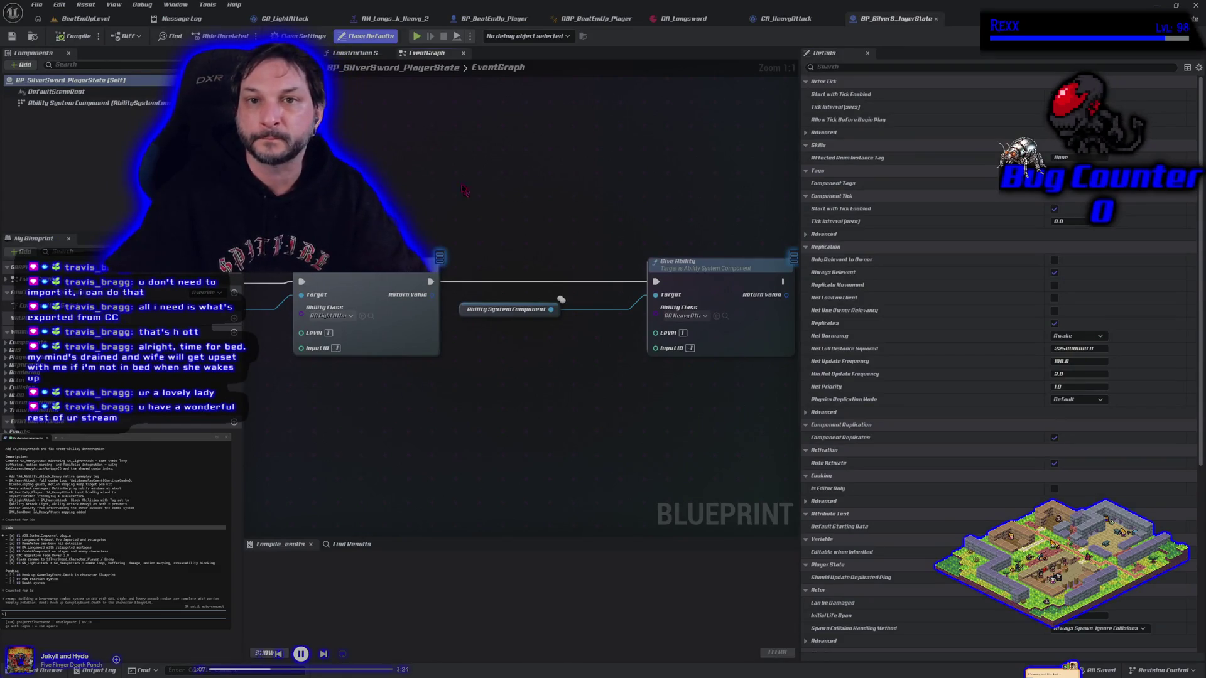
Step: Start a play-in-editor session and swing the sword at the test dummy while moving left and right
{"action": "left_click", "coordinate": [85, 18]}
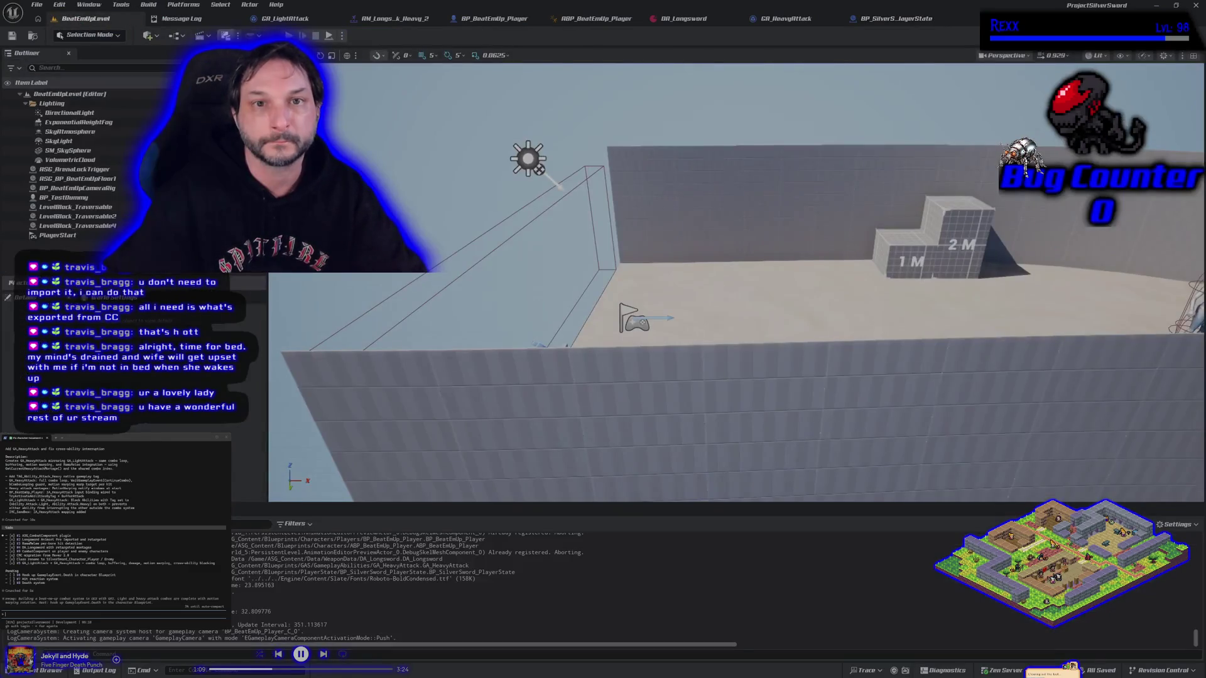
{"action": "key", "text": "alt+p"}
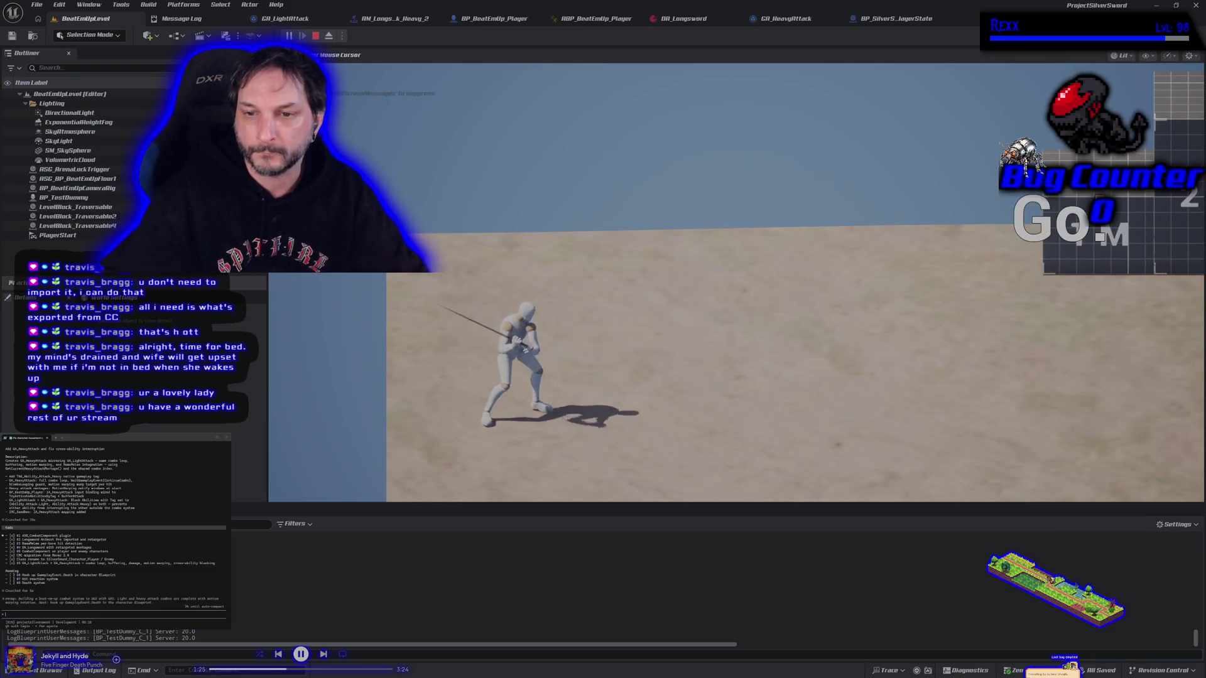
{"action": "key", "text": "d"}
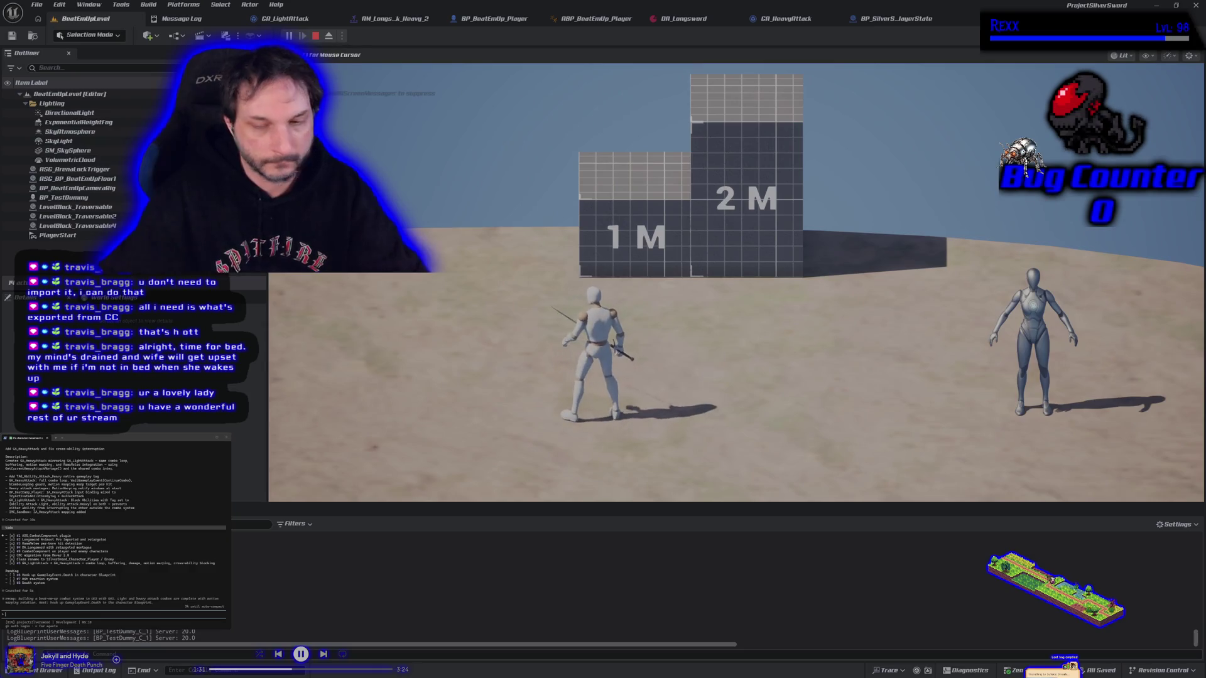
{"action": "key", "text": "a"}
{"action": "key", "text": "d"}
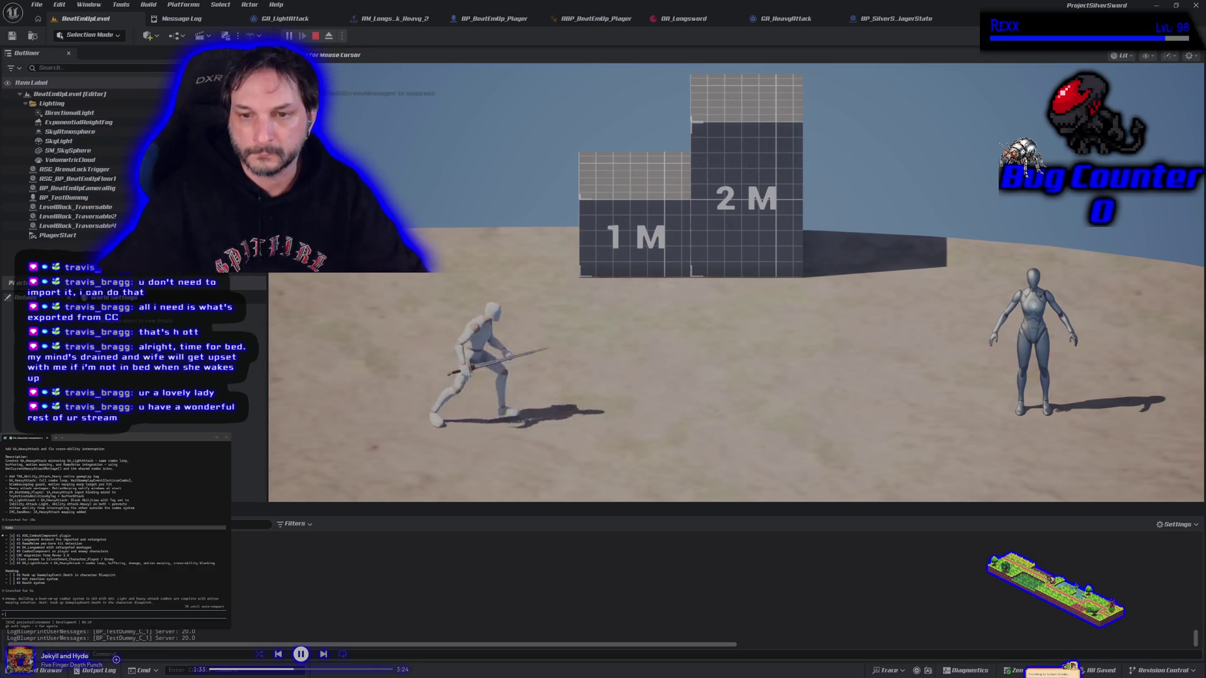
{"action": "key", "text": "w"}
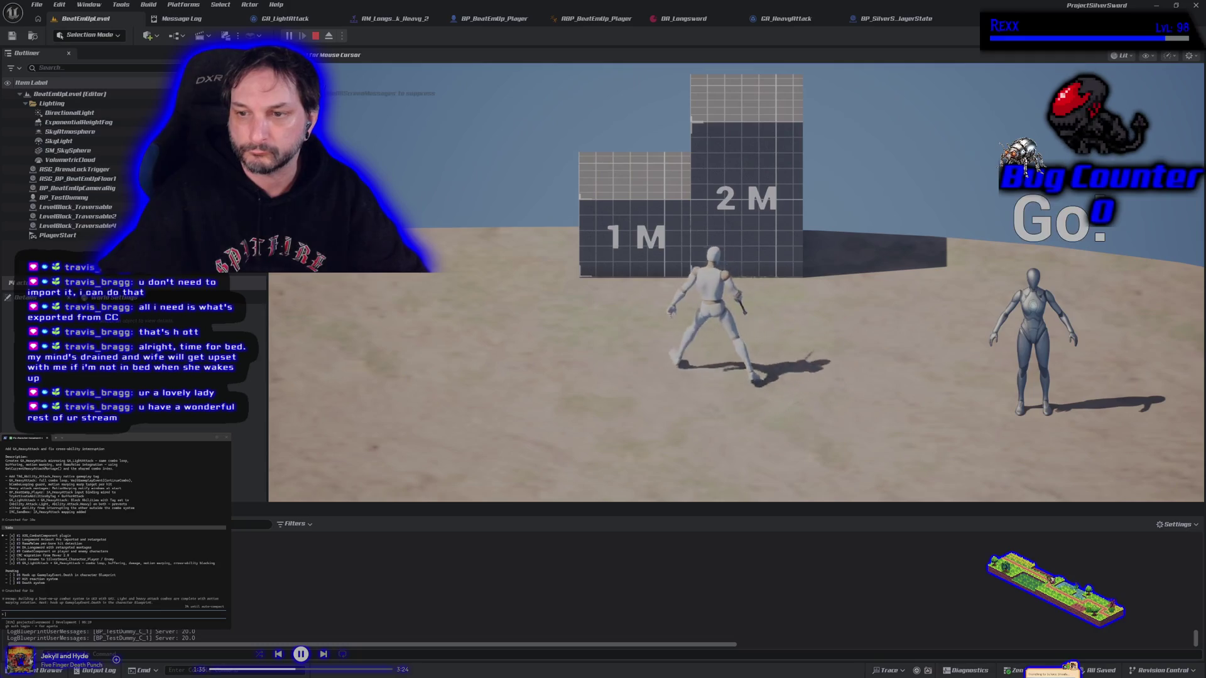
{"action": "key", "text": "a"}
{"action": "key", "text": "d"}
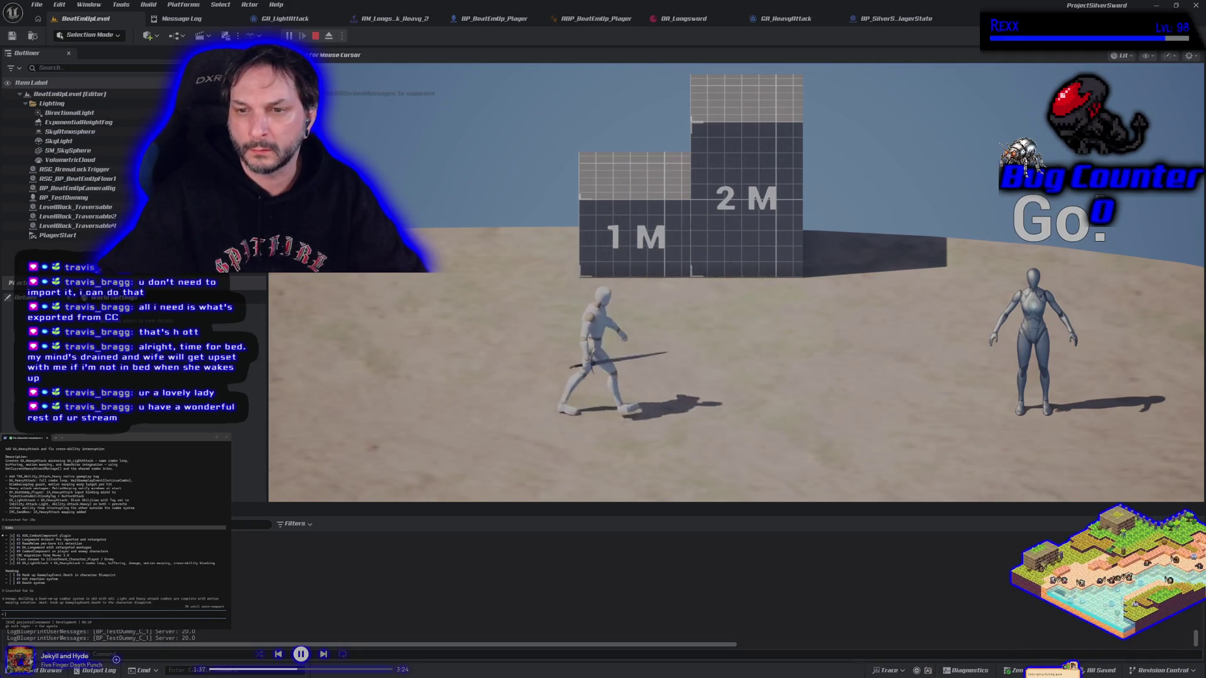
{"action": "key", "text": "a"}
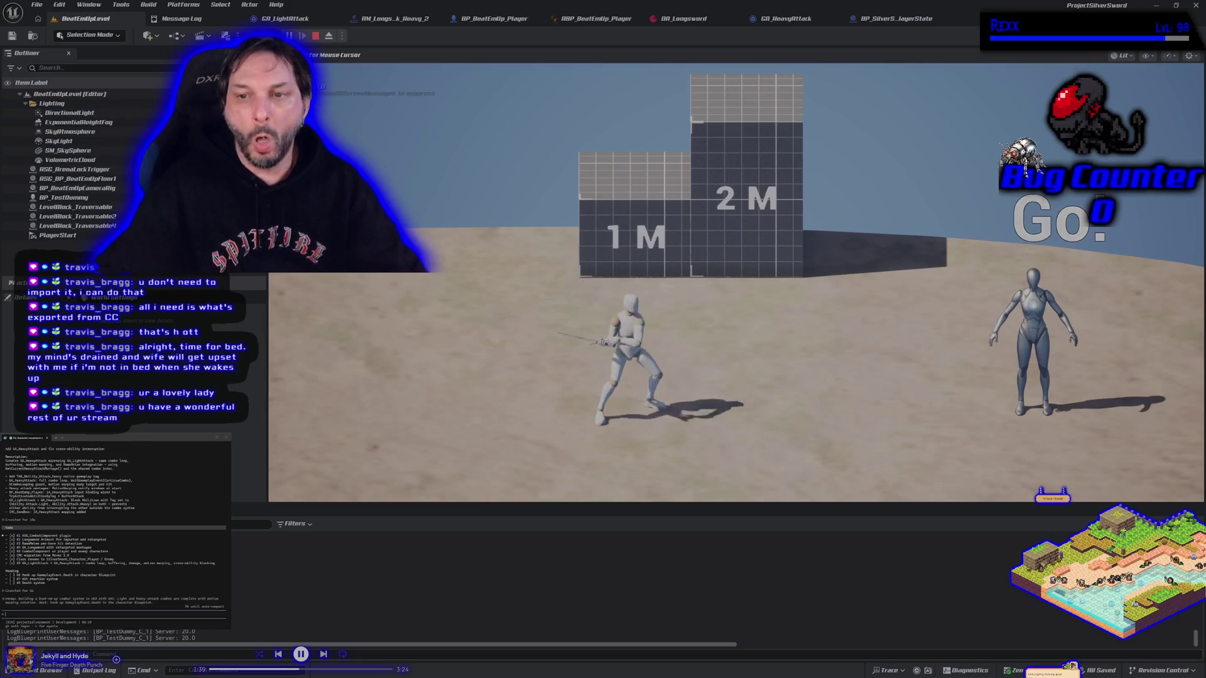
{"action": "key", "text": "d"}
Step: Run around the blocks and the dummy, then stop the play session with Esc
{"action": "key", "text": "a"}
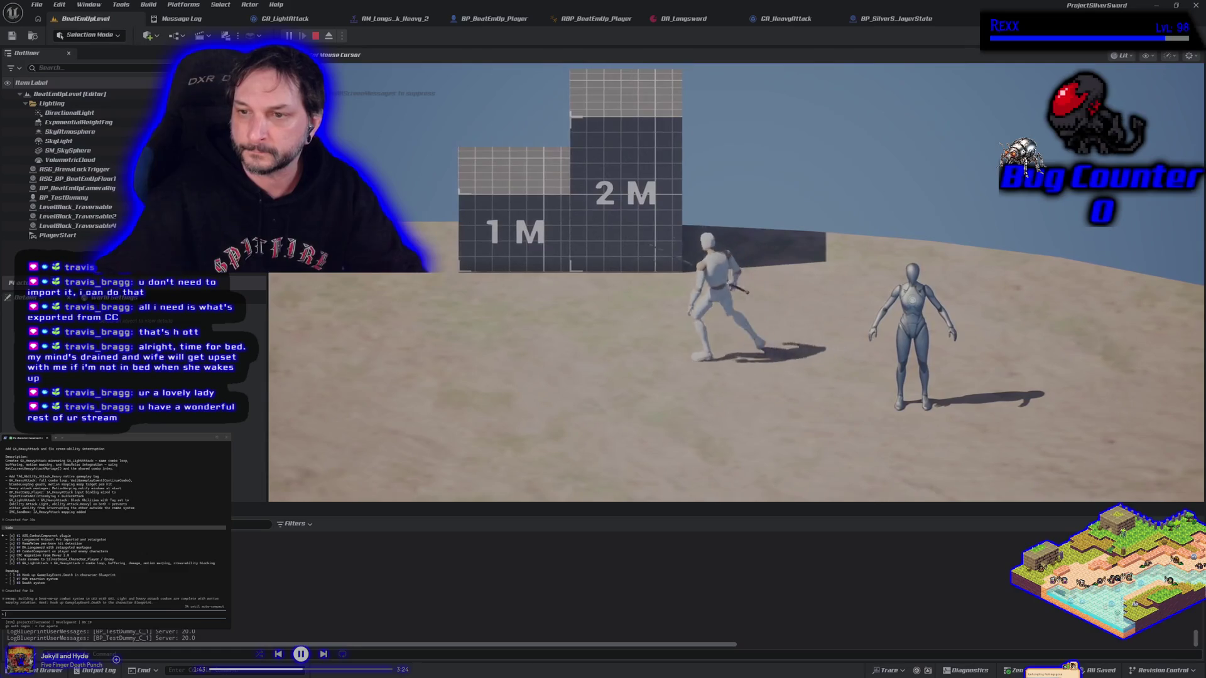
{"action": "key", "text": "s"}
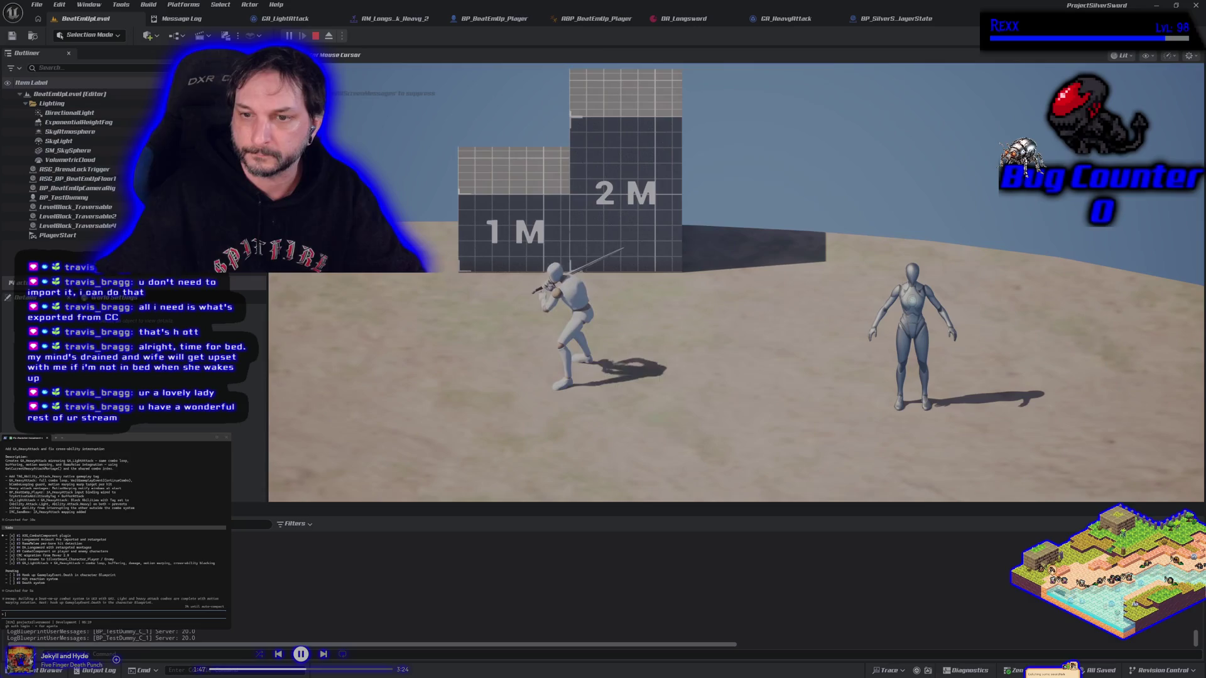
{"action": "key", "text": "a"}
{"action": "key", "text": "d"}
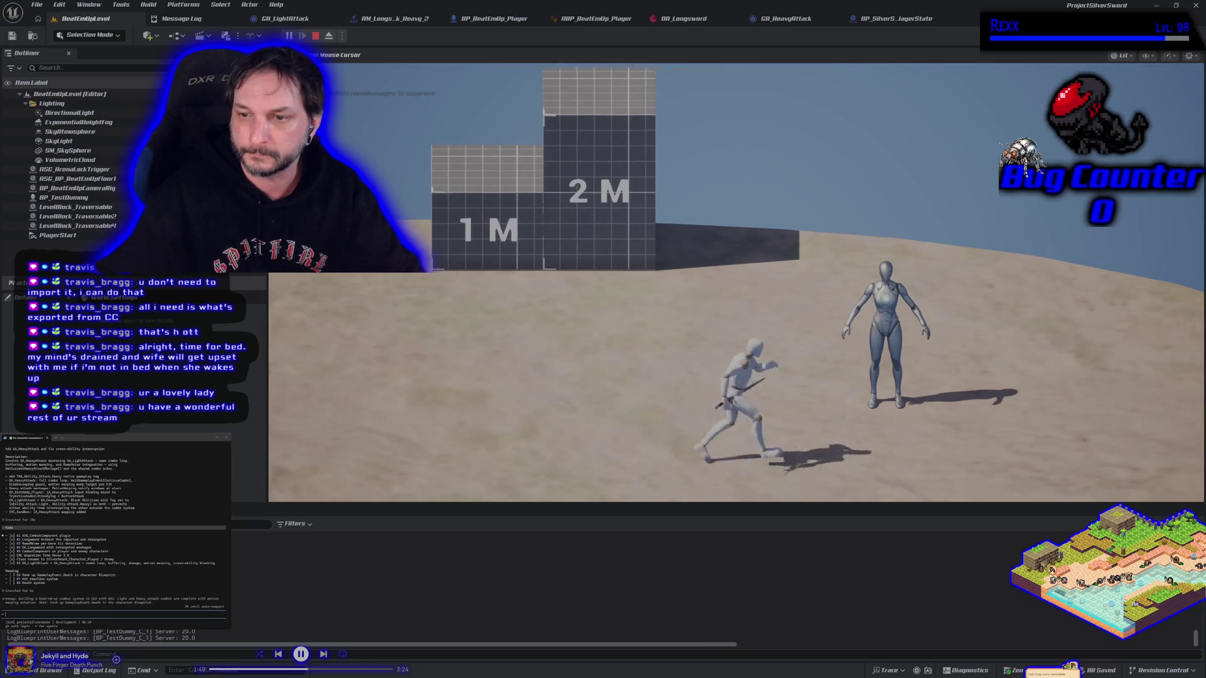
{"action": "key", "text": "d"}
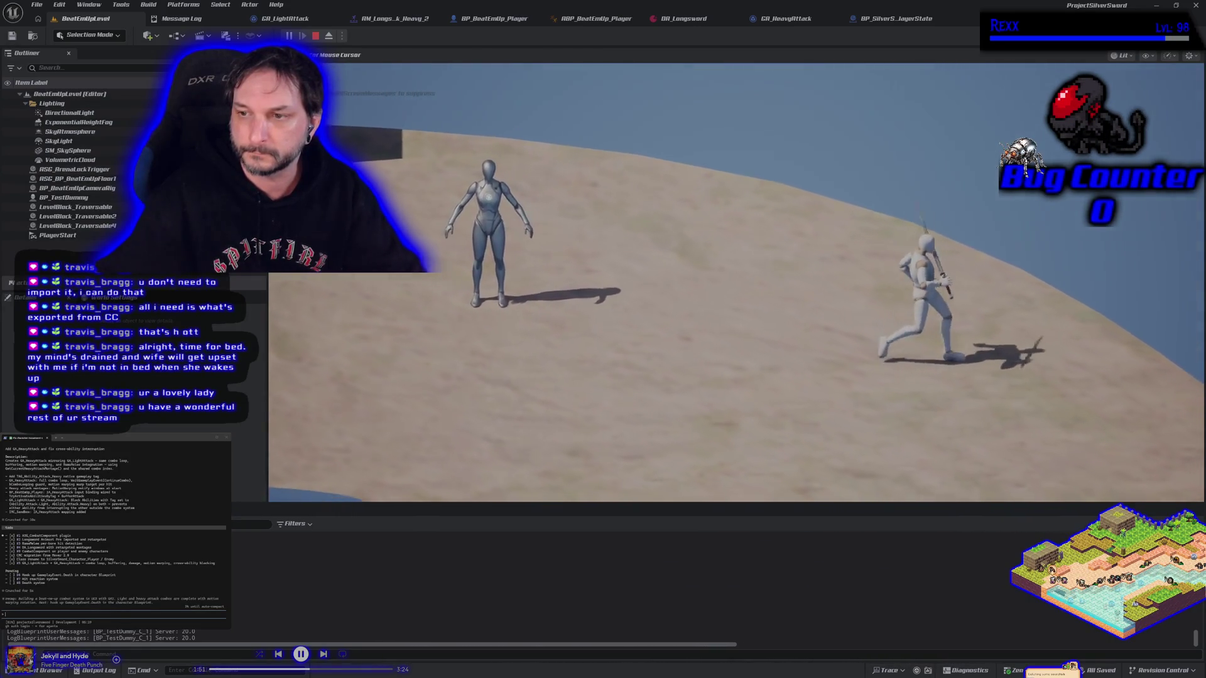
{"action": "key", "text": "a"}
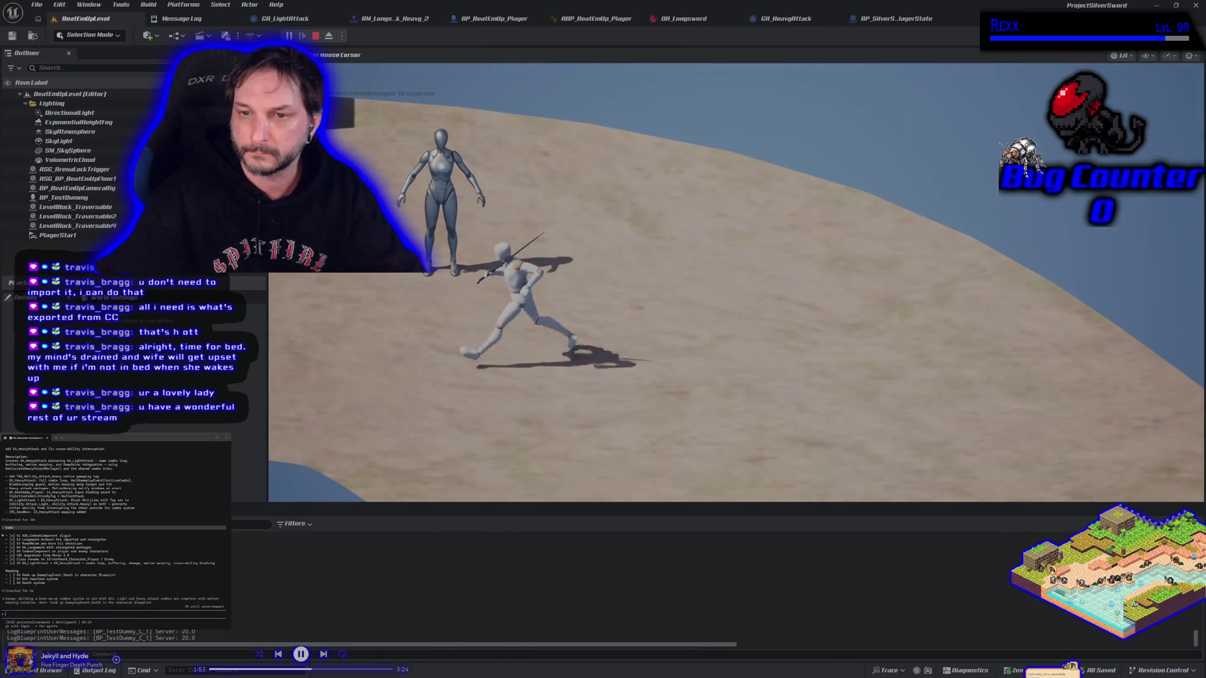
{"action": "key", "text": "s"}
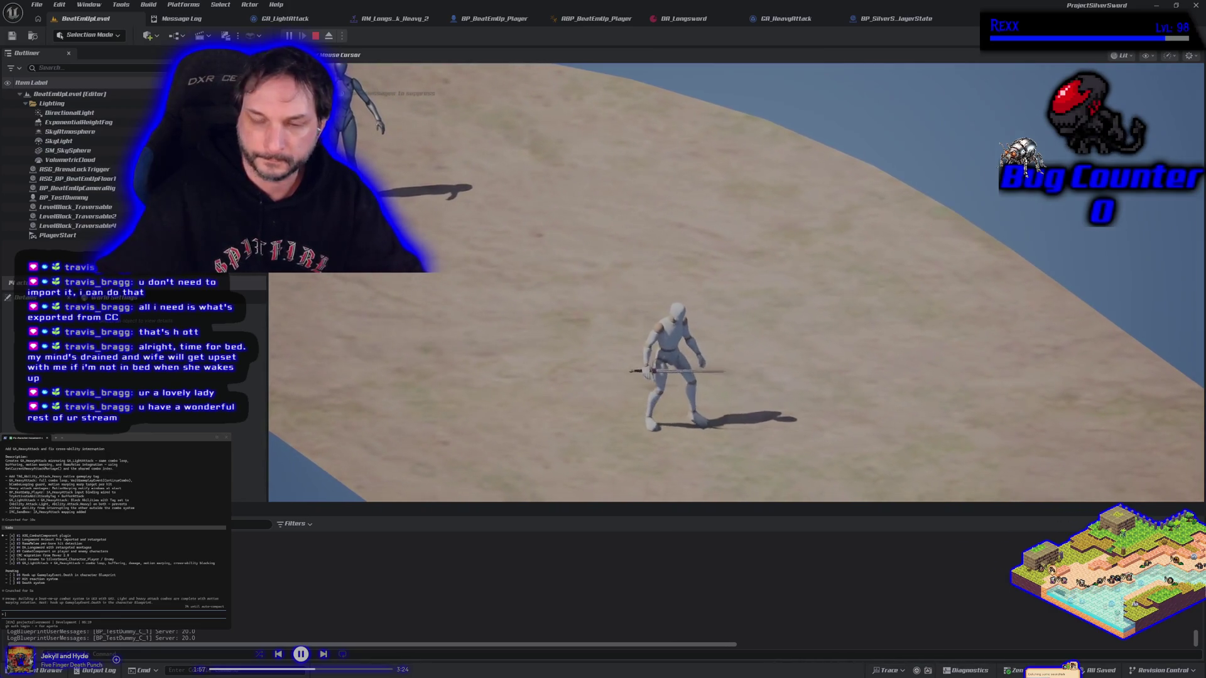
{"action": "key", "text": "Escape"}
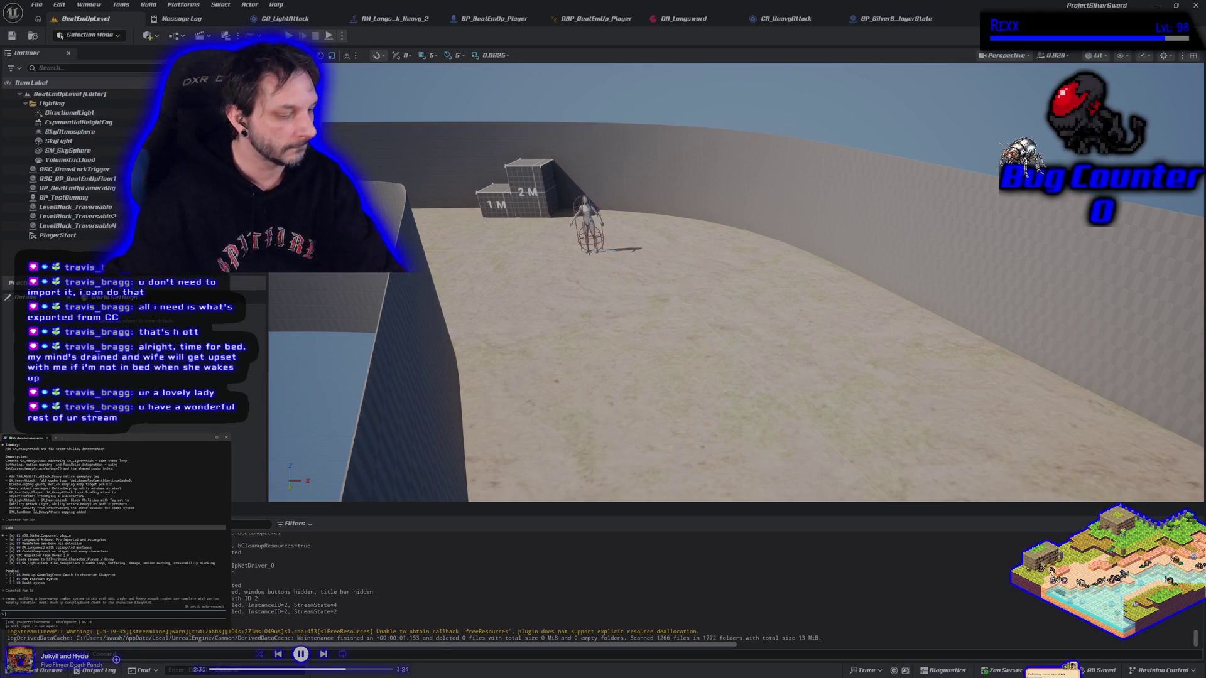
Step: Reply 'yep' to the assistant so it explains step 6 in detail
{"action": "type", "text": "yep"}
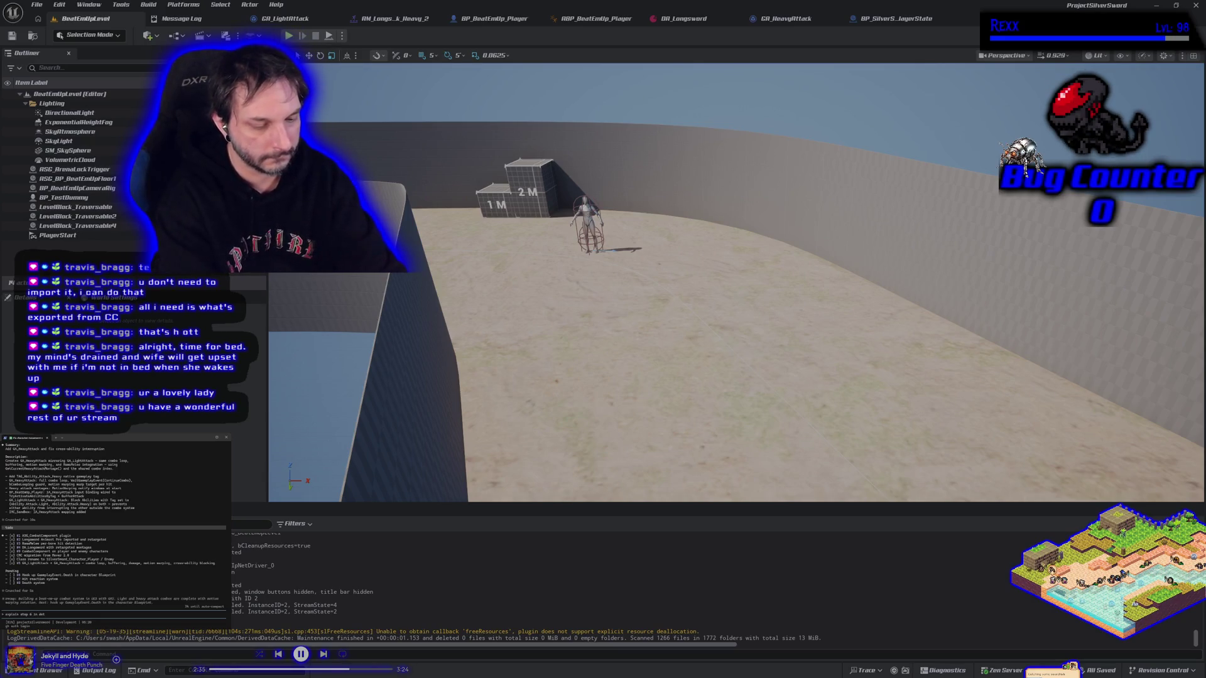
{"action": "key", "text": "Return"}
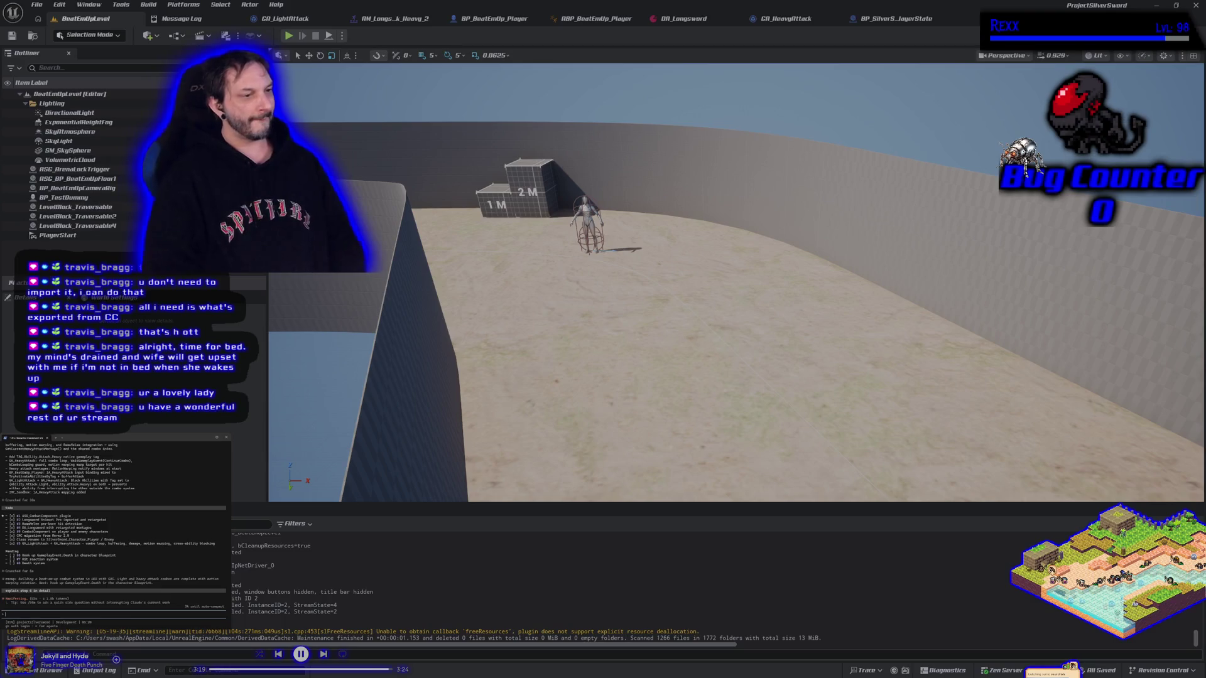
Step: Tell the assistant 'we have a health attributeset in c++', then begin typing 'no need to do'
{"action": "type", "text": "we have a health attributeset in c++"}
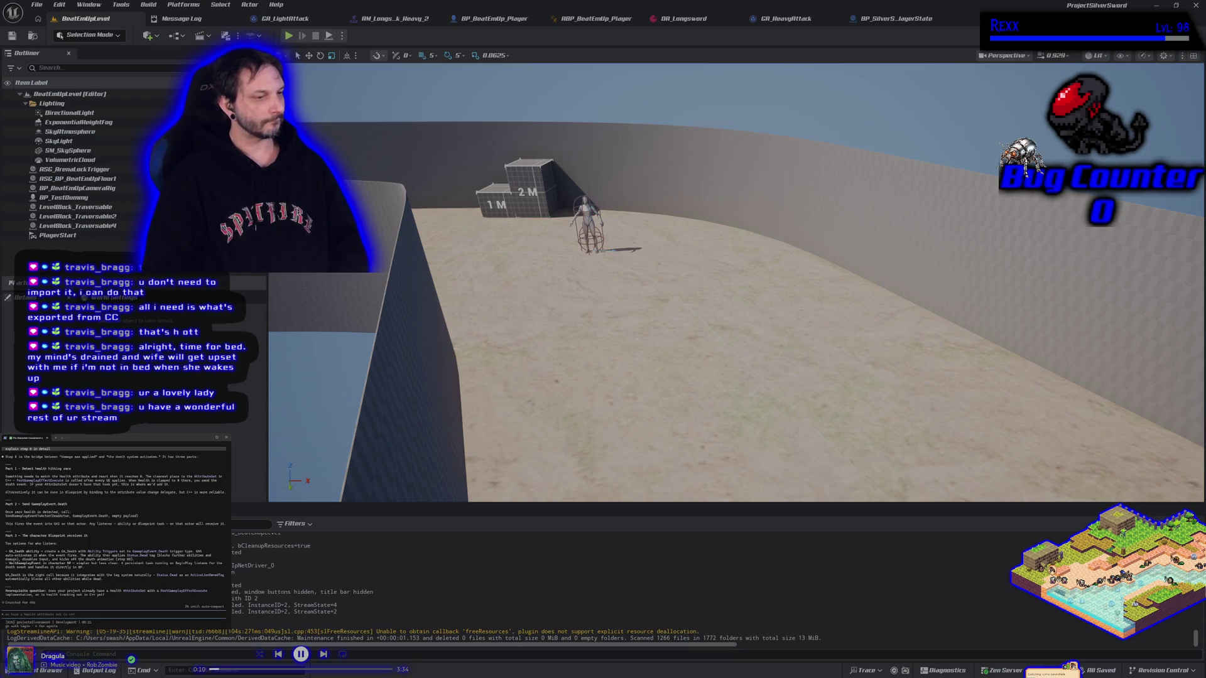
{"action": "type", "text": "no need"}
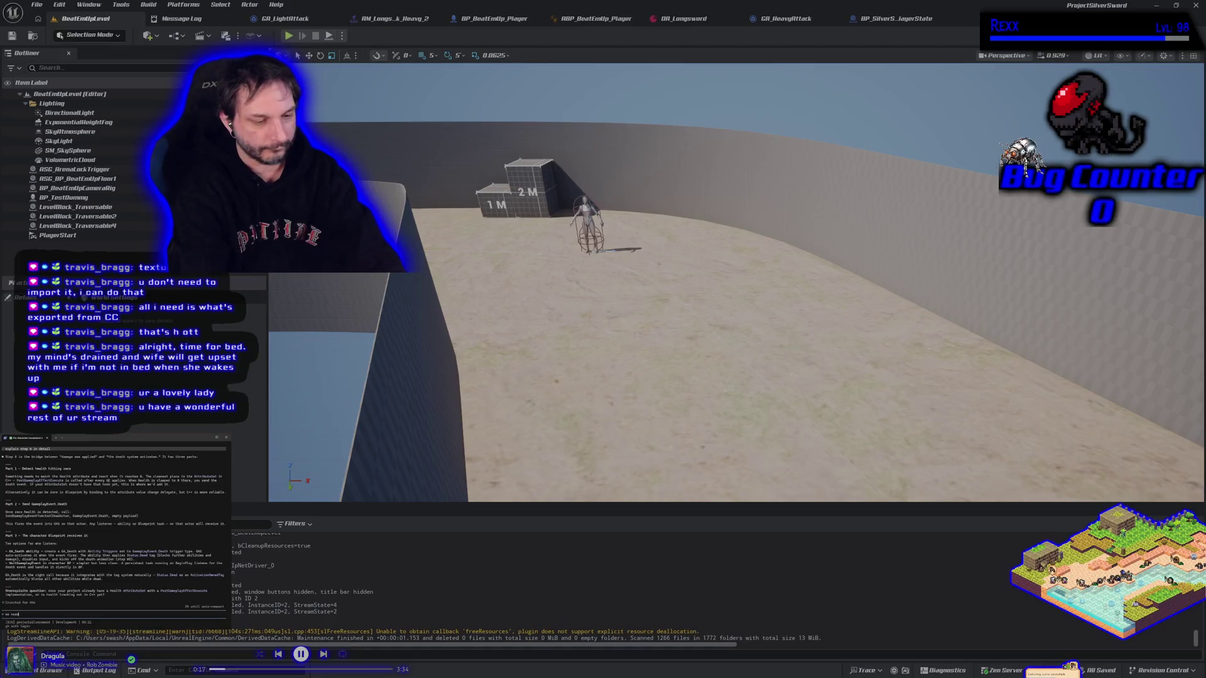
{"action": "type", "text": " to do"}
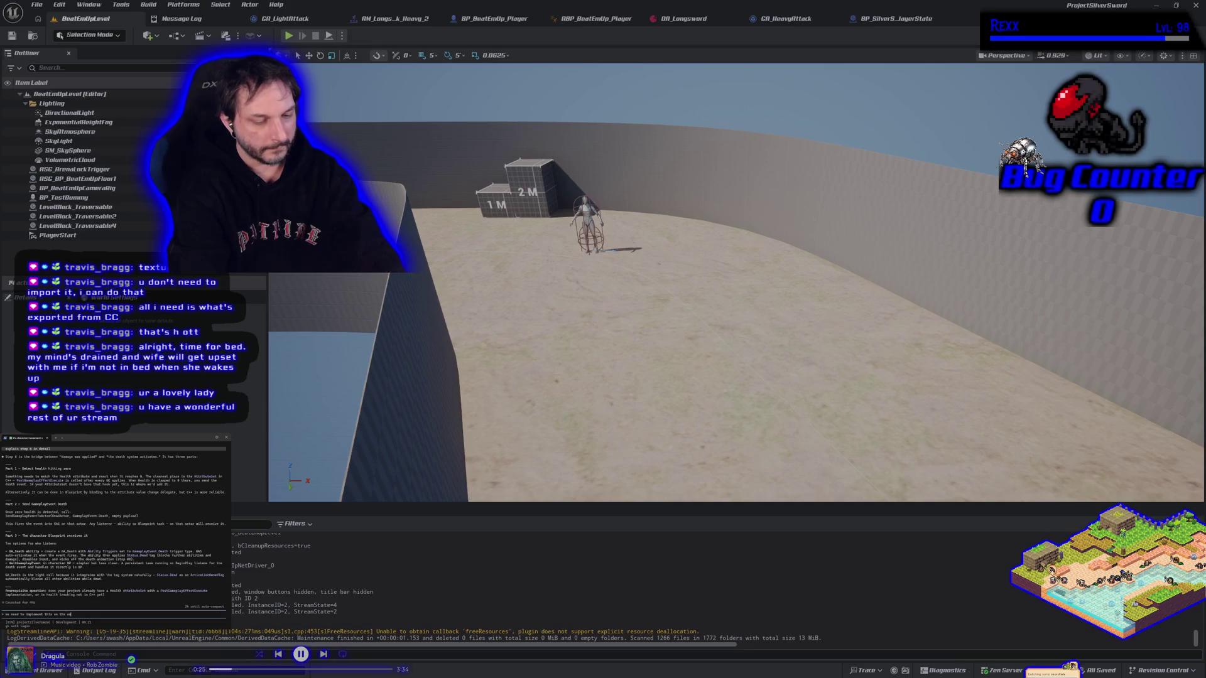
Step: Send the note about implementing it on enemies, and close the GA_LightAttack and heavy attack montage tabs
{"action": "type", "text": "es too"}
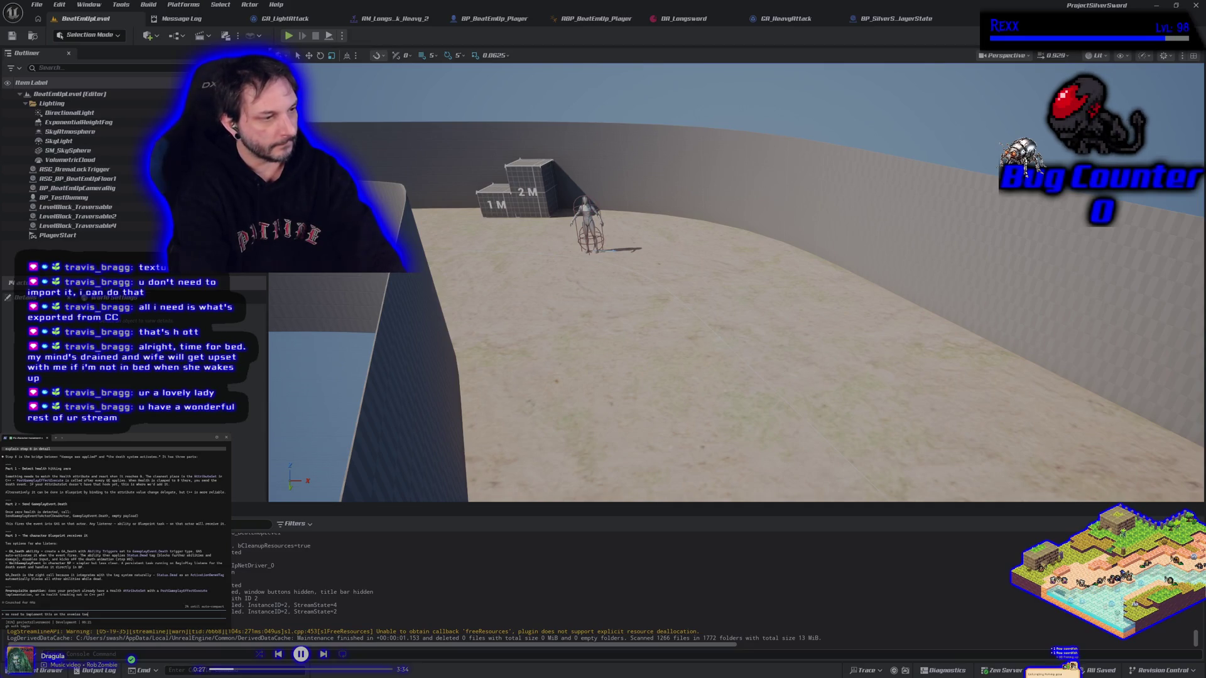
{"action": "key", "text": "Return"}
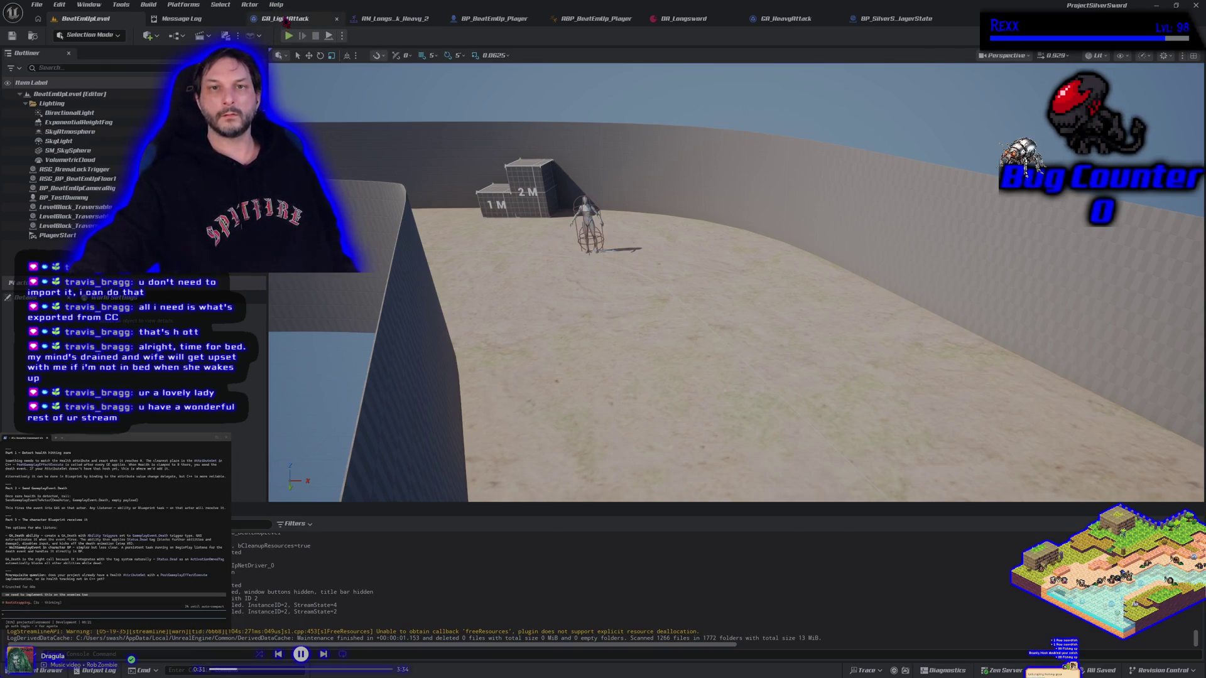
{"action": "left_click", "coordinate": [285, 19]}
{"action": "middle_click", "coordinate": [285, 20]}
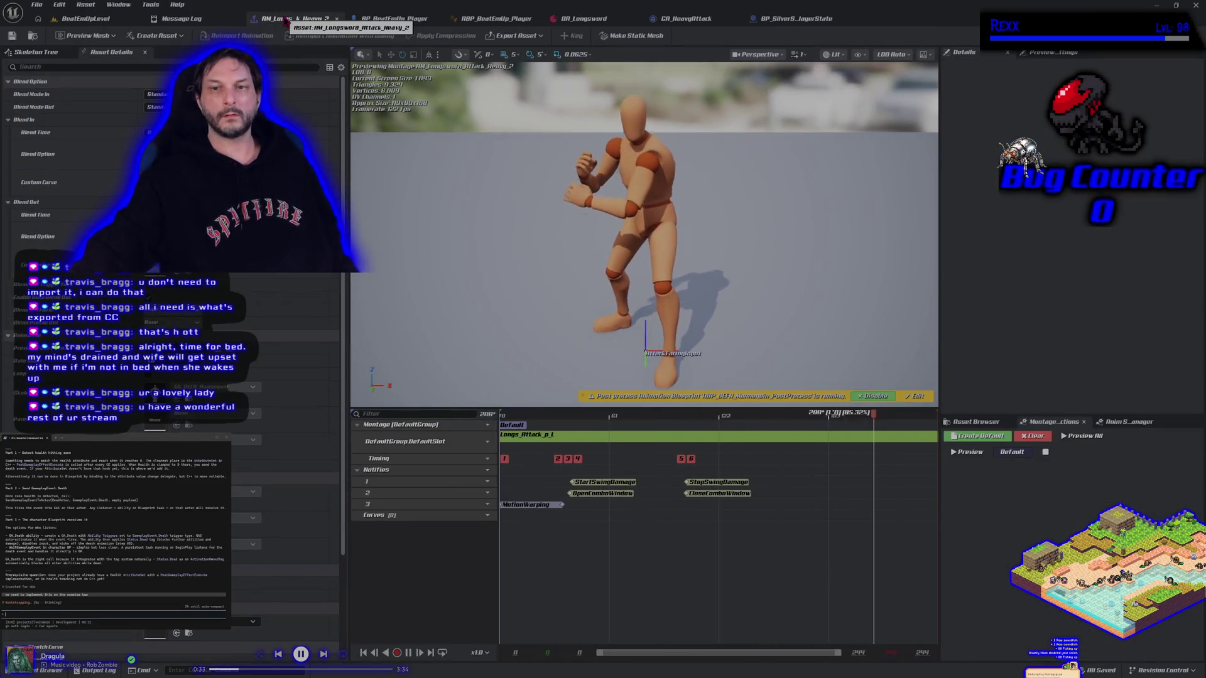
{"action": "middle_click", "coordinate": [286, 21]}
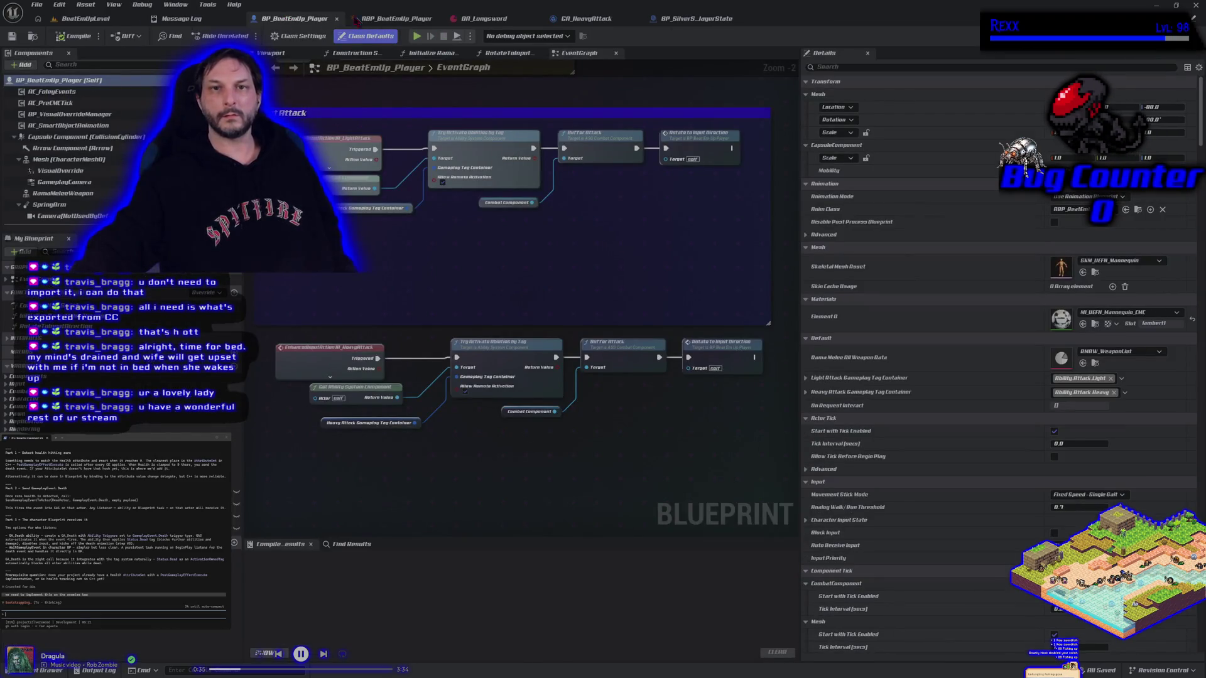
Step: Close the DA_Longsword, GA_HeavyAttack and player state tabs, keeping ABP_BeatEmUp_Player in view
{"action": "left_click", "coordinate": [394, 19]}
{"action": "left_click", "coordinate": [491, 24]}
{"action": "middle_click", "coordinate": [490, 23]}
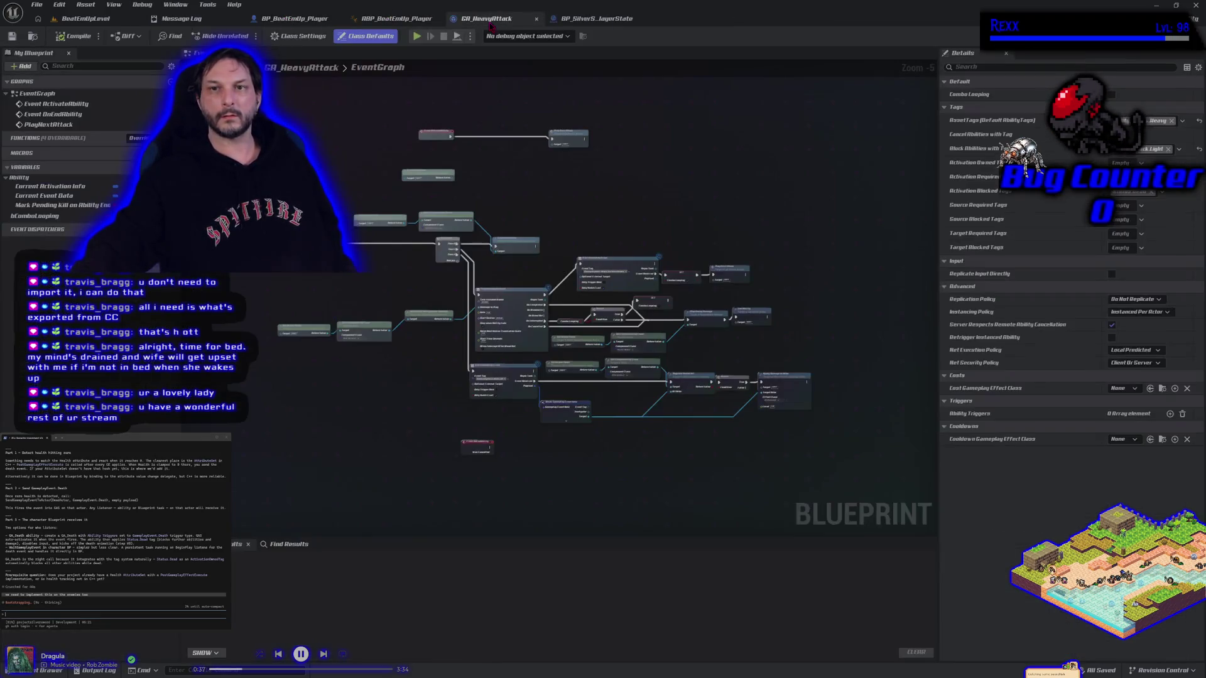
{"action": "middle_click", "coordinate": [491, 24]}
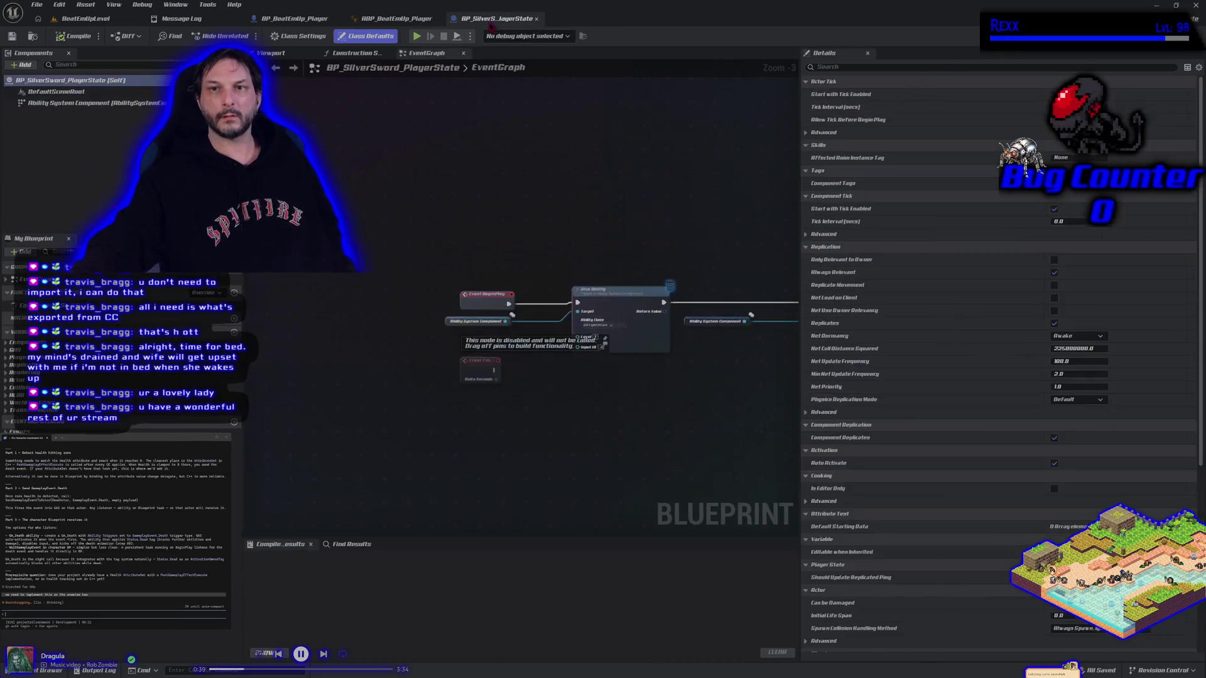
{"action": "middle_click", "coordinate": [491, 23]}
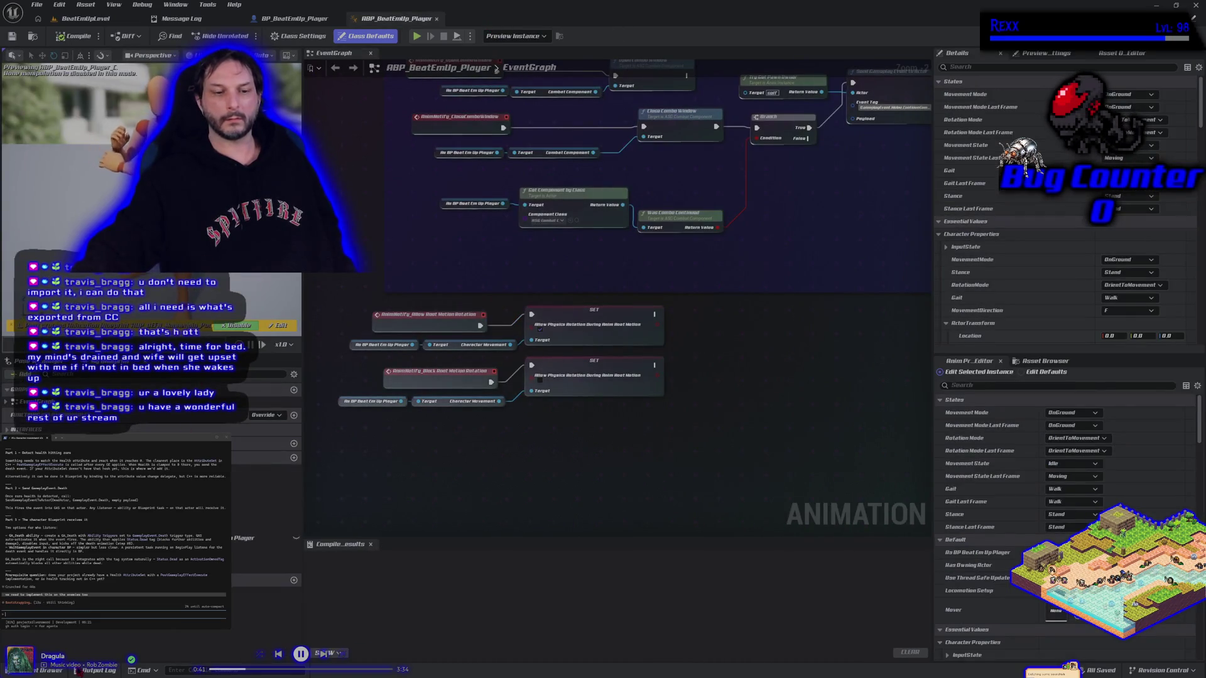
{"action": "key", "text": "ctrl+space"}
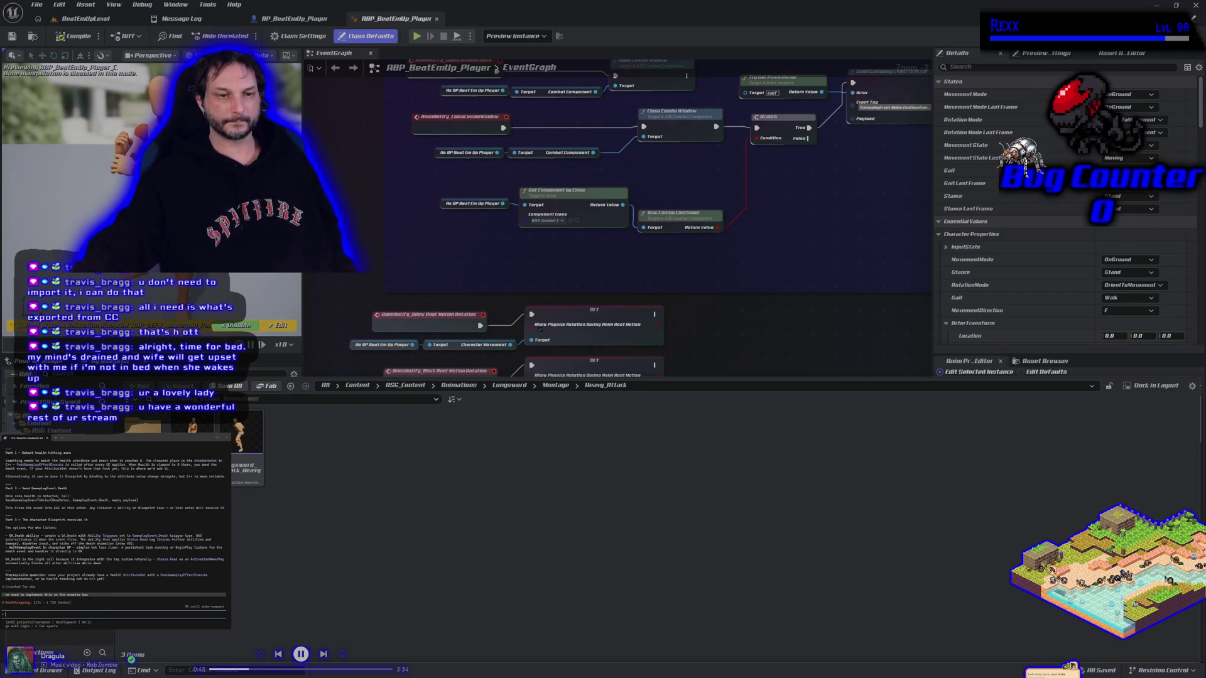
Step: Open SandboxCharacter_CMC_Enemy and ABP_BeatEmUp_Enemy from the ASG_Content/Blueprints/Characters folder
{"action": "key", "text": "alt+Left"}
{"action": "double_click", "coordinate": [143, 432]}
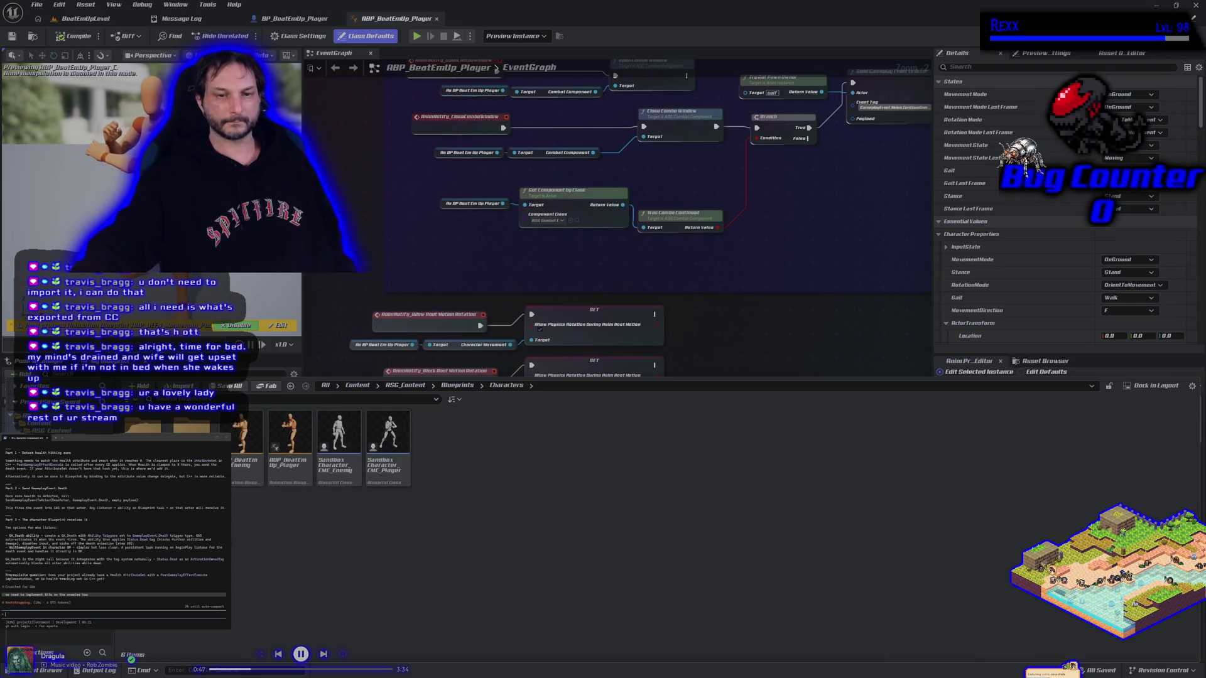
{"action": "double_click", "coordinate": [333, 479]}
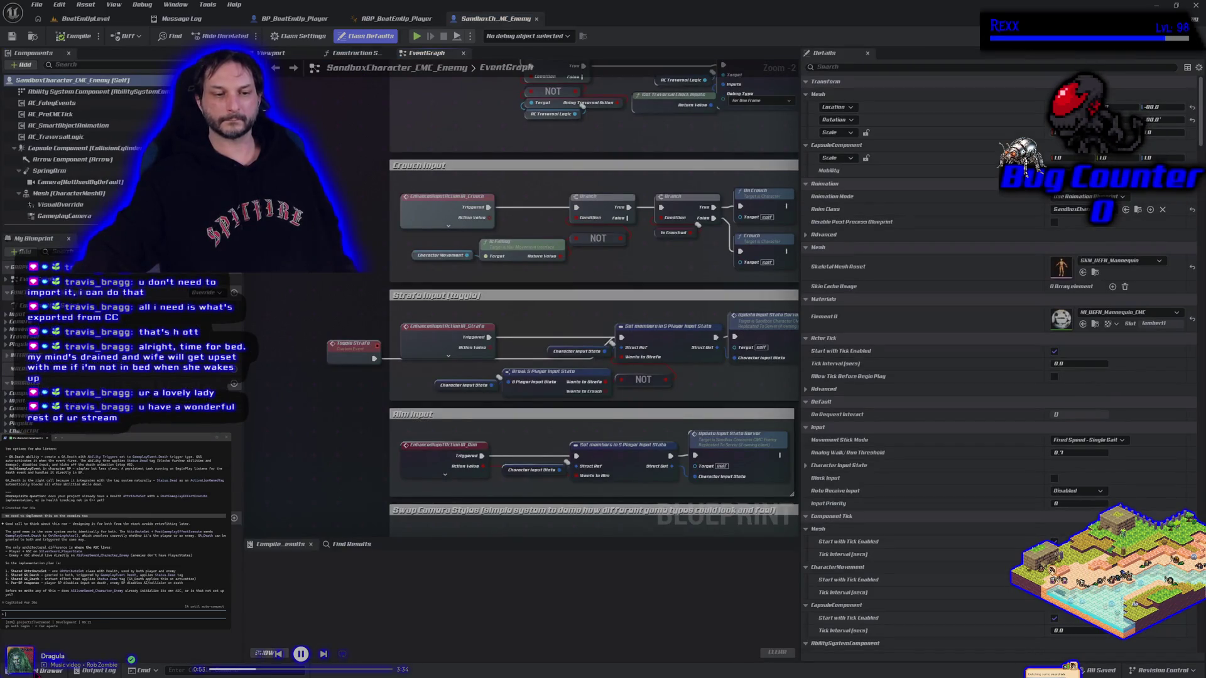
{"action": "left_click", "coordinate": [47, 670]}
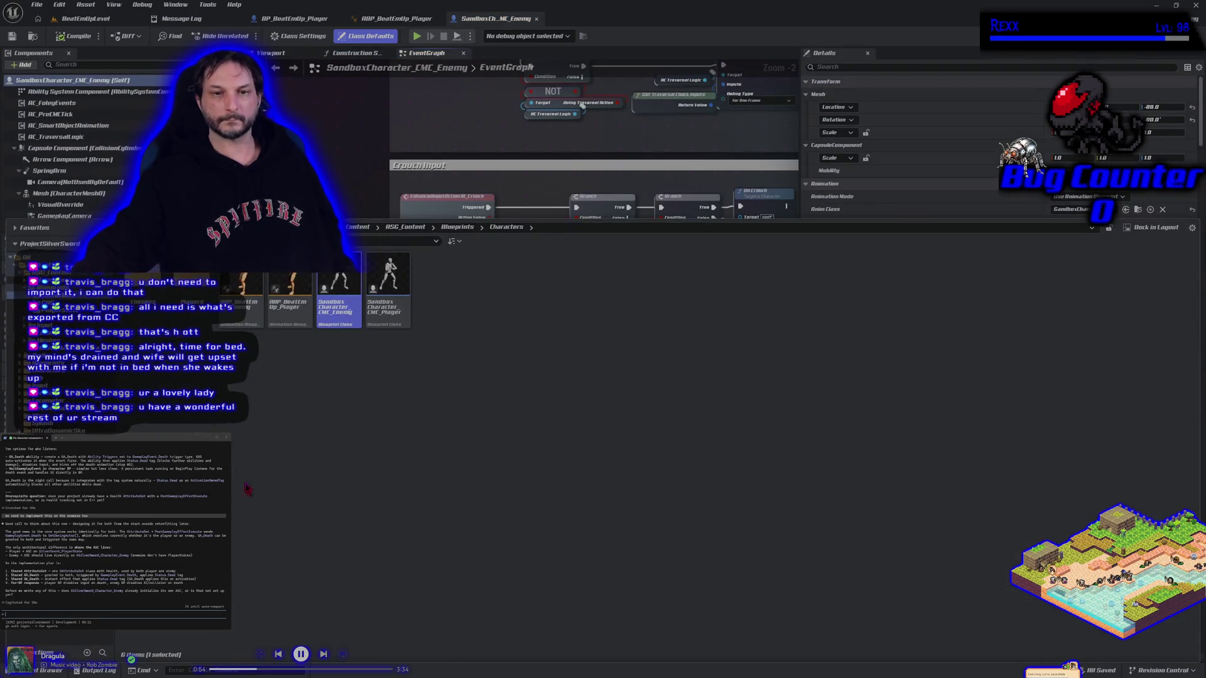
{"action": "double_click", "coordinate": [239, 323]}
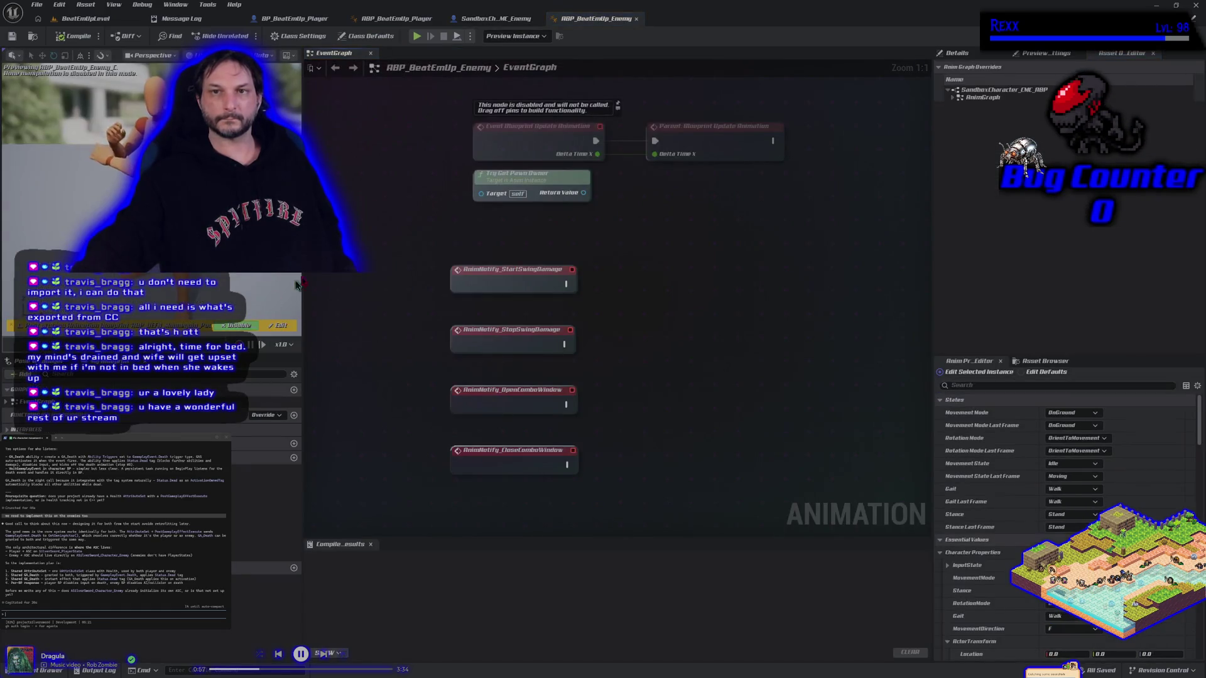
{"action": "left_click", "coordinate": [483, 20]}
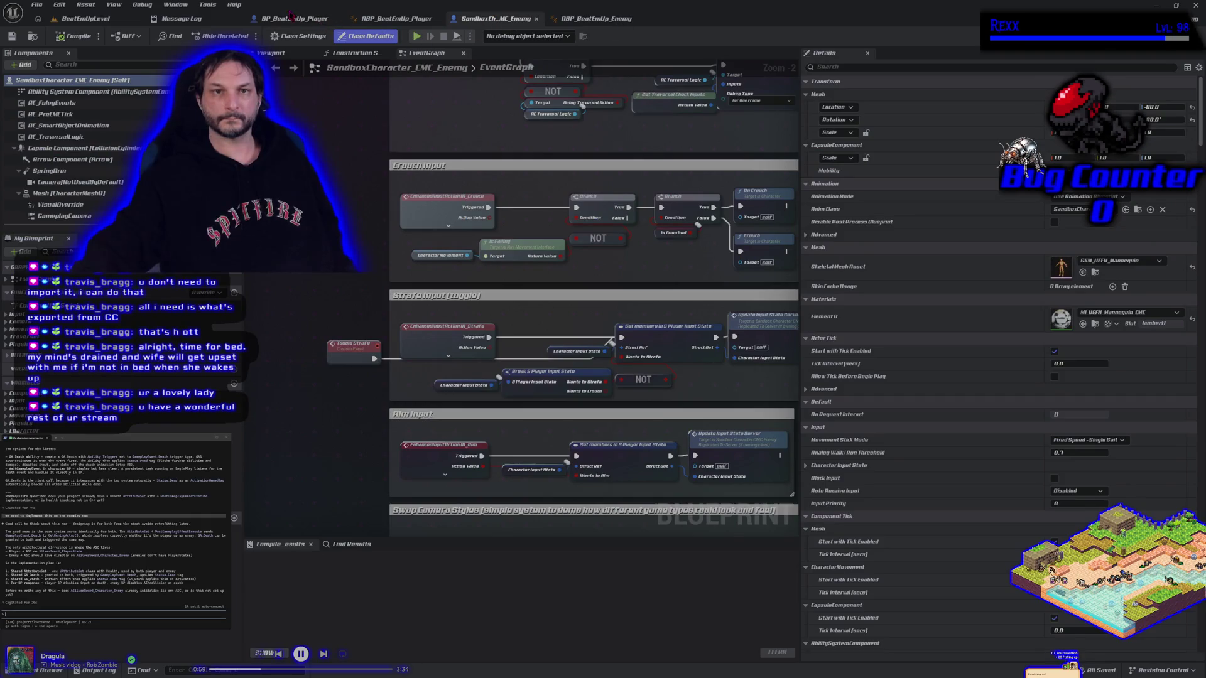
{"action": "left_click", "coordinate": [292, 18]}
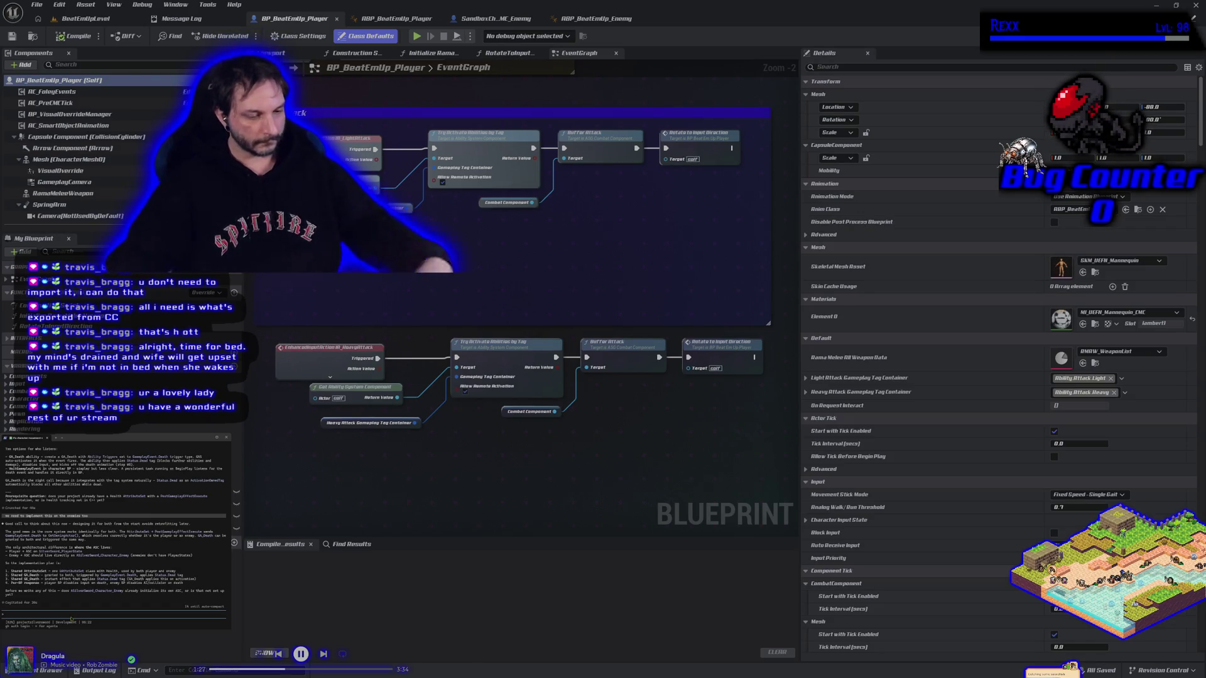
Step: Finish the prompt with 'yourself' and submit it so the assistant studies the whole project
{"action": "type", "text": "okay"}
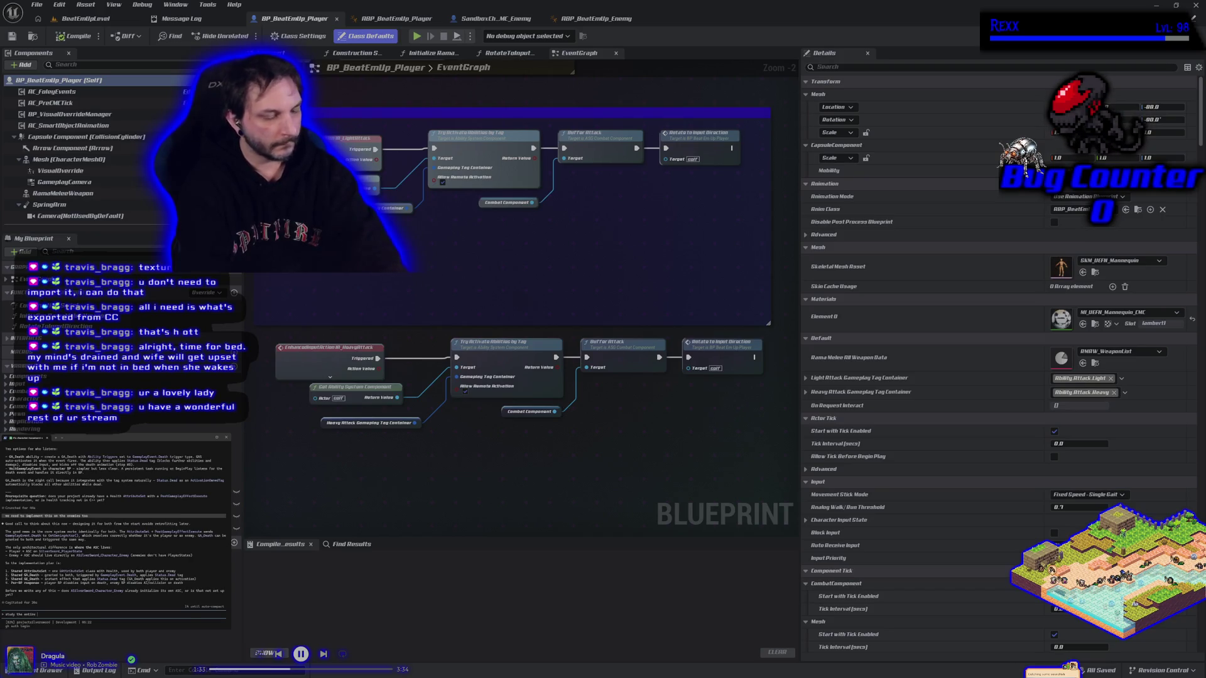
{"action": "type", "text": "roject including the plugins and answer"}
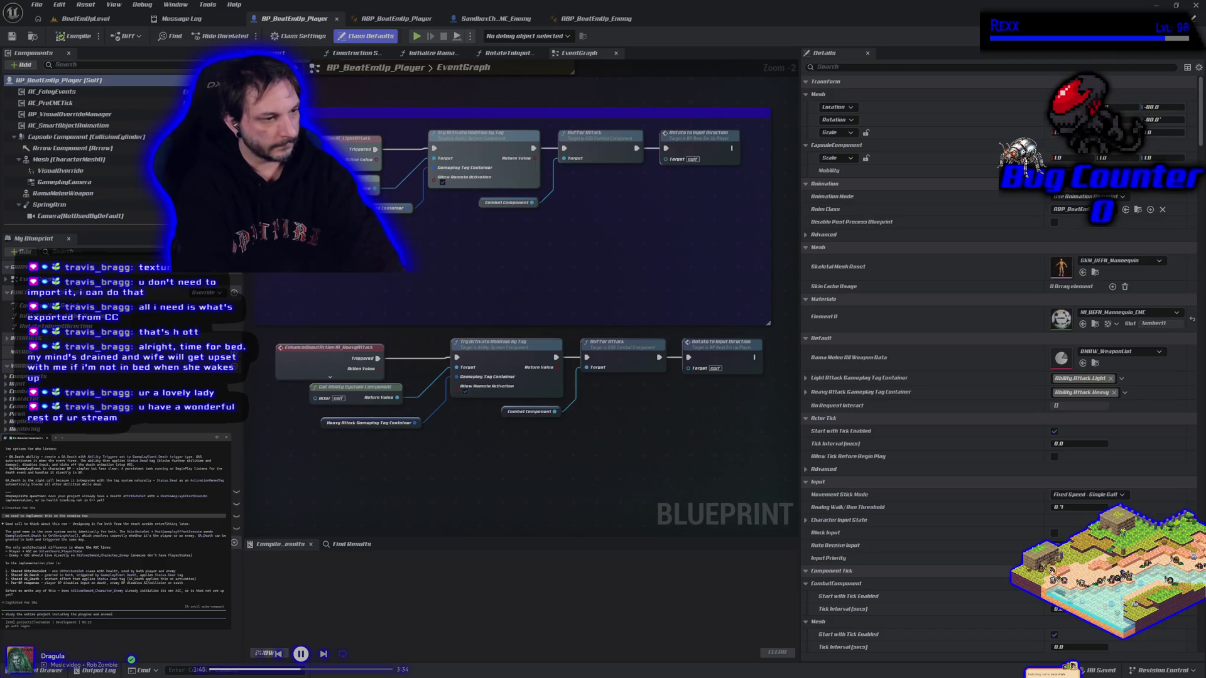
{"action": "type", "text": "yourself"}
{"action": "key", "text": "Return"}
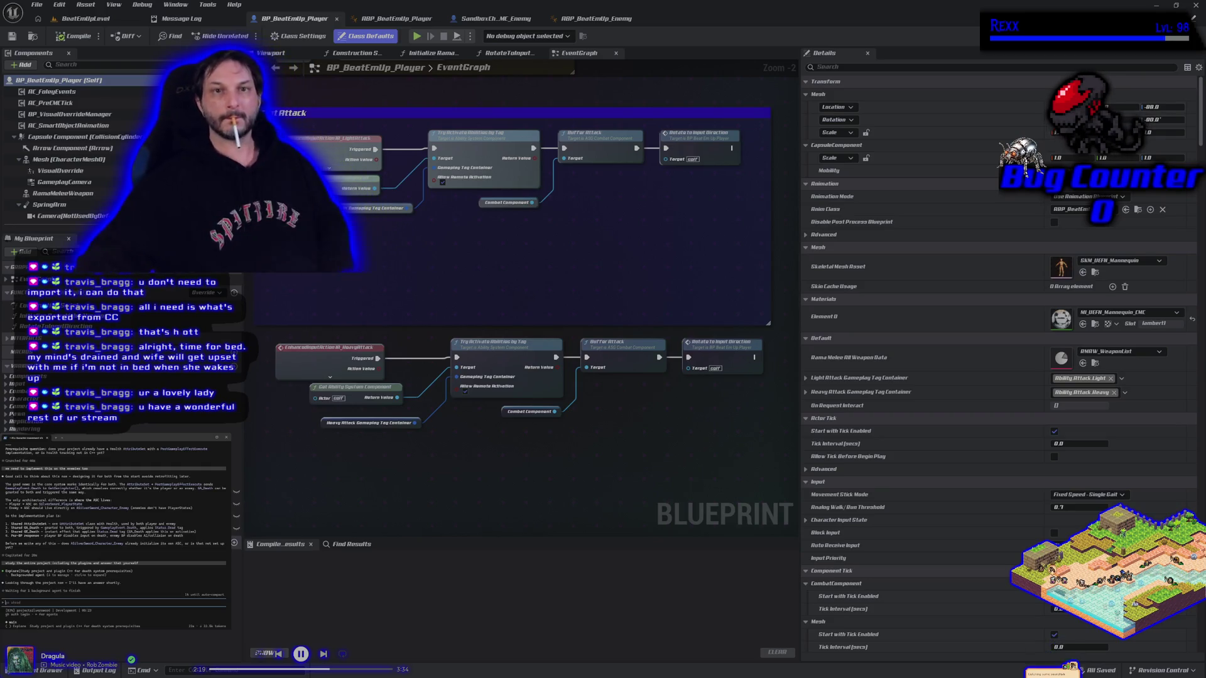
Step: Reopen SandboxCharacter_CMC_Enemy from the Characters folder and place its tab before the enemy animation blueprint
{"action": "left_click", "coordinate": [493, 19]}
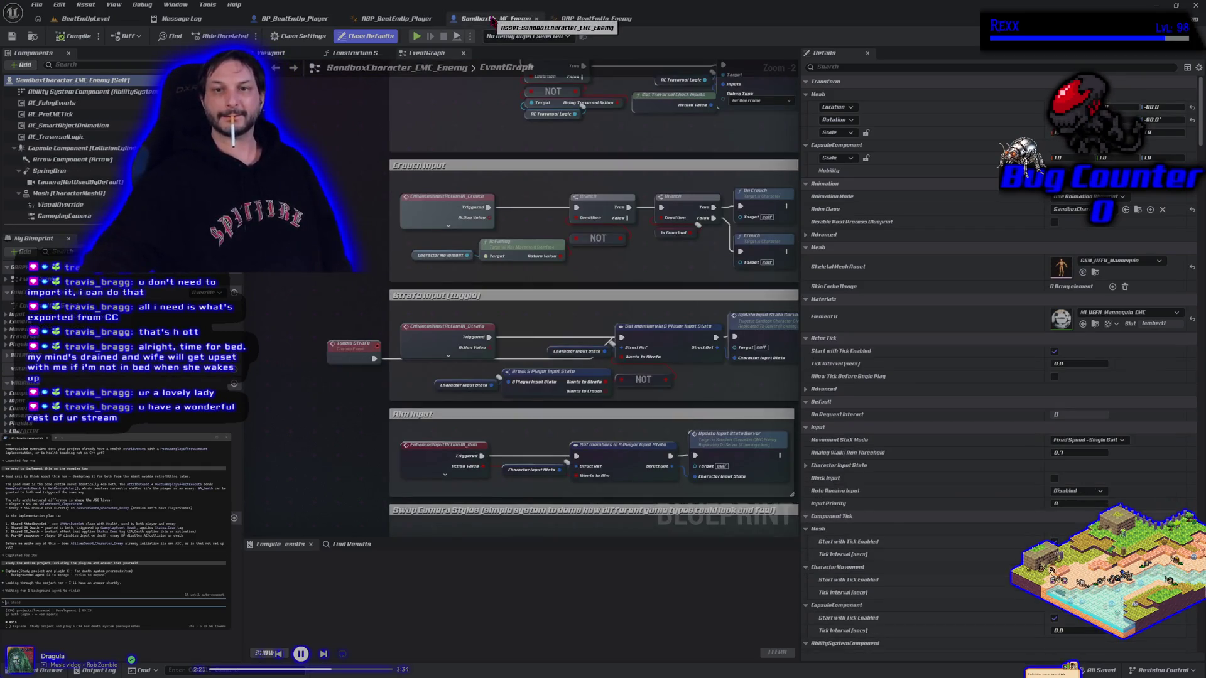
{"action": "middle_click", "coordinate": [493, 20]}
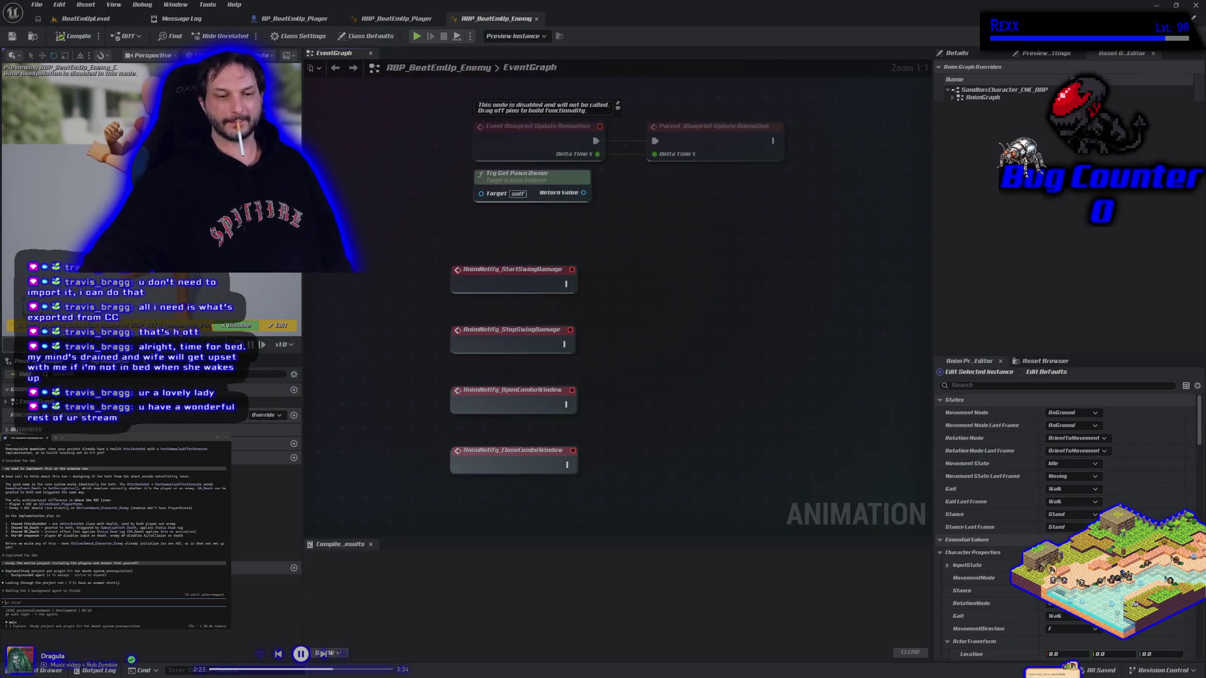
{"action": "key", "text": "ctrl+space"}
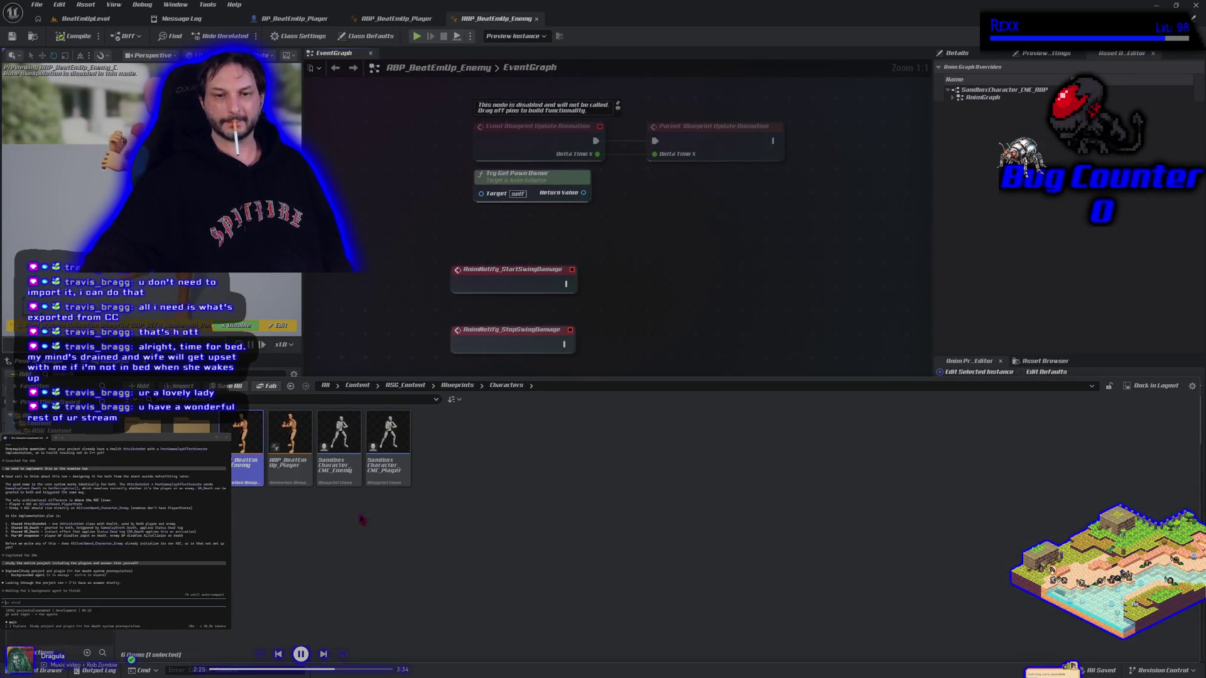
{"action": "left_click", "coordinate": [342, 480]}
{"action": "double_click", "coordinate": [339, 468]}
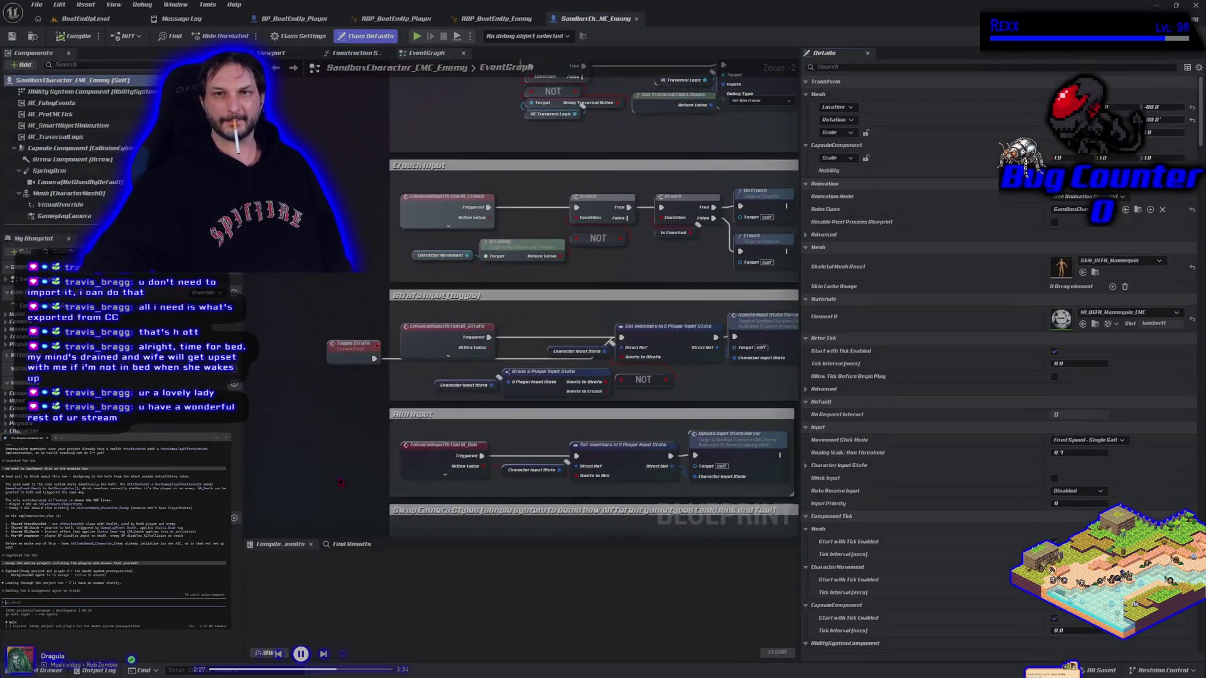
{"action": "left_click_drag", "start_coordinate": [571, 21], "coordinate": [501, 27]}
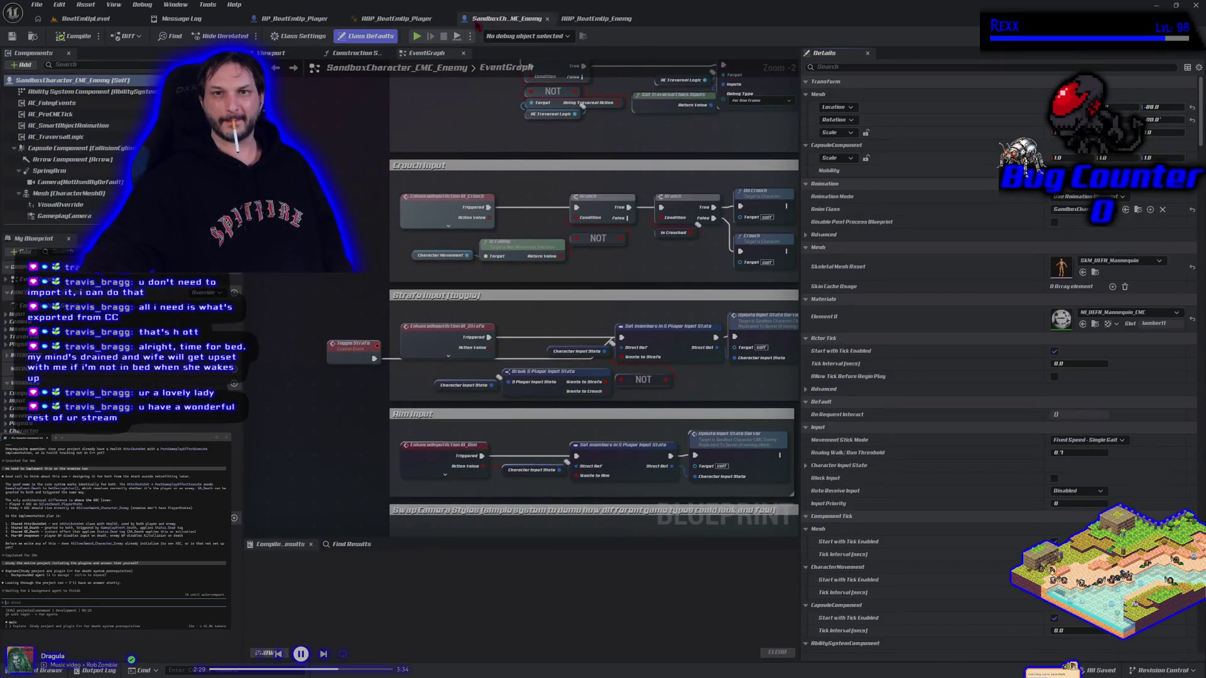
Step: Open SandboxCharacter_CMC_Player from the Characters folder and move its tab to the front
{"action": "key", "text": "ctrl+space"}
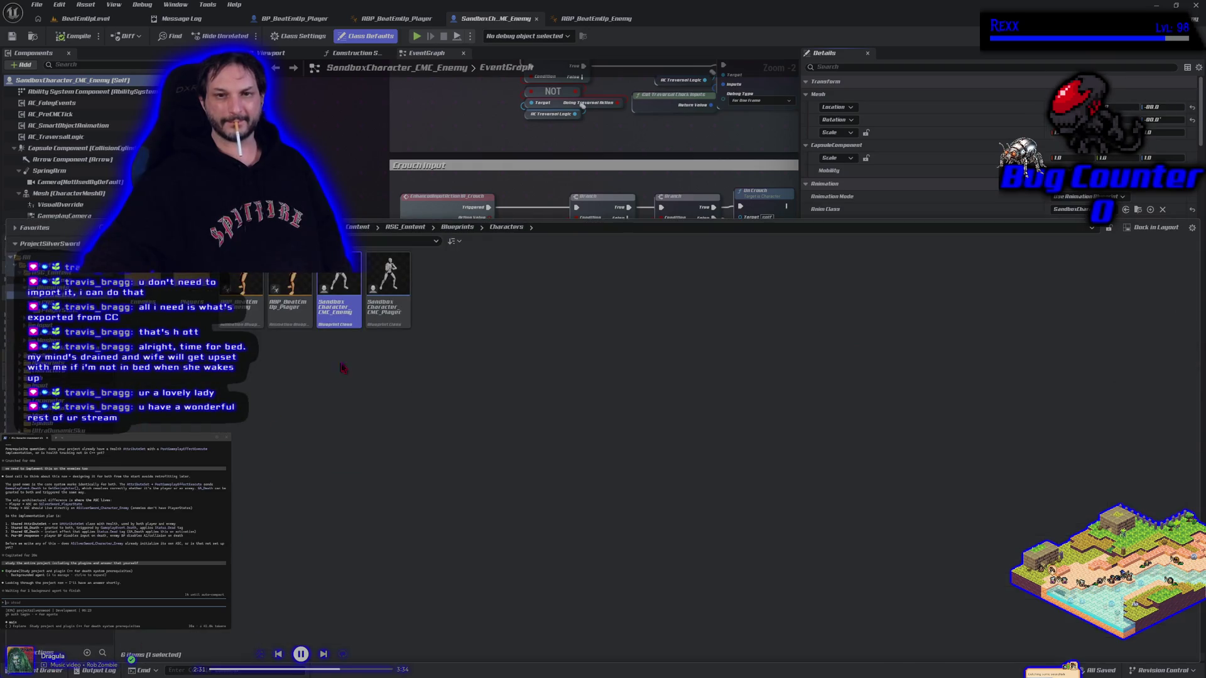
{"action": "left_click", "coordinate": [394, 289]}
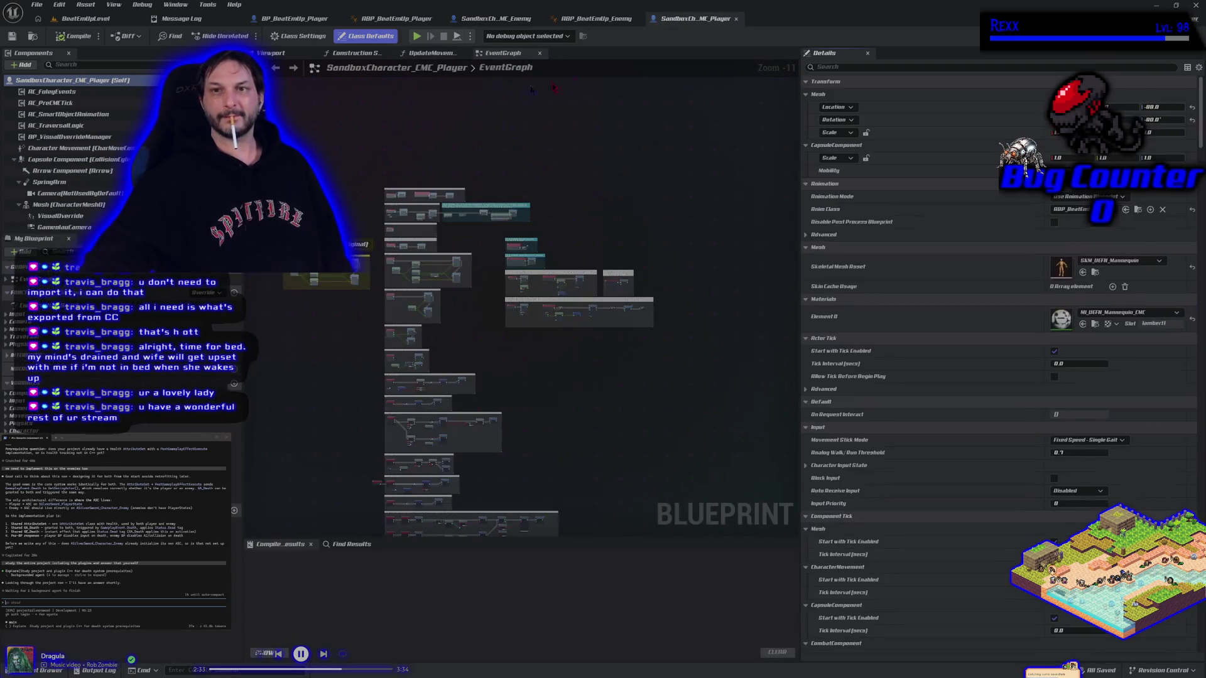
{"action": "left_click_drag", "start_coordinate": [674, 25], "coordinate": [296, 19]}
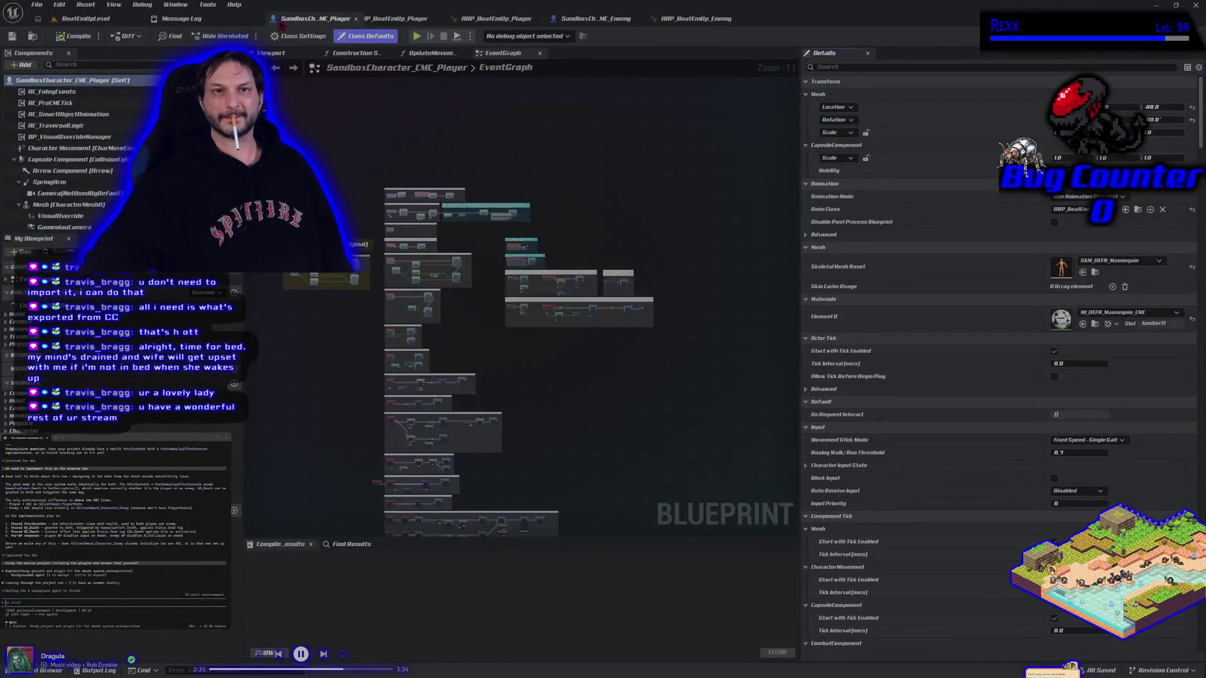
Step: Open BP_TestDummy from Characters > Enemies and place its tab ahead of the enemy animation blueprint
{"action": "left_click", "coordinate": [386, 21]}
{"action": "left_click", "coordinate": [496, 18]}
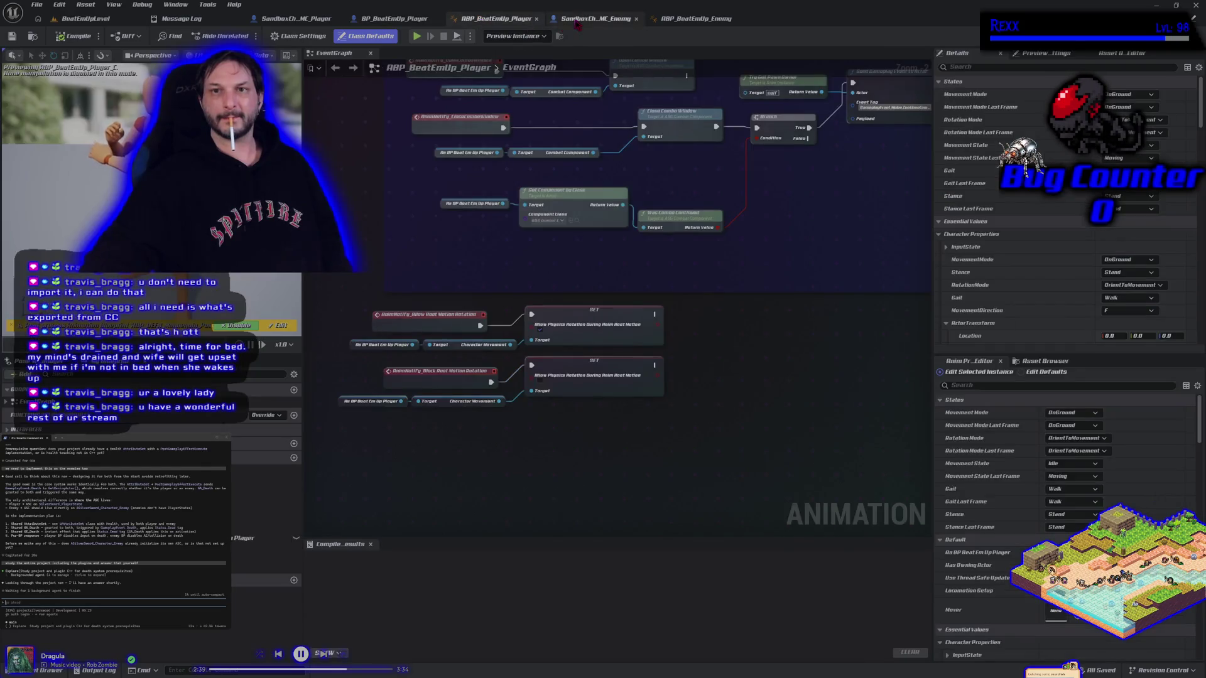
{"action": "left_click", "coordinate": [584, 20]}
{"action": "left_click", "coordinate": [47, 670]}
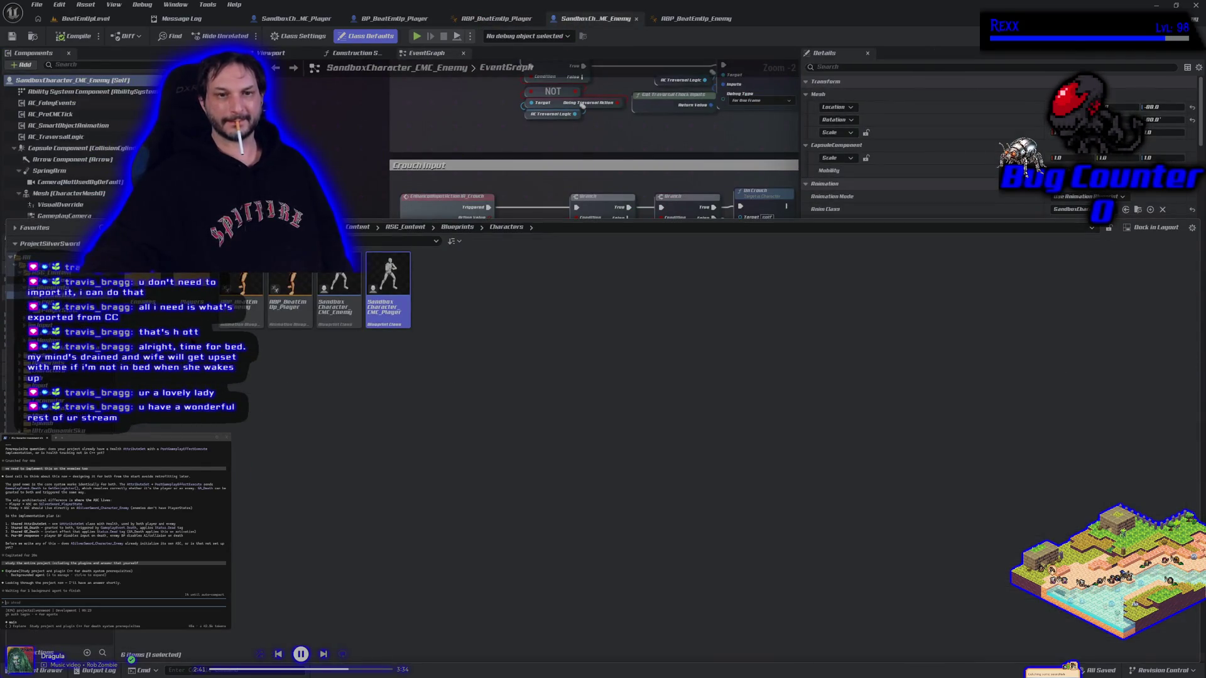
{"action": "double_click", "coordinate": [192, 302]}
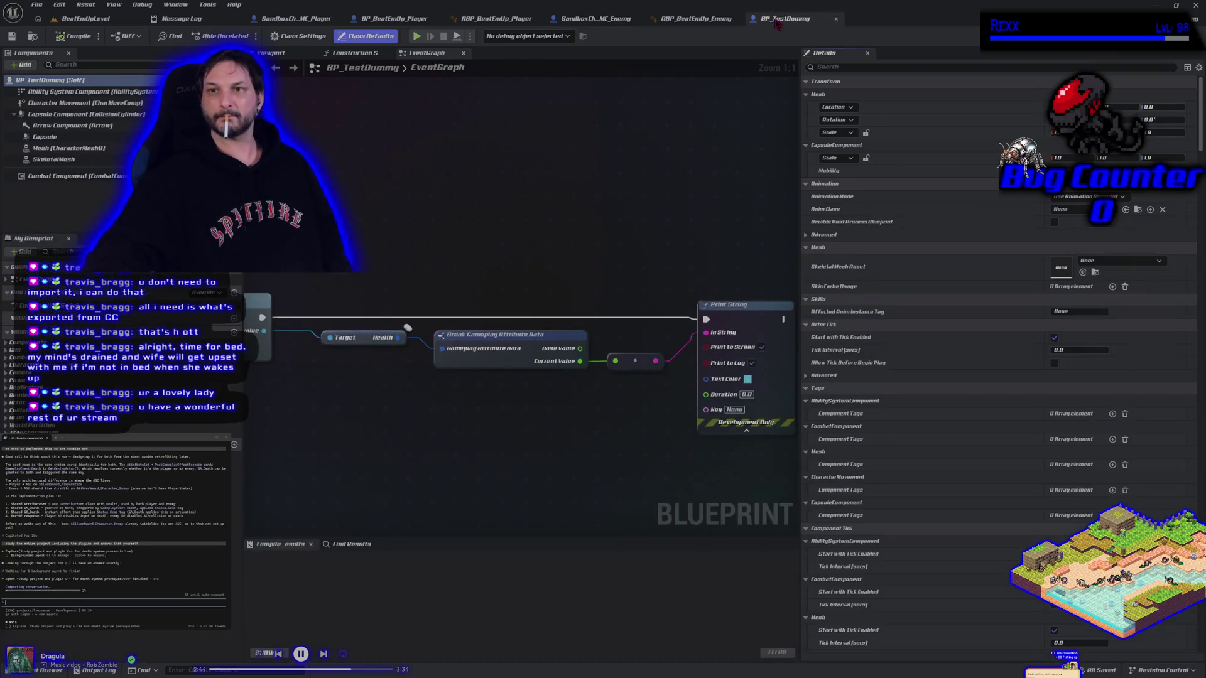
{"action": "left_click_drag", "start_coordinate": [777, 24], "coordinate": [683, 21]}
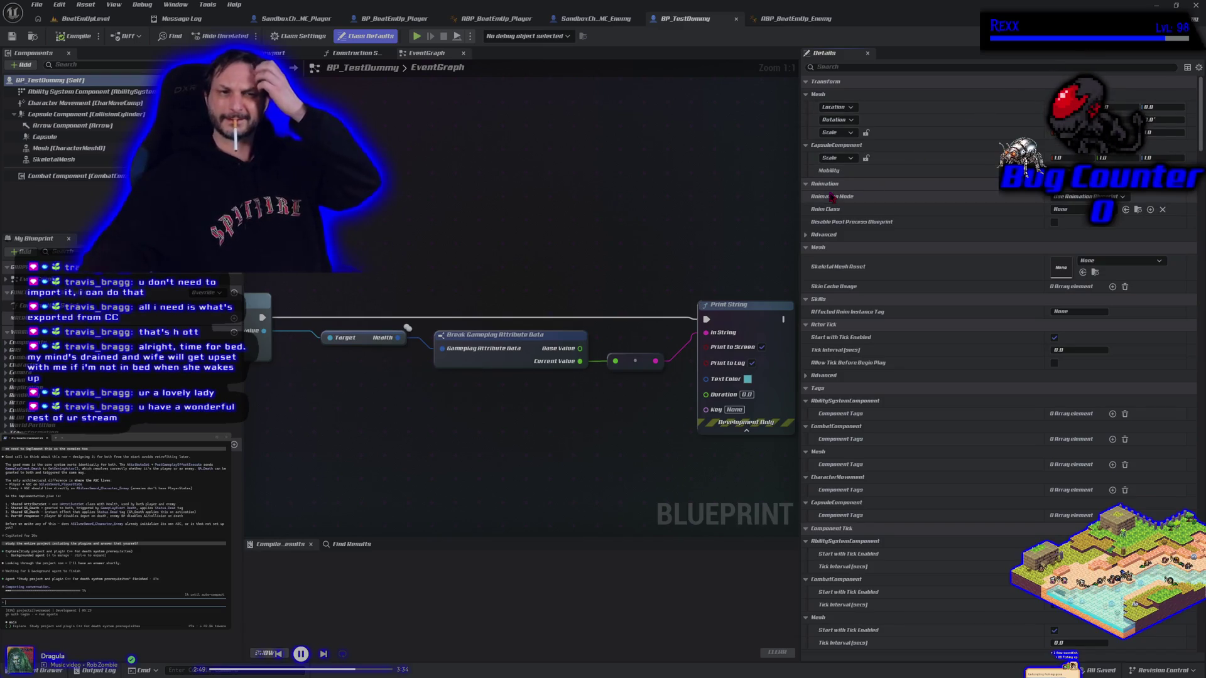
Step: Delete BP_TestDummy's redundant SkeletalMesh component (SKM_Quinn_Simple), keeping the Mesh (CharacterMesh0) component
{"action": "left_click", "coordinate": [277, 53]}
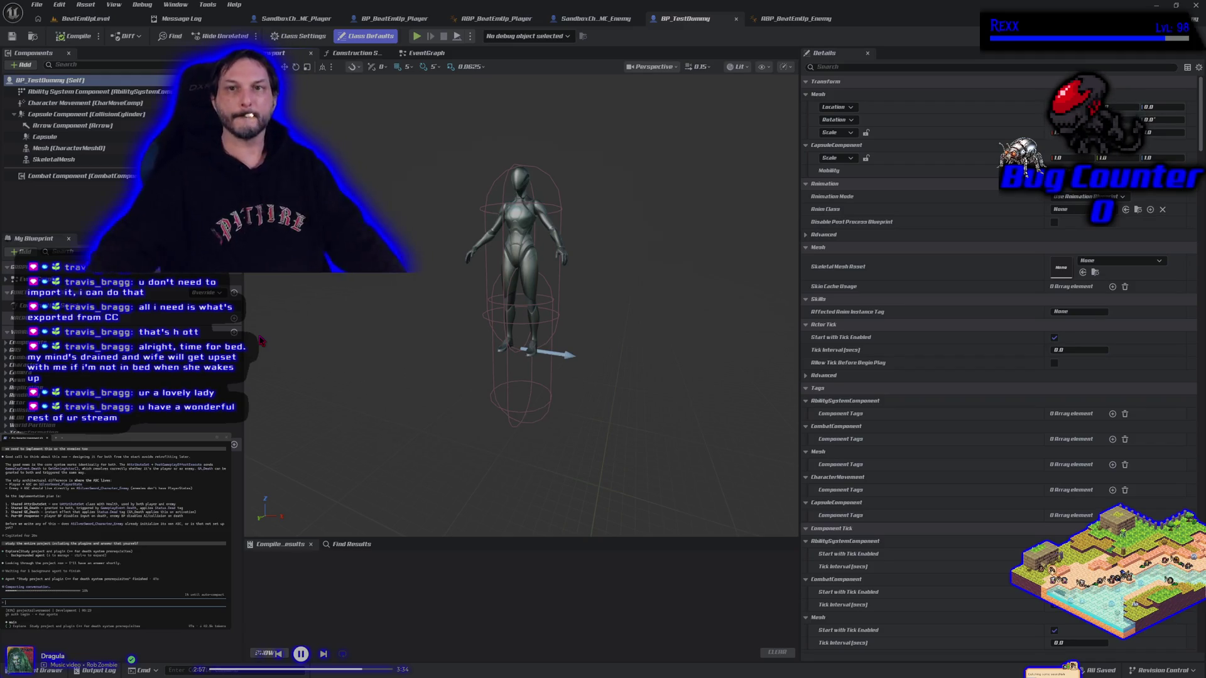
{"action": "left_click", "coordinate": [584, 22]}
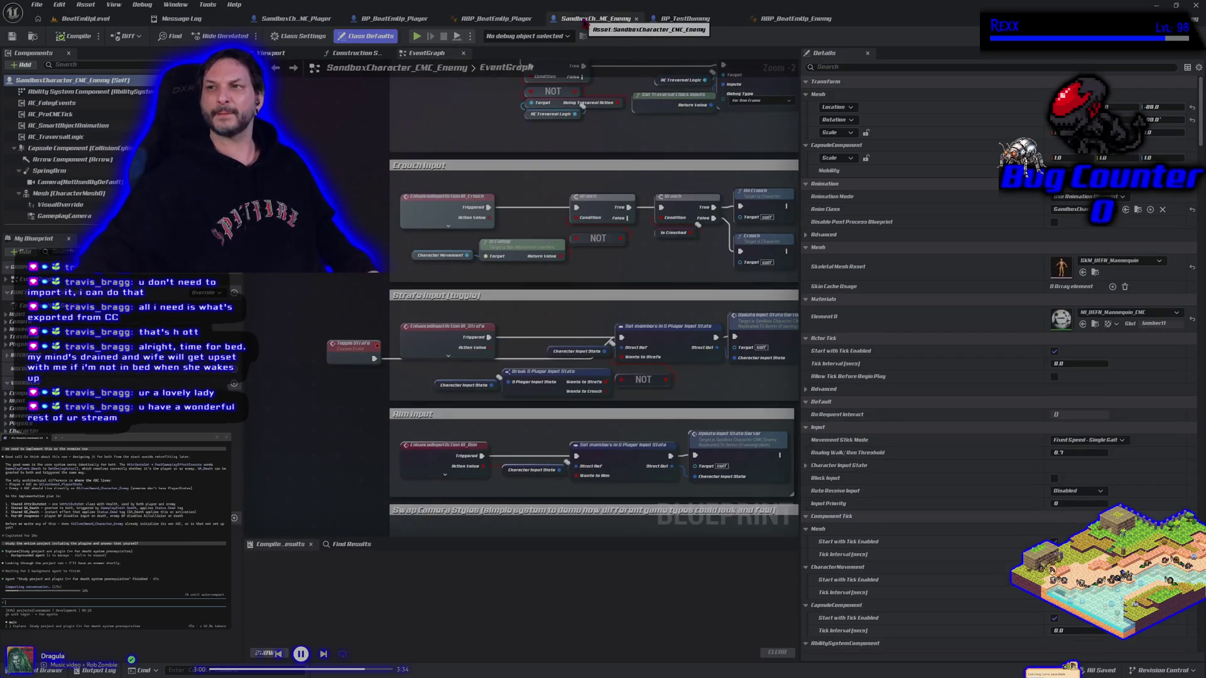
{"action": "left_click", "coordinate": [681, 19]}
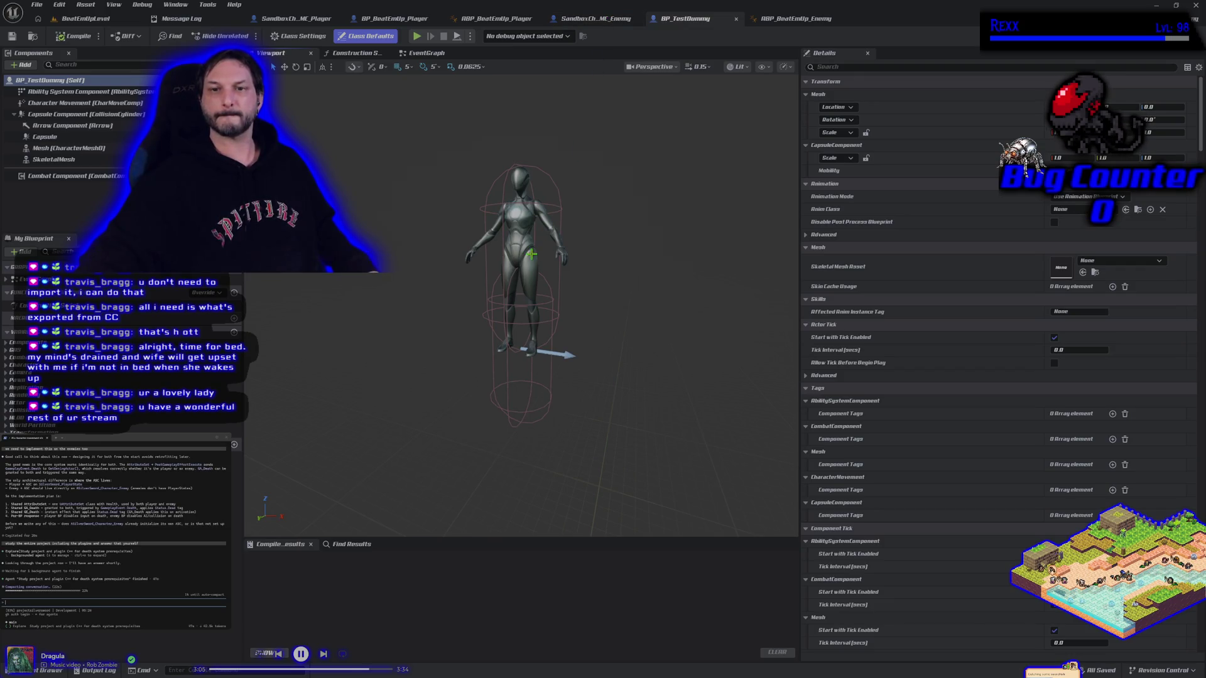
{"action": "left_click", "coordinate": [116, 149]}
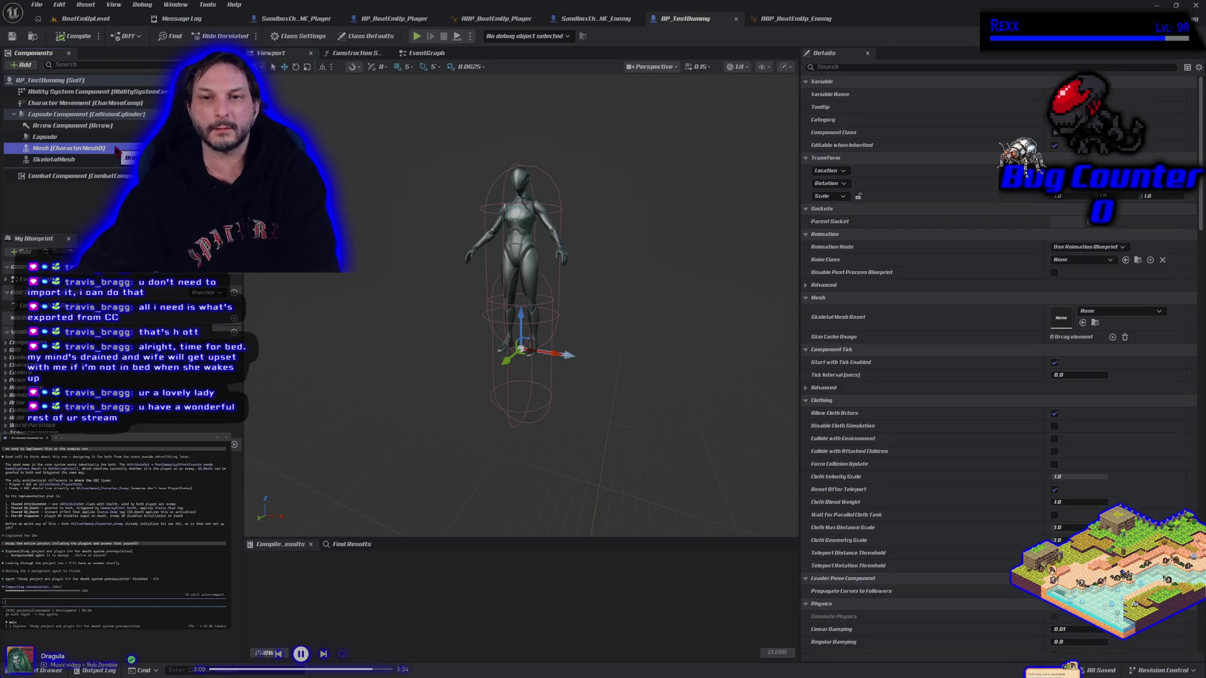
{"action": "left_click", "coordinate": [78, 160]}
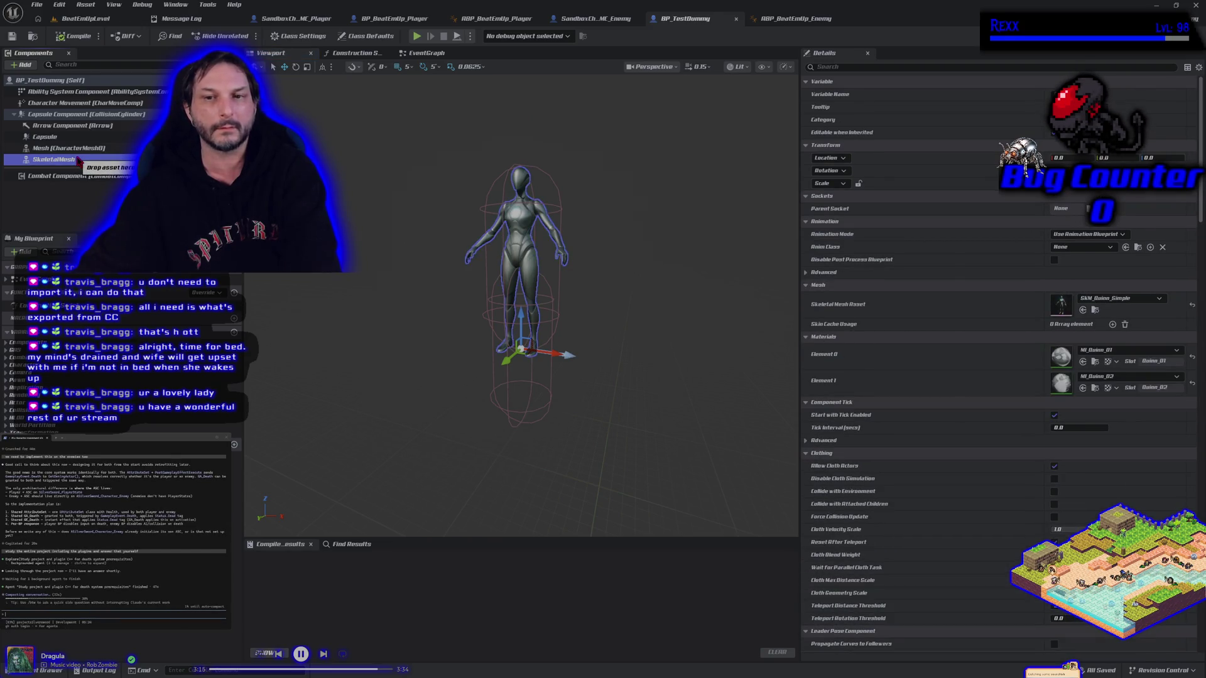
{"action": "key", "text": "Delete"}
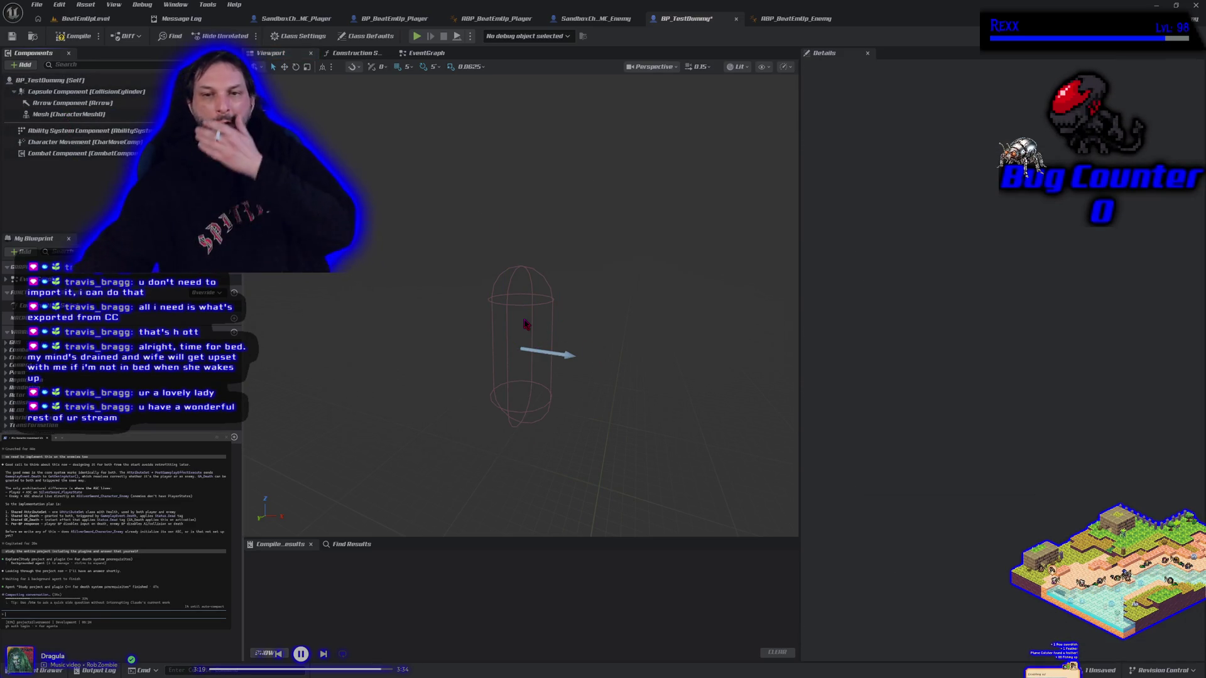
Step: Compile and save BP_TestDummy, then change its parent class to SandboxCharacter_CMC_Enemy
{"action": "left_click", "coordinate": [73, 36]}
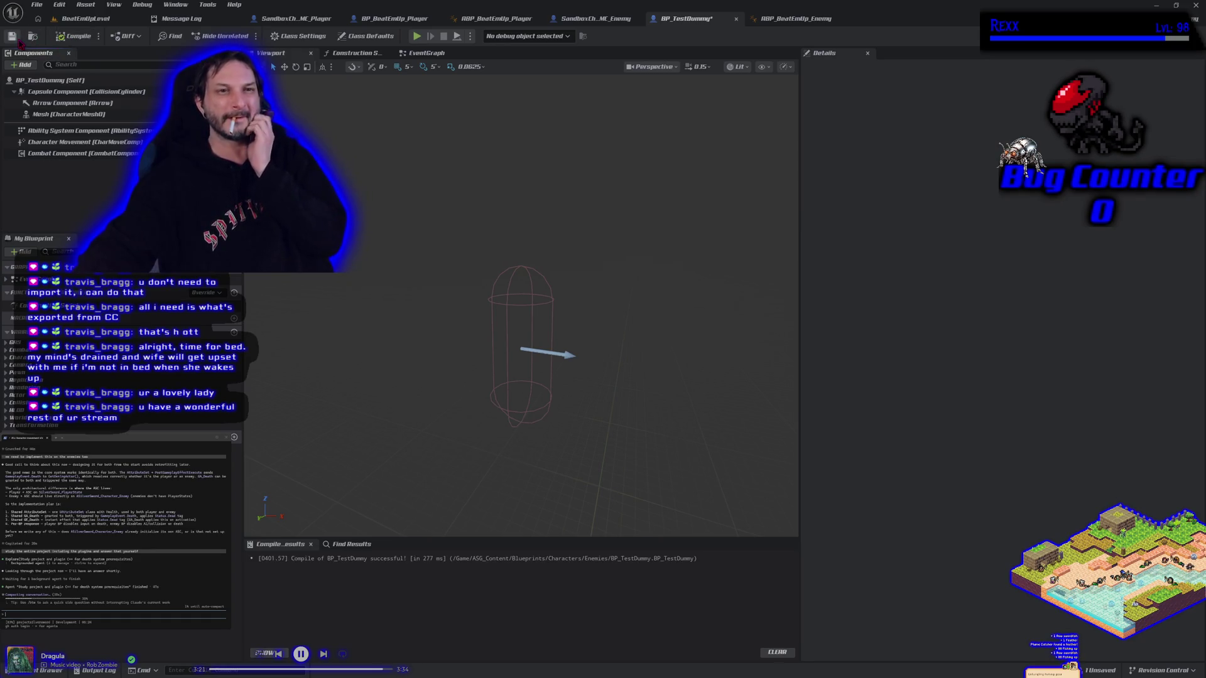
{"action": "left_click", "coordinate": [12, 36]}
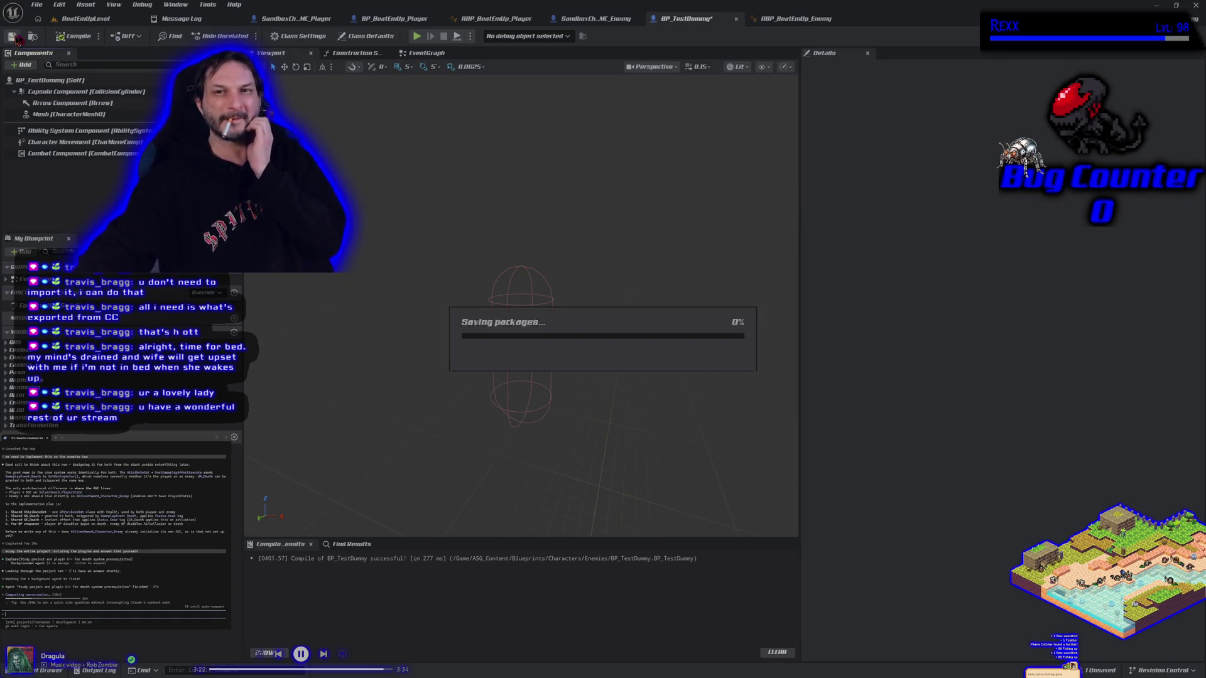
{"action": "left_click", "coordinate": [302, 37]}
{"action": "left_click", "coordinate": [1127, 95]}
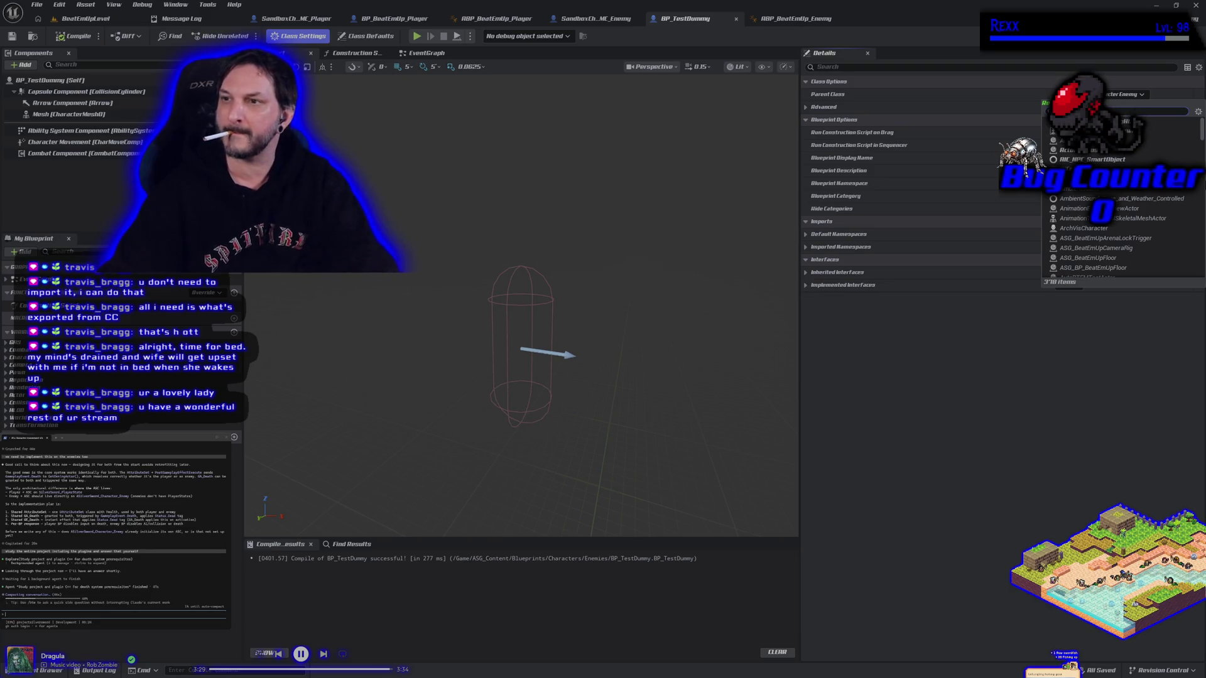
{"action": "type", "text": "enemy"}
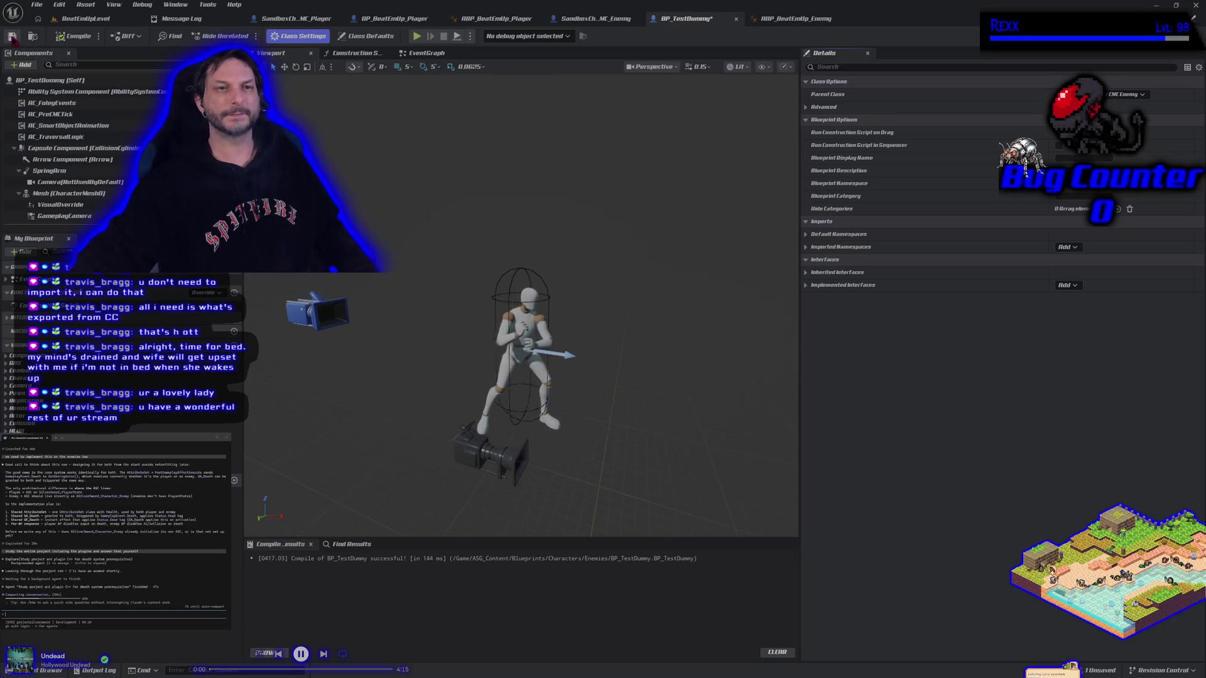
{"action": "left_click", "coordinate": [85, 18]}
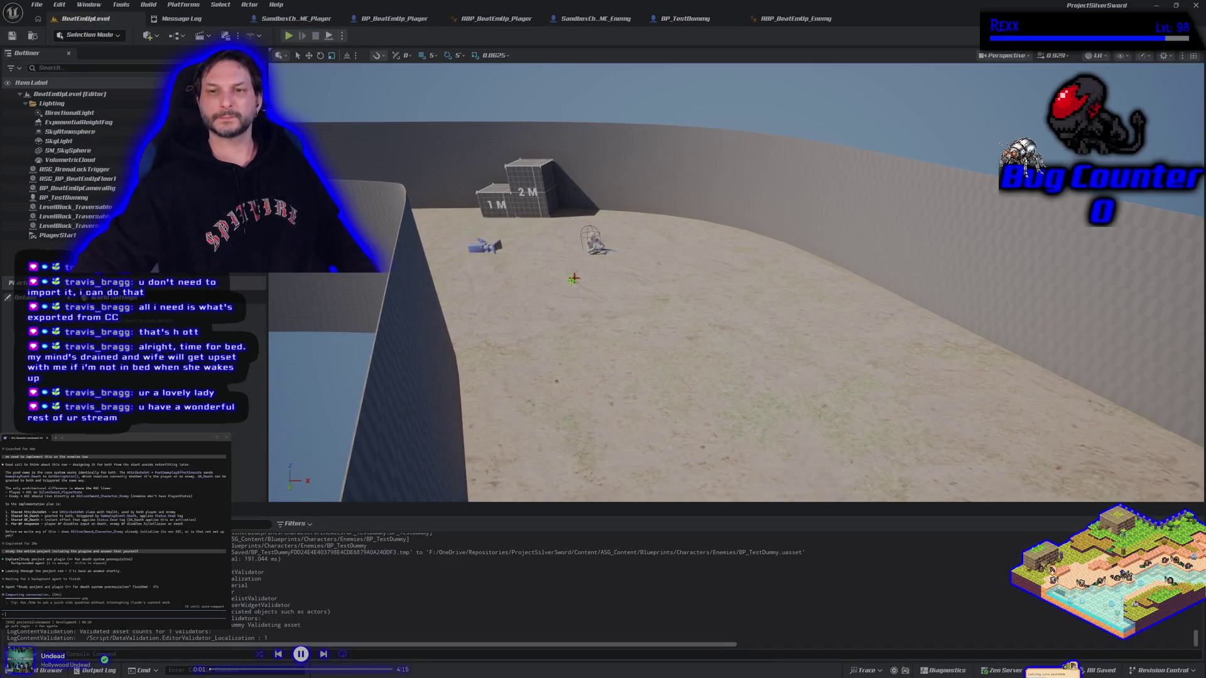
Step: Try moving BP_TestDummy toward the camera, undo the move, and save the level
{"action": "scroll", "coordinate": [573, 278], "scroll_direction": "up", "scroll_amount": 5}
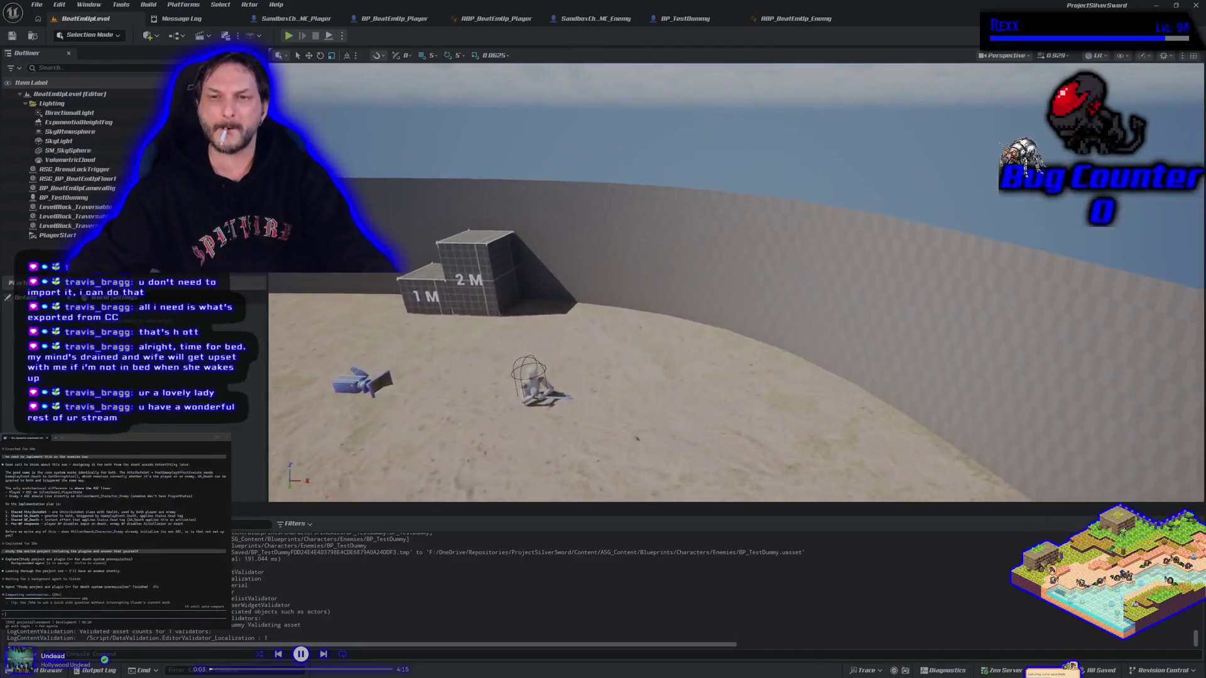
{"action": "scroll", "coordinate": [593, 327], "scroll_direction": "up", "scroll_amount": 6}
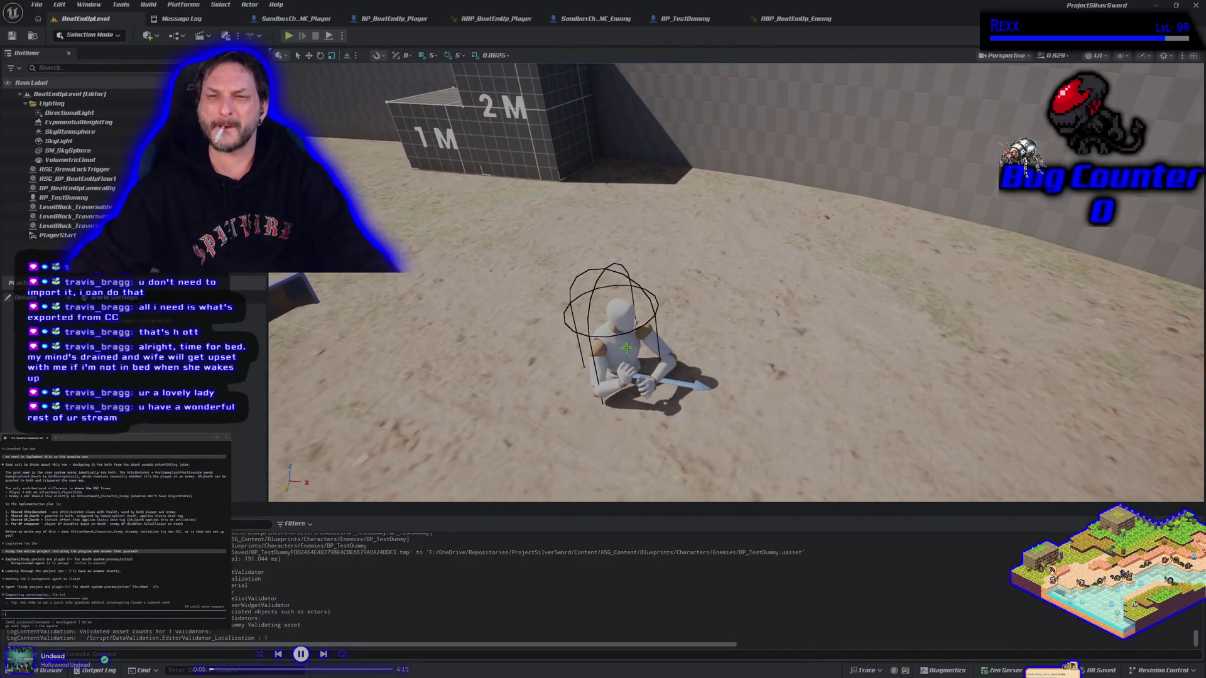
{"action": "left_click", "coordinate": [626, 347]}
{"action": "mouse_move", "coordinate": [628, 349]}
{"action": "left_mouse_down"}
{"action": "mouse_move", "coordinate": [606, 295]}
{"action": "mouse_move", "coordinate": [584, 119]}
{"action": "left_mouse_up"}
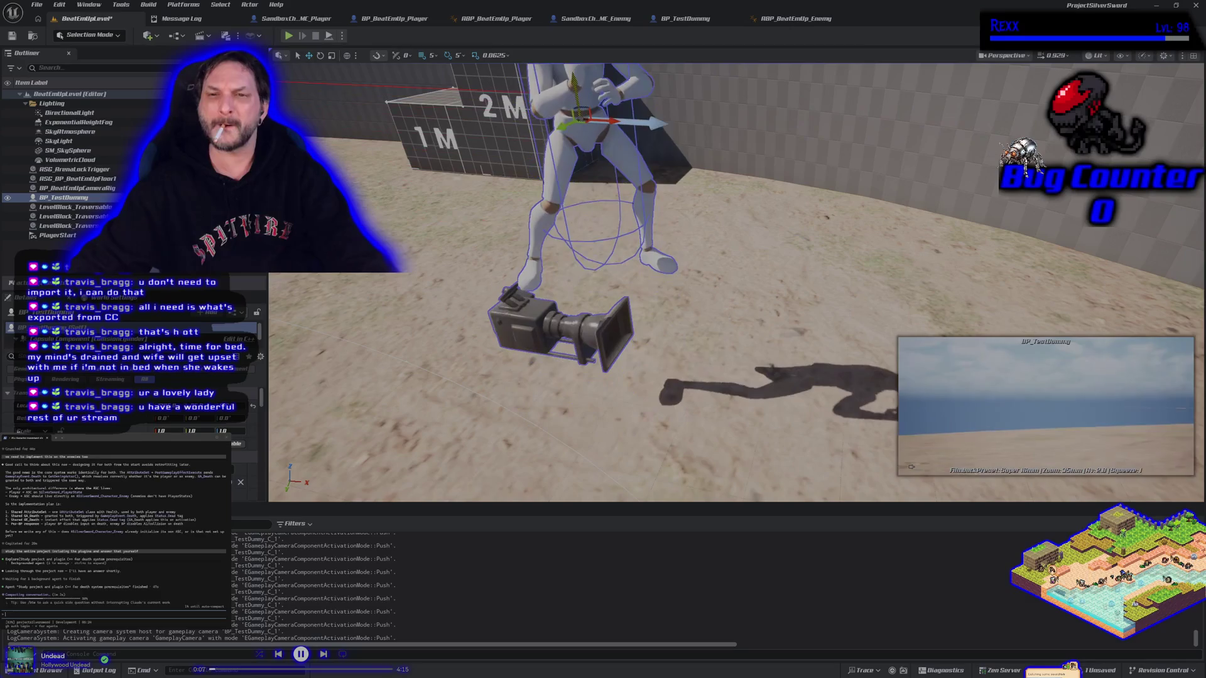
{"action": "key", "text": "ctrl+z"}
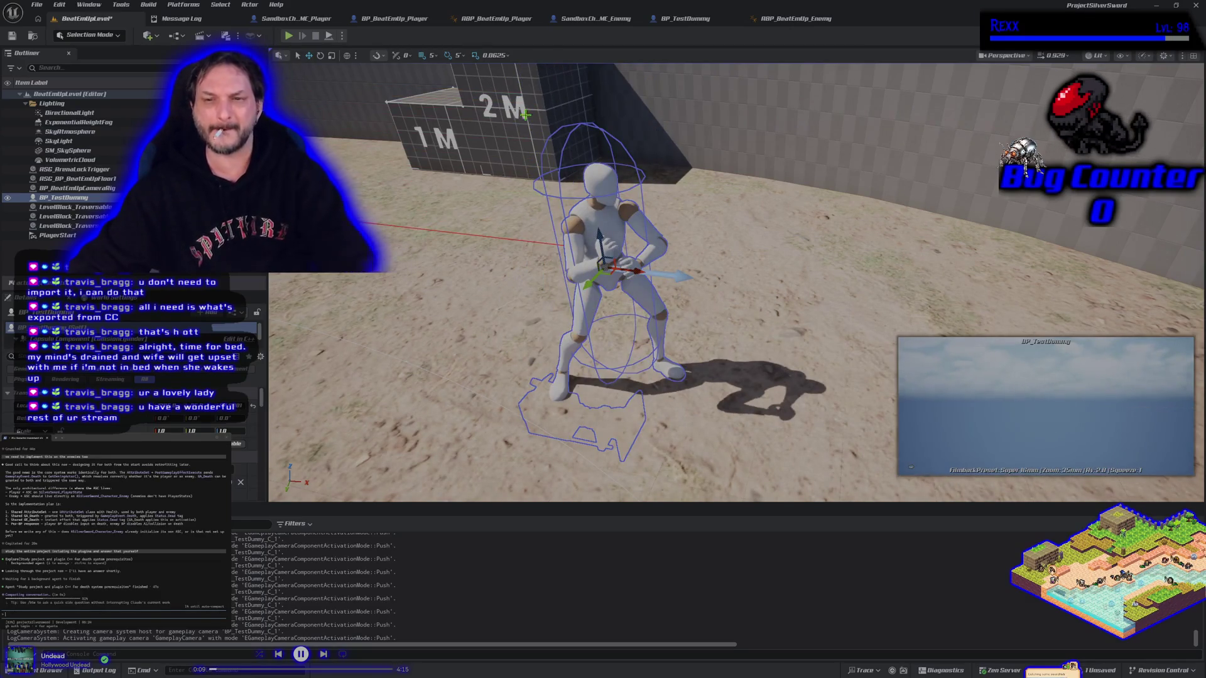
{"action": "left_click", "coordinate": [16, 37]}
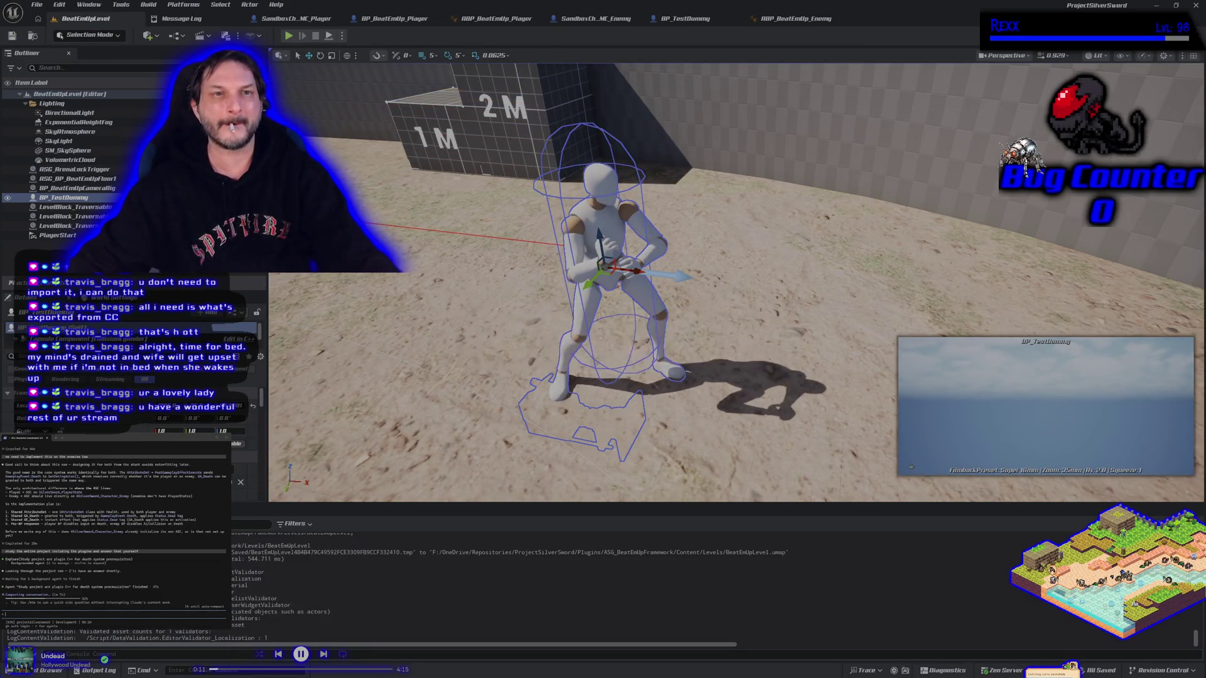
Step: Play-test the level, running the player across the ground toward the test dummy
{"action": "left_click", "coordinate": [288, 35]}
{"action": "key", "text": "d"}
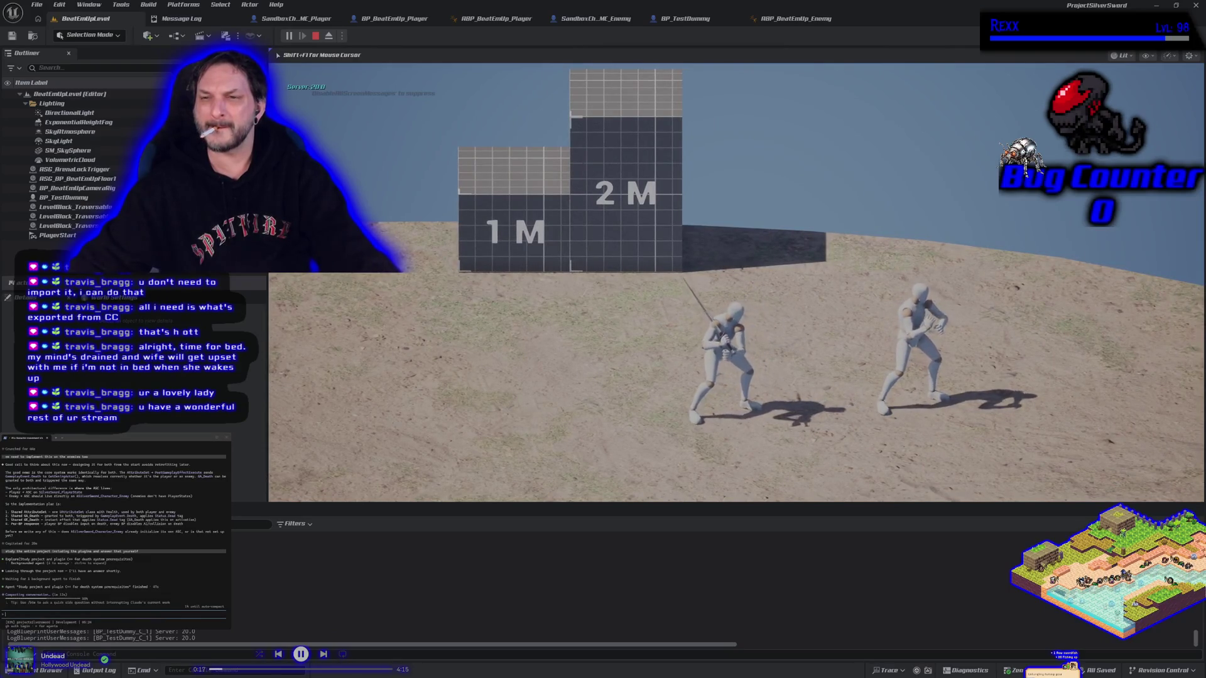
{"action": "key", "text": "d"}
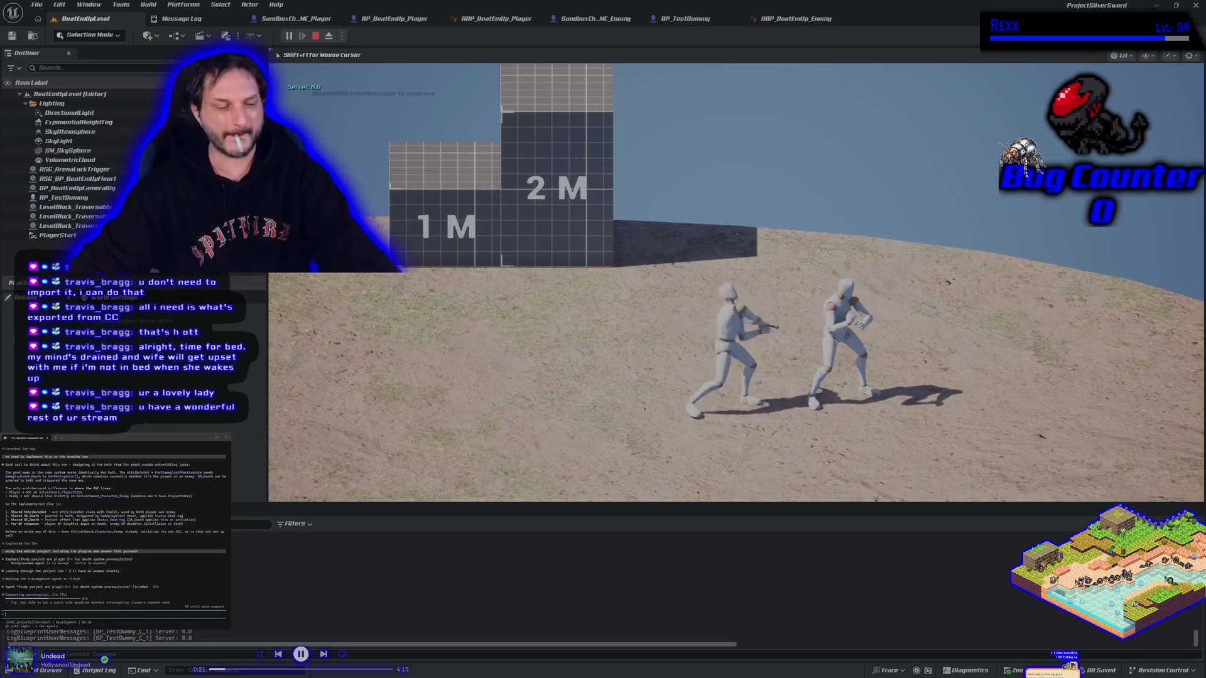
{"action": "key", "text": "Escape"}
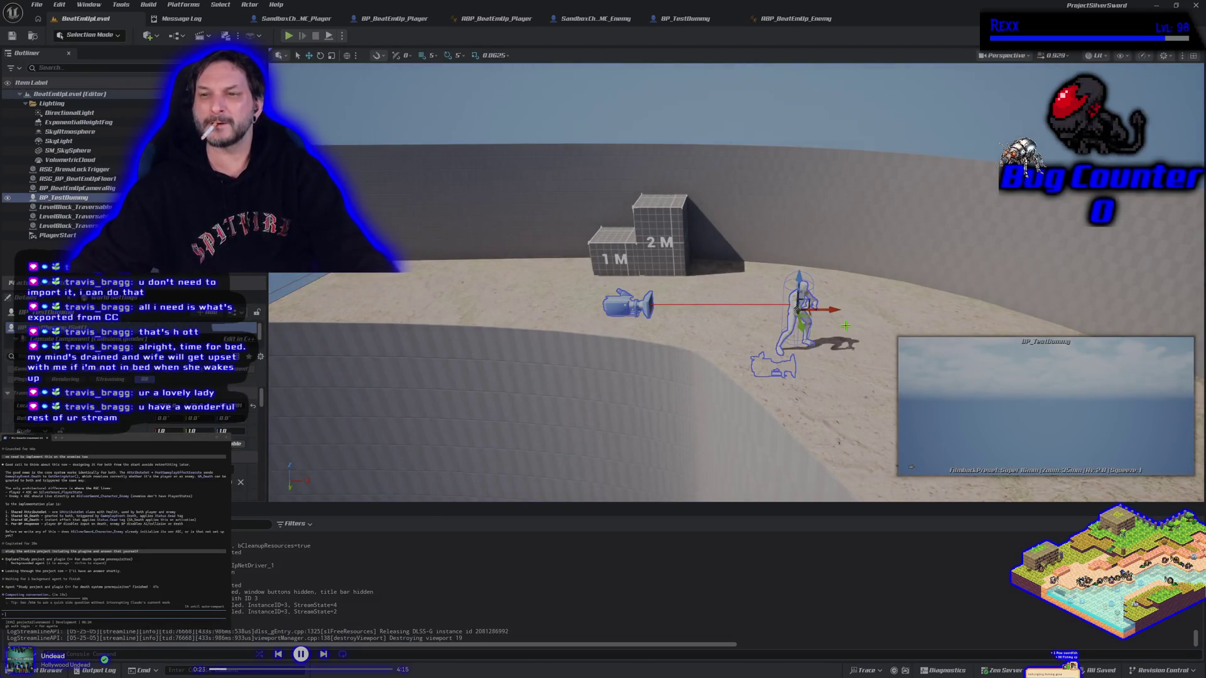
Step: Rotate the test dummy 180° to face the other way and save the level
{"action": "key", "text": "f"}
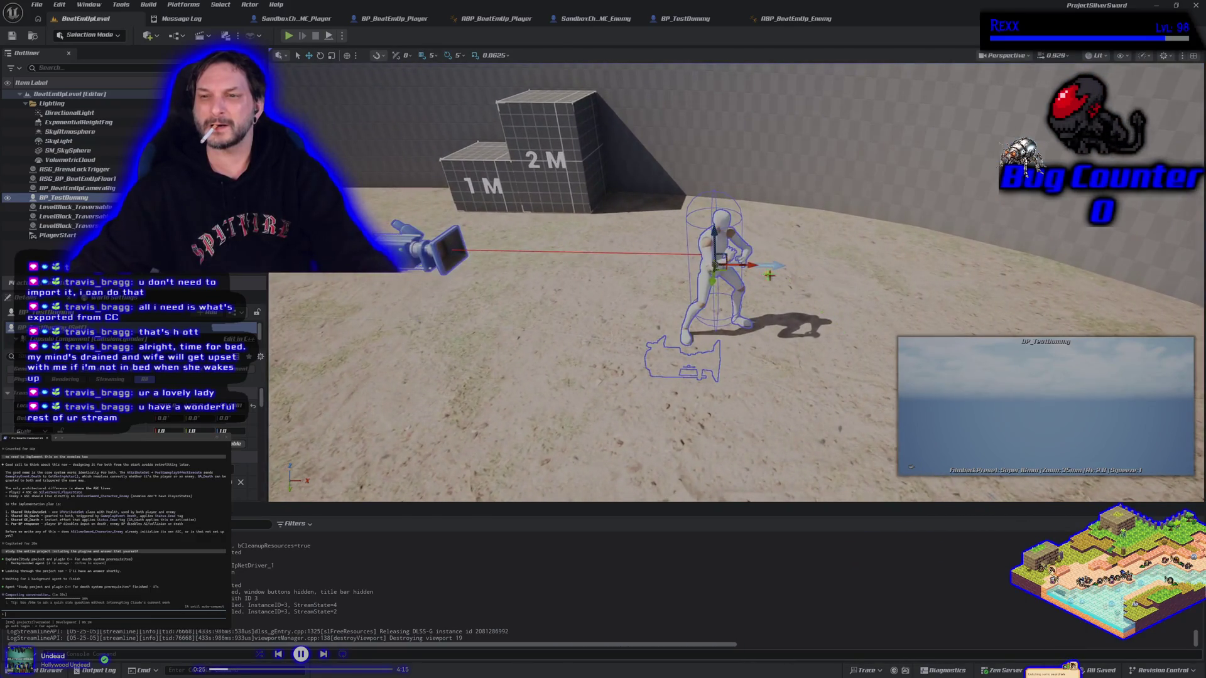
{"action": "mouse_move", "coordinate": [748, 264]}
{"action": "left_mouse_down"}
{"action": "mouse_move", "coordinate": [759, 262]}
{"action": "mouse_move", "coordinate": [741, 275]}
{"action": "mouse_move", "coordinate": [666, 266]}
{"action": "left_mouse_up"}
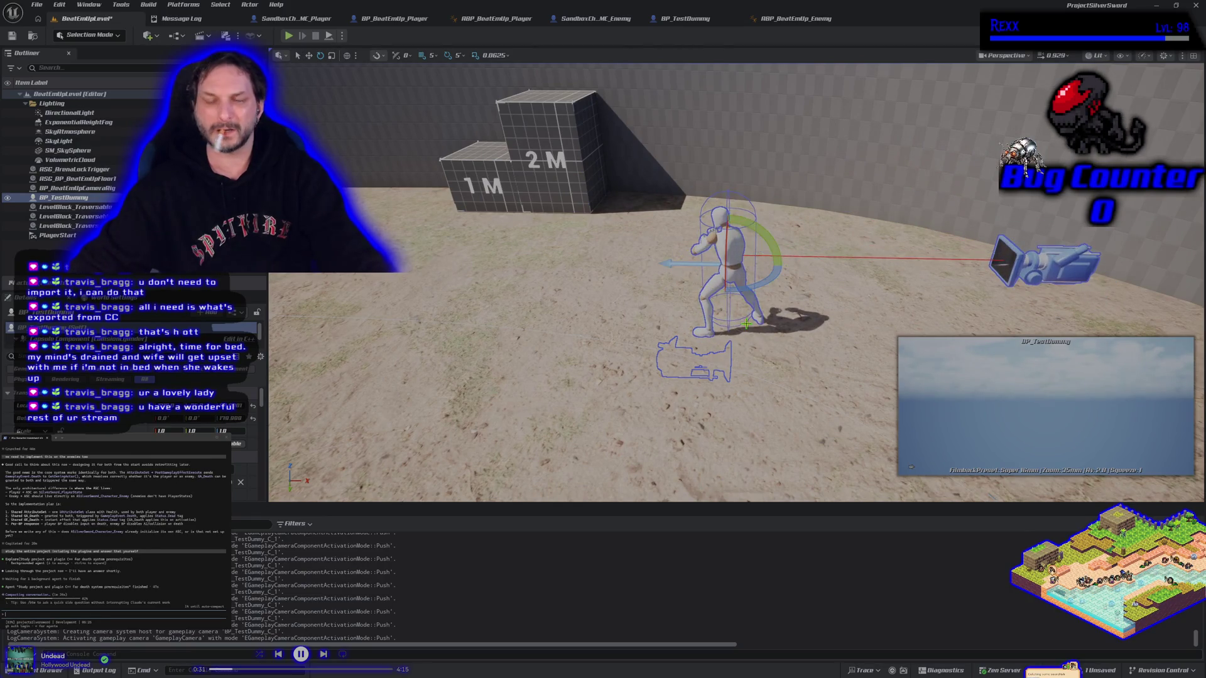
{"action": "key", "text": "ctrl+s"}
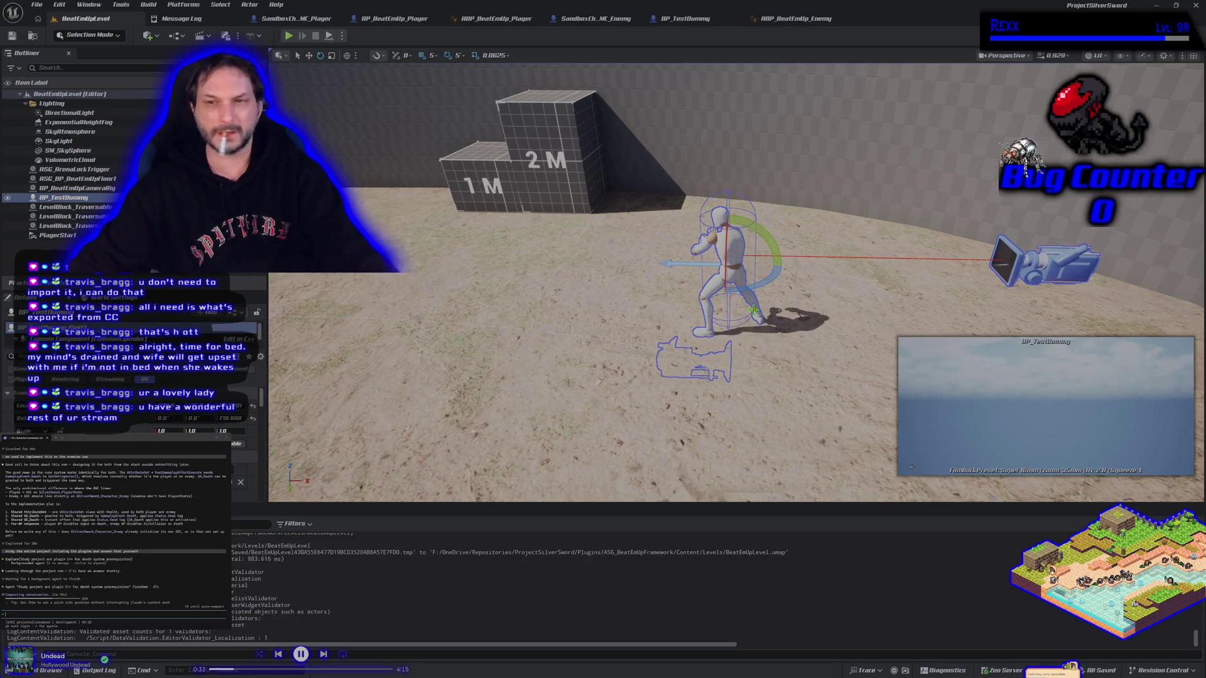
{"action": "key", "text": "Escape"}
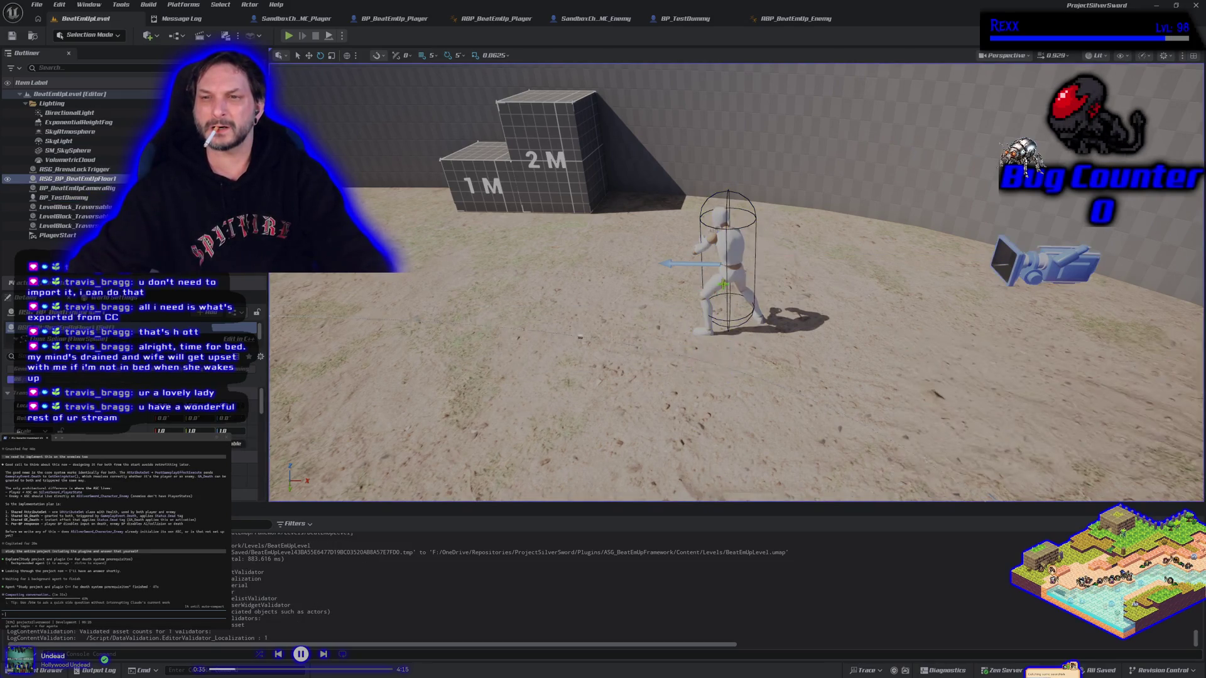
{"action": "key", "text": "w"}
{"action": "left_click", "coordinate": [736, 284]}
{"action": "left_click", "coordinate": [647, 337]}
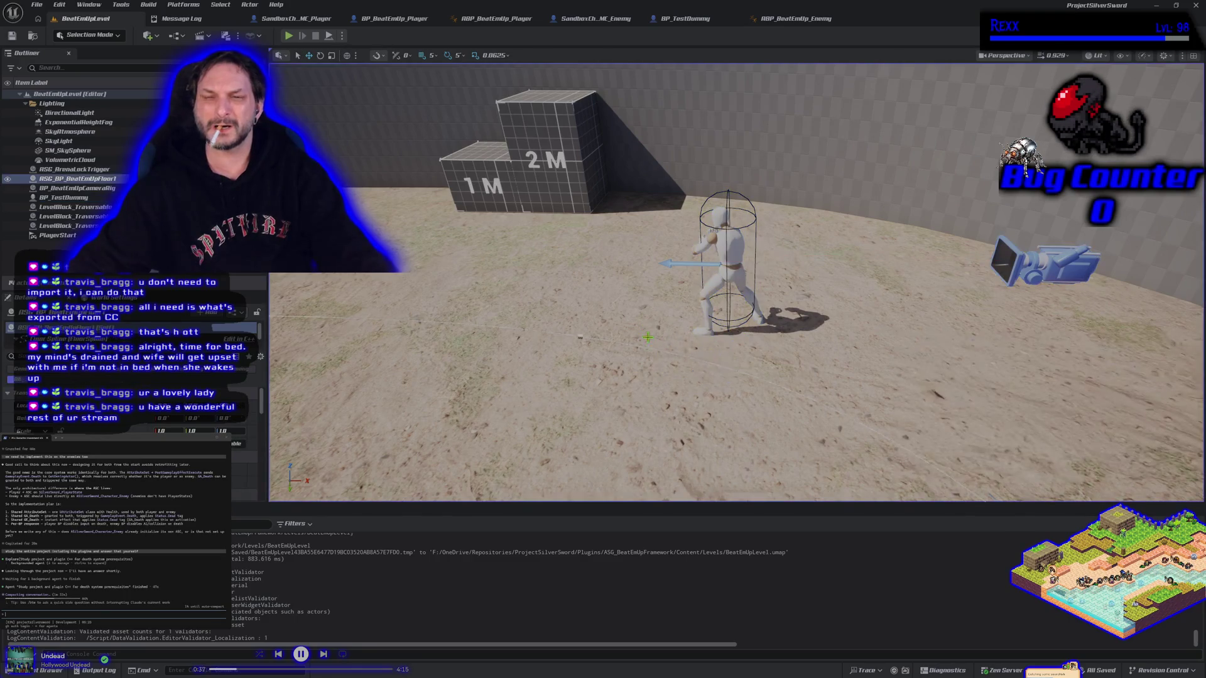
{"action": "scroll", "coordinate": [580, 337], "scroll_direction": "down", "scroll_amount": 5}
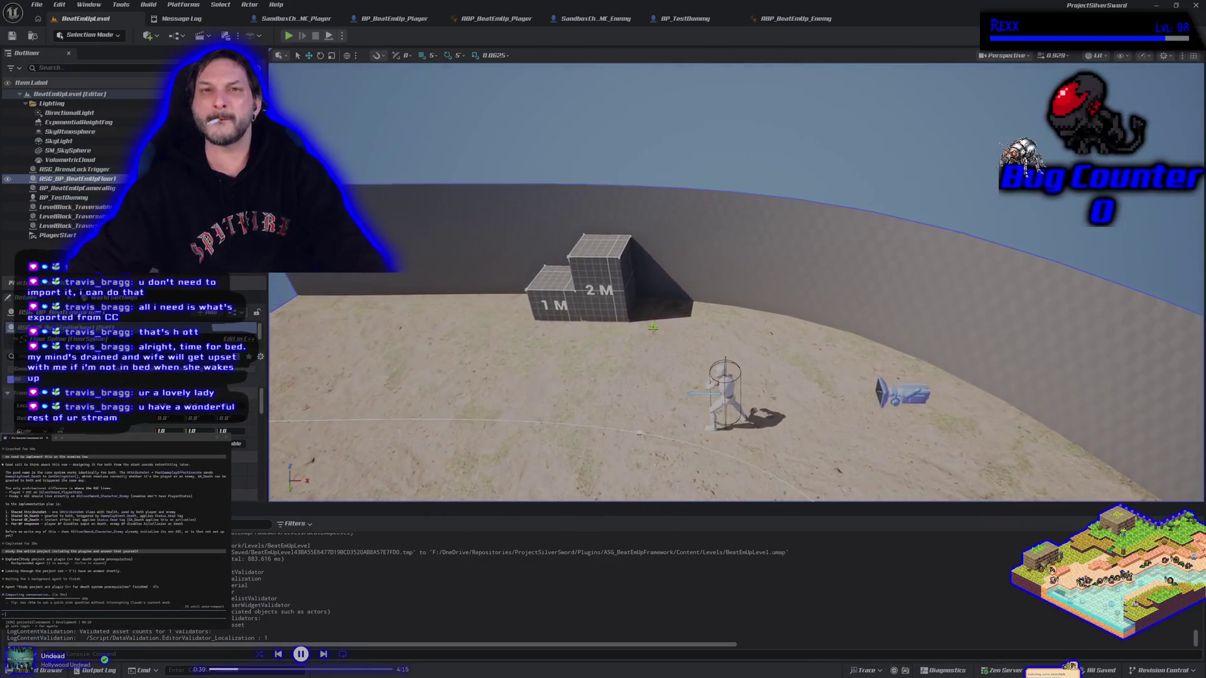
{"action": "left_click", "coordinate": [586, 19]}
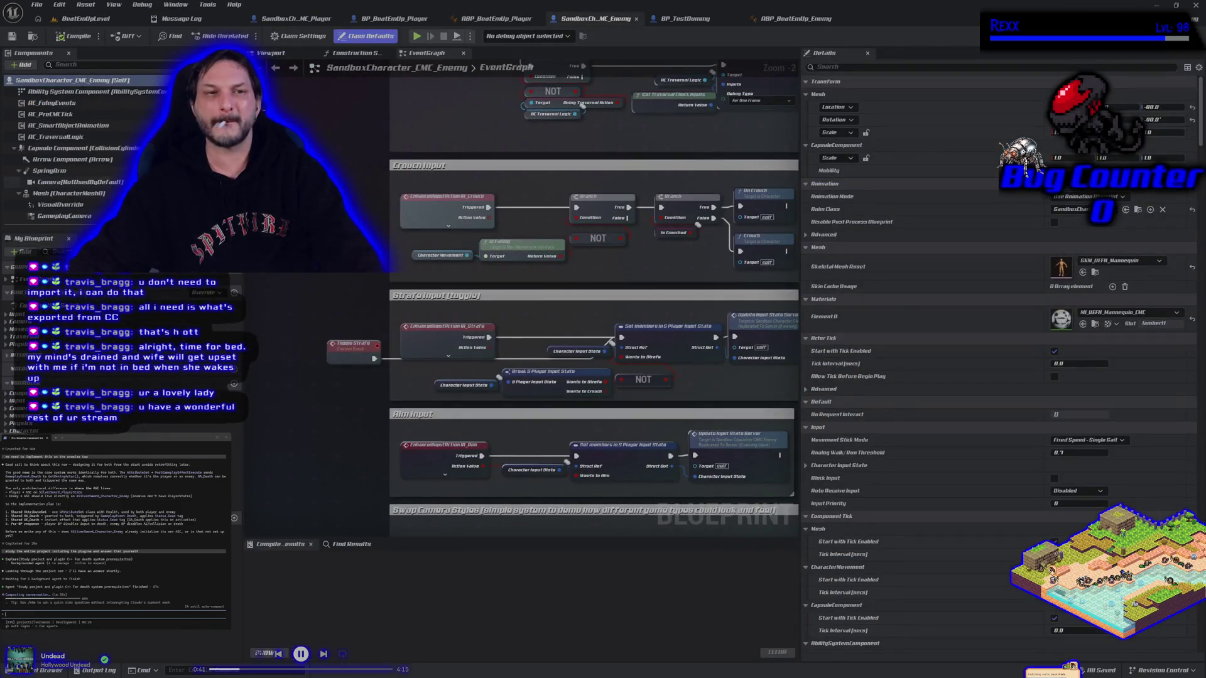
Step: Locate MI_UEFN_Mannequin_CMC, the enemy mesh's Element 0 material, in the Content Browser
{"action": "scroll", "coordinate": [87, 190], "scroll_direction": "down", "scroll_amount": 2}
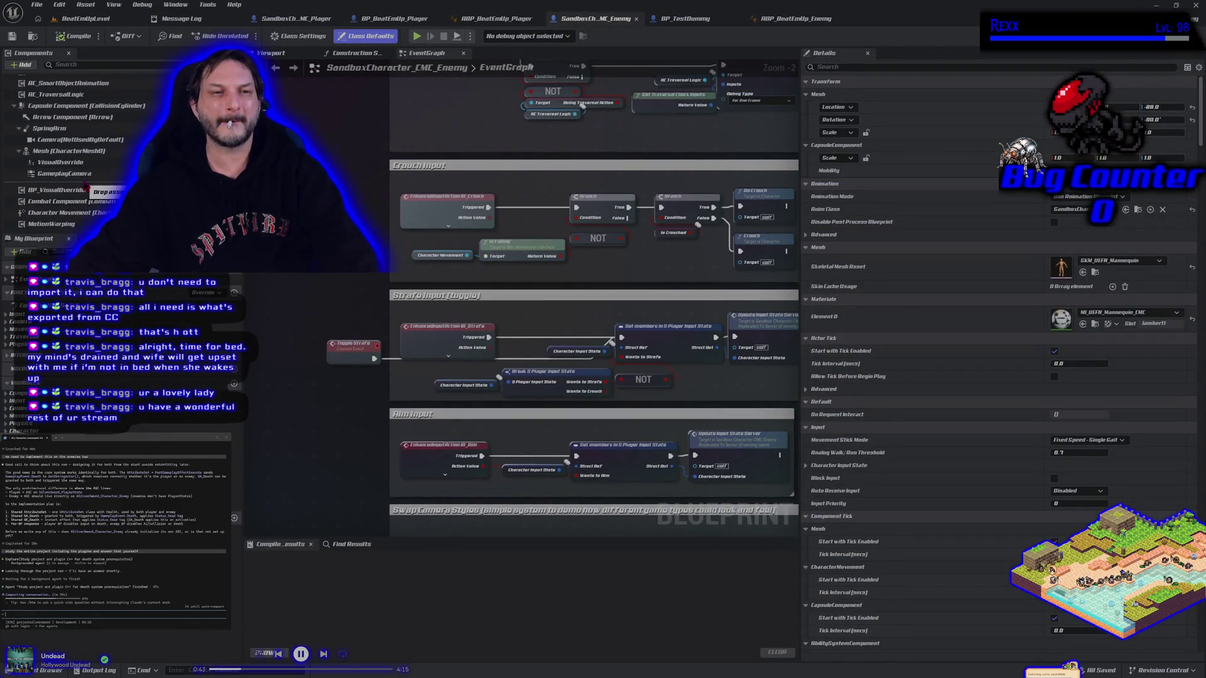
{"action": "scroll", "coordinate": [85, 186], "scroll_direction": "up", "scroll_amount": 2}
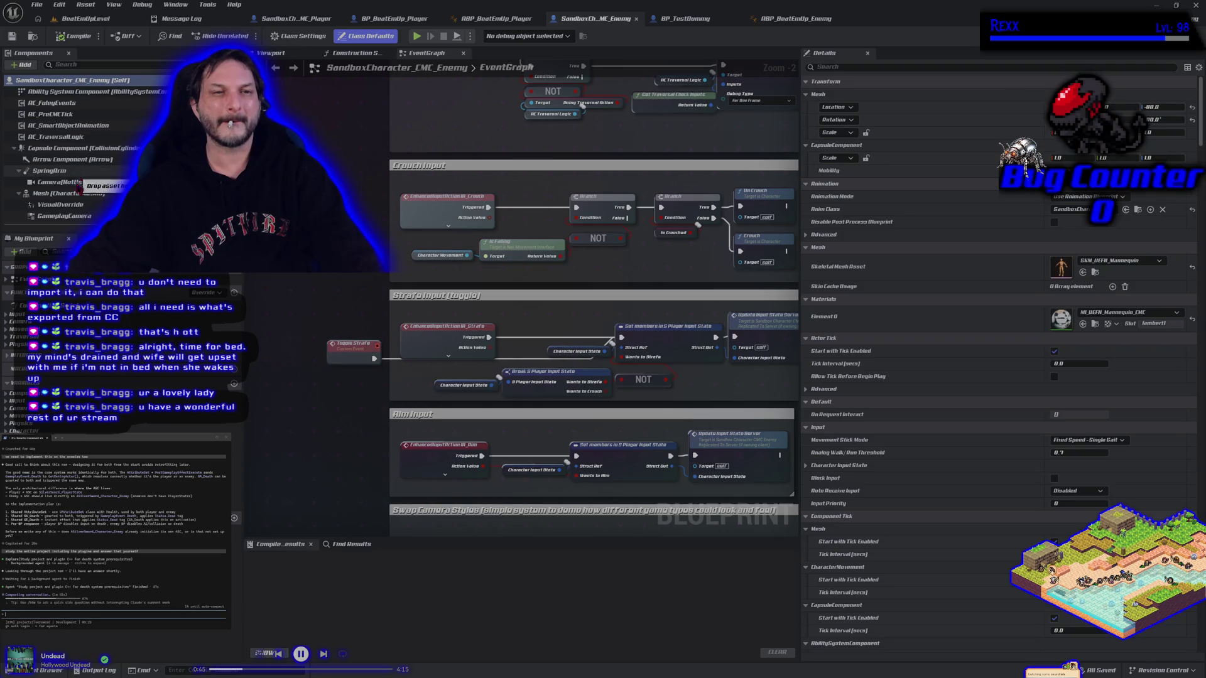
{"action": "left_click", "coordinate": [63, 205]}
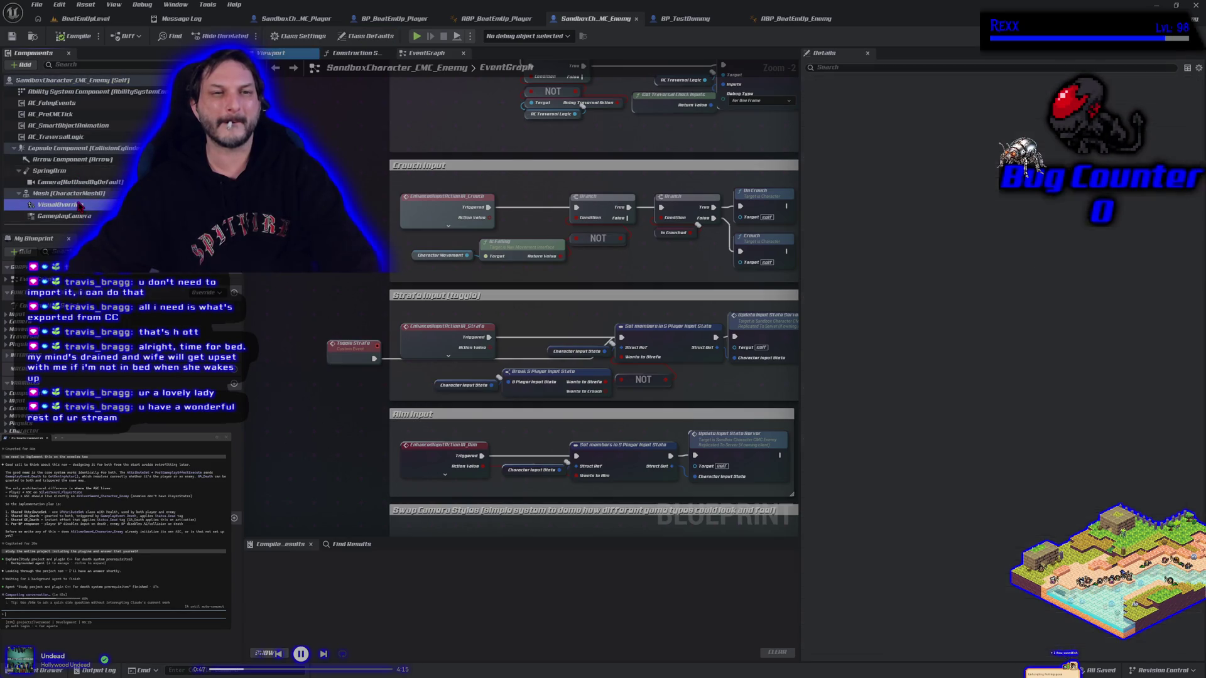
{"action": "left_click", "coordinate": [96, 193]}
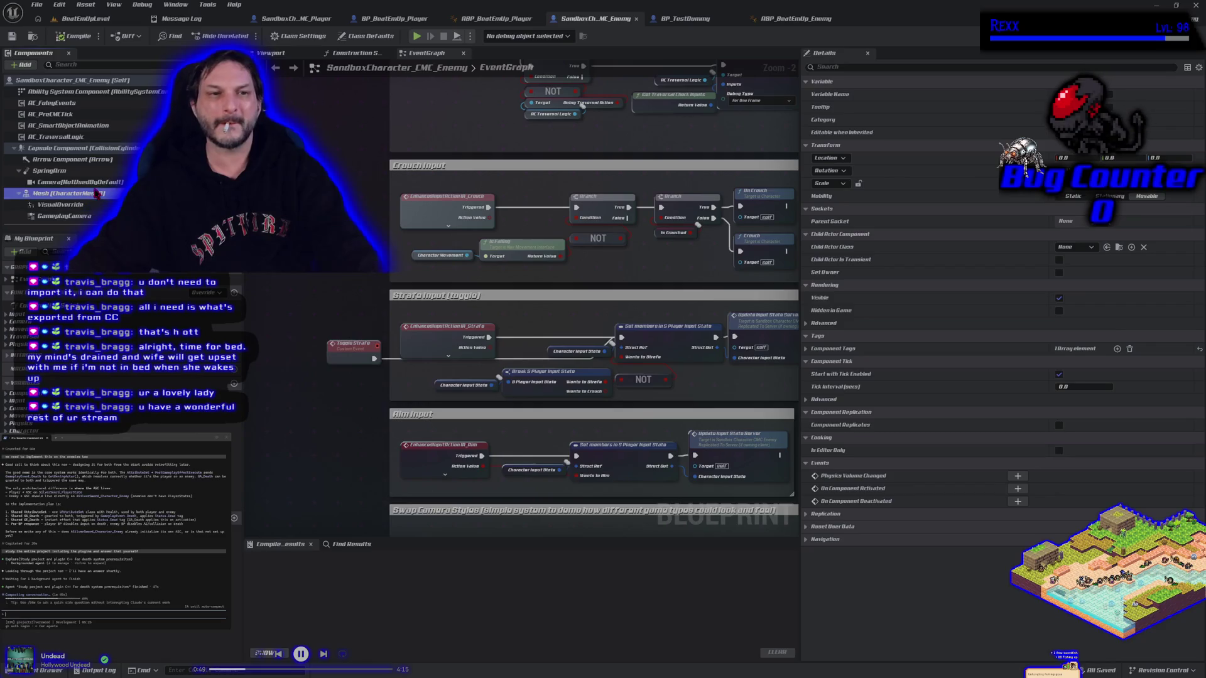
{"action": "left_click", "coordinate": [1095, 375]}
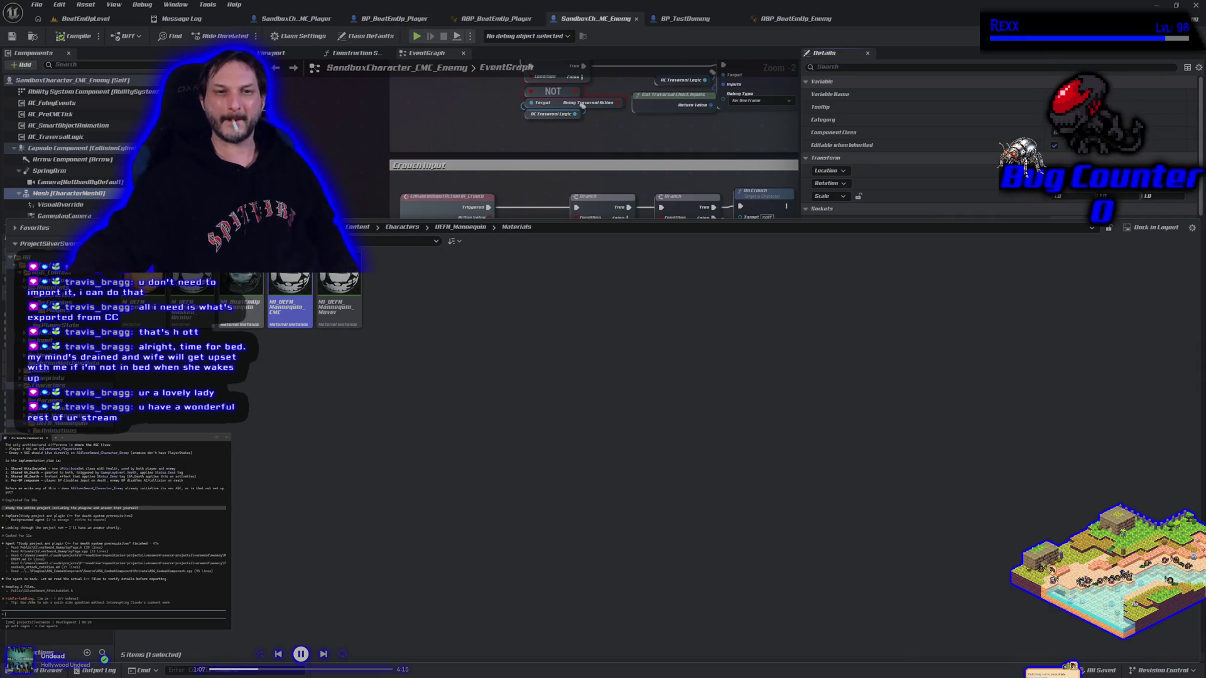
{"action": "key", "text": "Left"}
{"action": "left_click", "coordinate": [394, 18]}
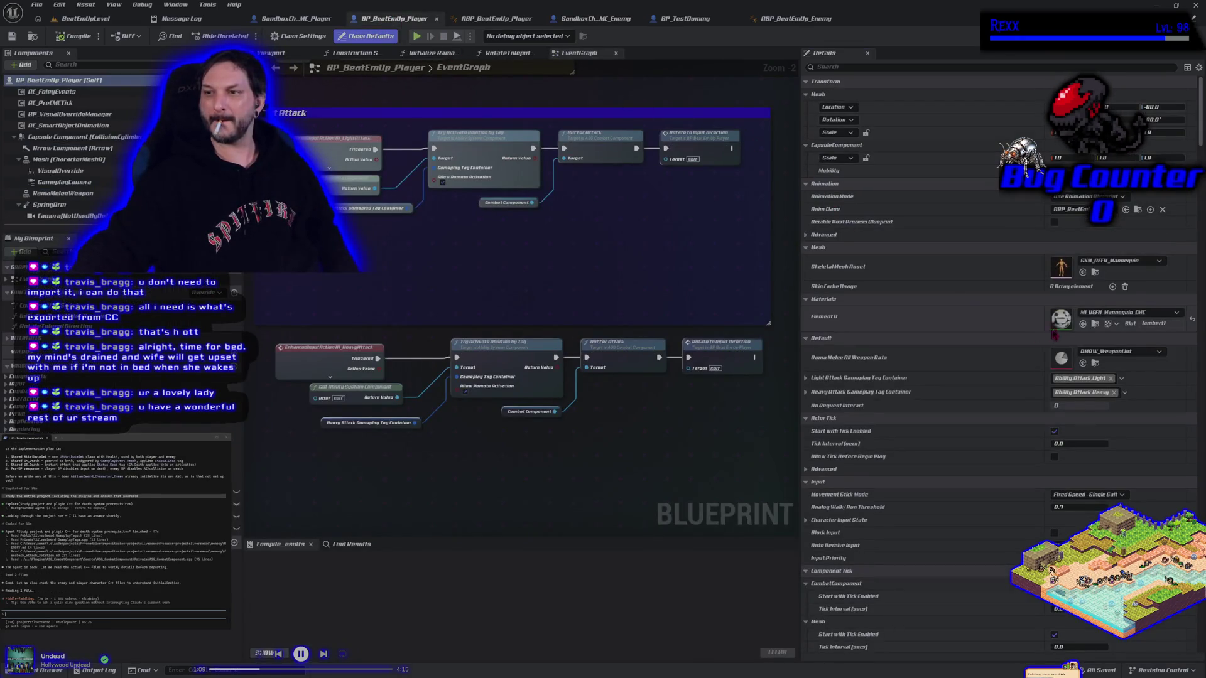
Step: Set the player mesh's Element 0 material to MI_BeatEmUpMannequin and save the player blueprint
{"action": "left_click", "coordinate": [1083, 324]}
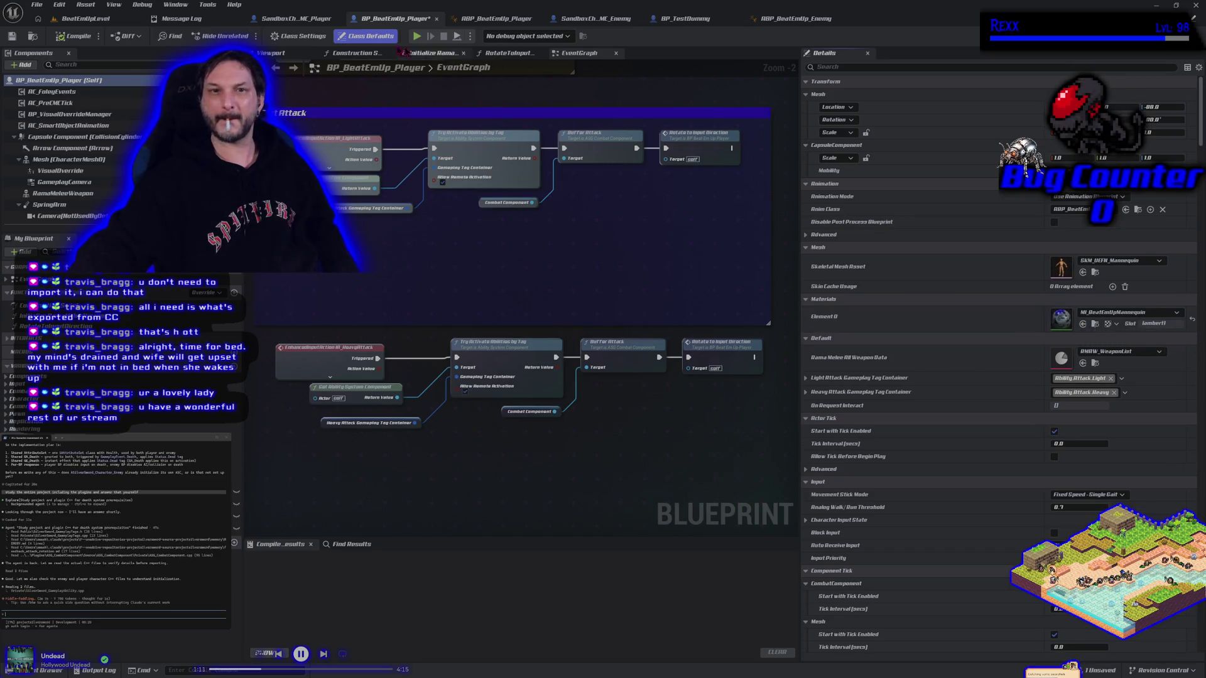
{"action": "left_click", "coordinate": [270, 52]}
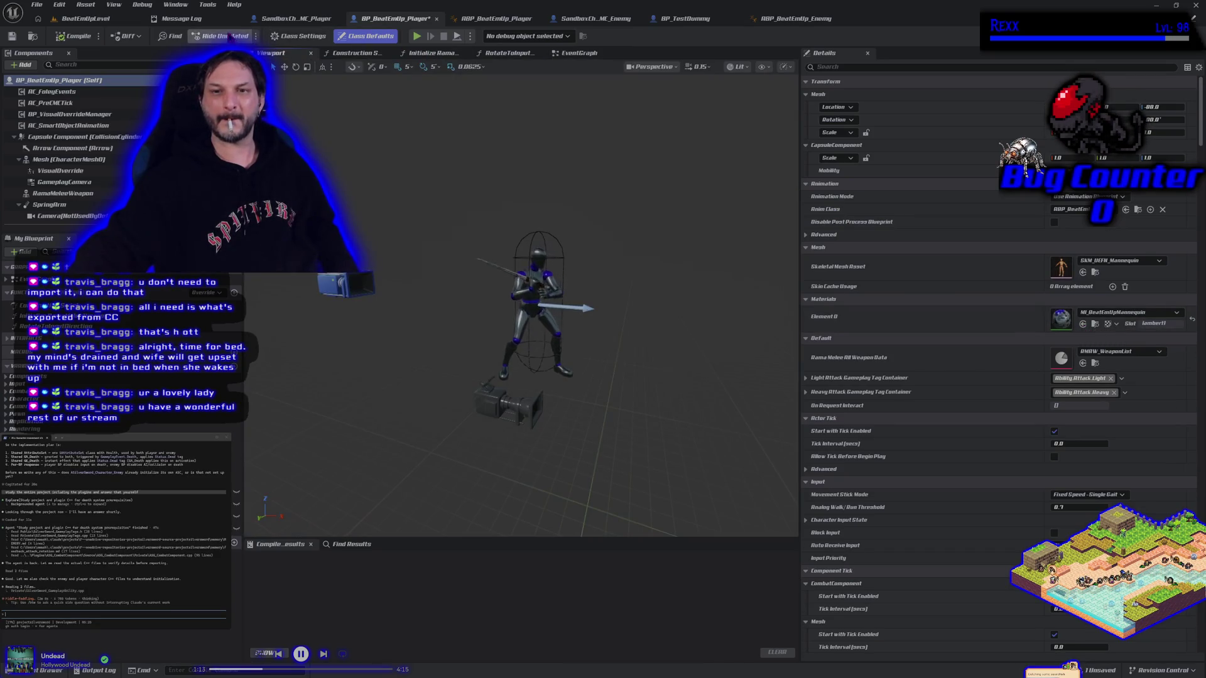
{"action": "left_click", "coordinate": [12, 35]}
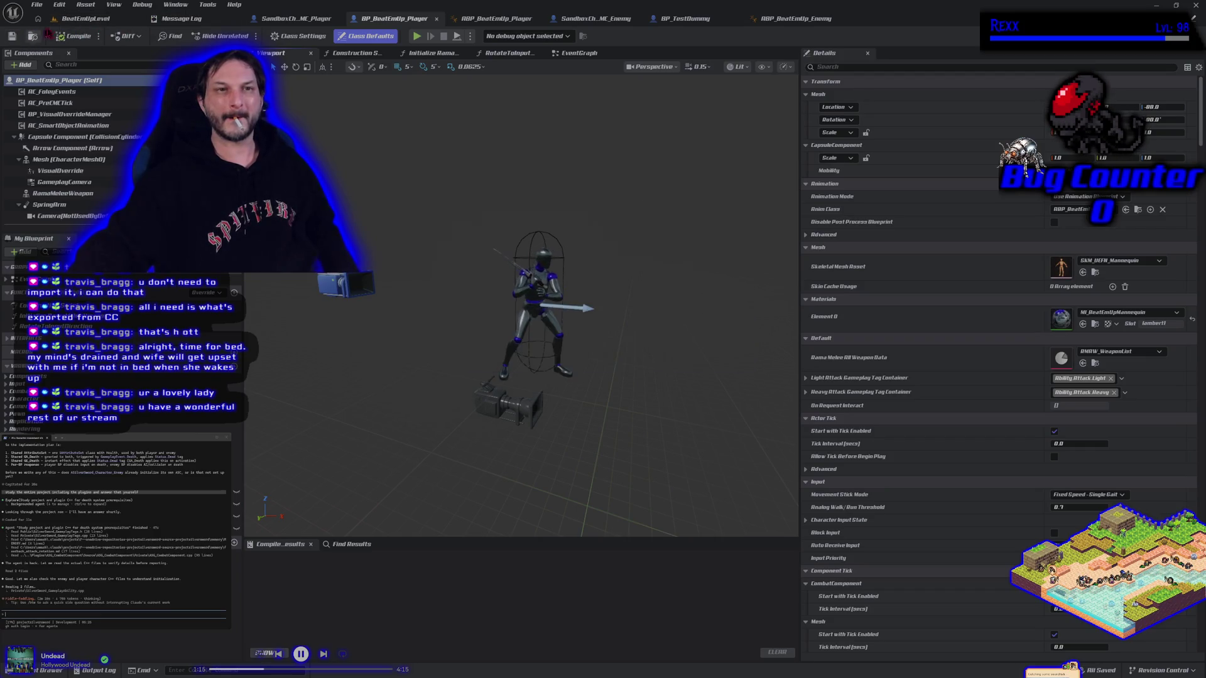
{"action": "left_click", "coordinate": [86, 18]}
Step: Play-test the level, running the player to the white dummy and swinging the sword
{"action": "left_click", "coordinate": [288, 37]}
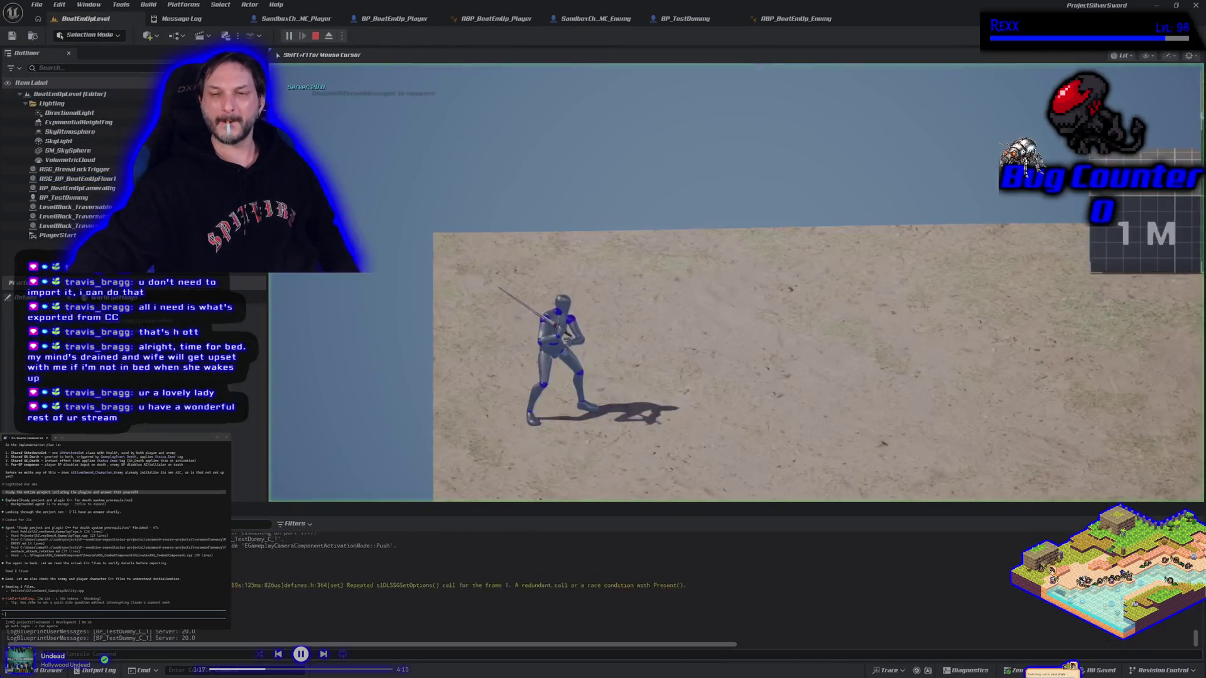
{"action": "key", "text": "d"}
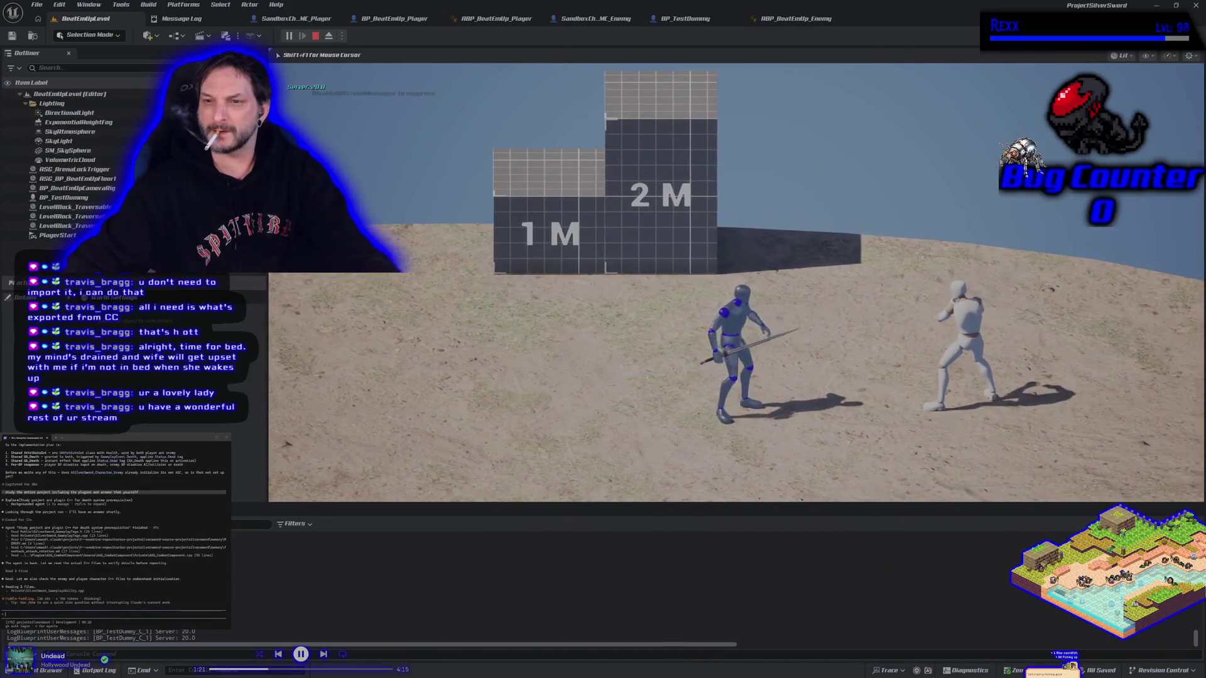
{"action": "left_click", "coordinate": [284, 63]}
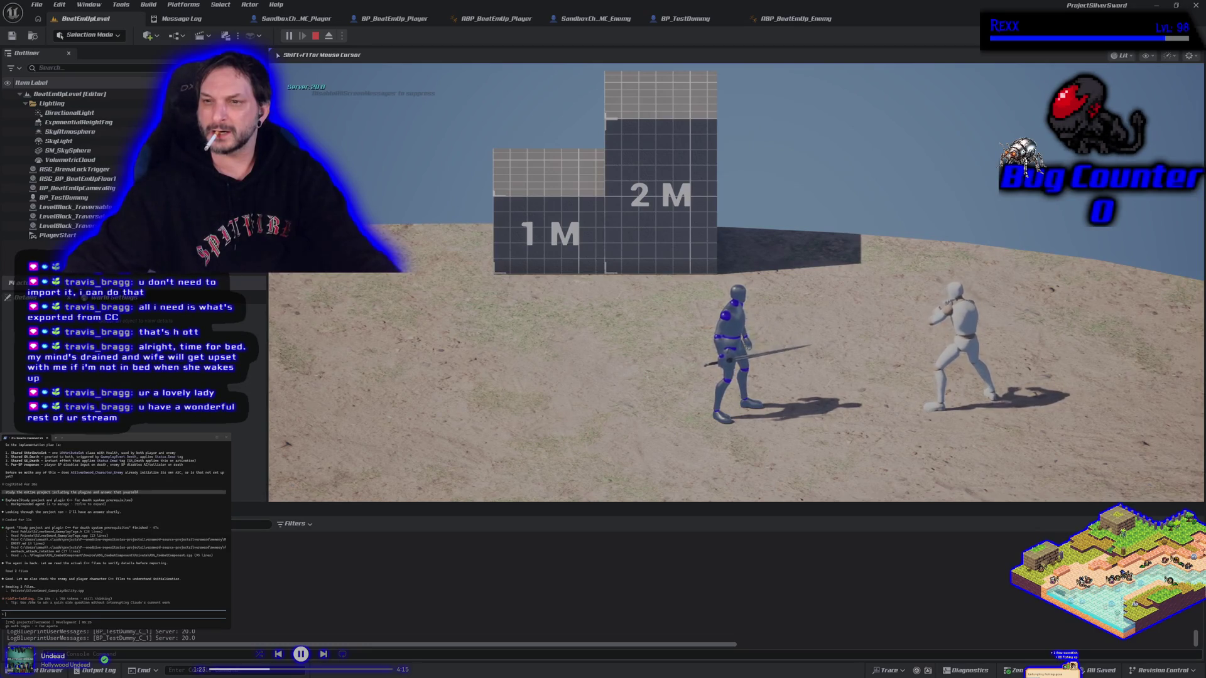
{"action": "key", "text": "Escape"}
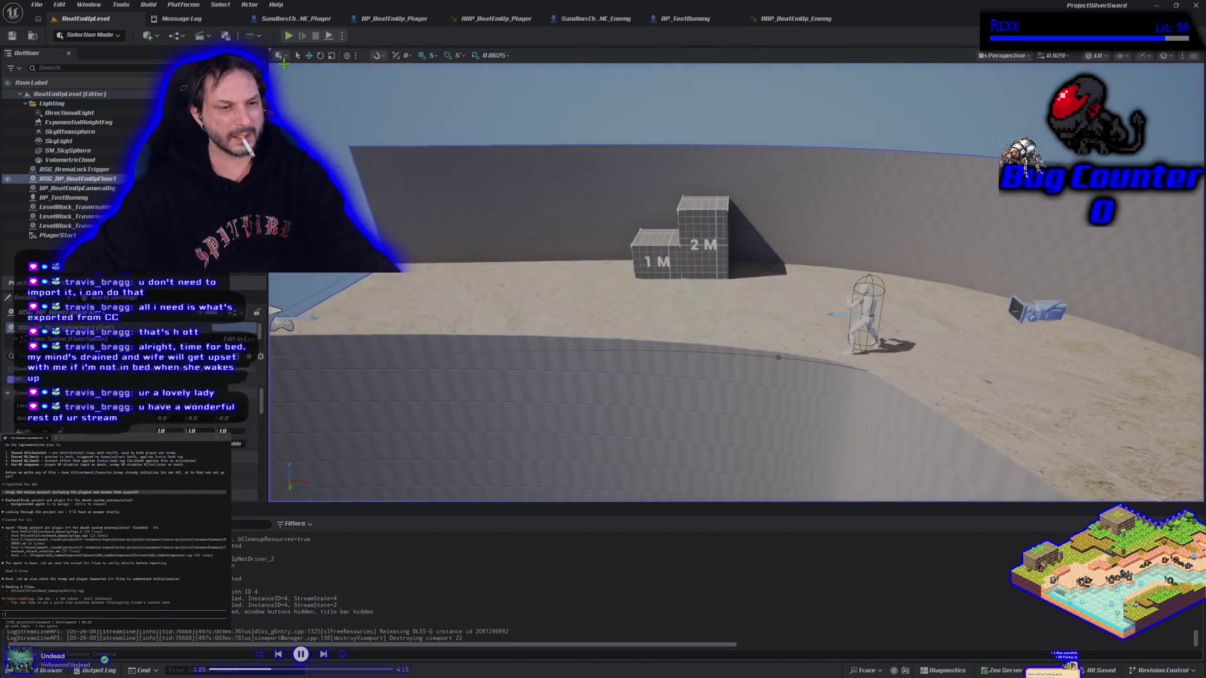
{"action": "scroll", "coordinate": [736, 375], "scroll_direction": "up", "scroll_amount": 5}
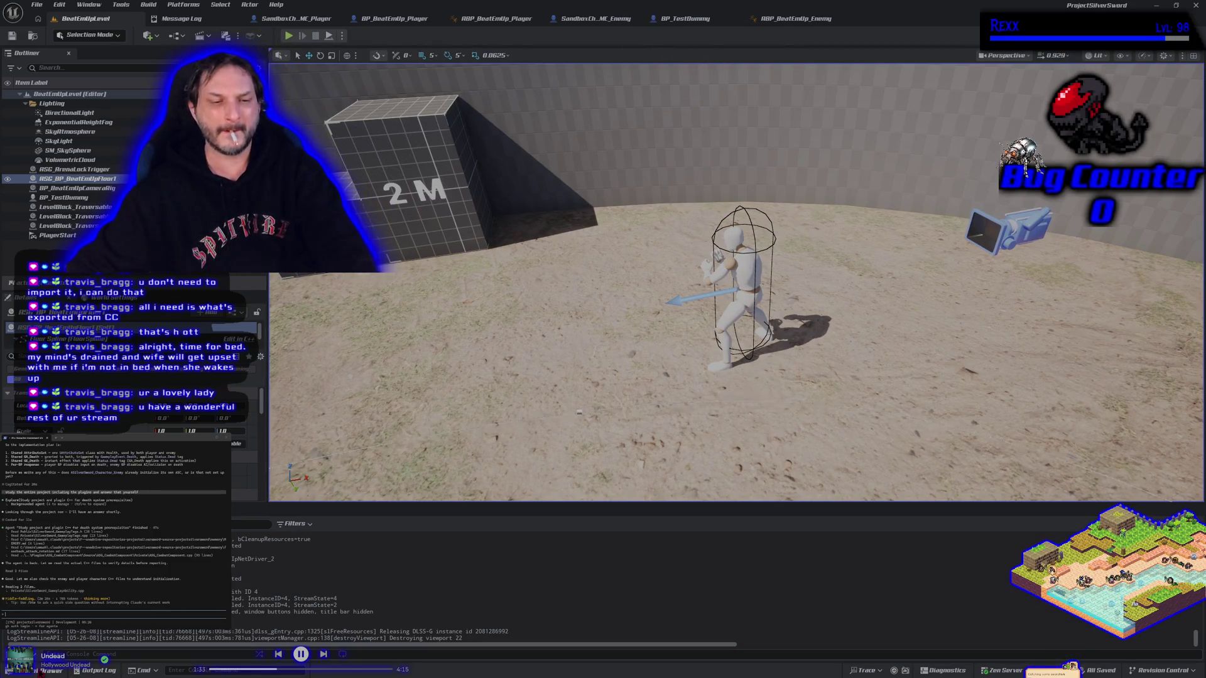
Step: Duplicate the mannequin material instance and name the copy MI_BeatEmUpMannequin_2
{"action": "key", "text": "ctrl+space"}
{"action": "right_click", "coordinate": [239, 521]}
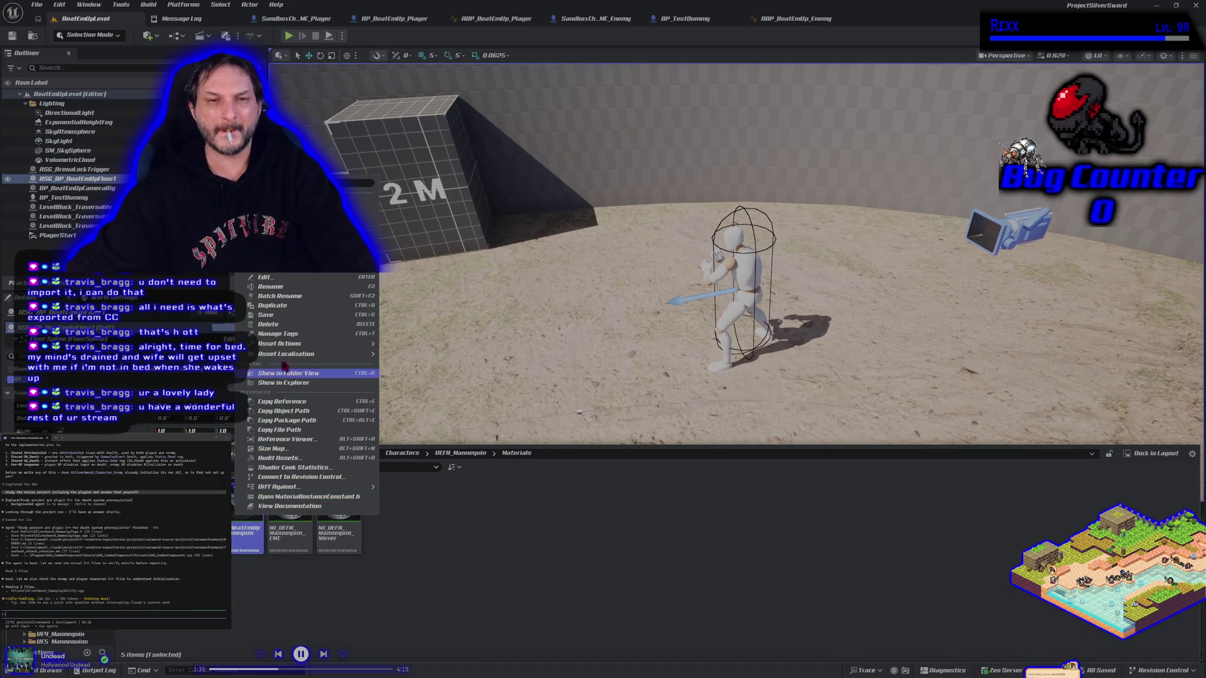
{"action": "left_click", "coordinate": [285, 310]}
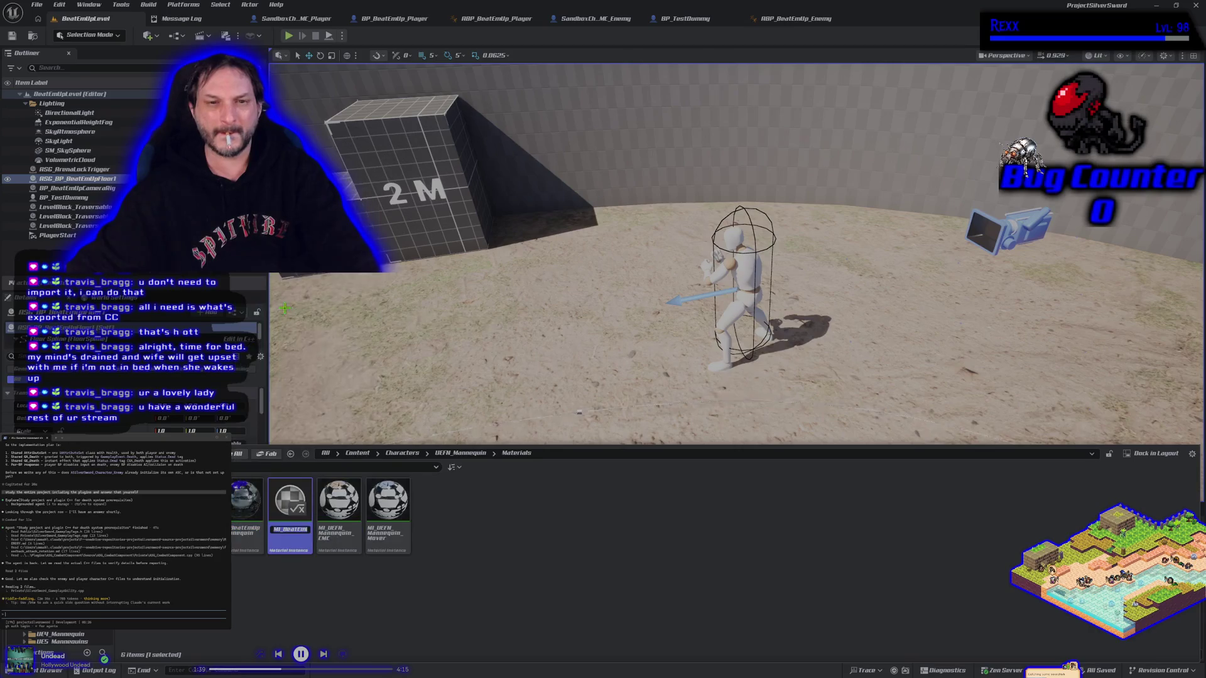
{"action": "key", "text": "End"}
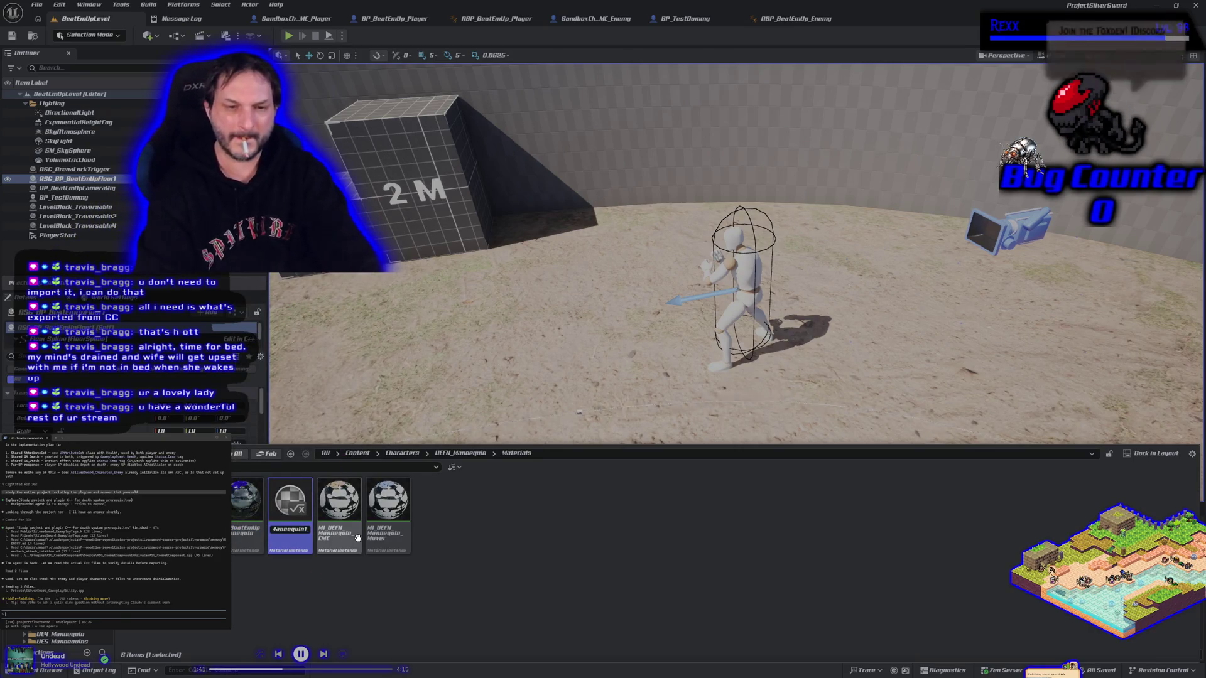
{"action": "key", "text": "BackSpace"}
{"action": "type", "text": "_"}
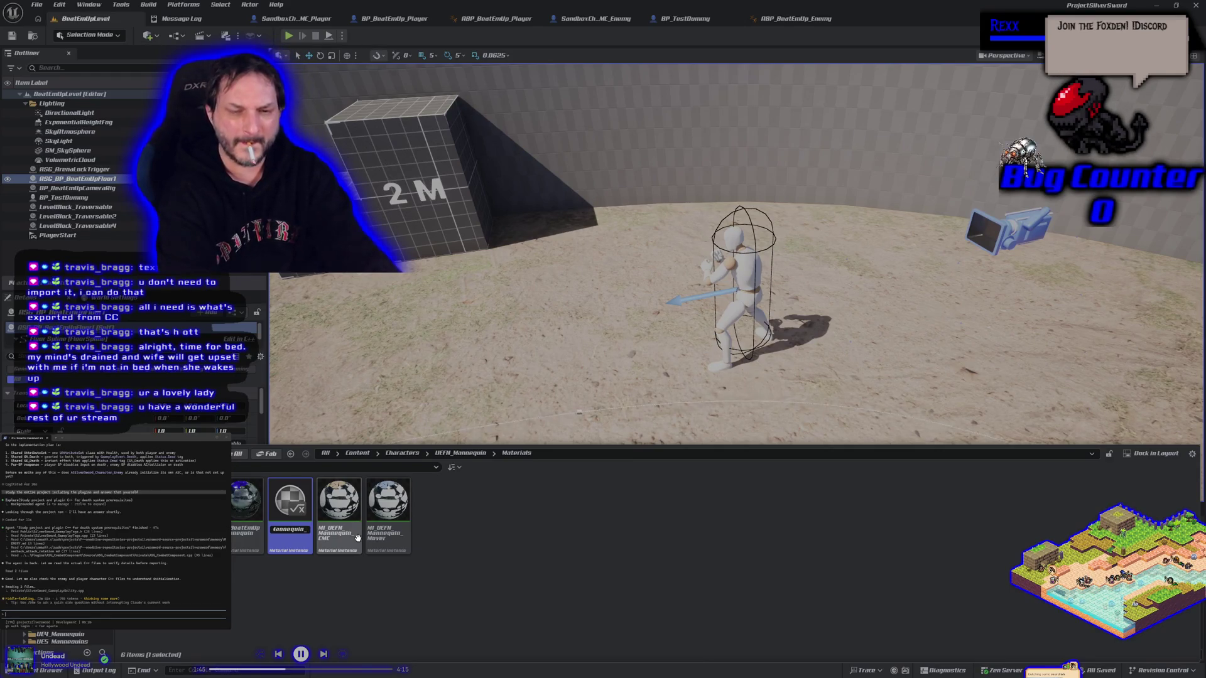
{"action": "type", "text": "2"}
{"action": "key", "text": "Return"}
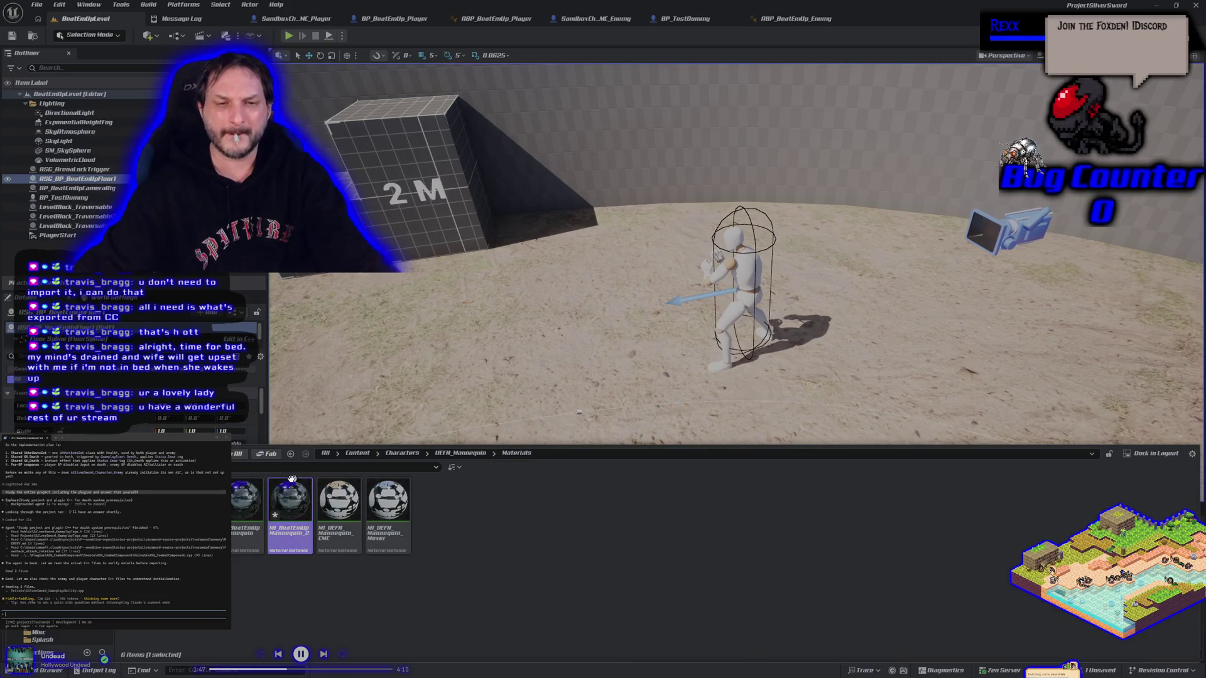
Step: Set MI_BeatEmUpMannequin_2's Primary Color to red and Secondary Color to dark grey, then save
{"action": "double_click", "coordinate": [304, 517]}
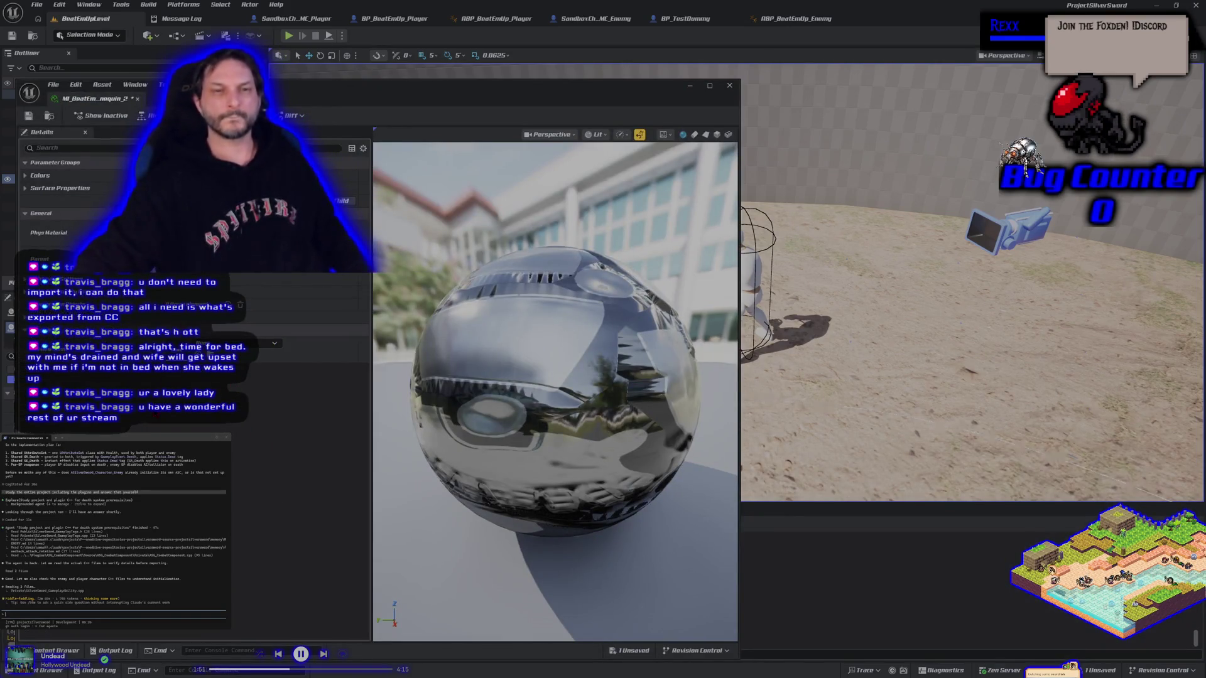
{"action": "left_click", "coordinate": [40, 175]}
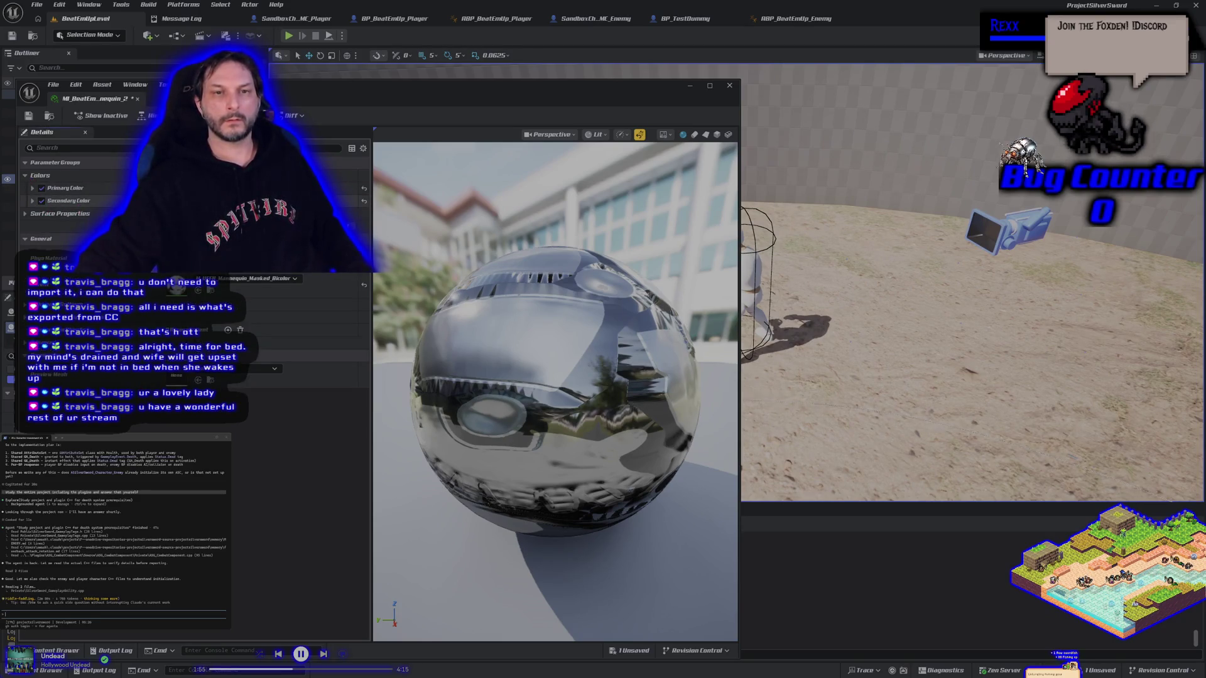
{"action": "left_click", "coordinate": [214, 188]}
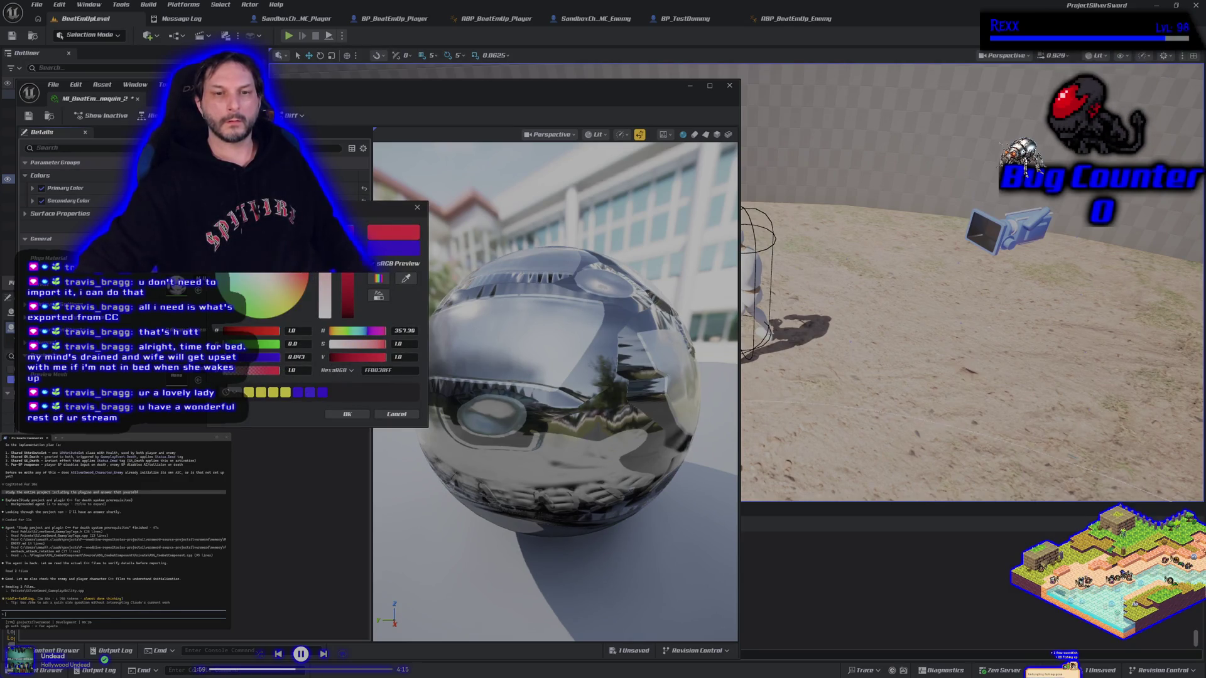
{"action": "left_click", "coordinate": [342, 414]}
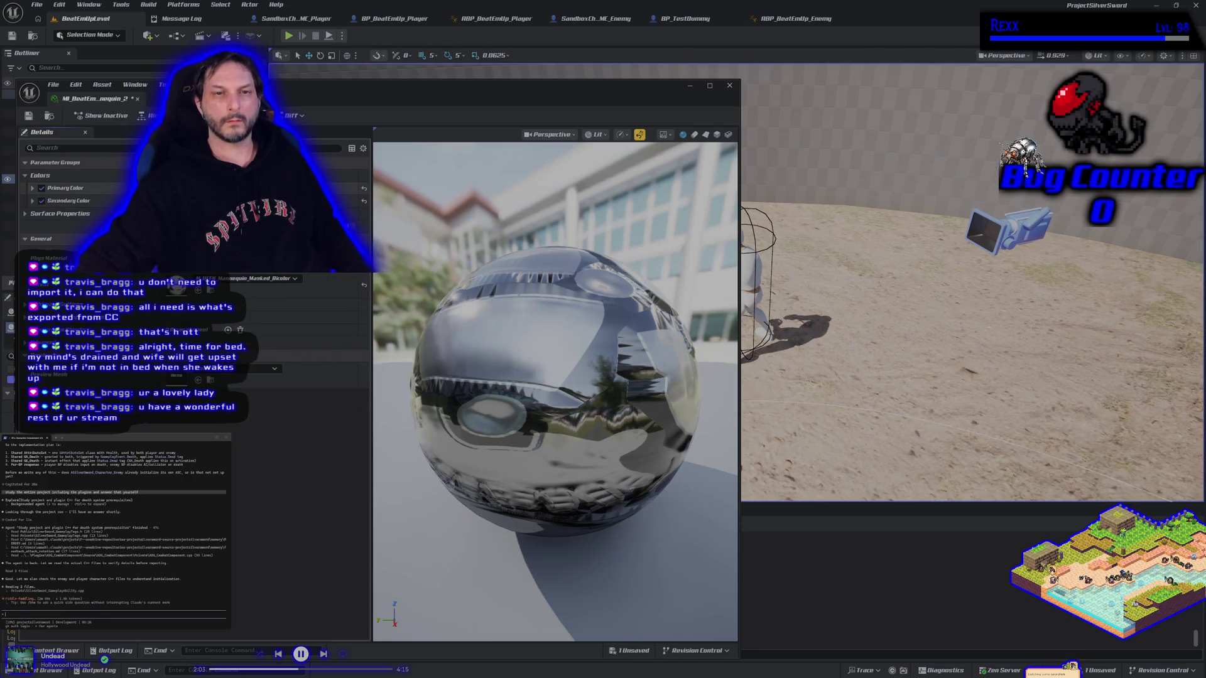
{"action": "left_click", "coordinate": [214, 201]}
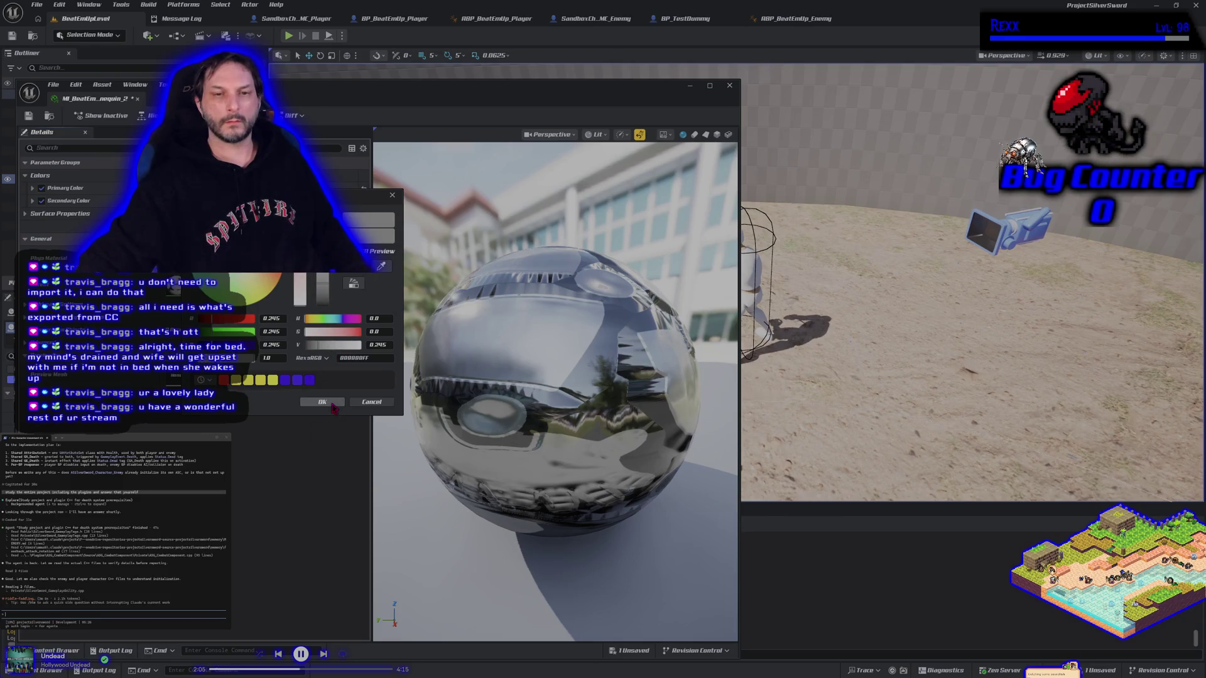
{"action": "left_click", "coordinate": [332, 404]}
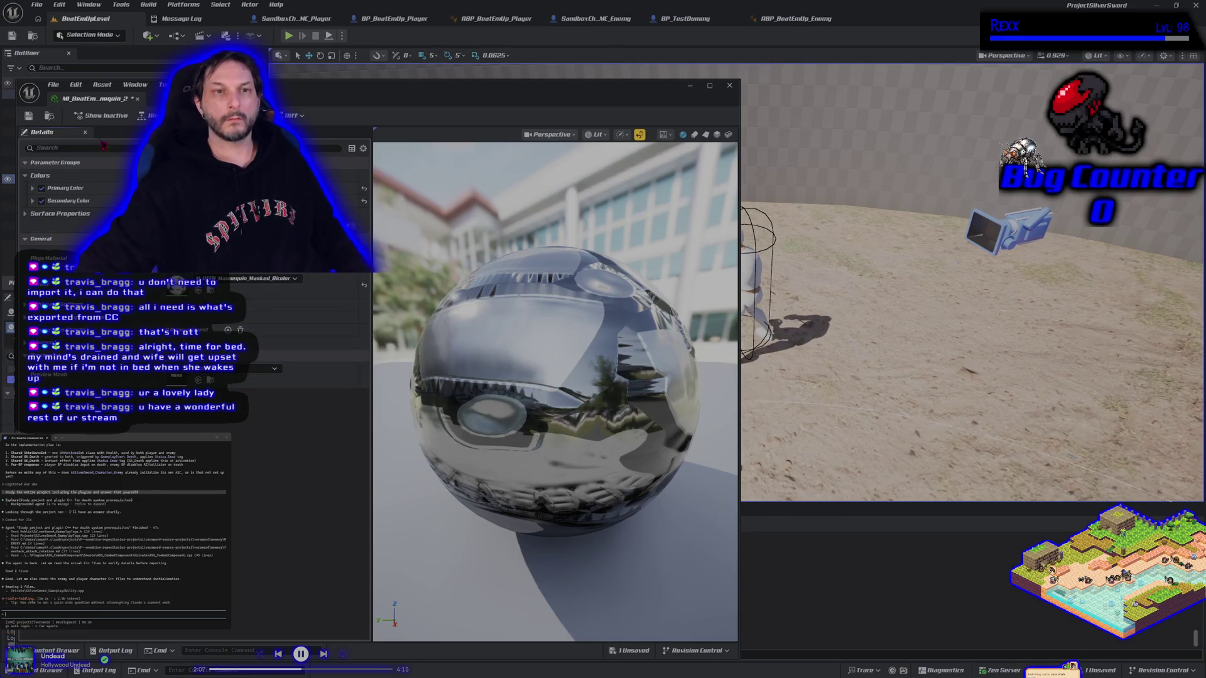
{"action": "left_click", "coordinate": [28, 116]}
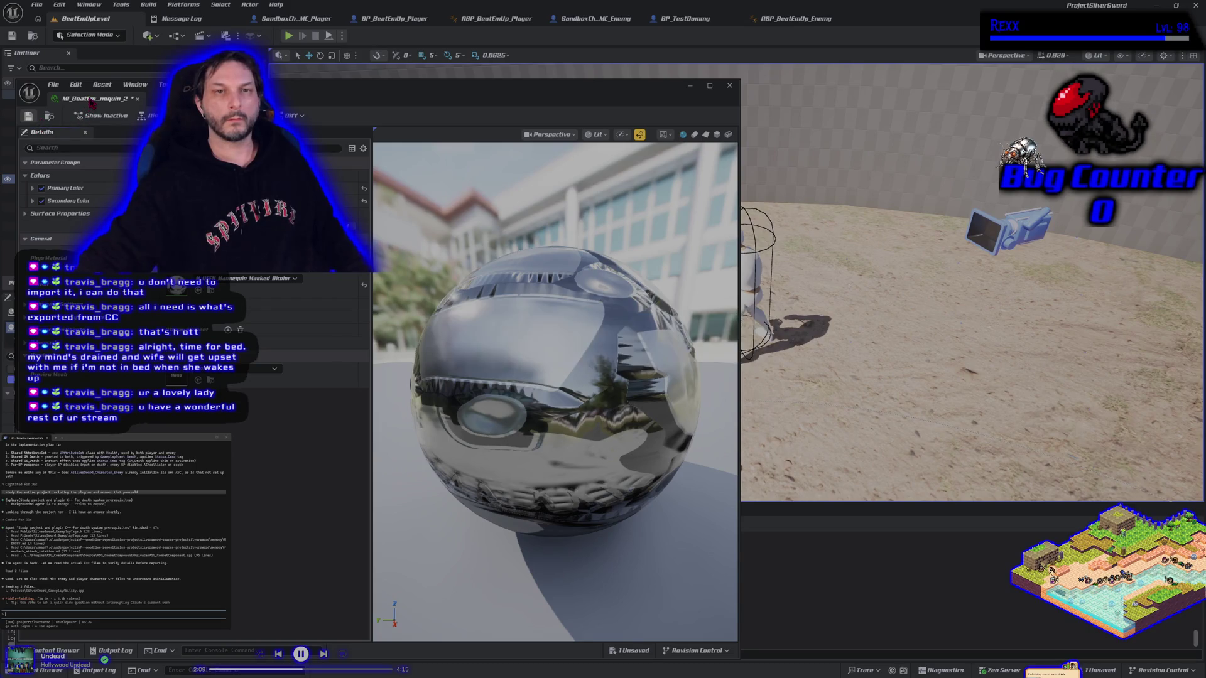
{"action": "left_click", "coordinate": [726, 86]}
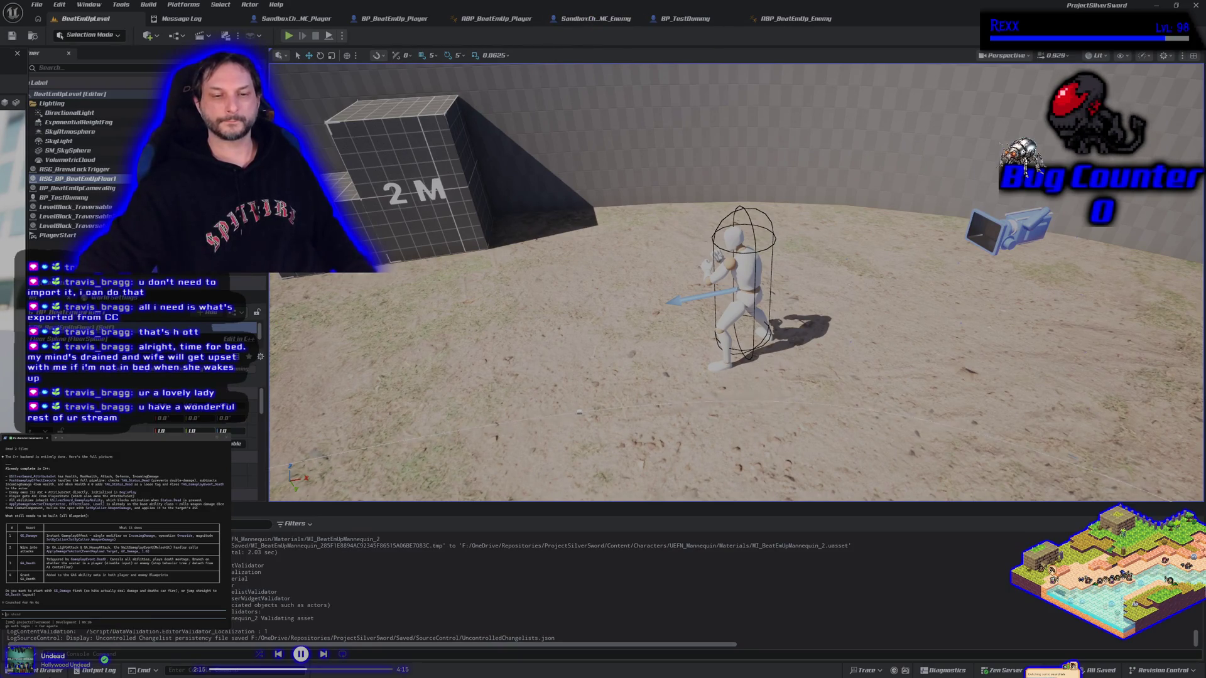
Step: Assign MI_BeatEmUpMannequin_2 to the enemy blueprint's mesh Element 0 and compile
{"action": "left_click", "coordinate": [595, 18]}
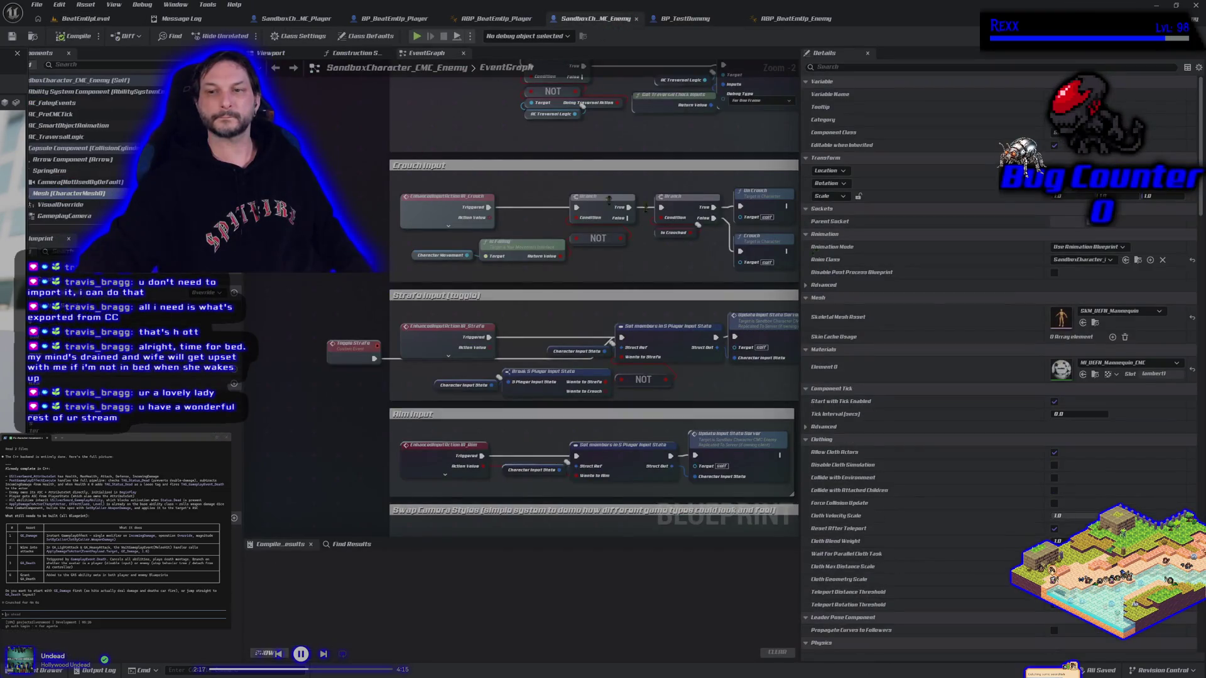
{"action": "left_click", "coordinate": [1083, 374]}
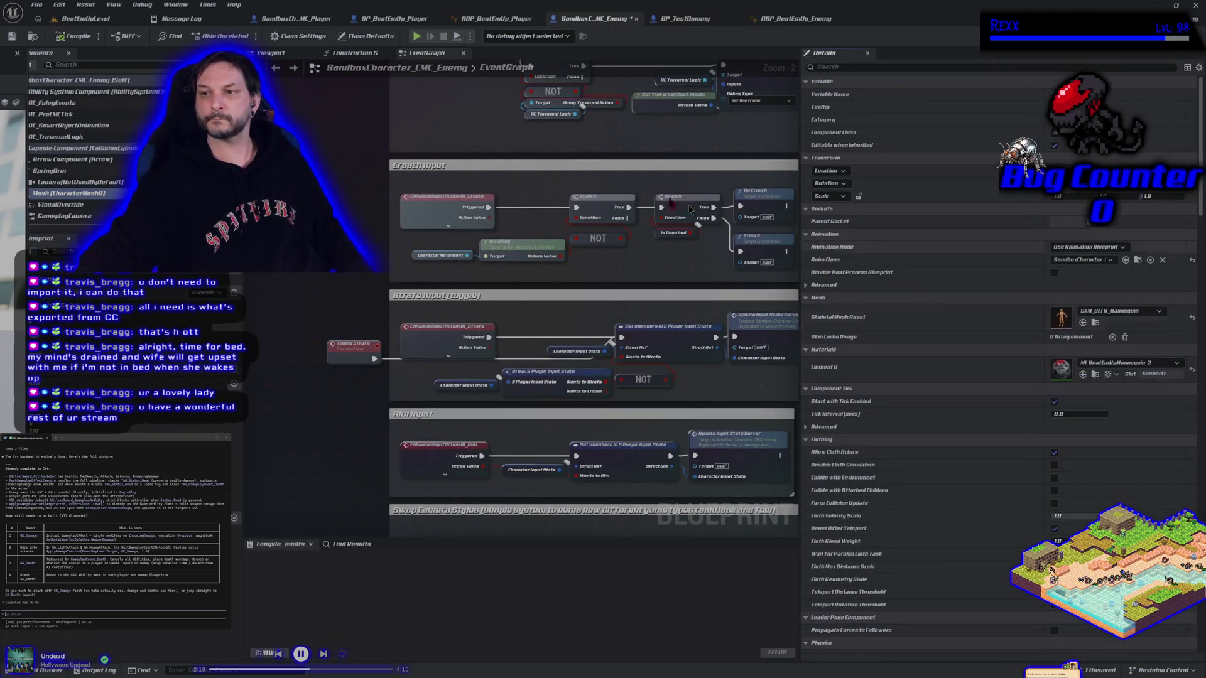
{"action": "left_click", "coordinate": [10, 36]}
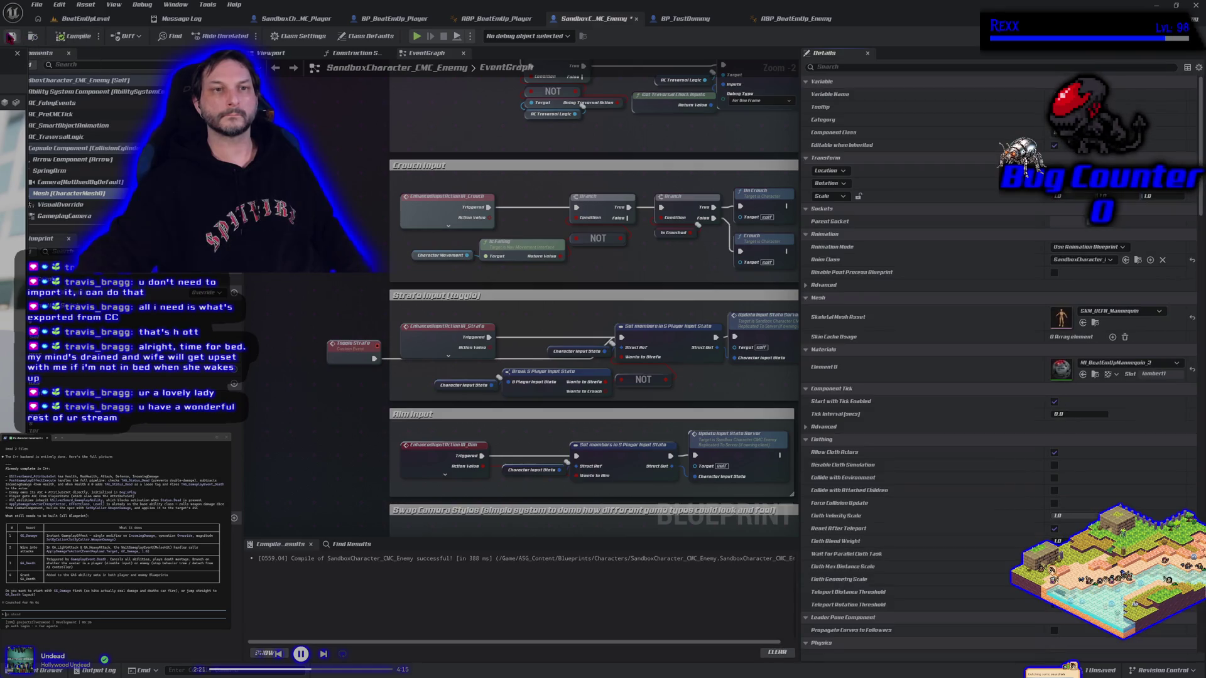
Step: Play-test the level with Alt+P, running at the red-accented dummy and attacking it
{"action": "left_click", "coordinate": [74, 19]}
{"action": "scroll", "coordinate": [566, 269], "scroll_direction": "up", "scroll_amount": 3}
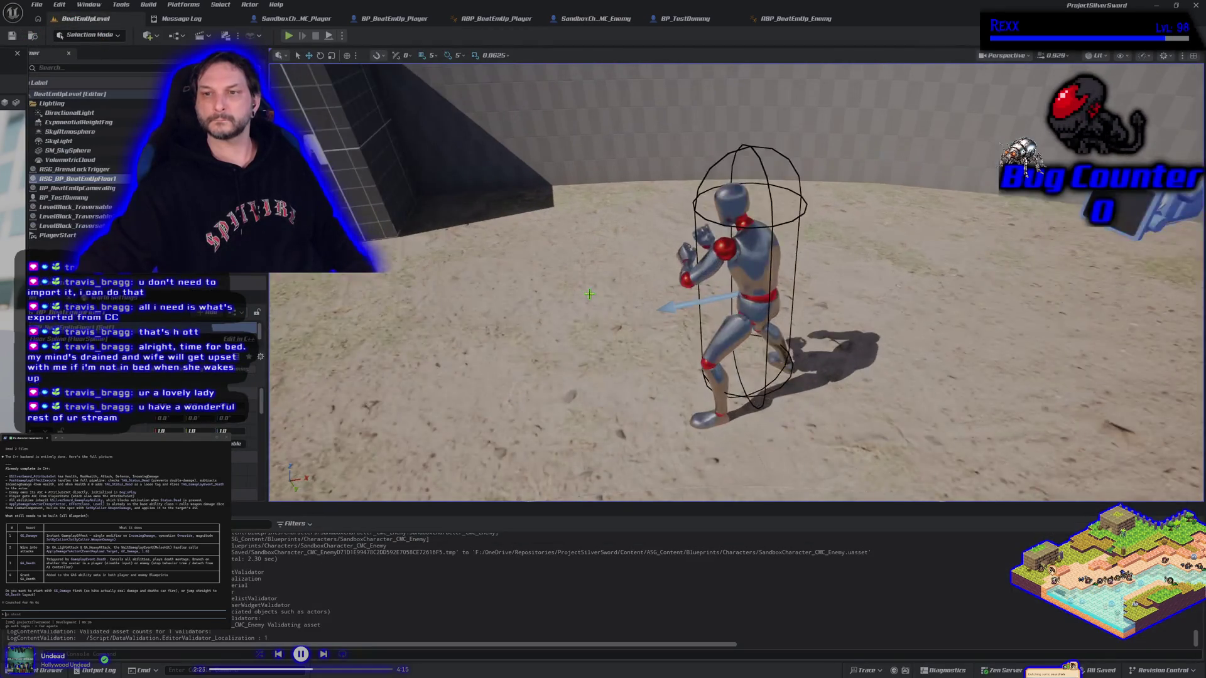
{"action": "scroll", "coordinate": [565, 269], "scroll_direction": "down", "scroll_amount": 2}
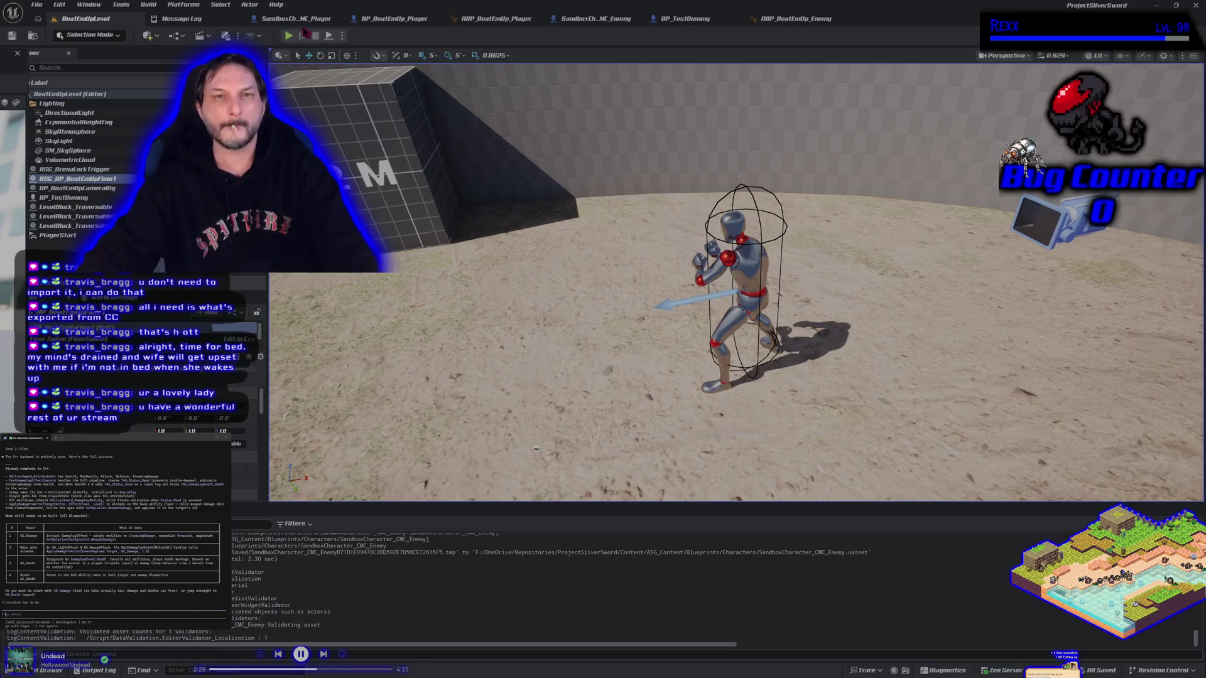
{"action": "key", "text": "alt+p"}
{"action": "key", "text": "d"}
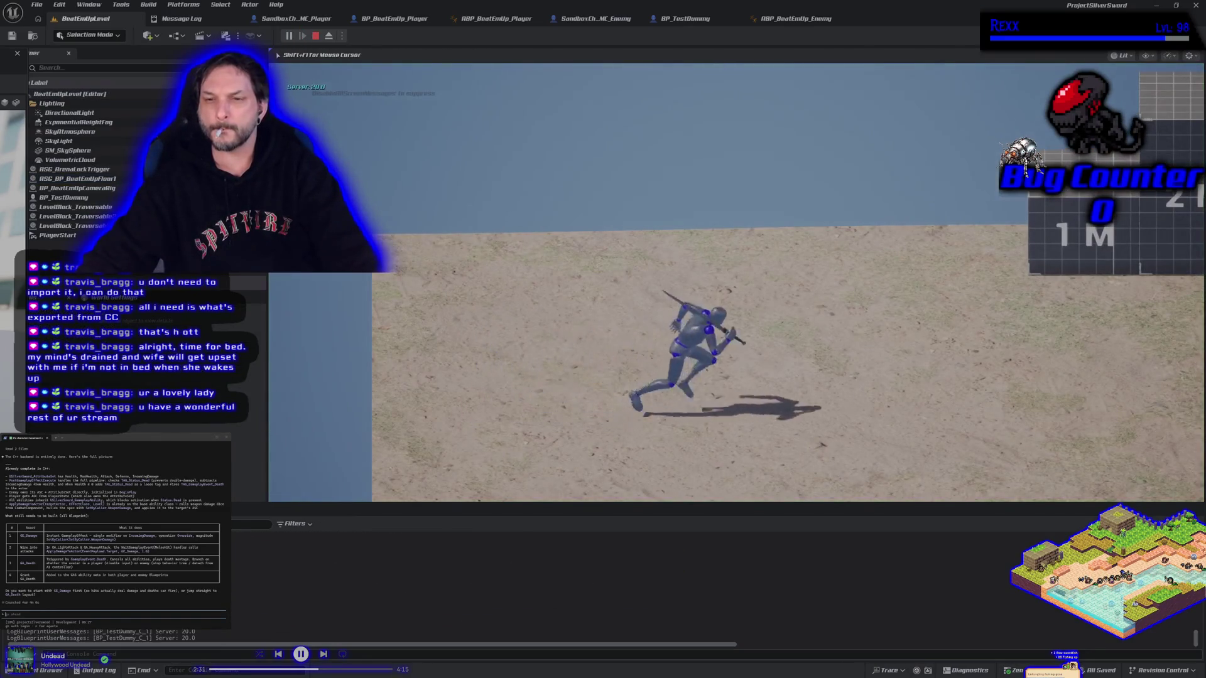
{"action": "key", "text": "j"}
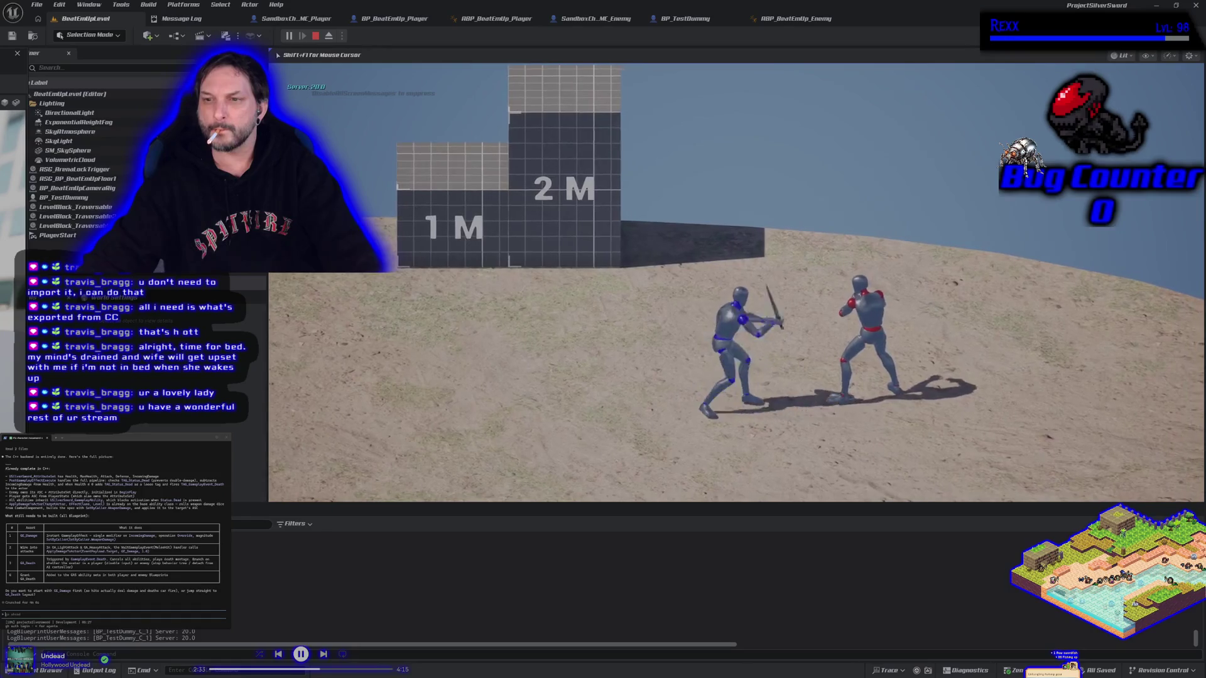
{"action": "key", "text": "Escape"}
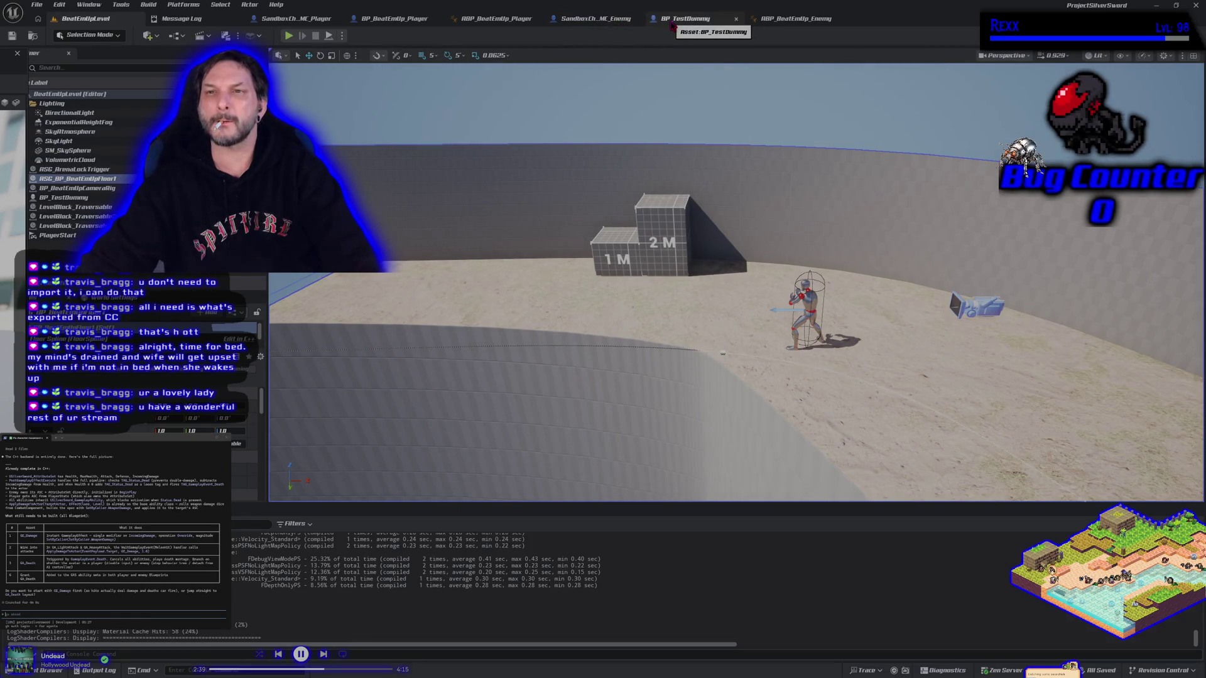
{"action": "left_click", "coordinate": [672, 25]}
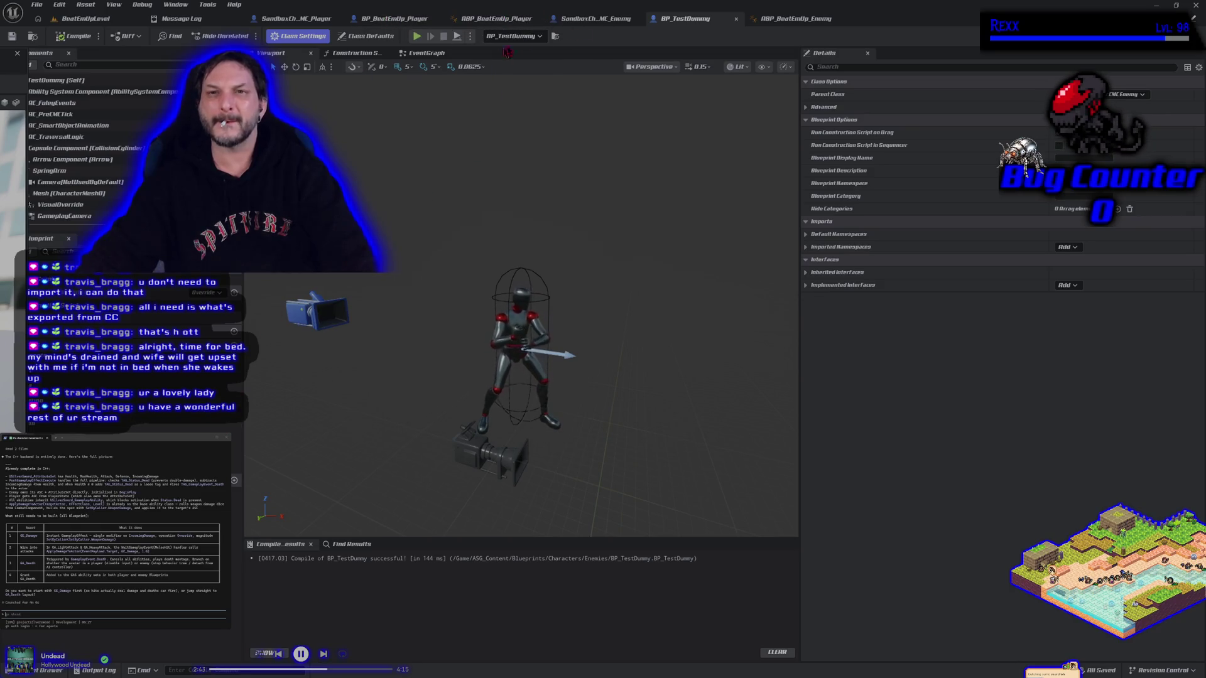
Step: Revert the enemy mesh's Element 0 to MI_UEFN_Mannequin_CMC, save, and start a new play-test
{"action": "left_click", "coordinate": [625, 20]}
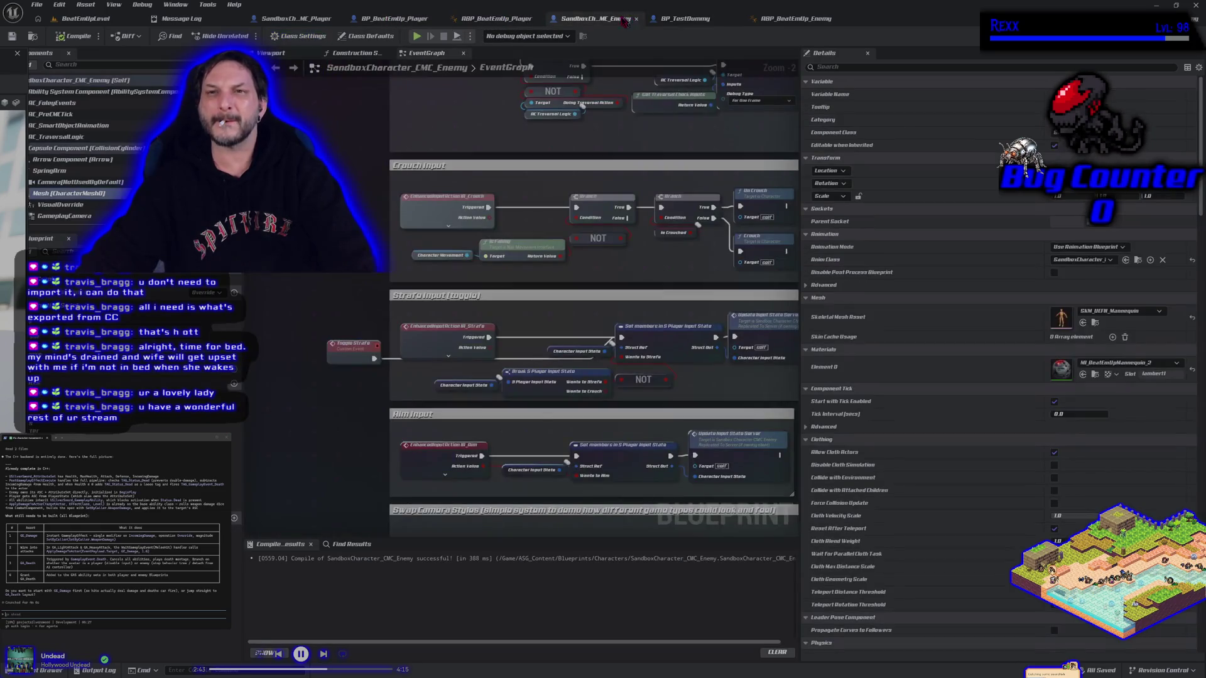
{"action": "left_click", "coordinate": [1082, 374]}
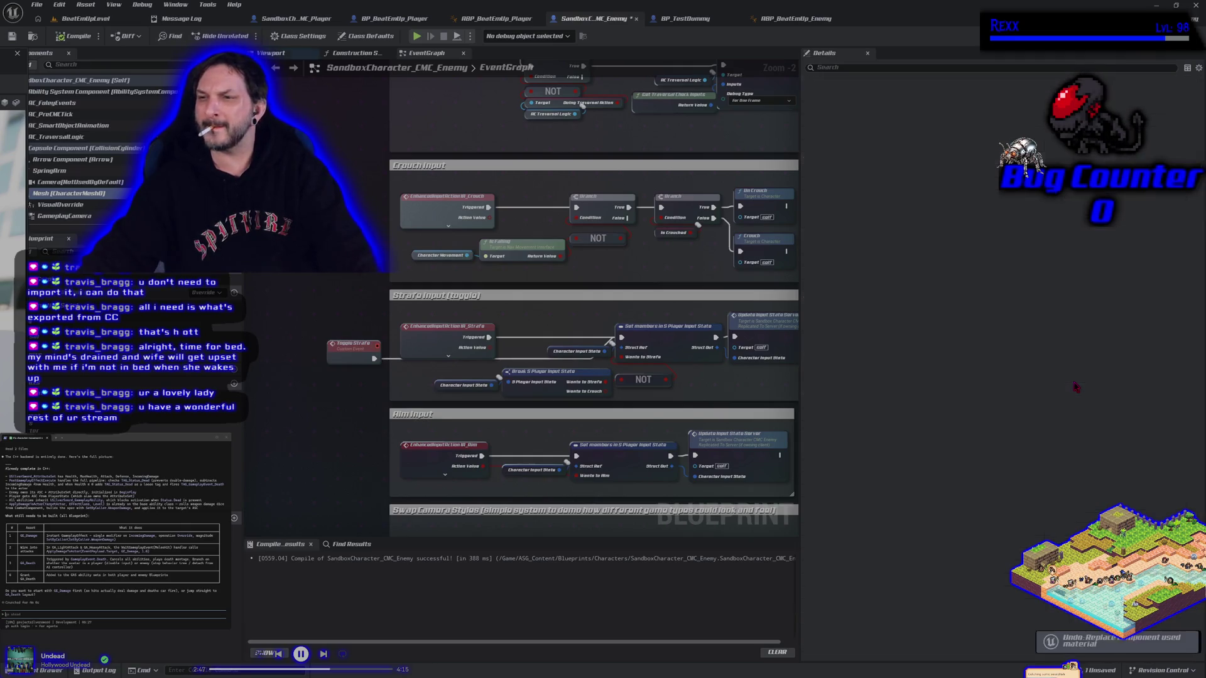
{"action": "left_click", "coordinate": [1095, 375]}
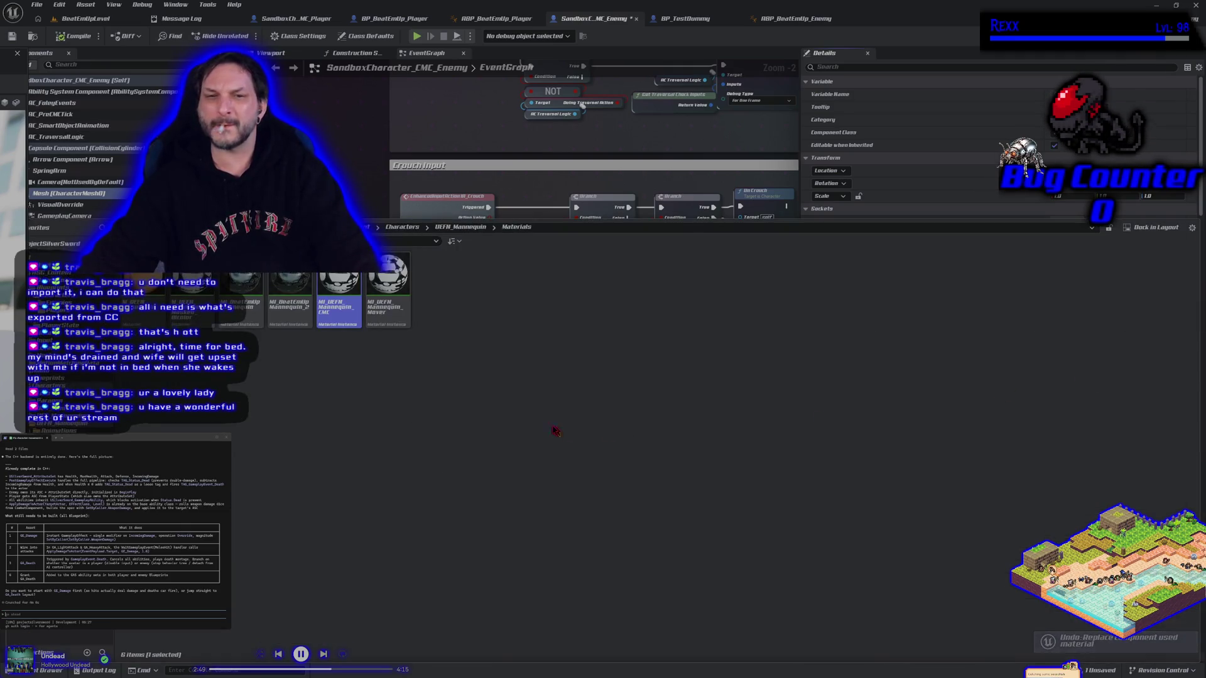
{"action": "left_click", "coordinate": [11, 37]}
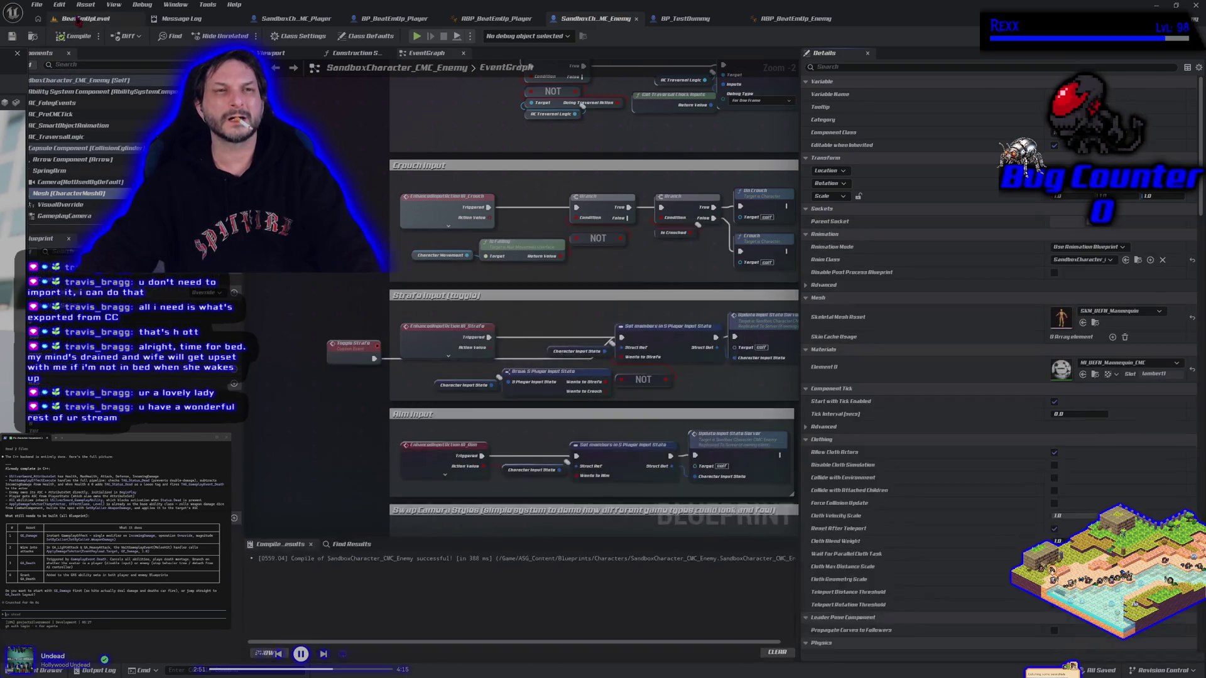
{"action": "left_click", "coordinate": [84, 18]}
{"action": "left_click", "coordinate": [289, 36]}
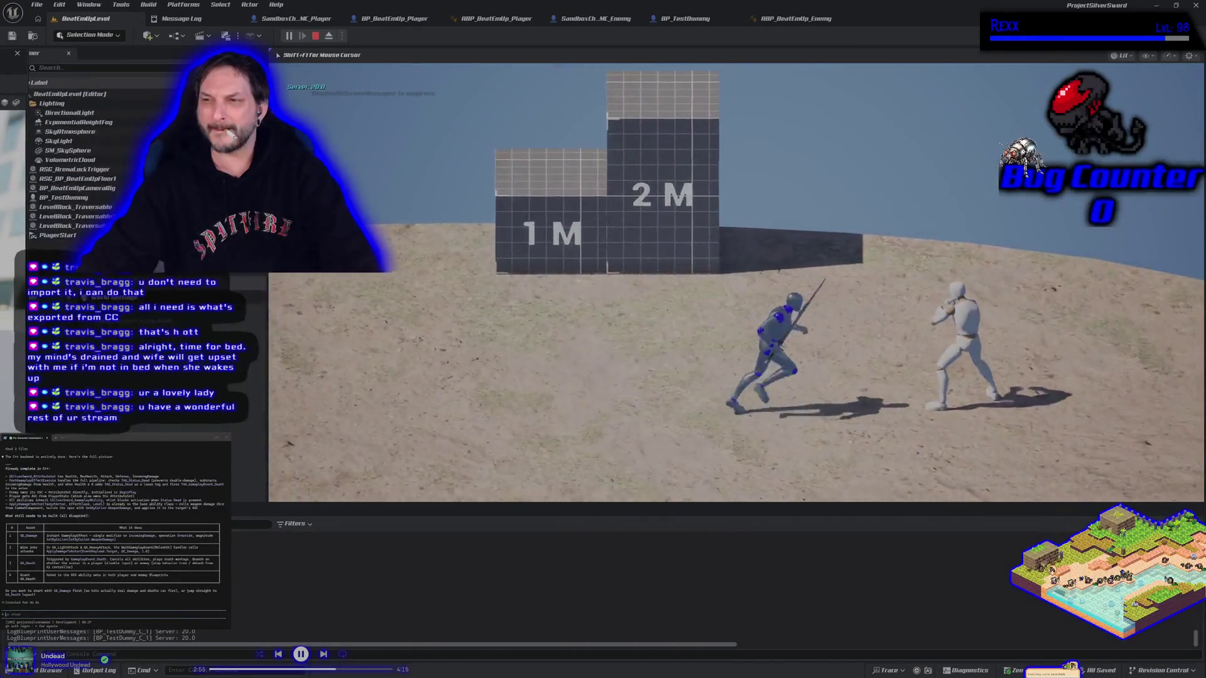
Step: Attack the plain white dummy, end the play session, and bring up BP_TestDummy
{"action": "left_click", "coordinate": [736, 283]}
{"action": "key", "text": "Escape"}
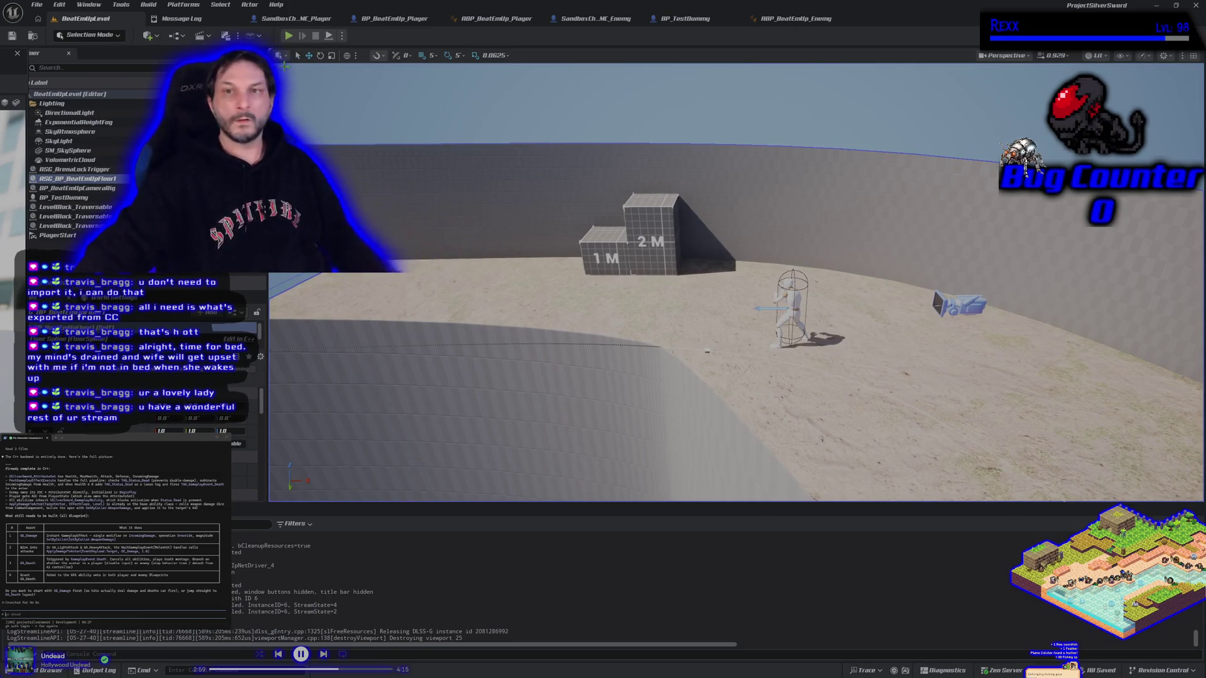
{"action": "left_click", "coordinate": [684, 19]}
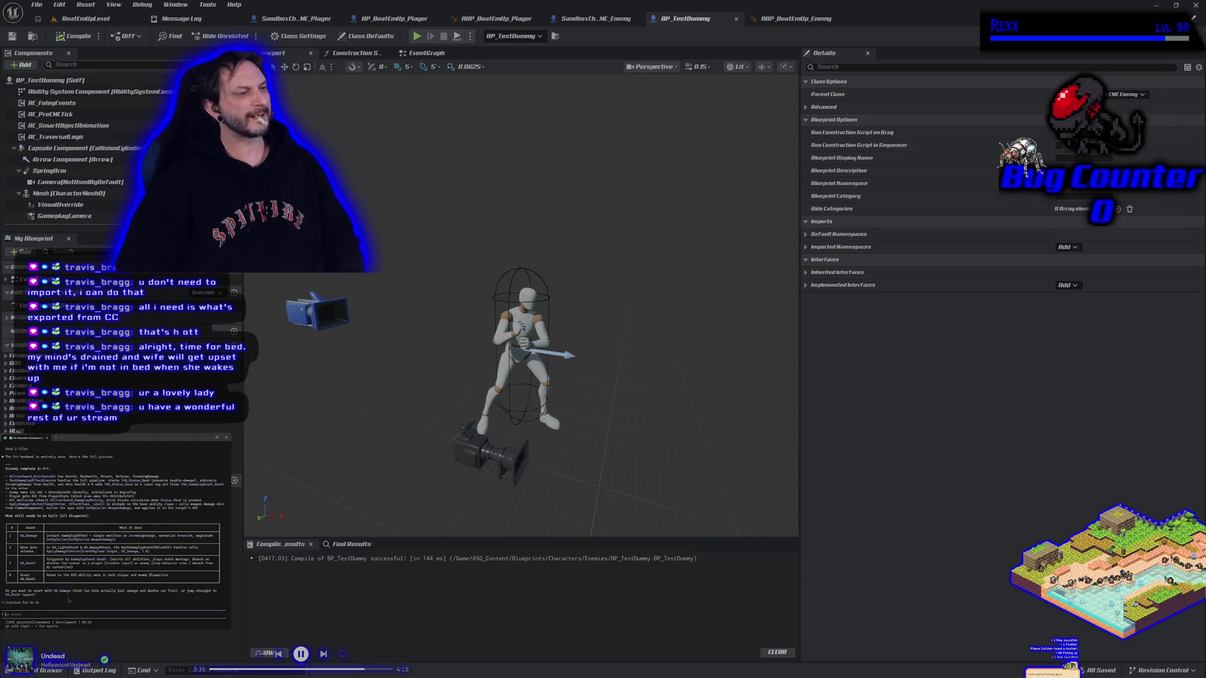
Step: Send the coding assistant the note 'we already have damage' from the side terminal
{"action": "type", "text": "lready have damage"}
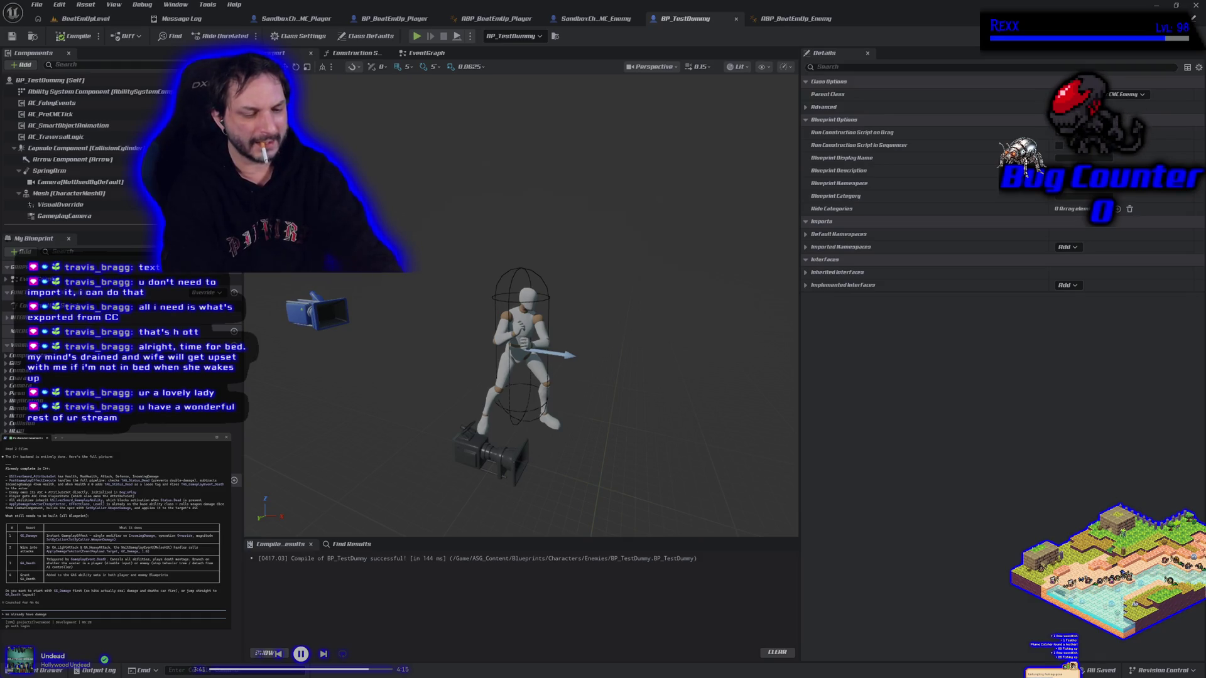
{"action": "type", "text": "th"}
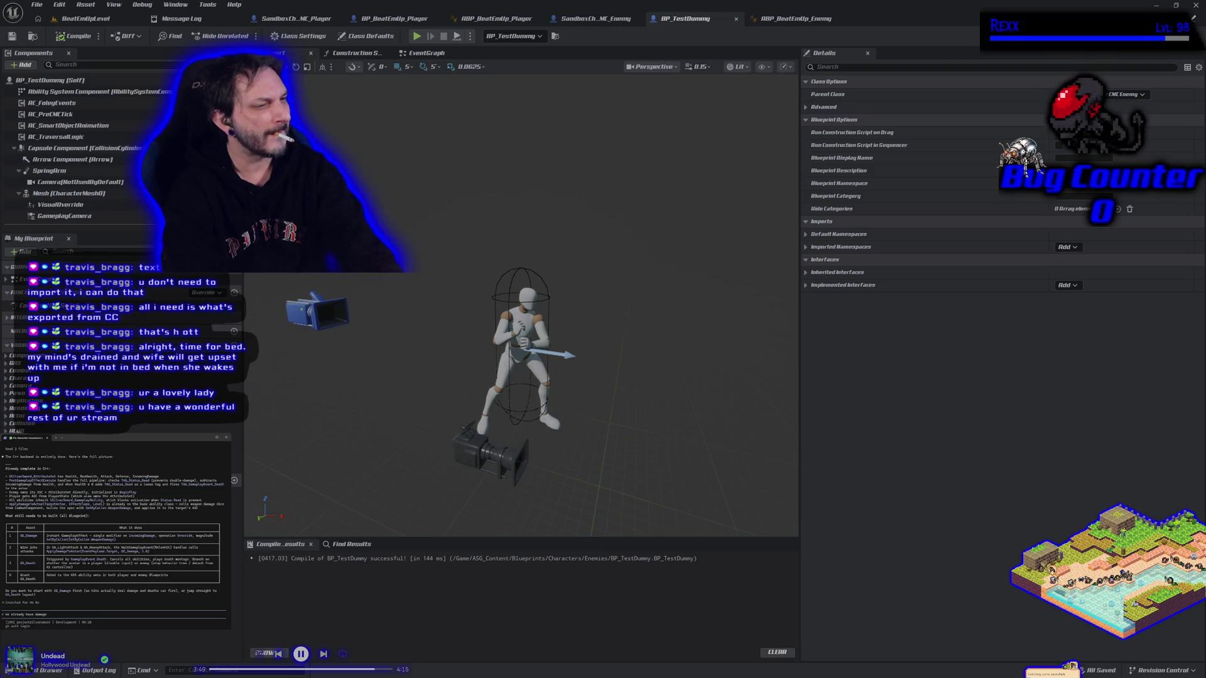
{"action": "key", "text": "Return"}
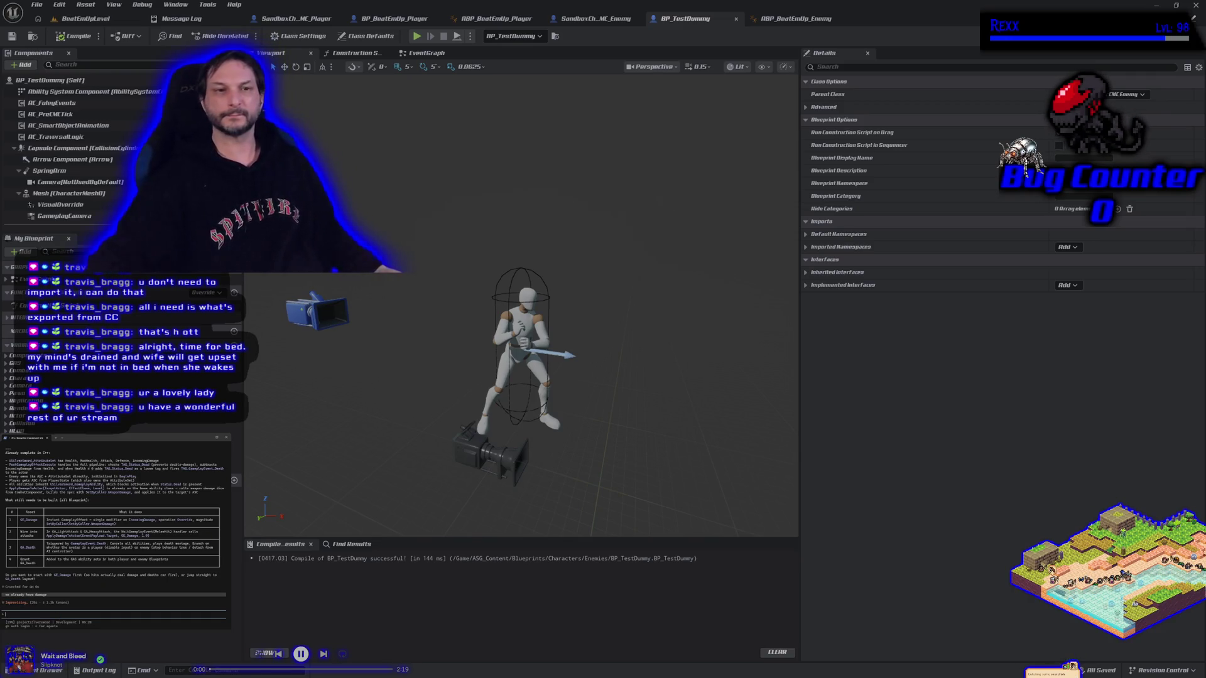
Step: Duplicate the dummy mesh's MI_UEFN_Mannequin_CMC material instance as MI_UEFN_Mannequin_CMC_2
{"action": "left_click", "coordinate": [69, 193]}
{"action": "left_click", "coordinate": [1042, 399]}
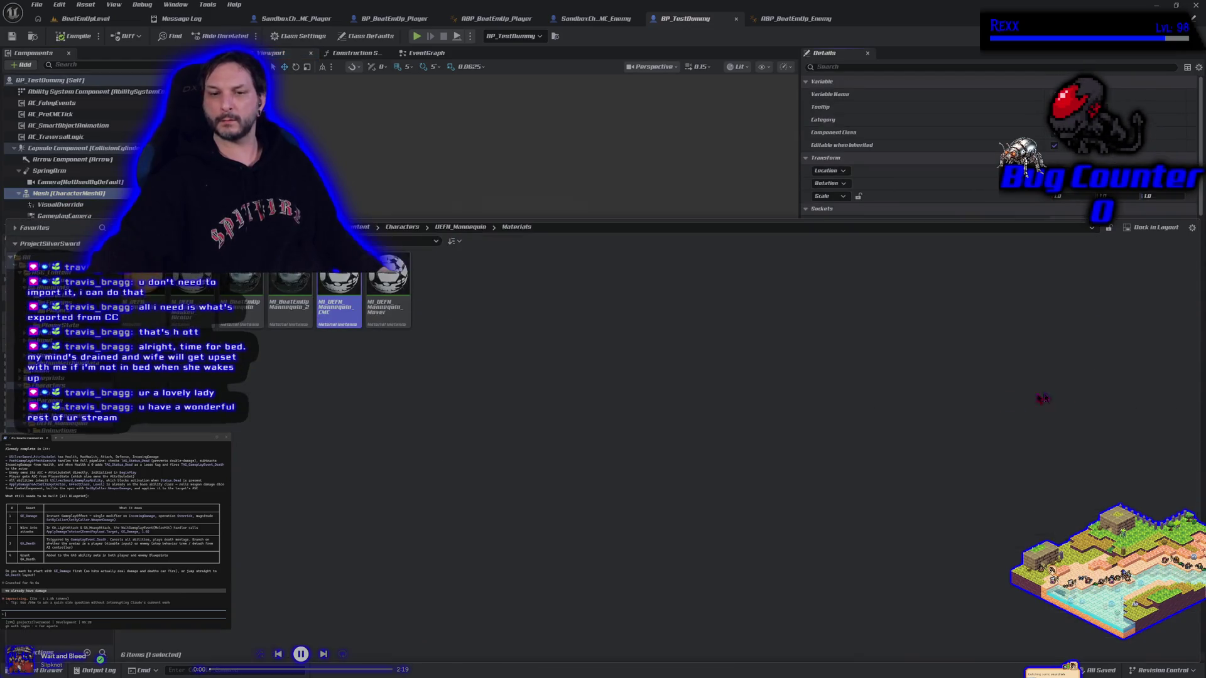
{"action": "right_click", "coordinate": [327, 315]}
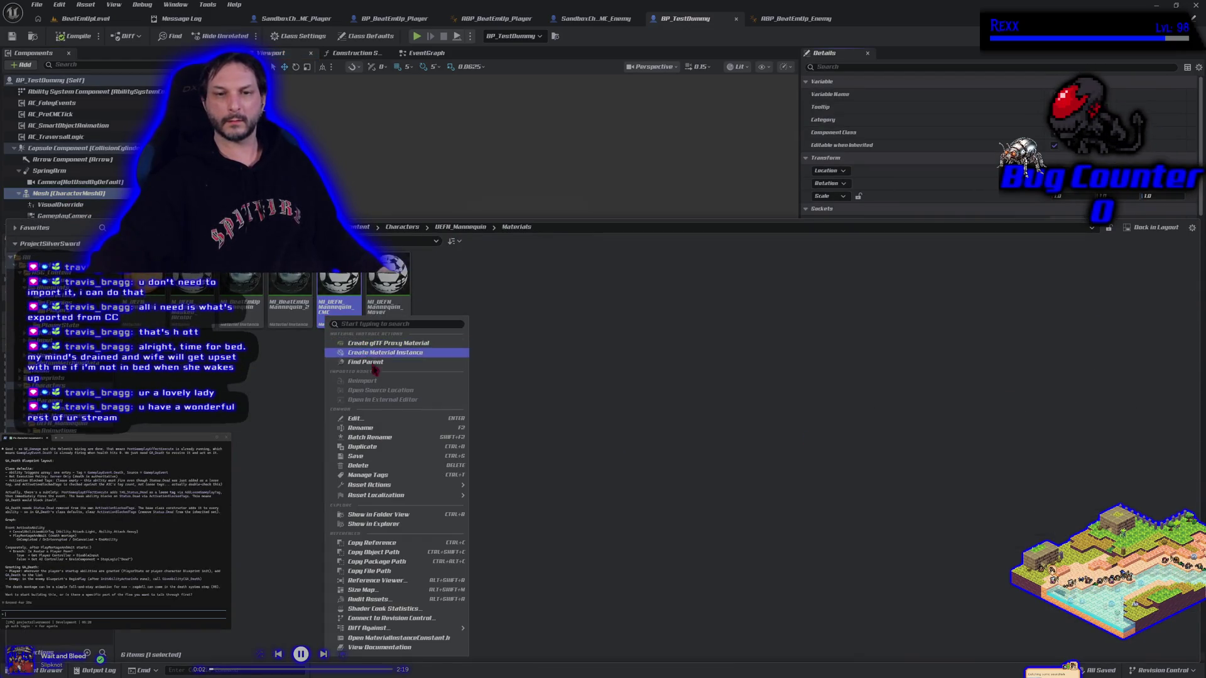
{"action": "left_click", "coordinate": [373, 449]}
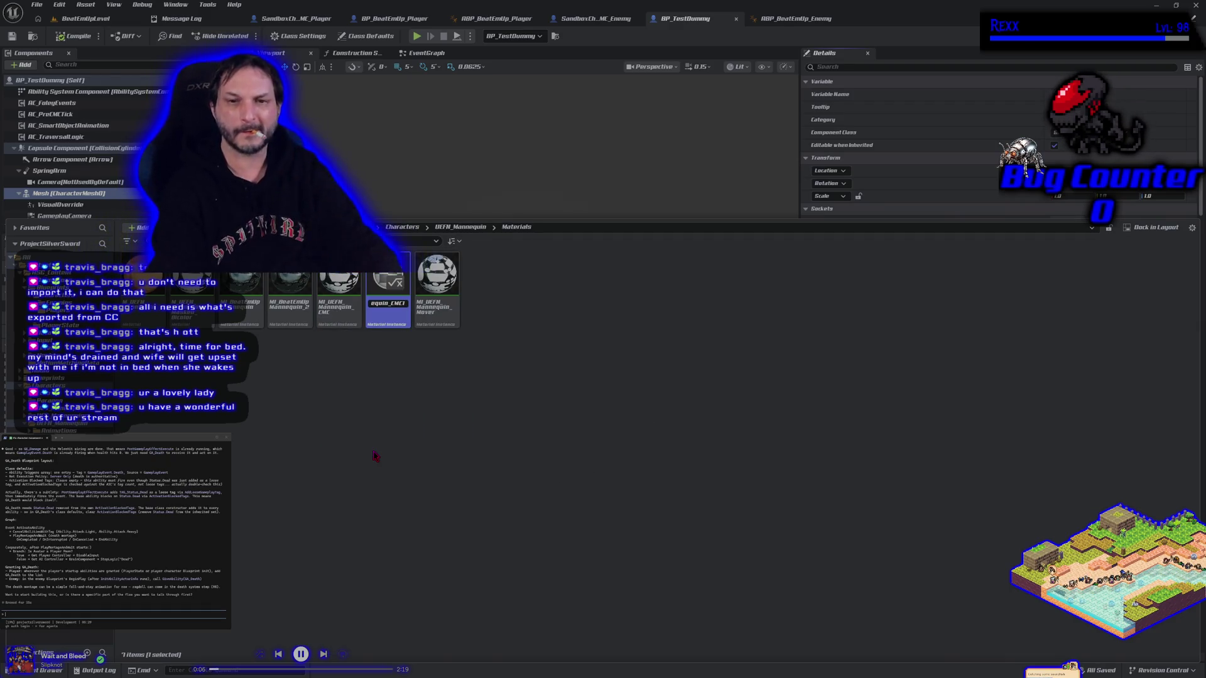
{"action": "key", "text": "BackSpace"}
{"action": "type", "text": "_2"}
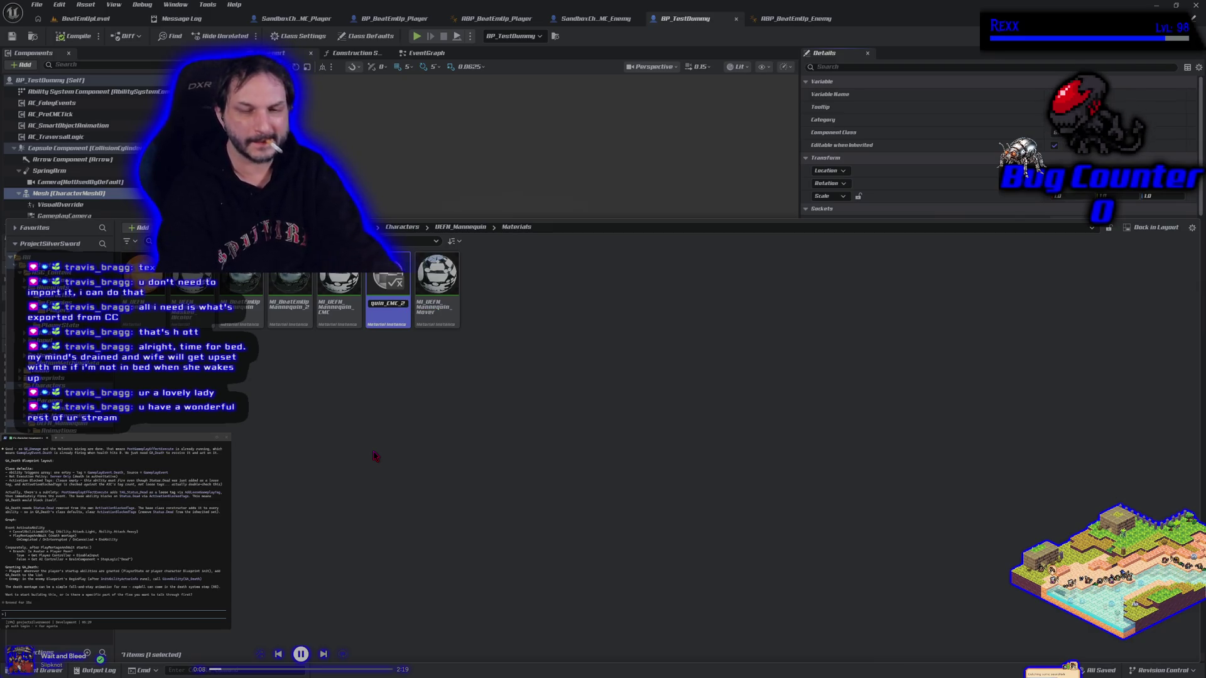
{"action": "key", "text": "Return"}
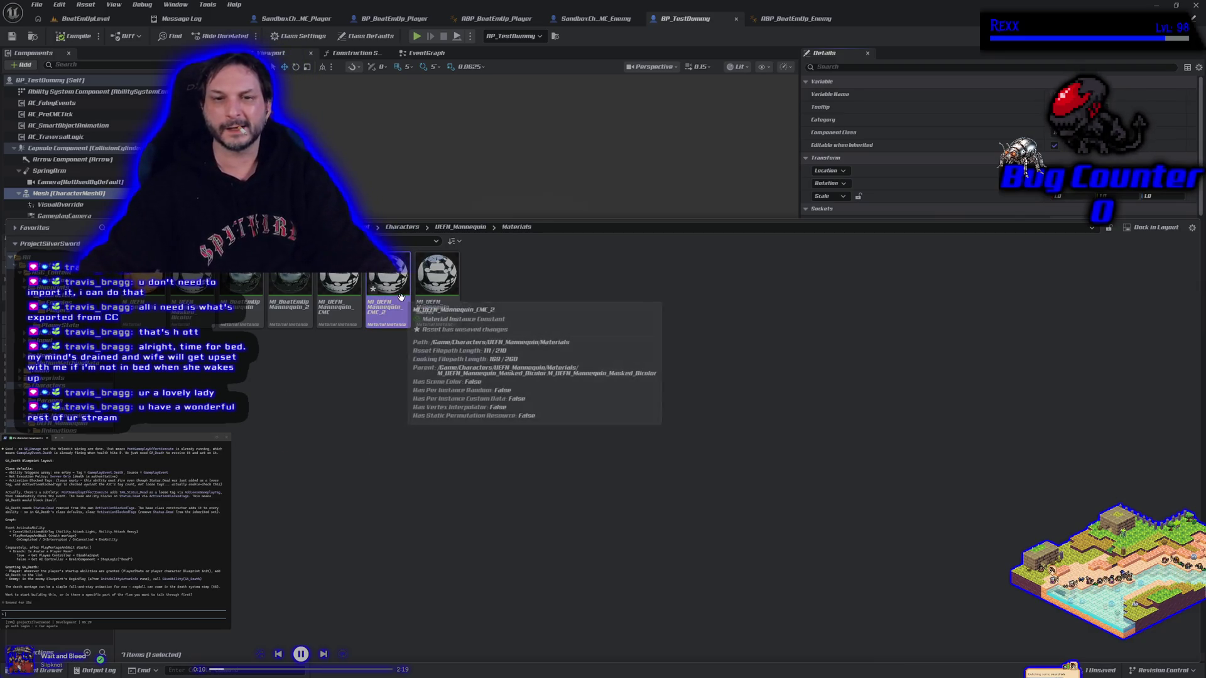
Step: Assign MI_UEFN_Mannequin_CMC_2 to the dummy mesh's Element 0 and close the Content Drawer
{"action": "mouse_move", "coordinate": [401, 296]}
{"action": "left_mouse_down"}
{"action": "mouse_move", "coordinate": [608, 213]}
{"action": "mouse_move", "coordinate": [1059, 376]}
{"action": "left_mouse_up"}
{"action": "left_click", "coordinate": [51, 670]}
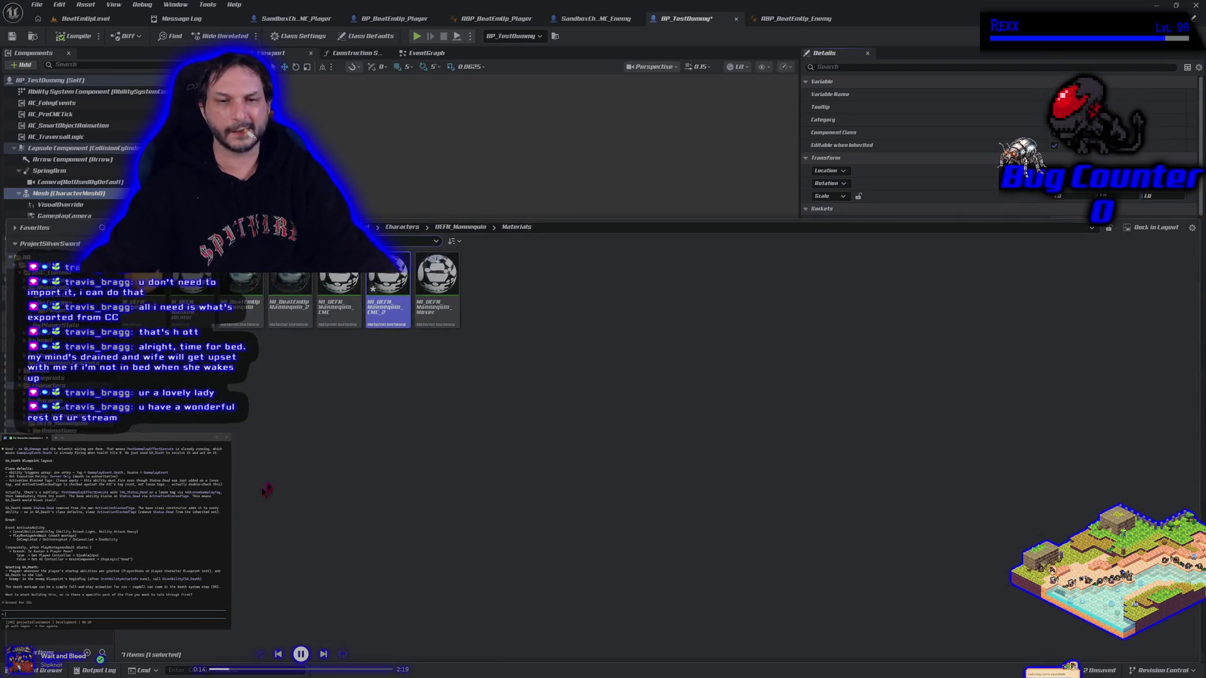
{"action": "key", "text": "ctrl+space"}
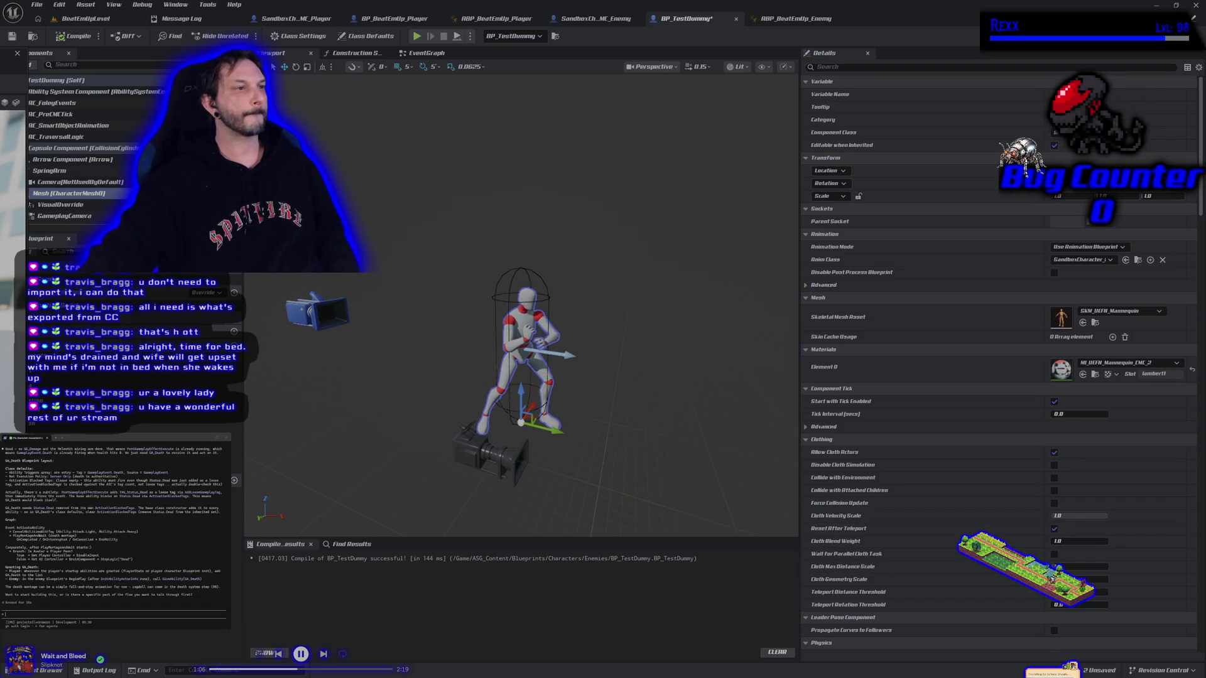
{"action": "left_click", "coordinate": [81, 18]}
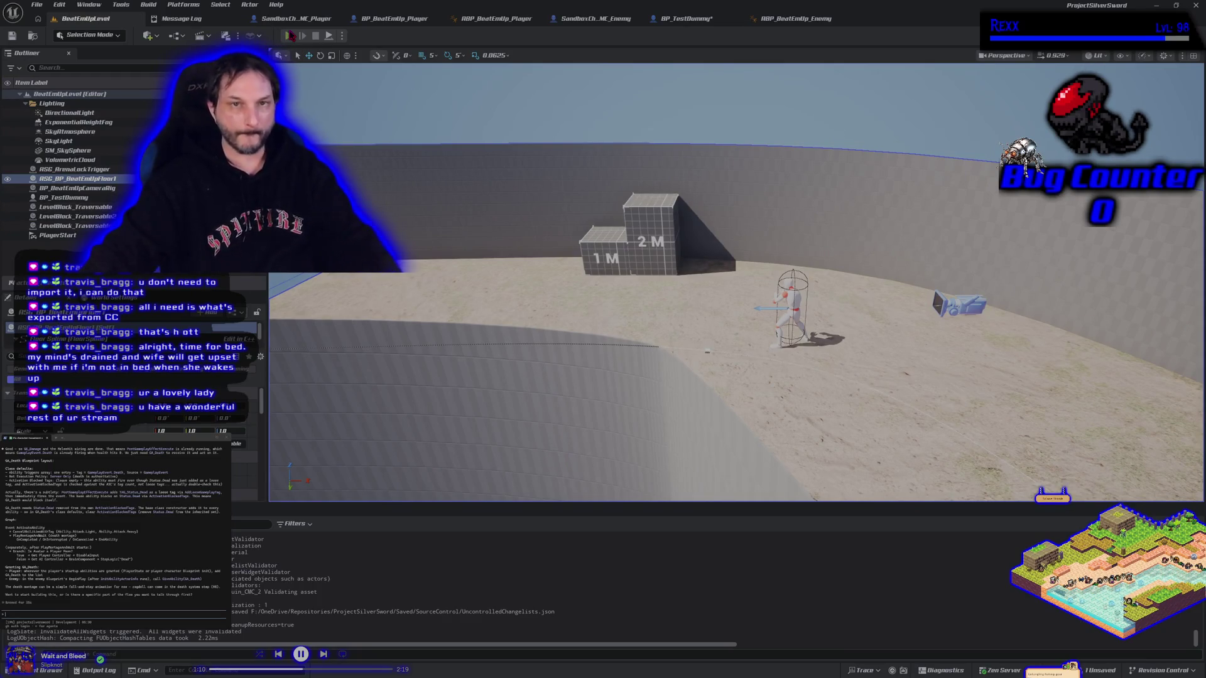
{"action": "key", "text": "alt+p"}
{"action": "key", "text": "d"}
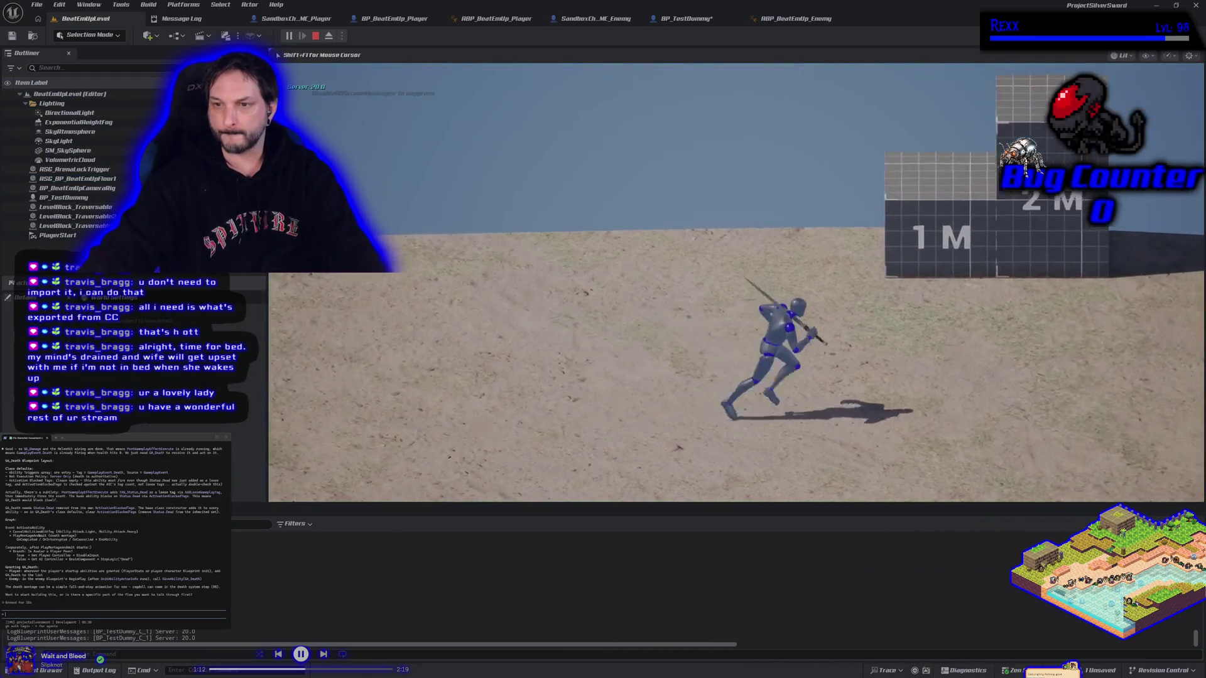
{"action": "key", "text": "j"}
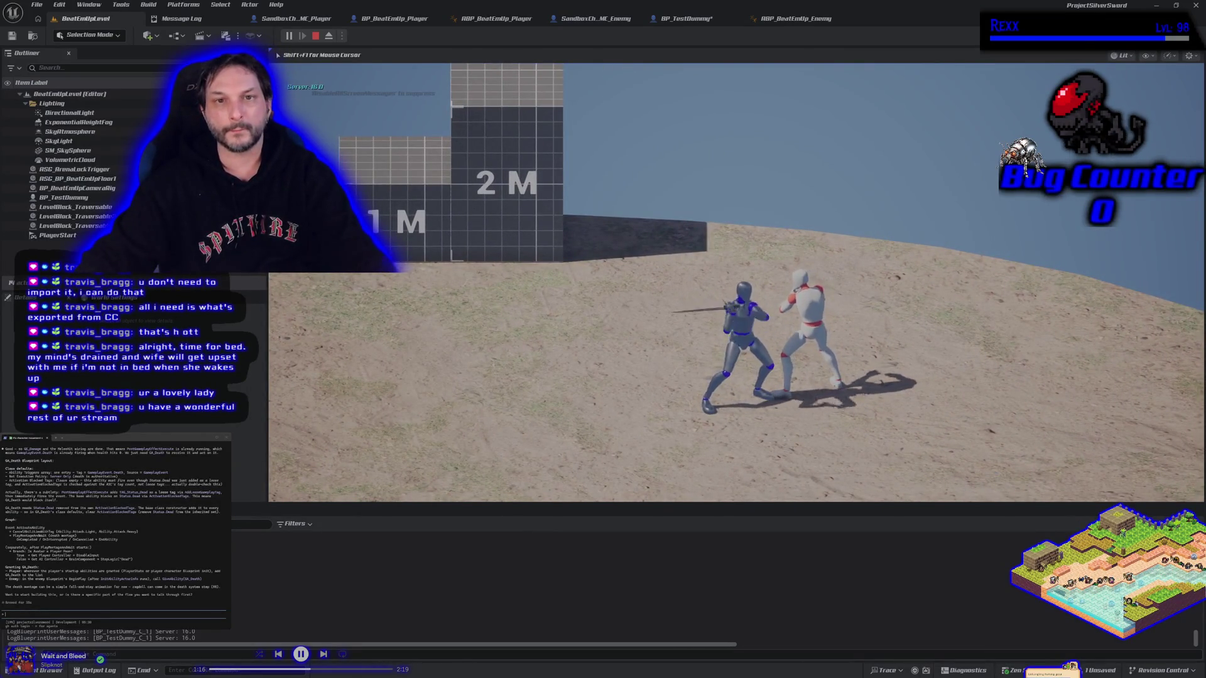
{"action": "key", "text": "j"}
{"action": "key", "text": "Escape"}
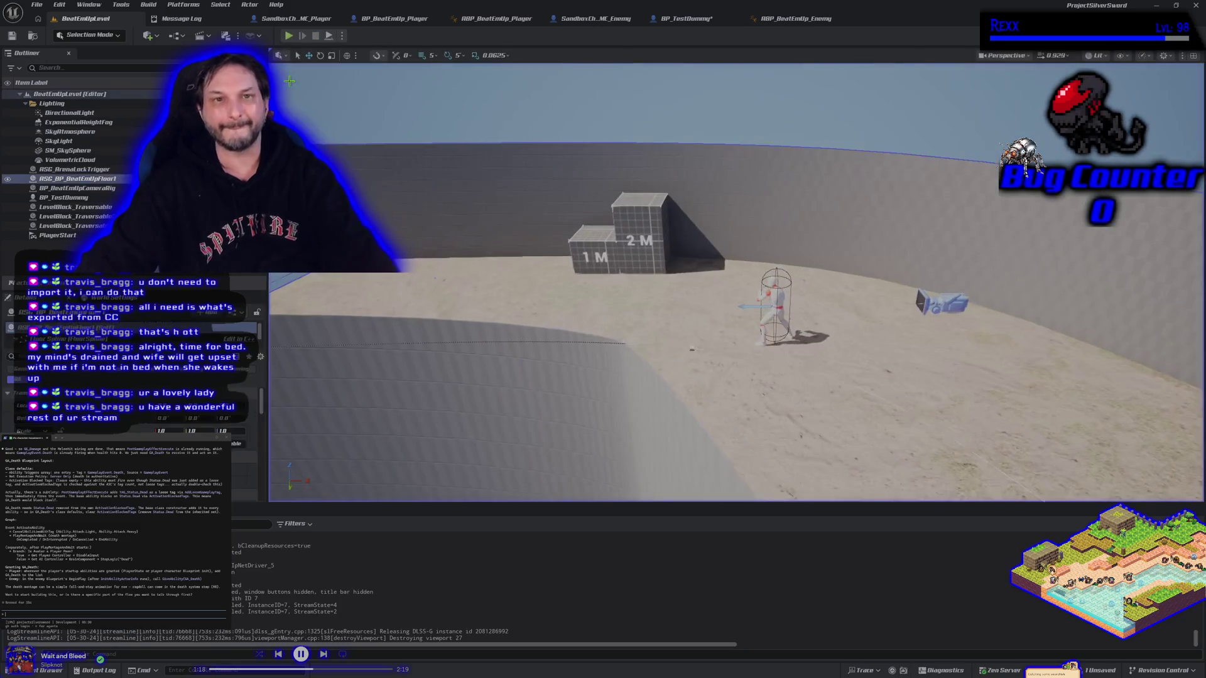
{"action": "left_click", "coordinate": [686, 18]}
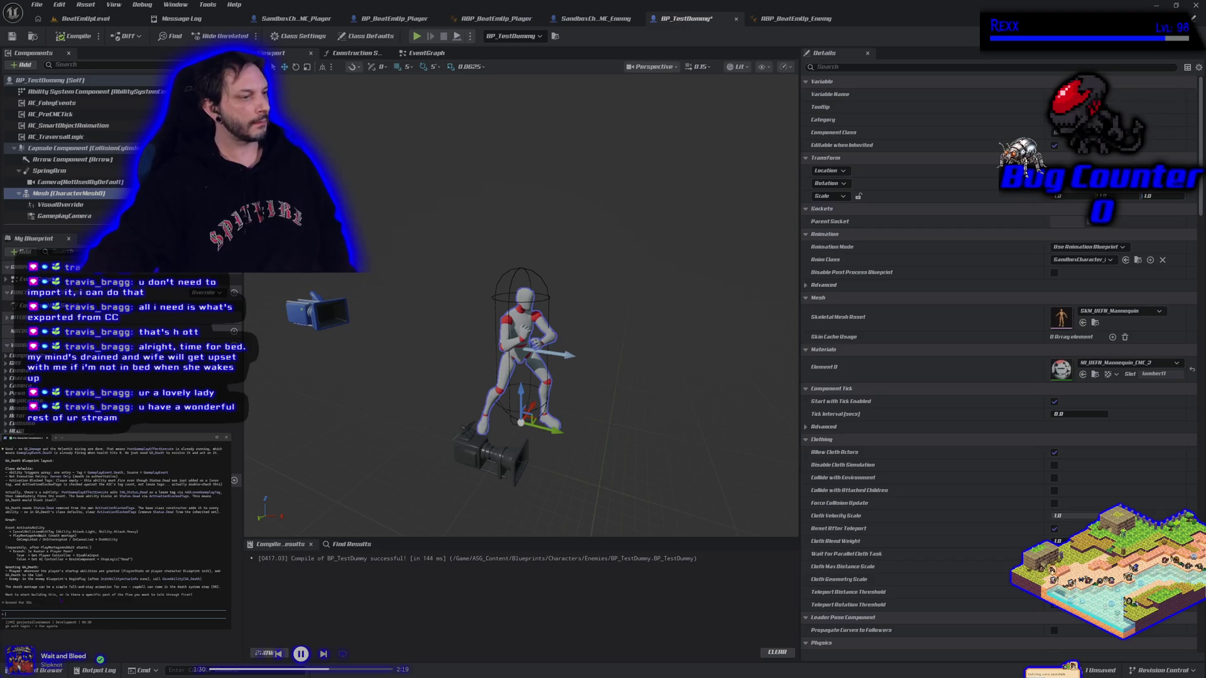
Step: Ask the assistant whether heavy attacks deal more damage, then bring up the BP_BeatEmUp_Player blueprint
{"action": "type", "text": "le"}
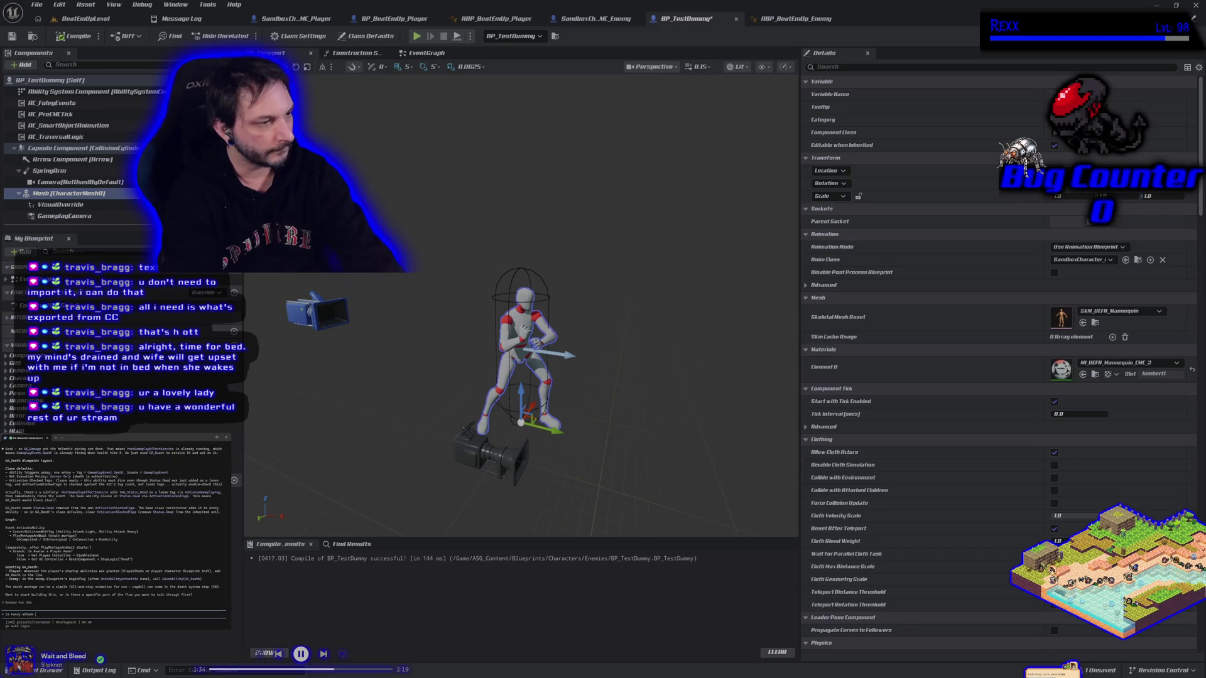
{"action": "type", "text": "y dealing more damag"}
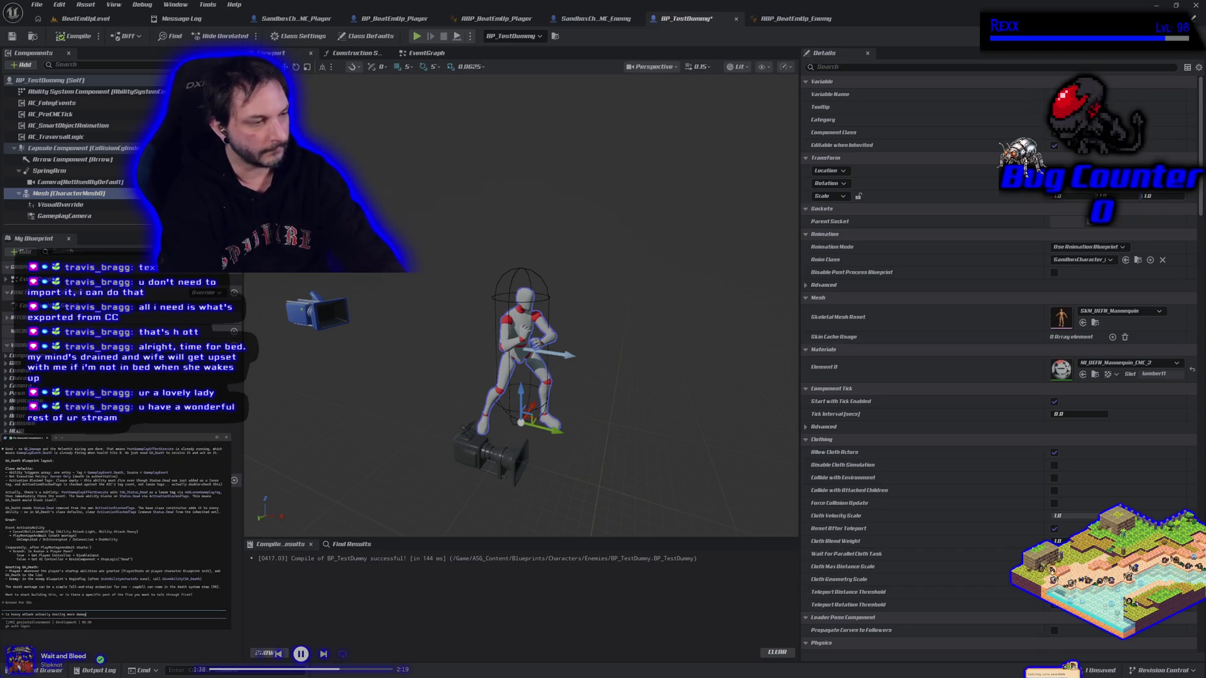
{"action": "type", "text": "e?"}
{"action": "key", "text": "Return"}
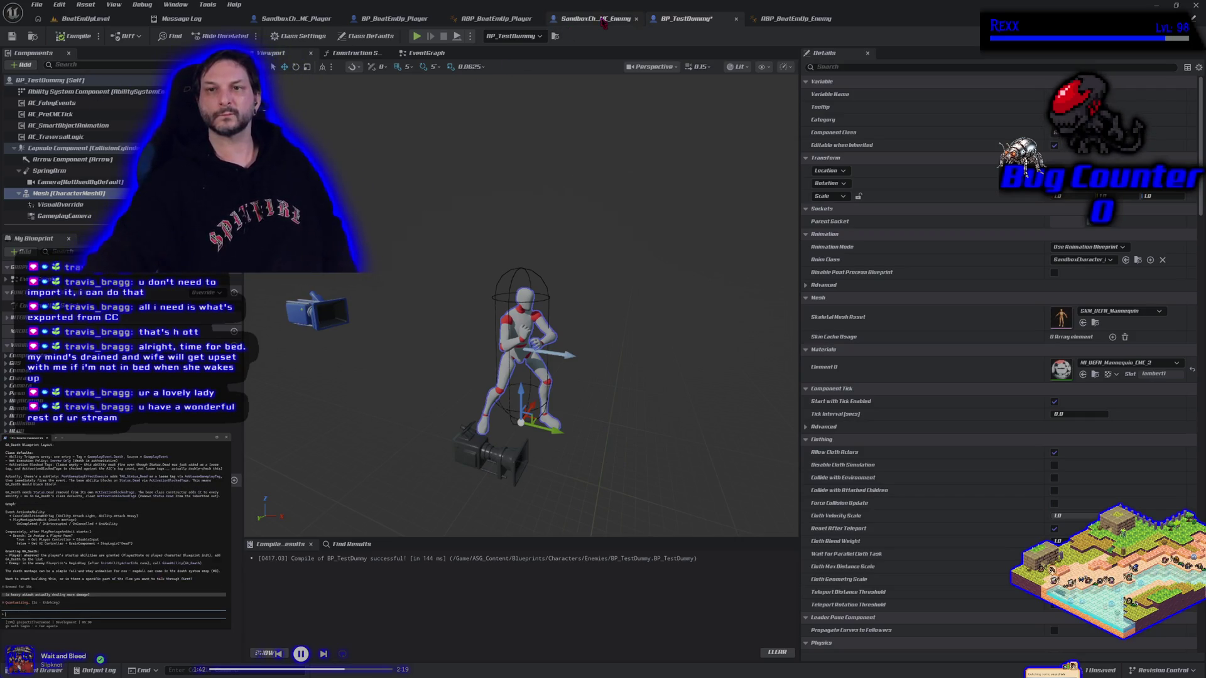
{"action": "left_click", "coordinate": [47, 670]}
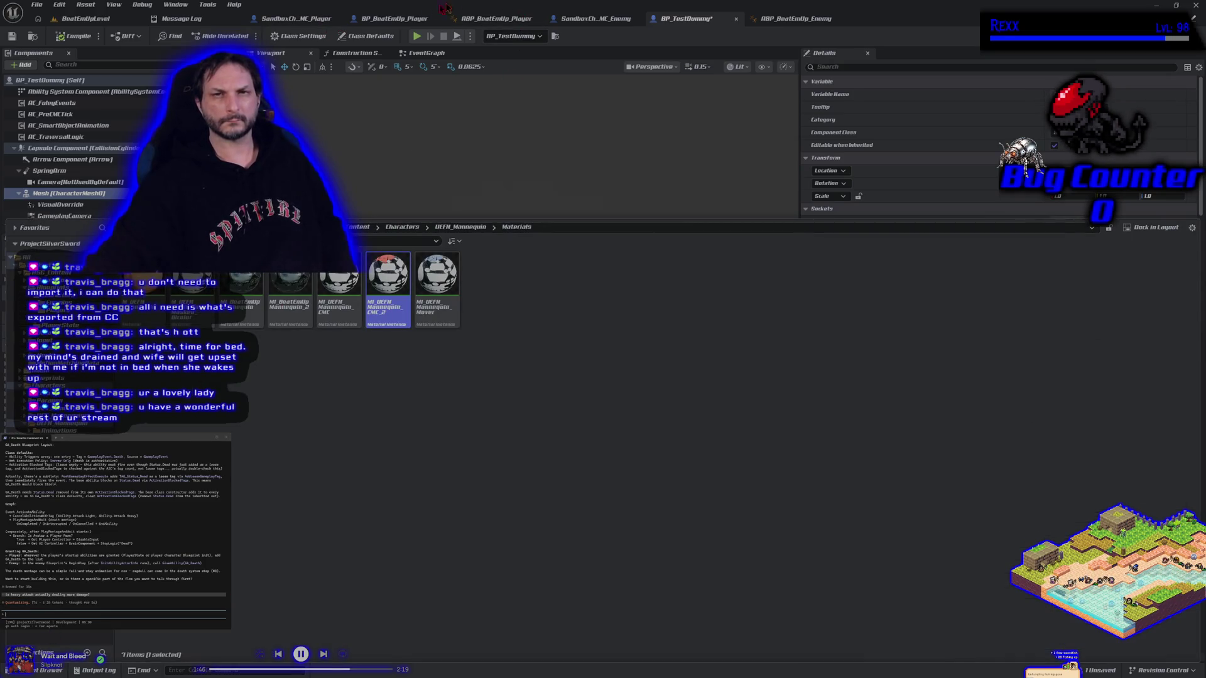
{"action": "left_click", "coordinate": [395, 18]}
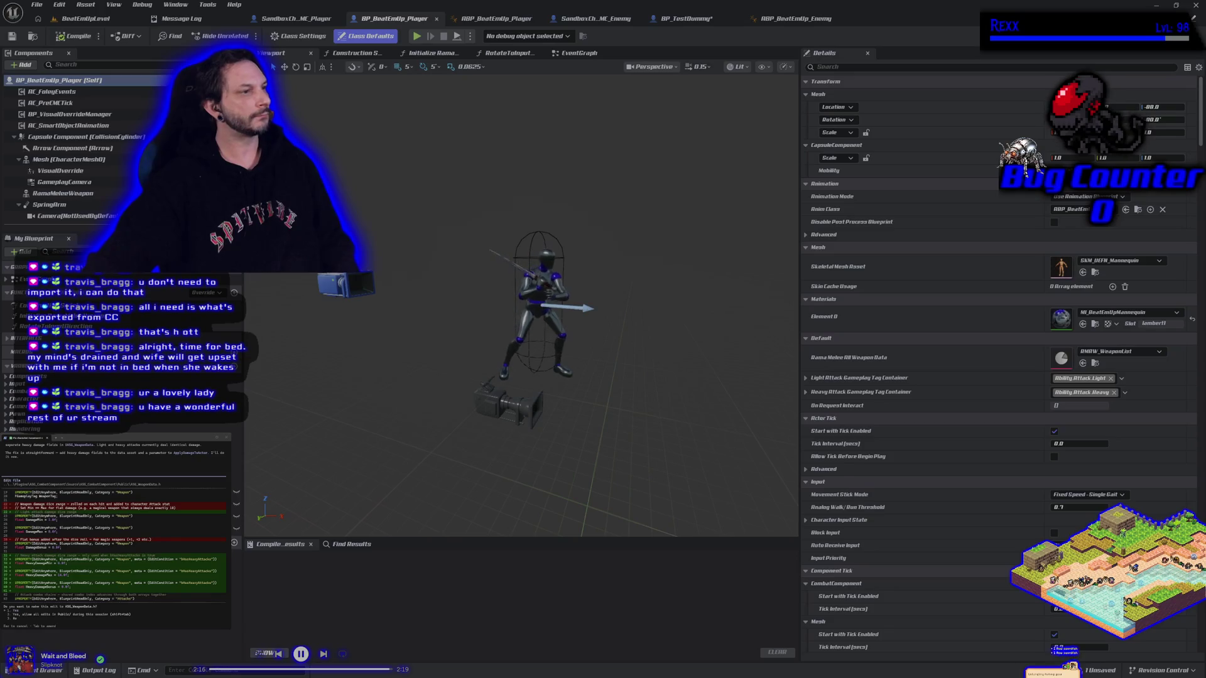
Step: Approve both ASG_WeaponData.h edits and request a heavy-attack damage multiplier from the assistant
{"action": "key", "text": "Return"}
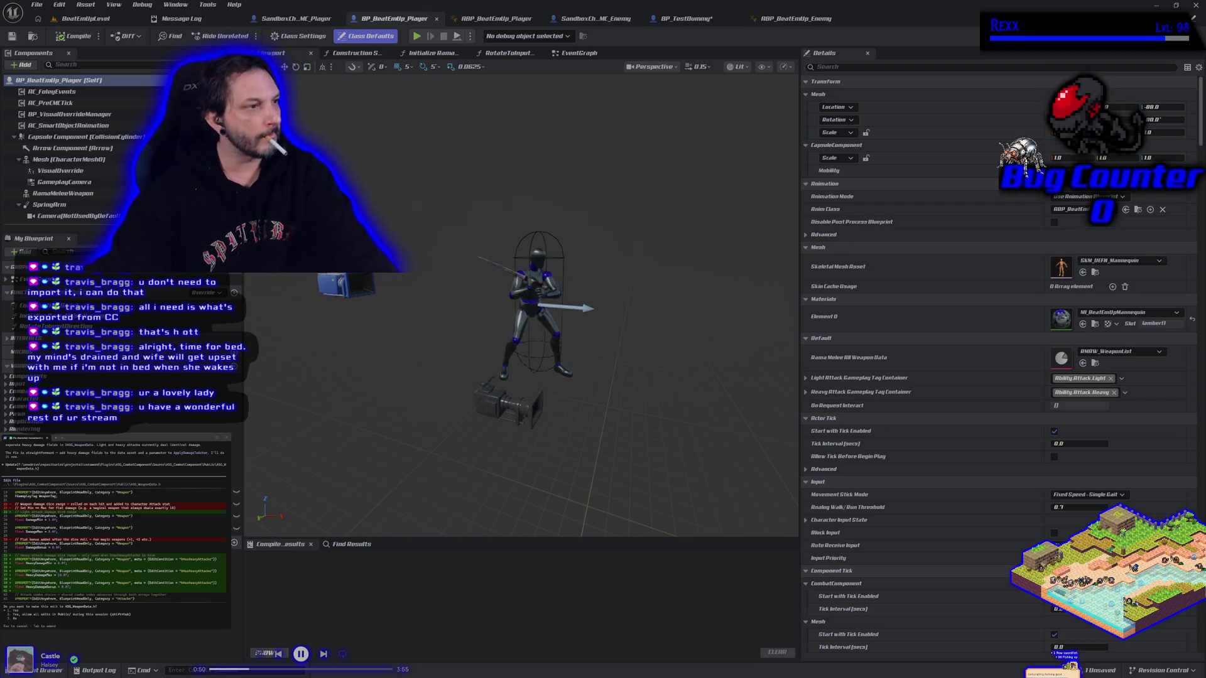
{"action": "key", "text": "Return"}
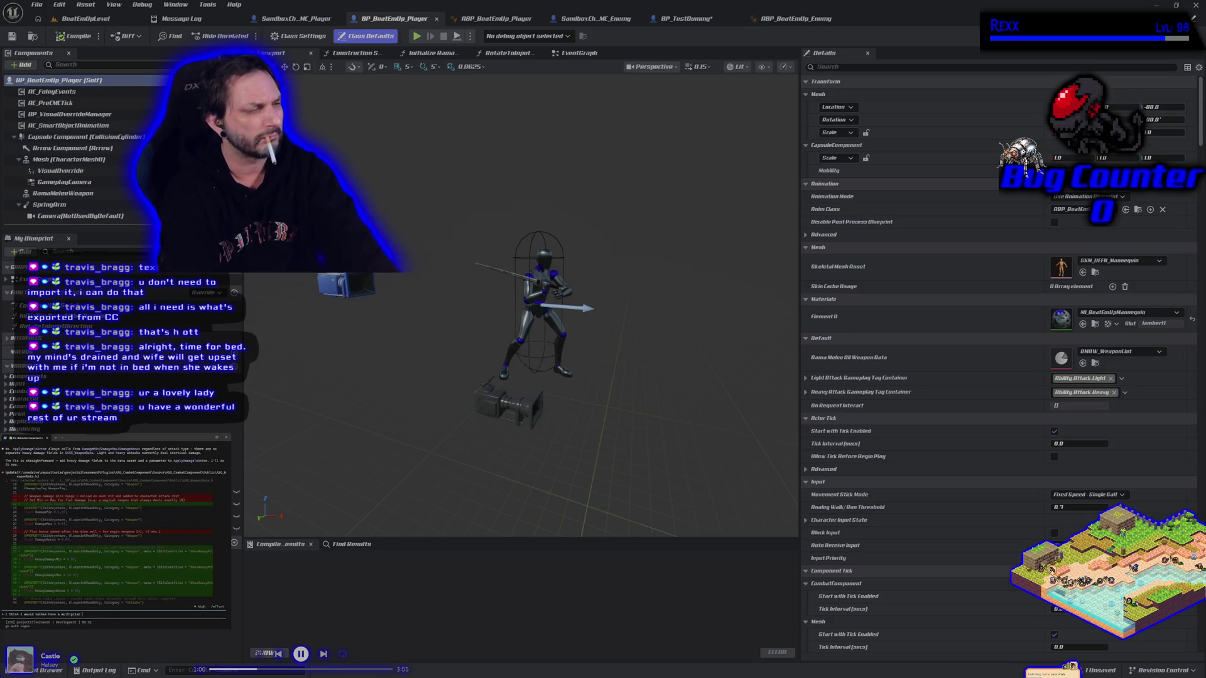
{"action": "type", "text": "for hea"}
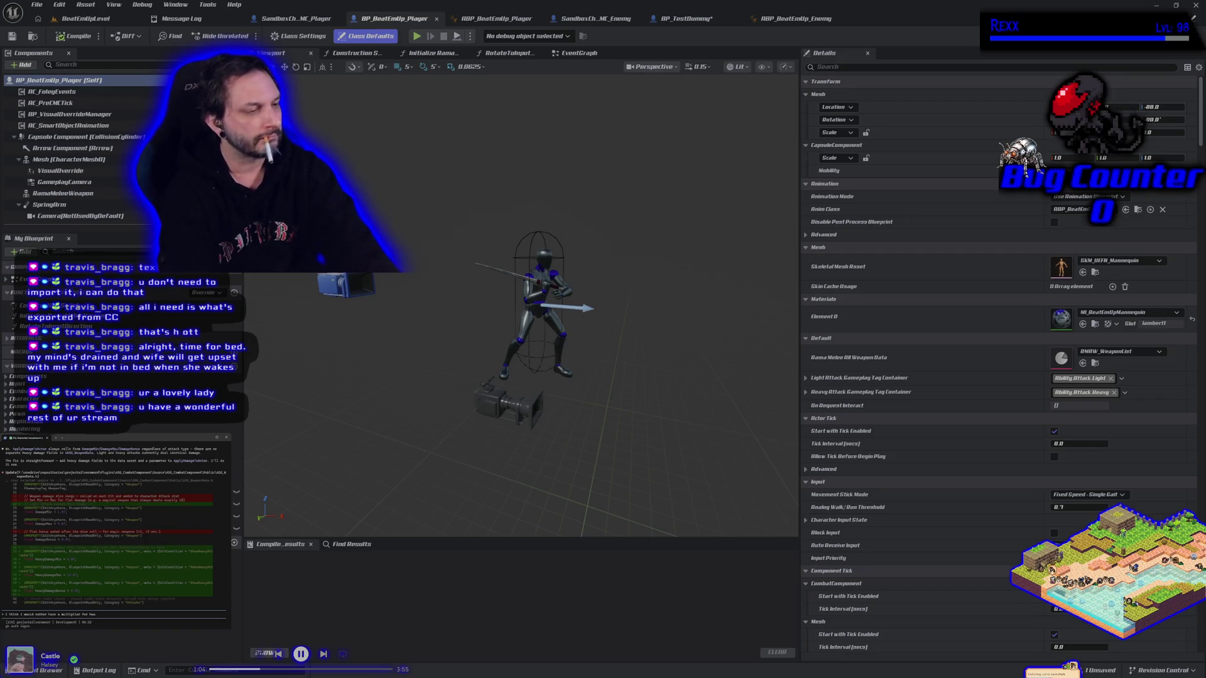
{"action": "type", "text": "vy atta"}
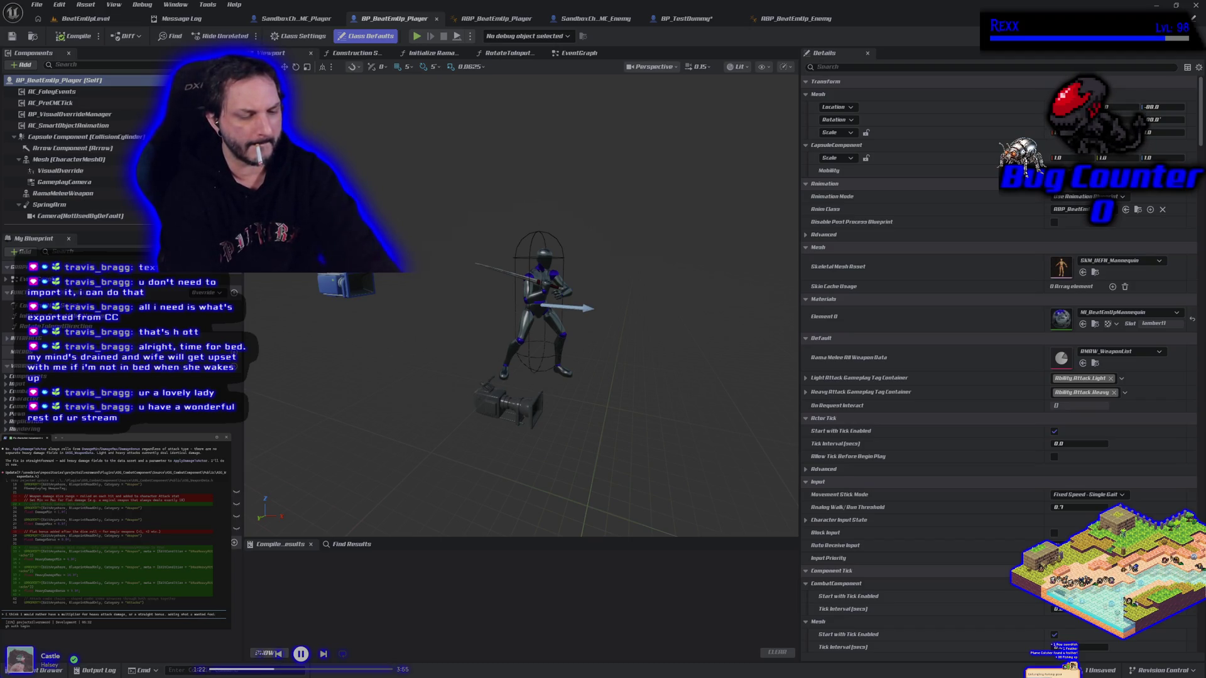
{"action": "type", "text": "like over engineering"}
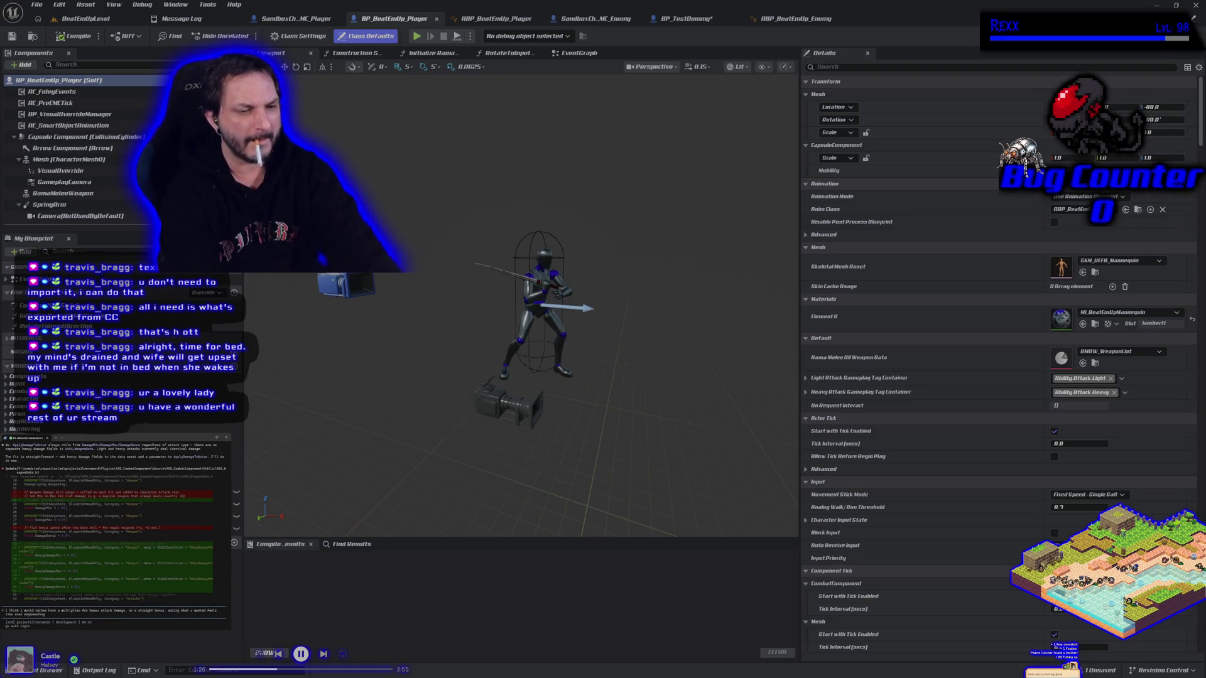
{"action": "key", "text": "Return"}
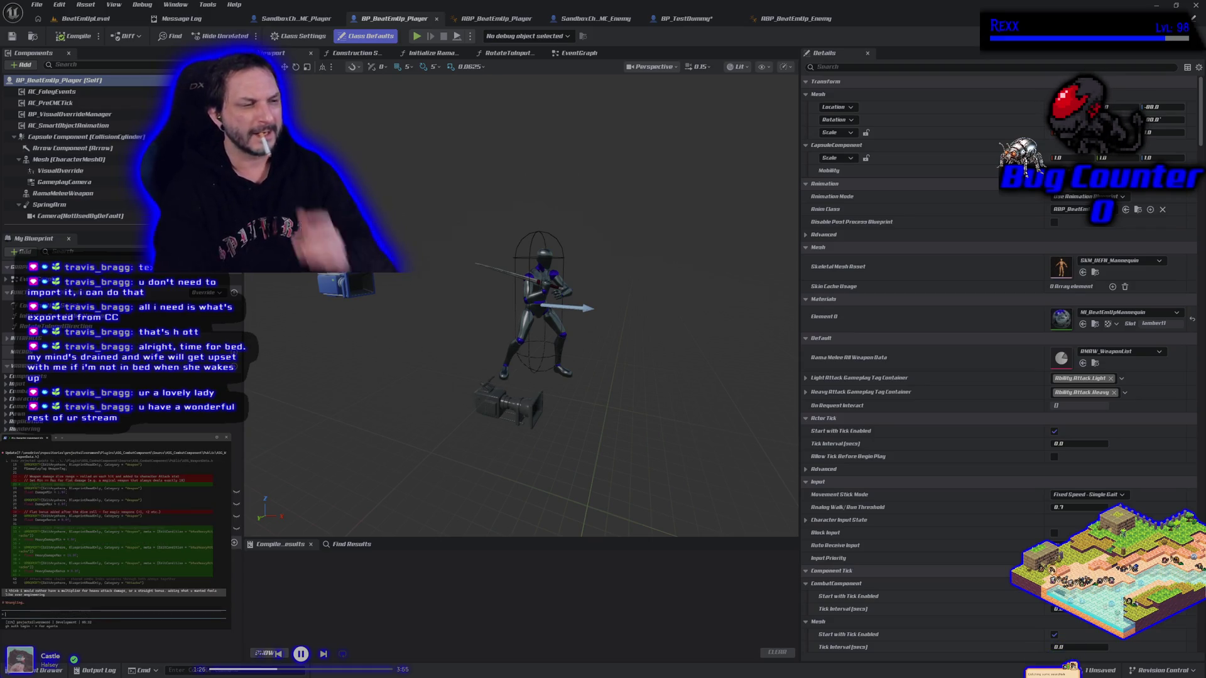
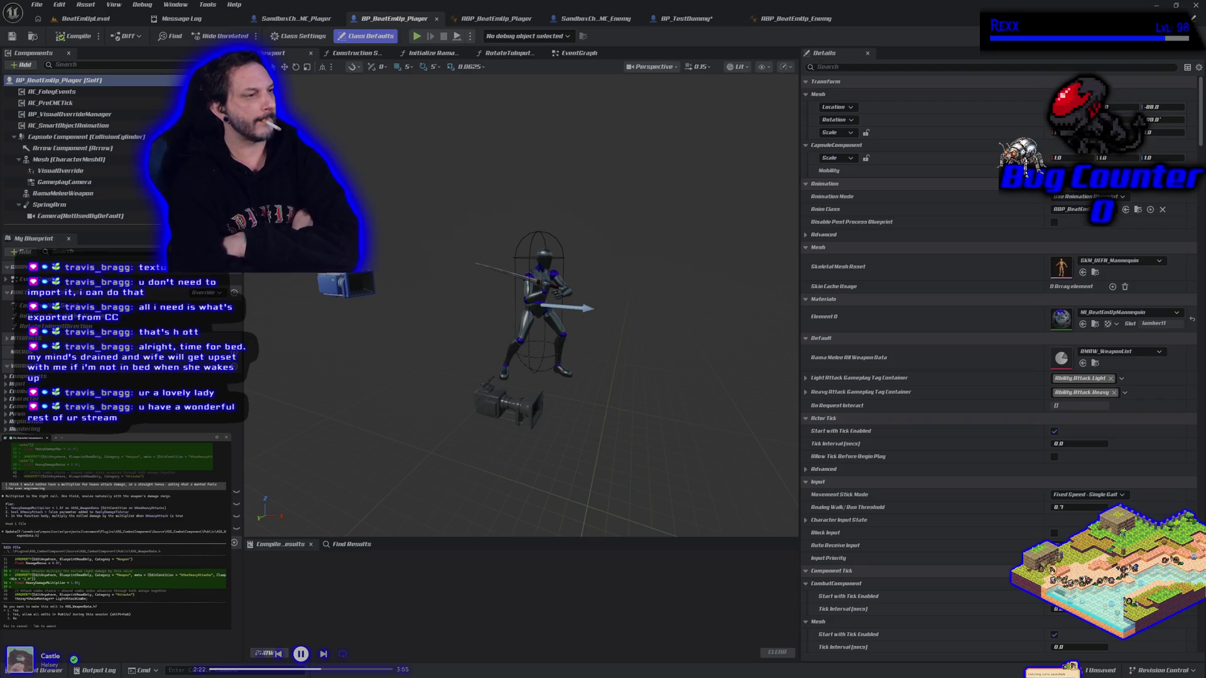
Step: Approve the ASG_WeaponData.h edit, ask about an editable property, then close Unreal saving BP_TestDummy
{"action": "key", "text": "Return"}
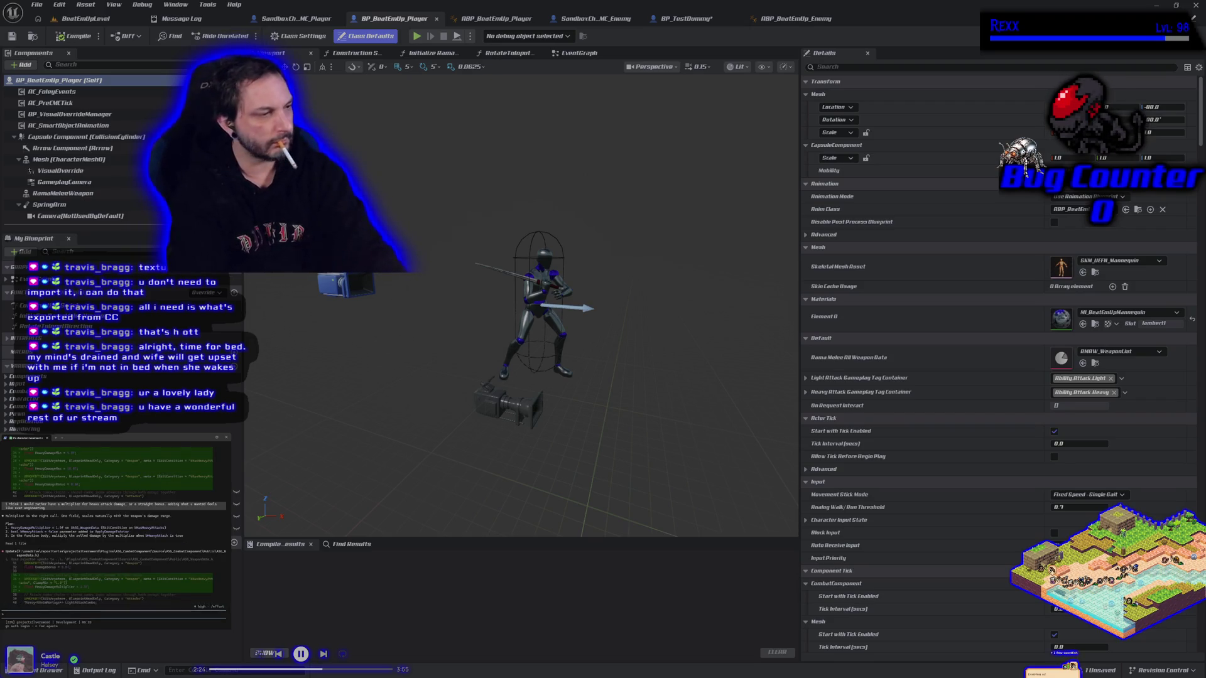
{"action": "type", "text": "this will be a"}
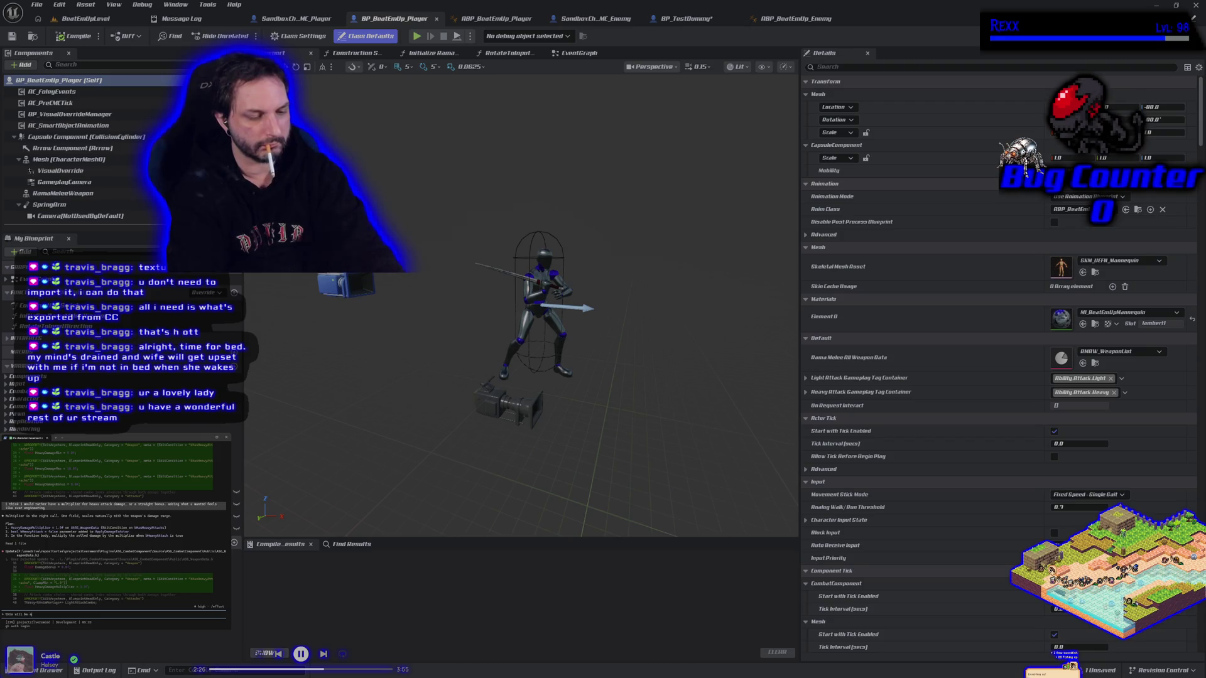
{"action": "type", "text": " pro"}
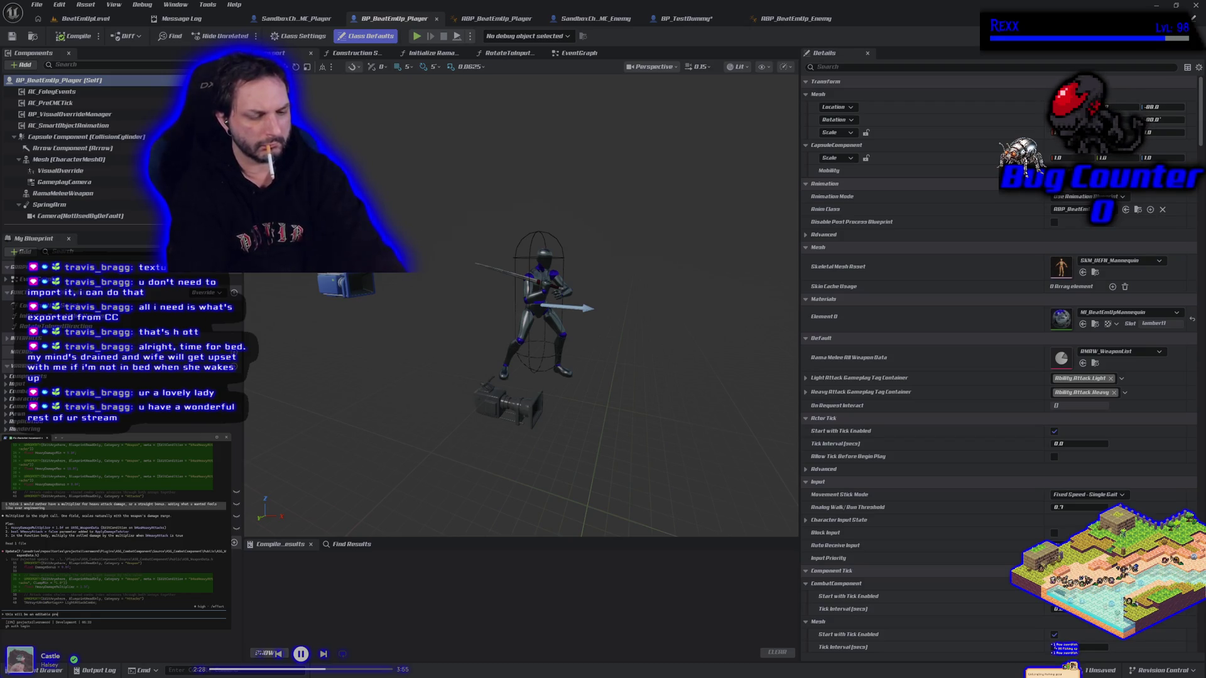
{"action": "type", "text": "y ("}
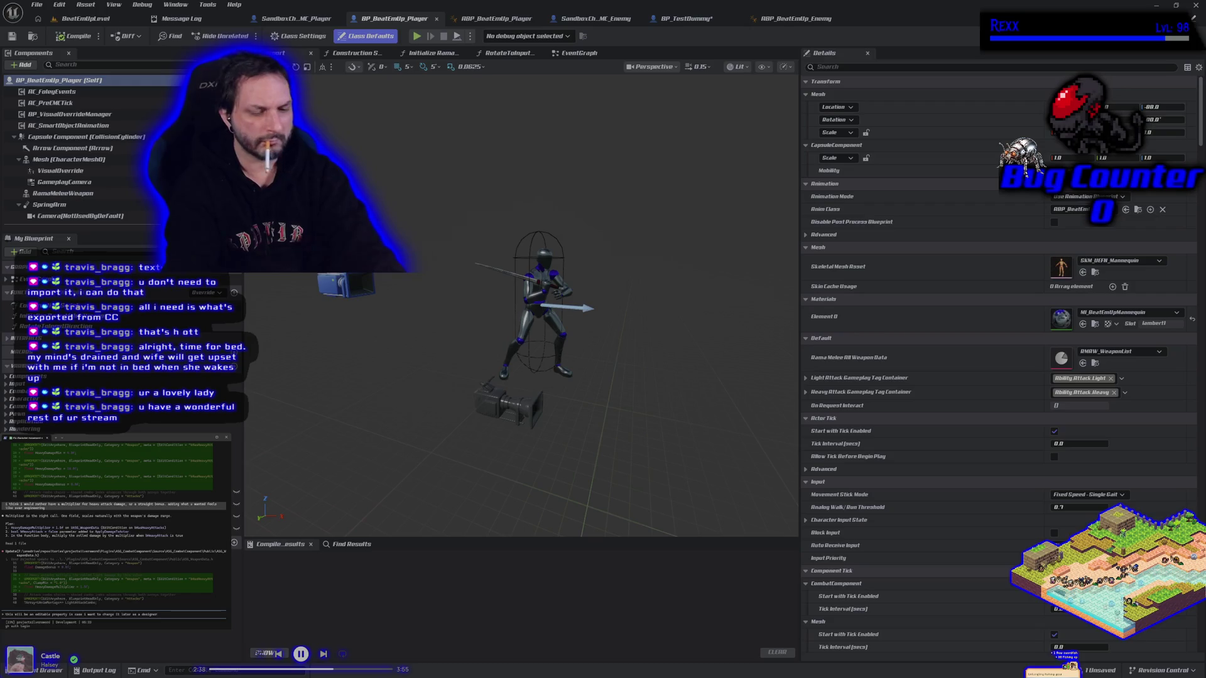
{"action": "key", "text": "Return"}
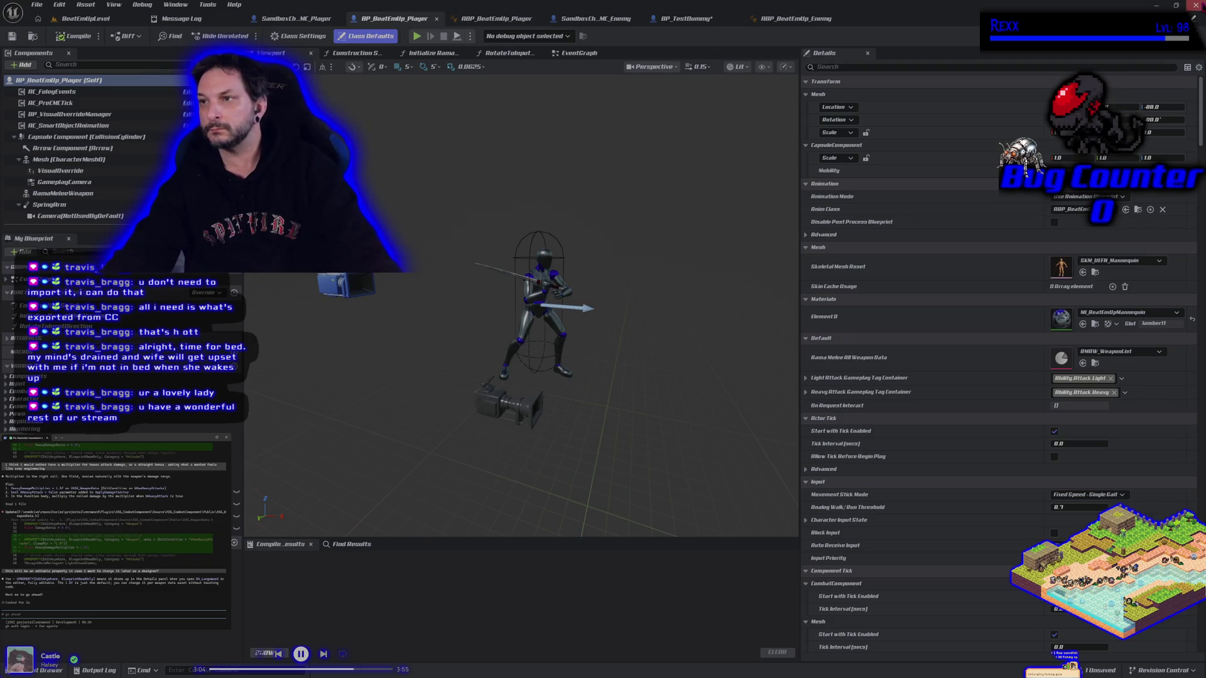
{"action": "left_click", "coordinate": [1195, 5]}
{"action": "left_click", "coordinate": [623, 450]}
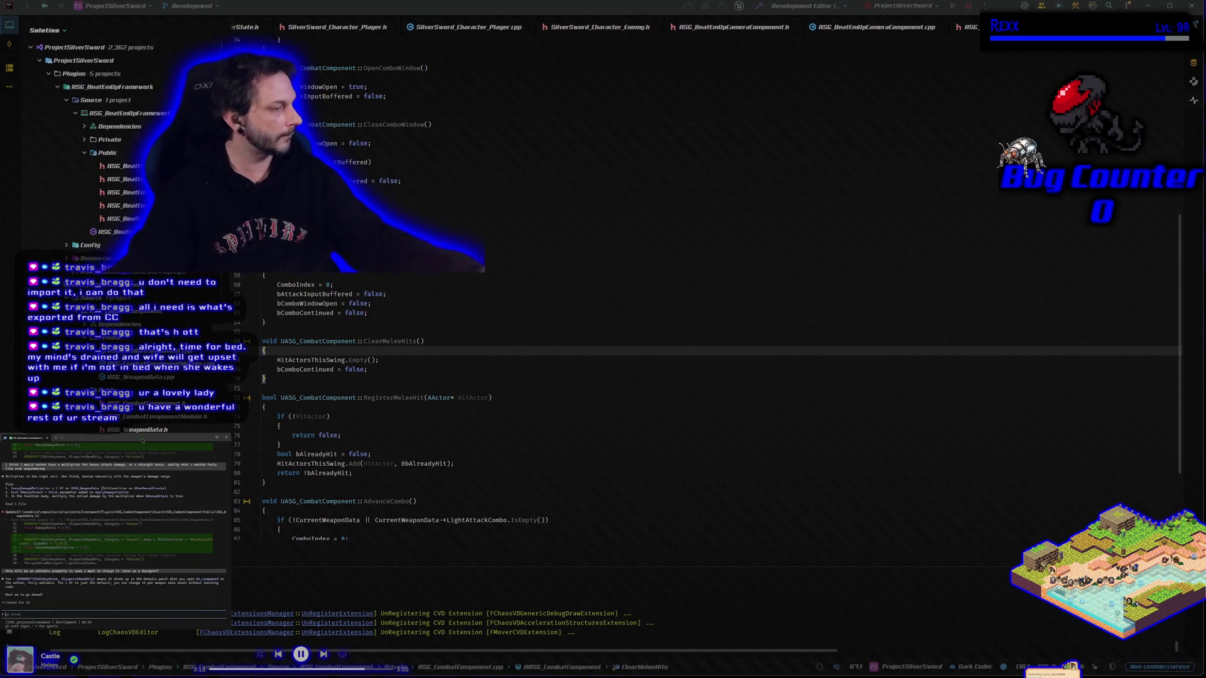
Step: Ask Claude Code for a different multiplier per weapon, say 'go ahead', and accept the ASG_WeaponData.h edit
{"action": "type", "text": "can have a different mult"}
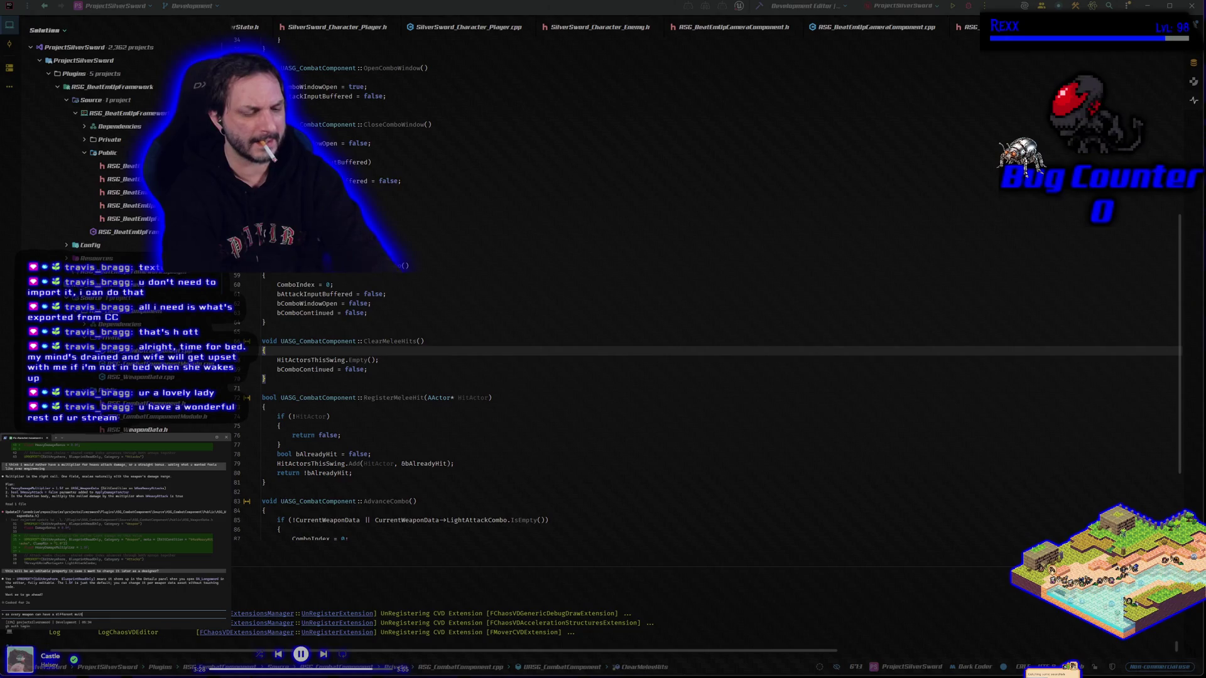
{"action": "type", "text": "?"}
{"action": "key", "text": "Return"}
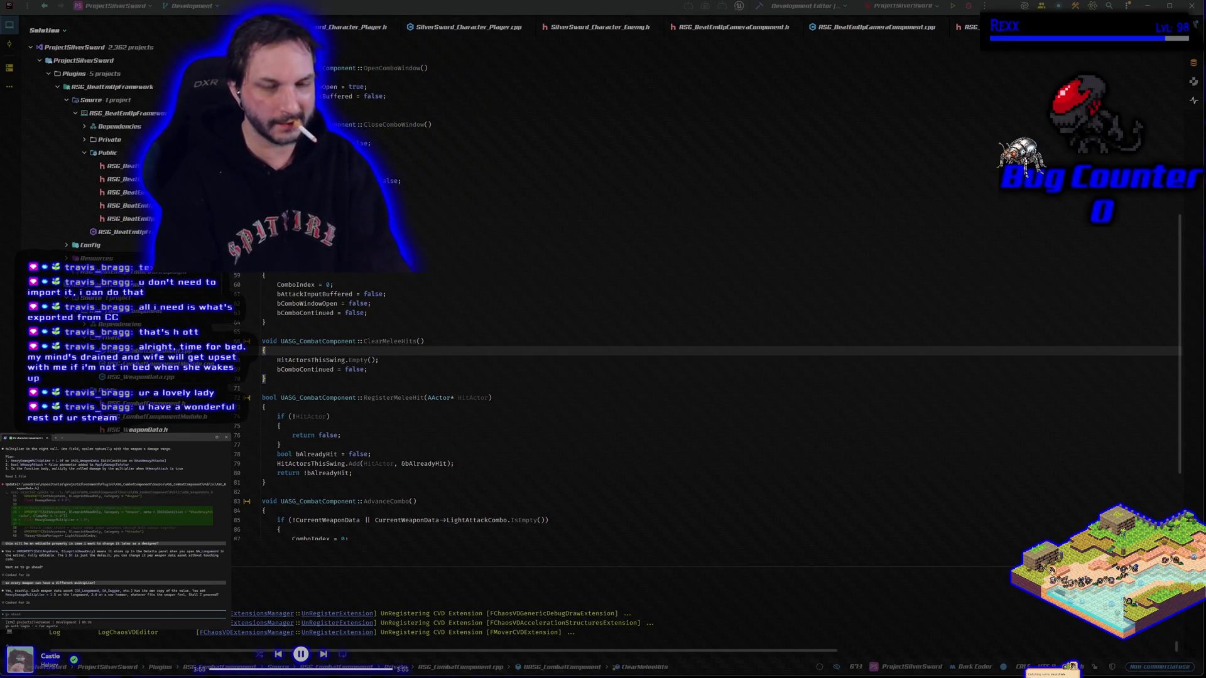
{"action": "type", "text": "go ahead"}
{"action": "key", "text": "Return"}
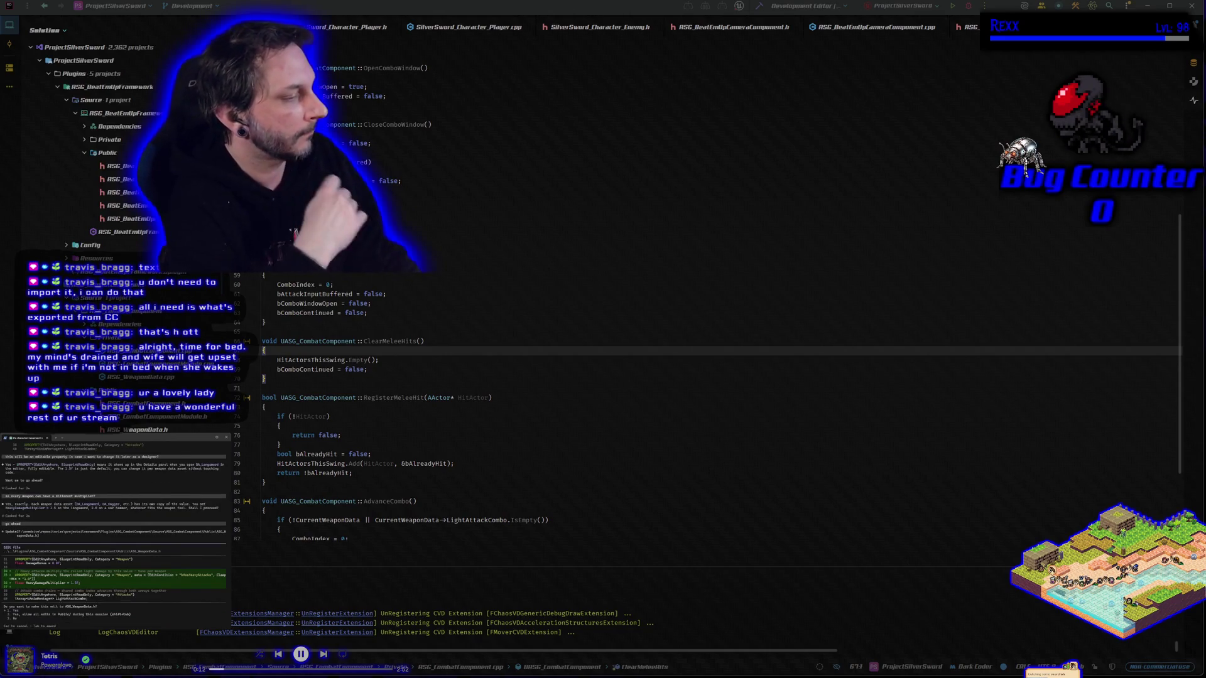
{"action": "key", "text": "Return"}
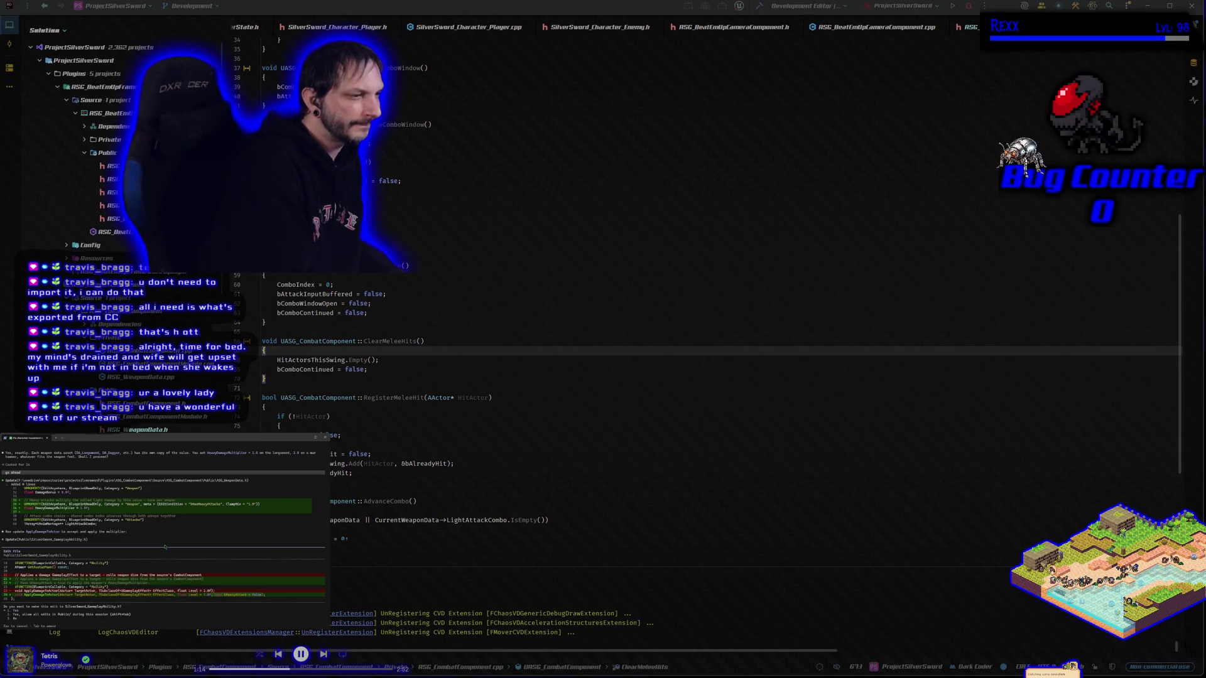
Step: Accept the gameplay ability header edit and the following code edit, then build the project
{"action": "key", "text": "Return"}
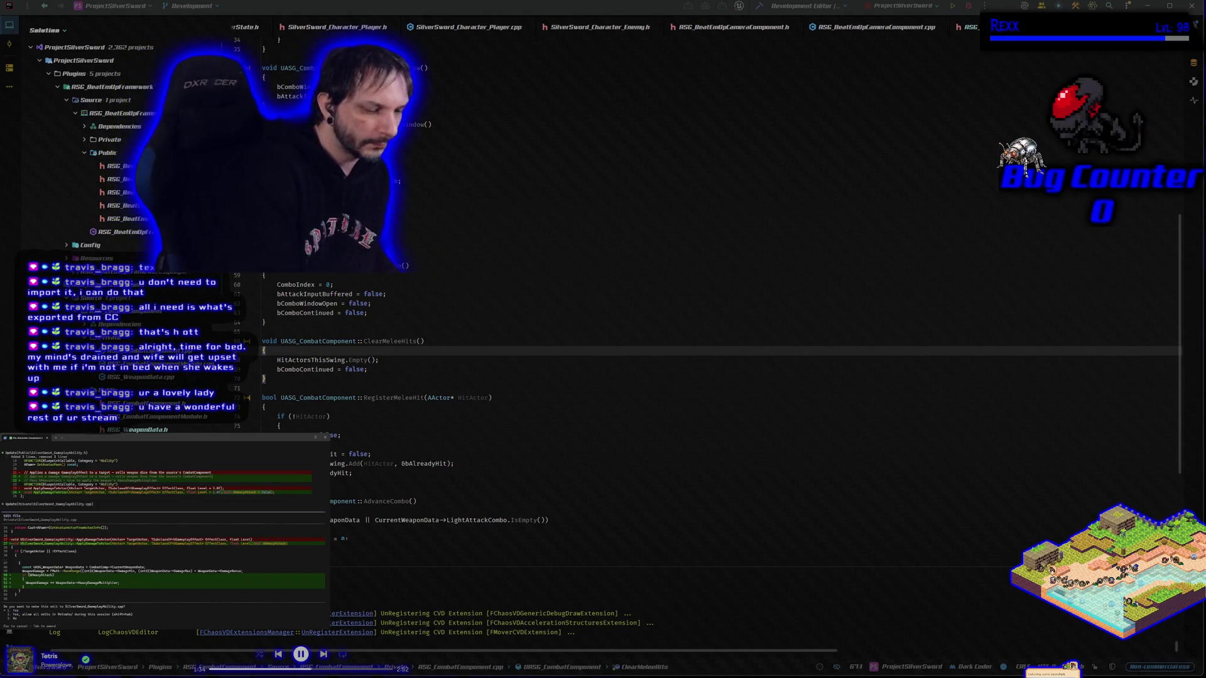
{"action": "key", "text": "Return"}
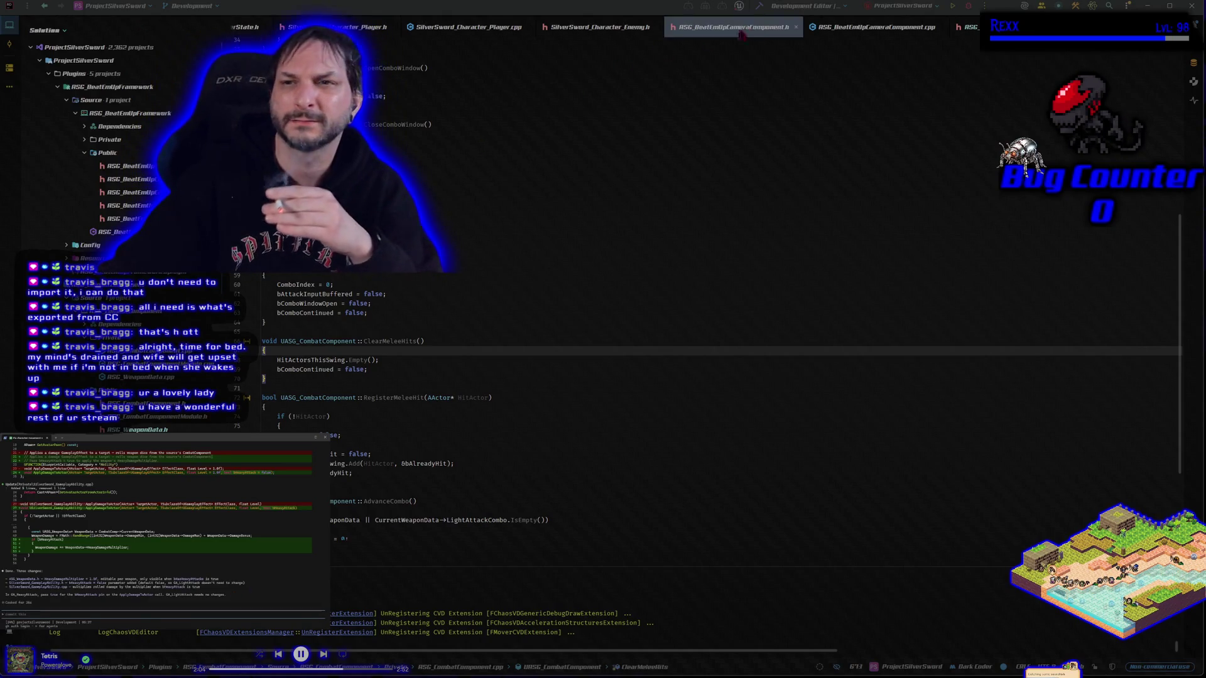
{"action": "left_click", "coordinate": [758, 5]}
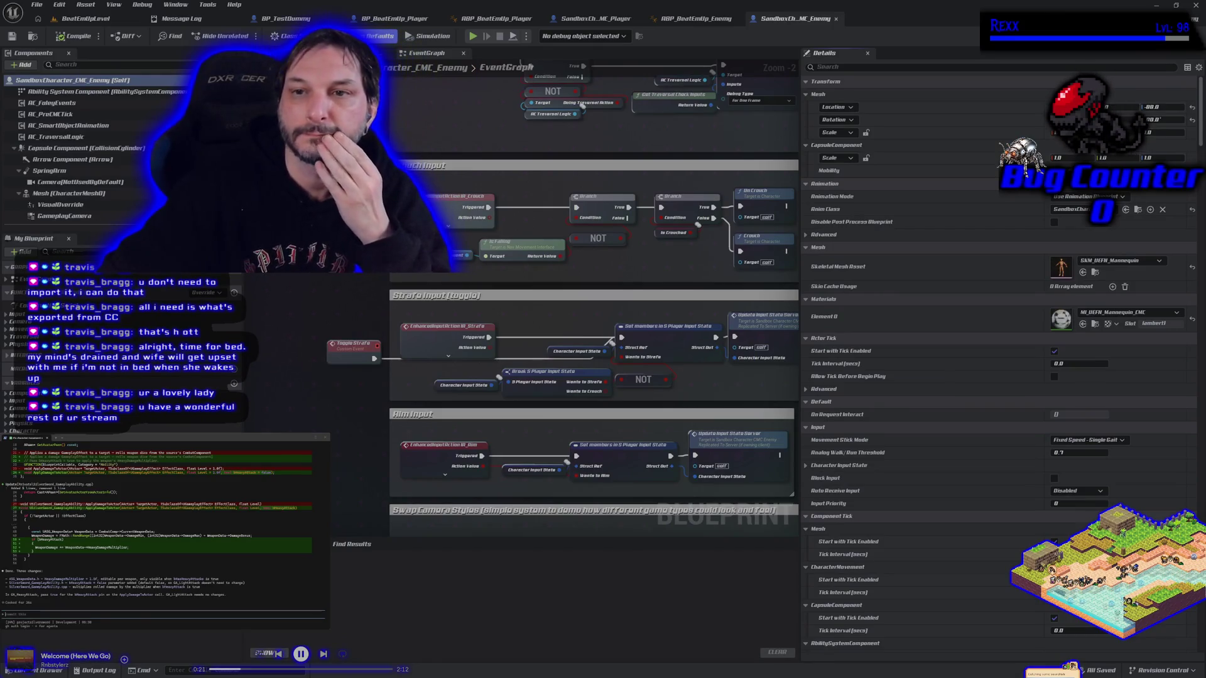
Step: Open GA_HeavyAttack from Blueprints > GAS > GameplayAbilities
{"action": "key", "text": "ctrl+space"}
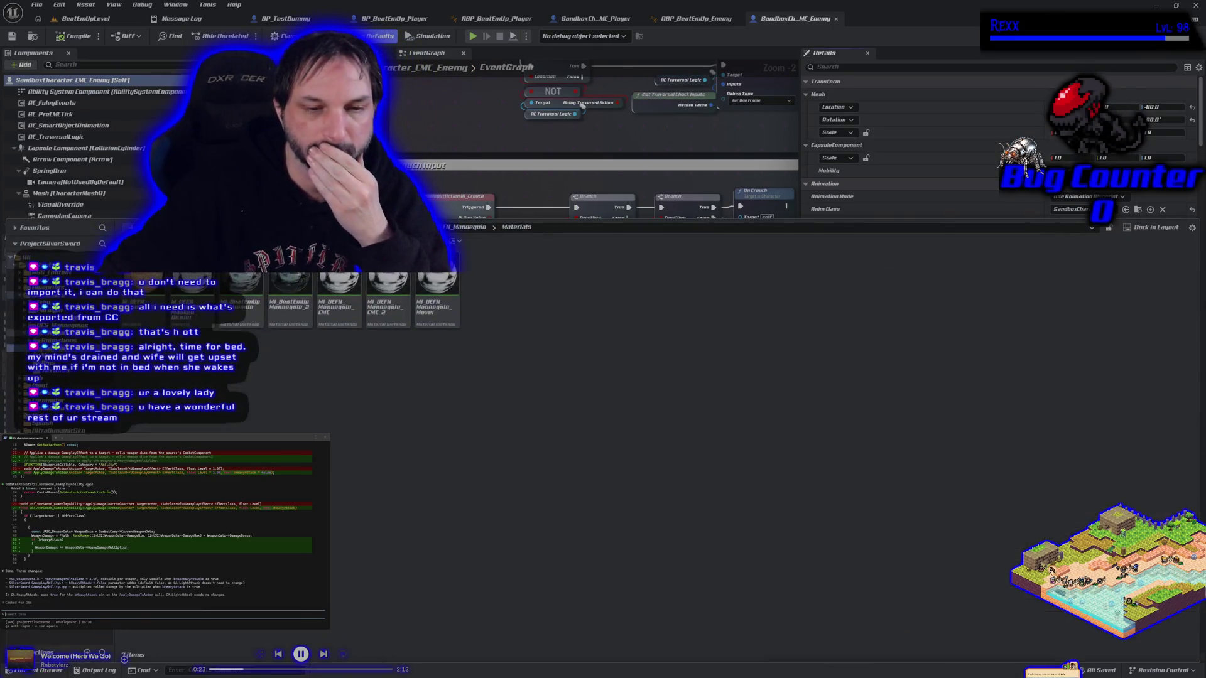
{"action": "left_click", "coordinate": [44, 289]}
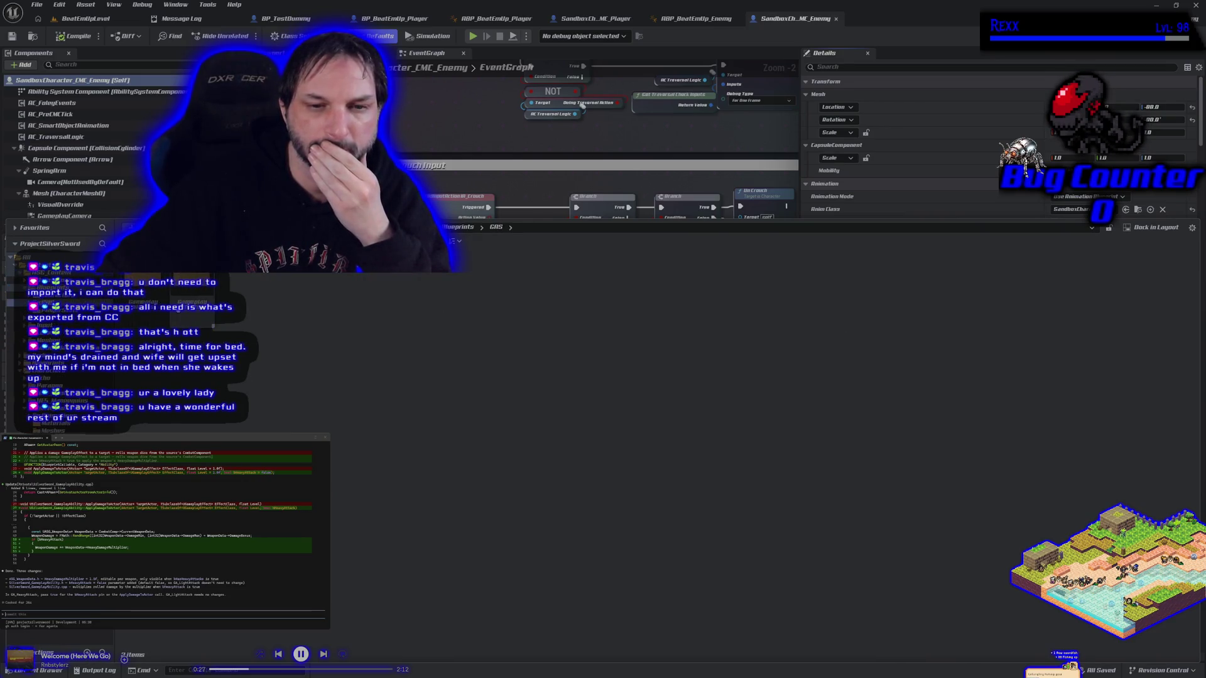
{"action": "double_click", "coordinate": [191, 288]}
{"action": "double_click", "coordinate": [151, 289]}
{"action": "double_click", "coordinate": [156, 316]}
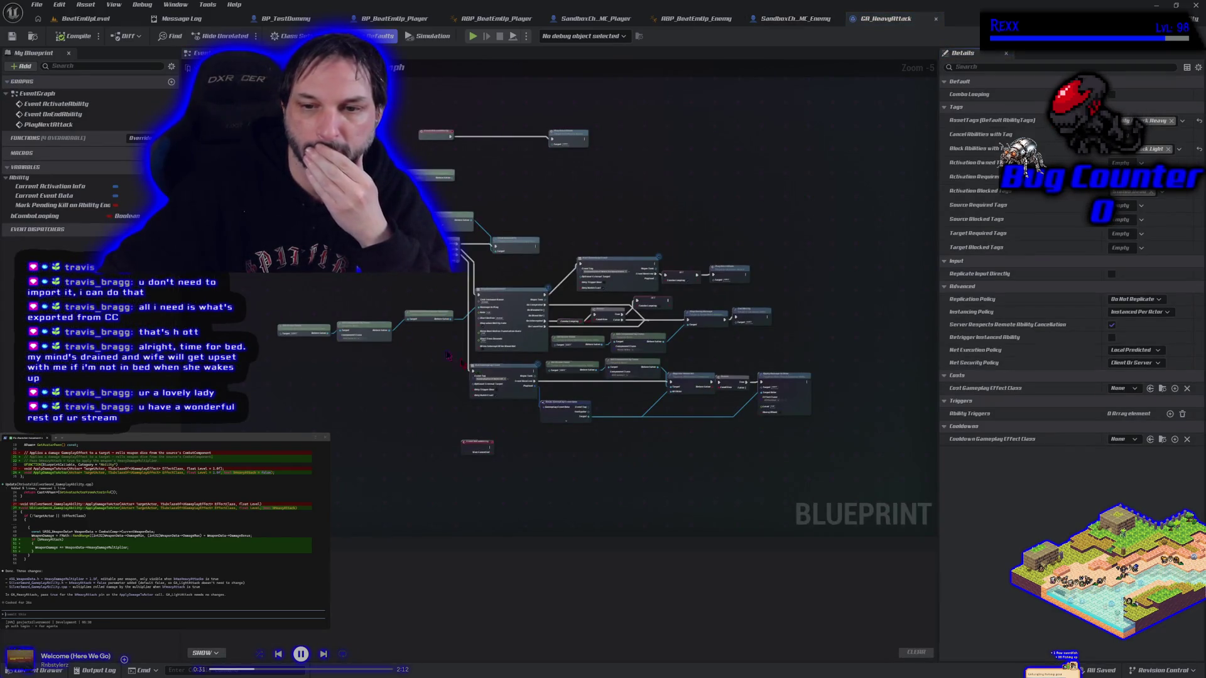
Step: Tick Heavy Attack on Apply Damage to Actor, compile, close the blueprint, and start Play
{"action": "scroll", "coordinate": [688, 453], "scroll_direction": "up", "scroll_amount": 2}
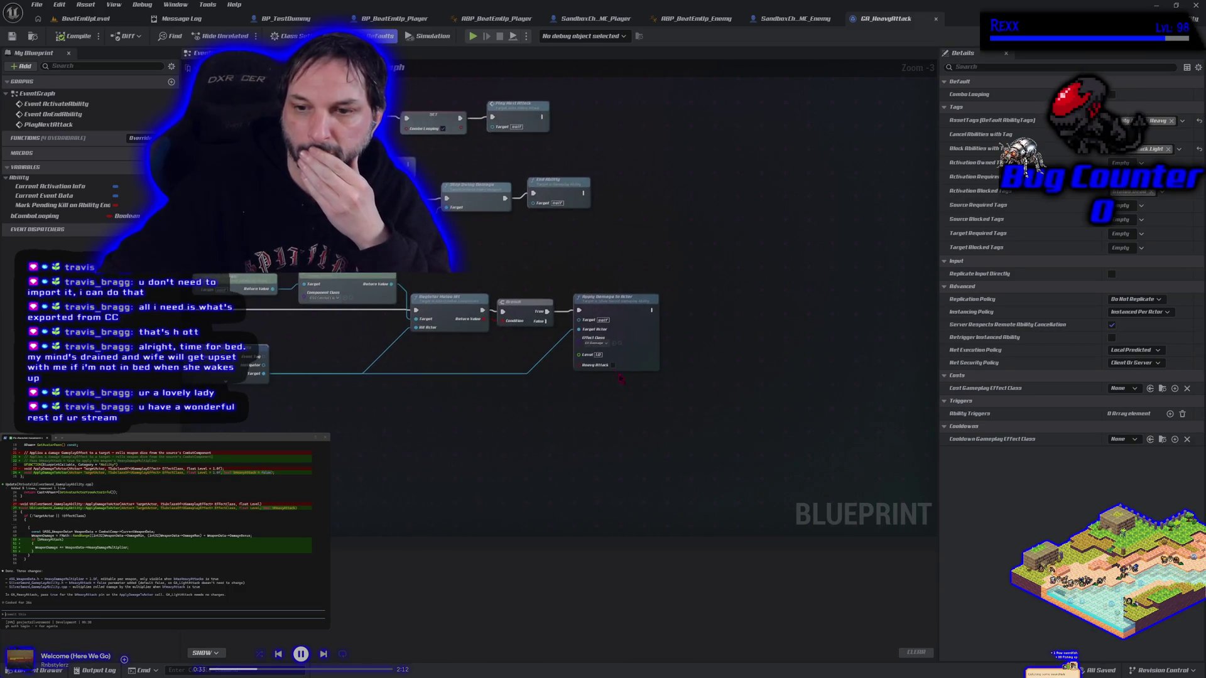
{"action": "left_click", "coordinate": [612, 365]}
{"action": "left_click", "coordinate": [67, 37]}
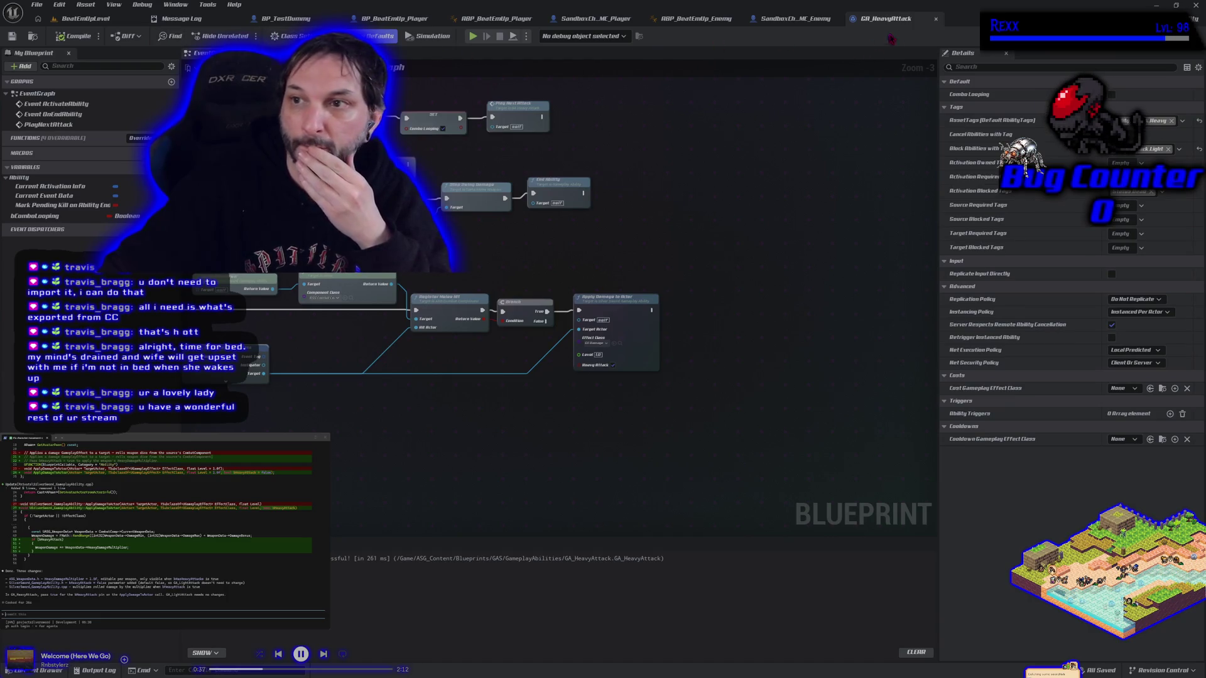
{"action": "left_click", "coordinate": [935, 19]}
{"action": "left_click", "coordinate": [472, 36]}
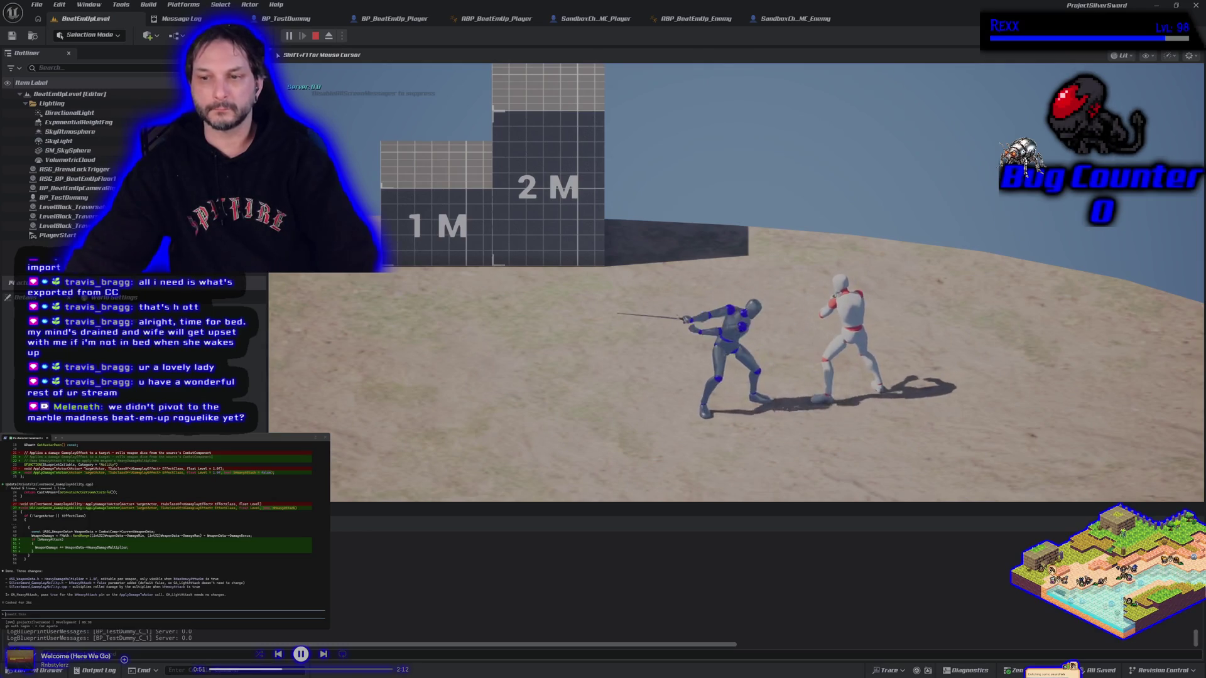
Step: Restart the play session and test sword swings, an overhead heavy attack, and an aerial swing
{"action": "key", "text": "Escape"}
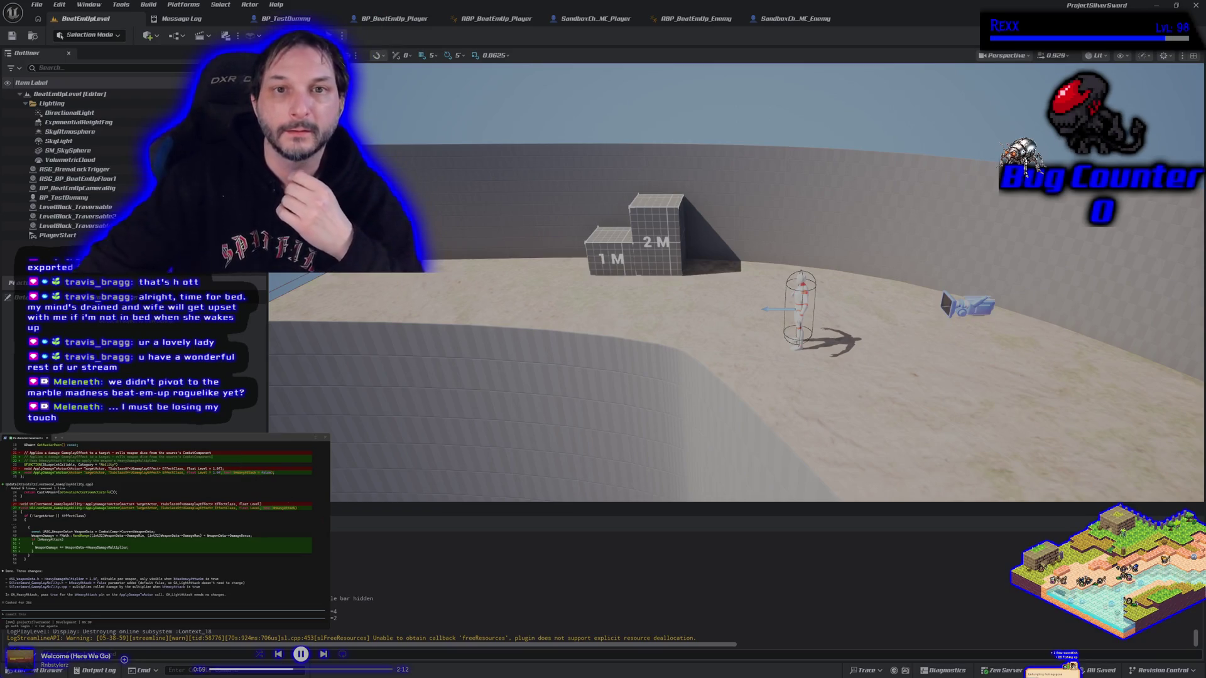
{"action": "key", "text": "alt+p"}
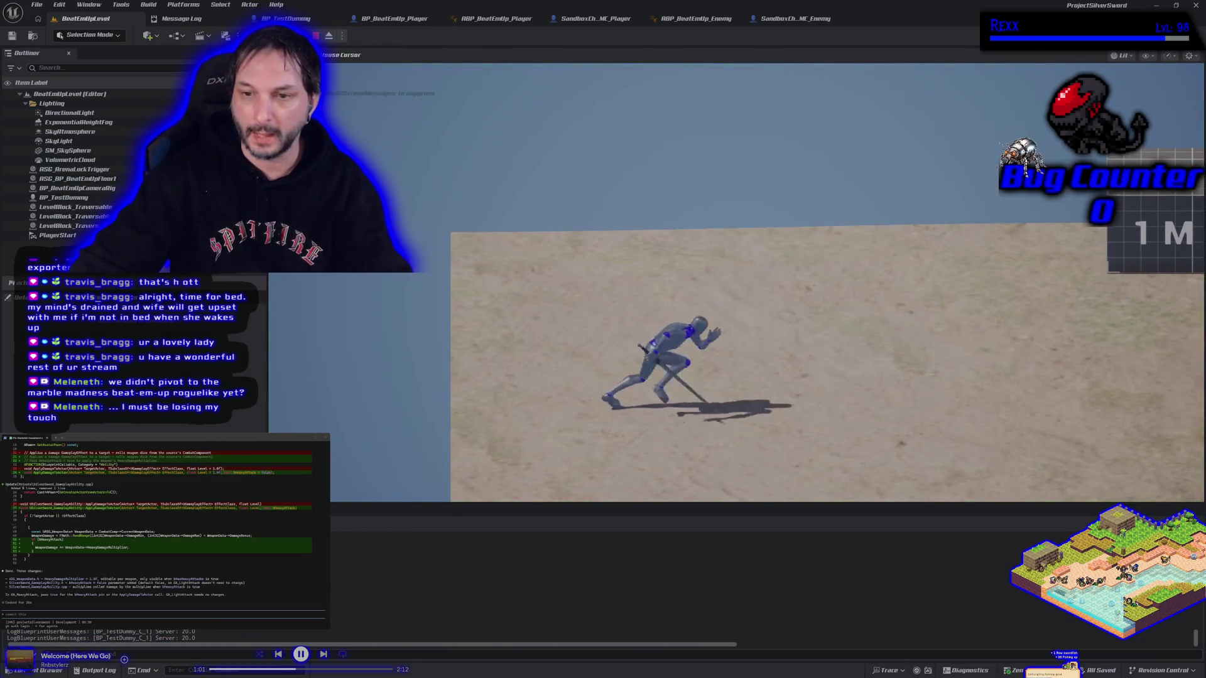
{"action": "left_click", "coordinate": [767, 282]}
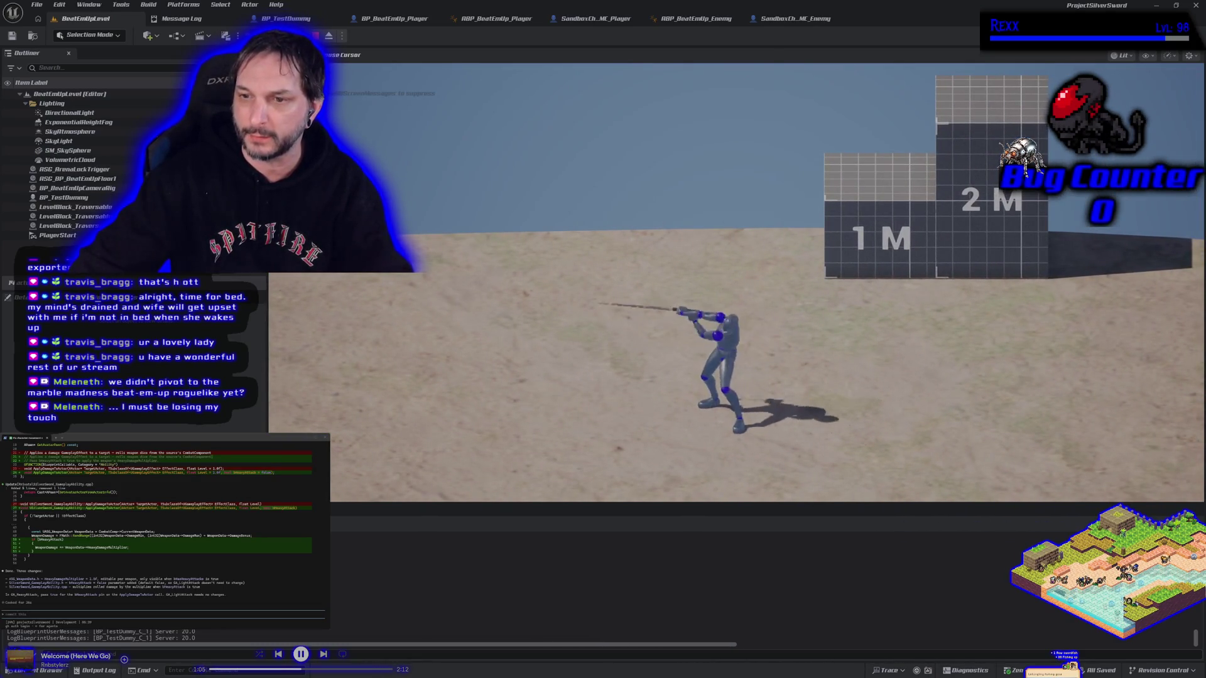
{"action": "left_click", "coordinate": [768, 282]}
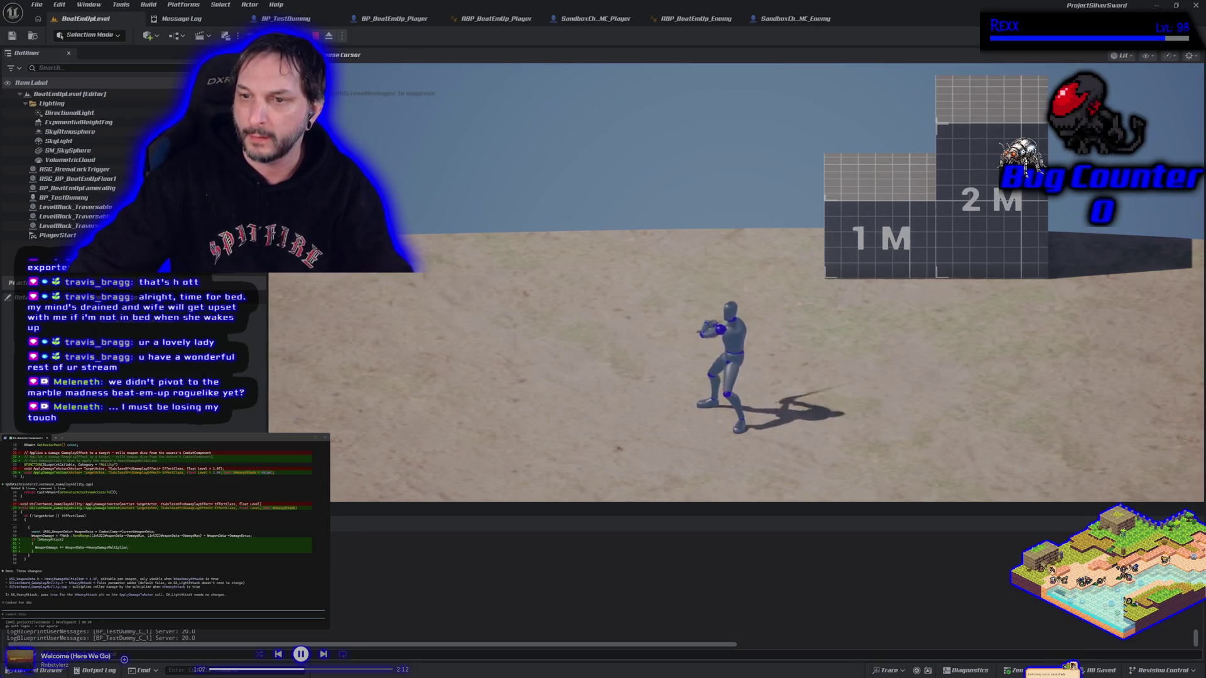
{"action": "key", "text": "d"}
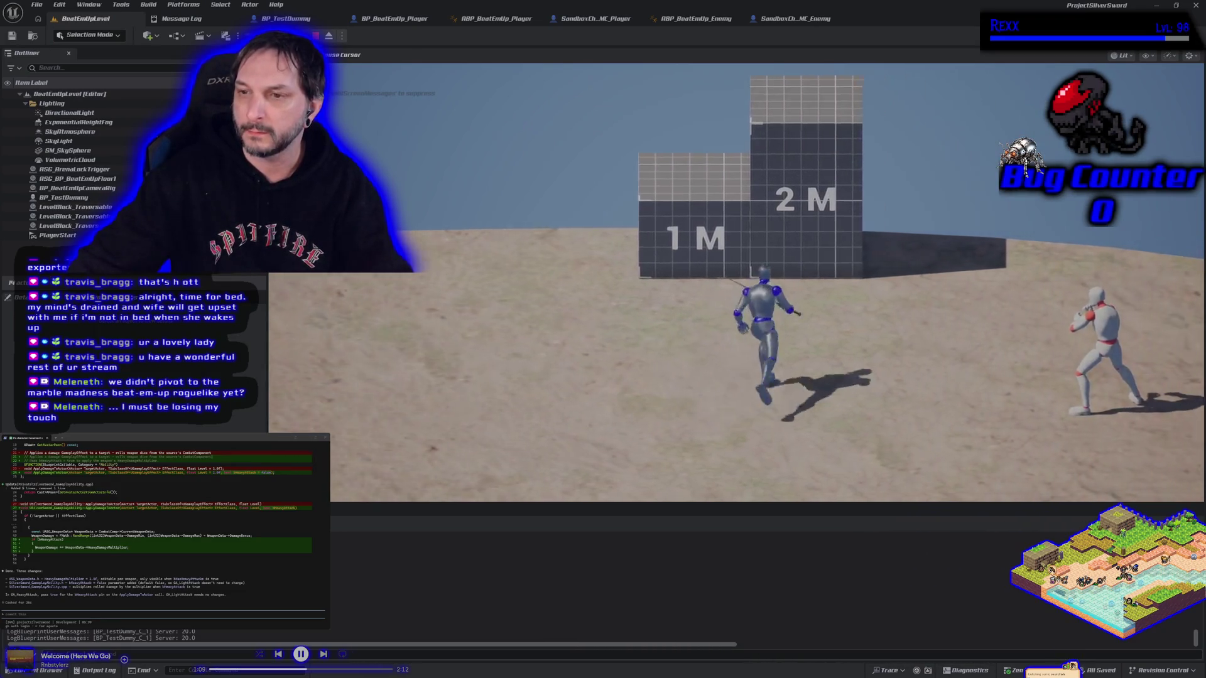
{"action": "key", "text": "space"}
{"action": "key", "text": "space"}
Step: Run and jump across the 2M and 1M blocks toward the enemy, then end the play test
{"action": "key", "text": "a"}
{"action": "key", "text": "s"}
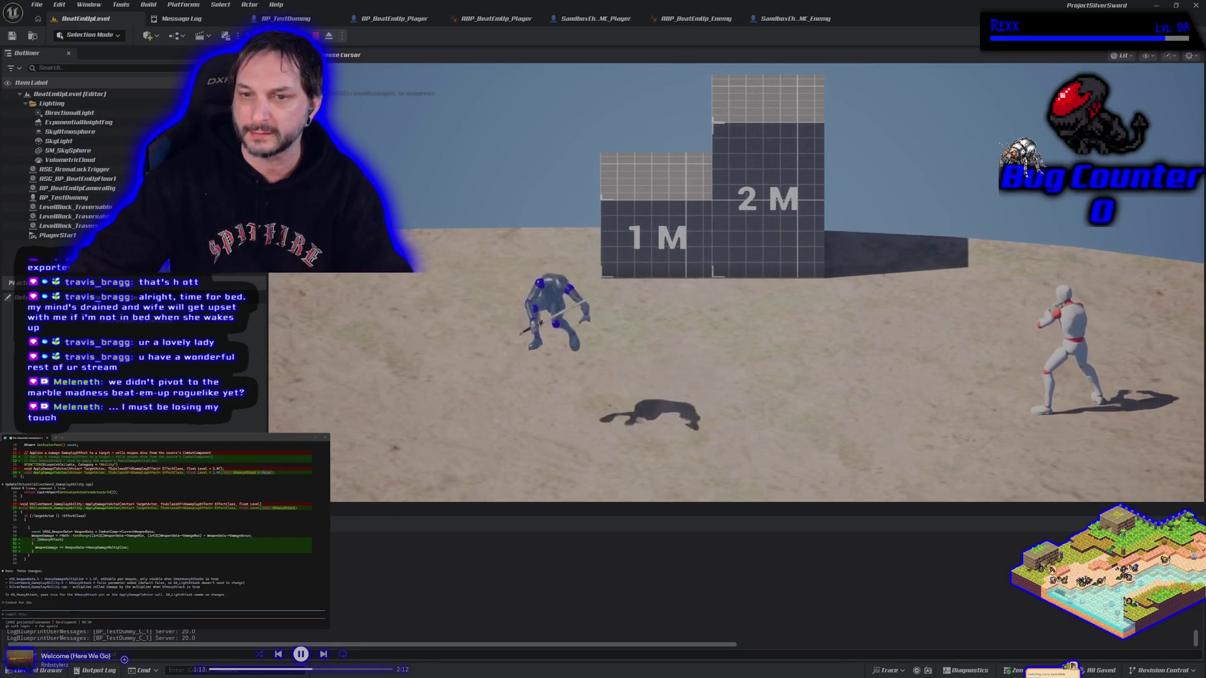
{"action": "key", "text": "w"}
{"action": "key", "text": "a"}
{"action": "key", "text": "d"}
{"action": "key", "text": "a"}
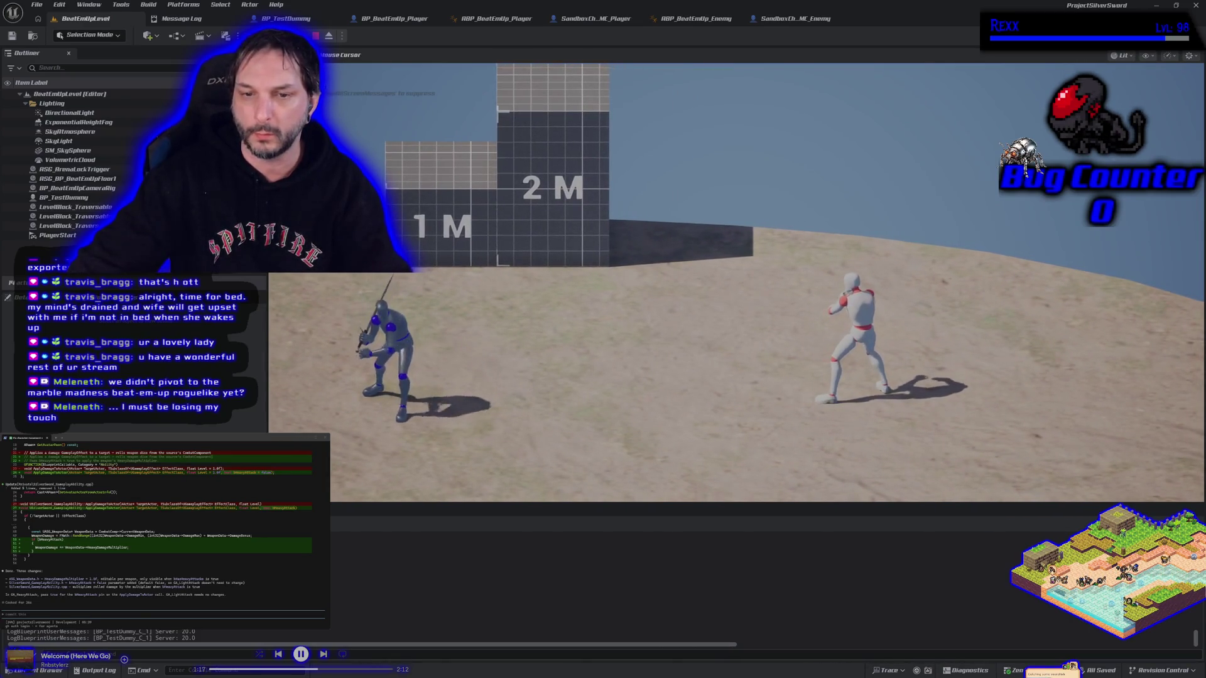
{"action": "key", "text": "d"}
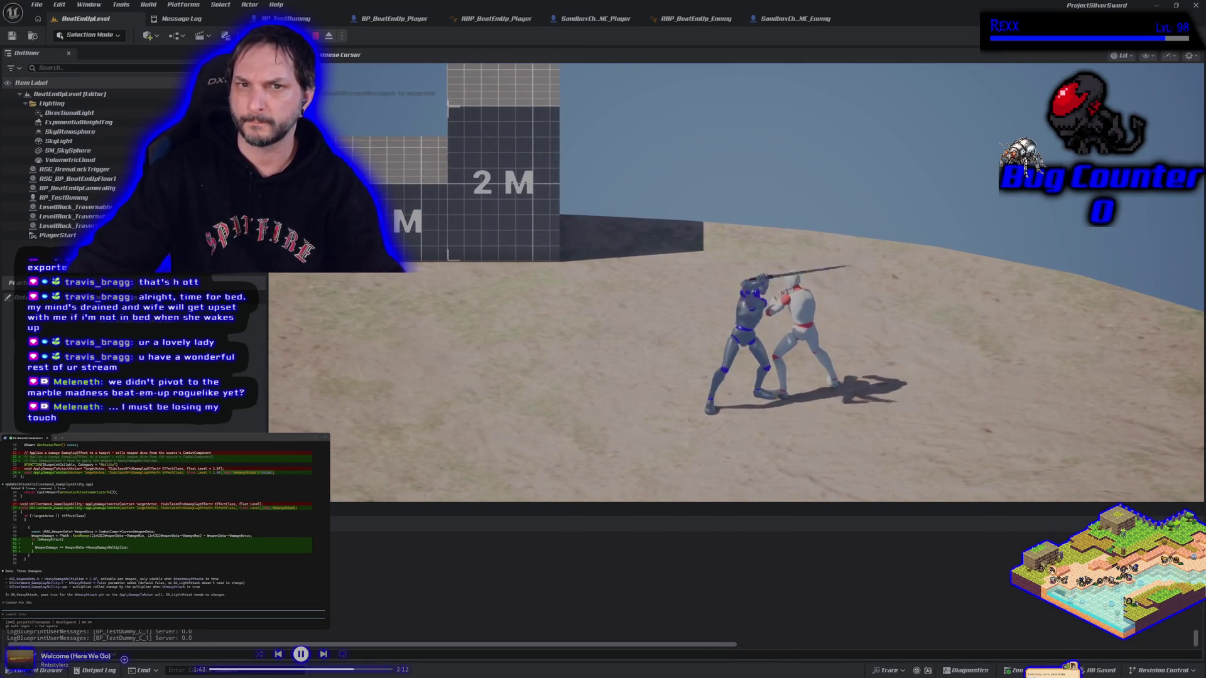
{"action": "key", "text": "Escape"}
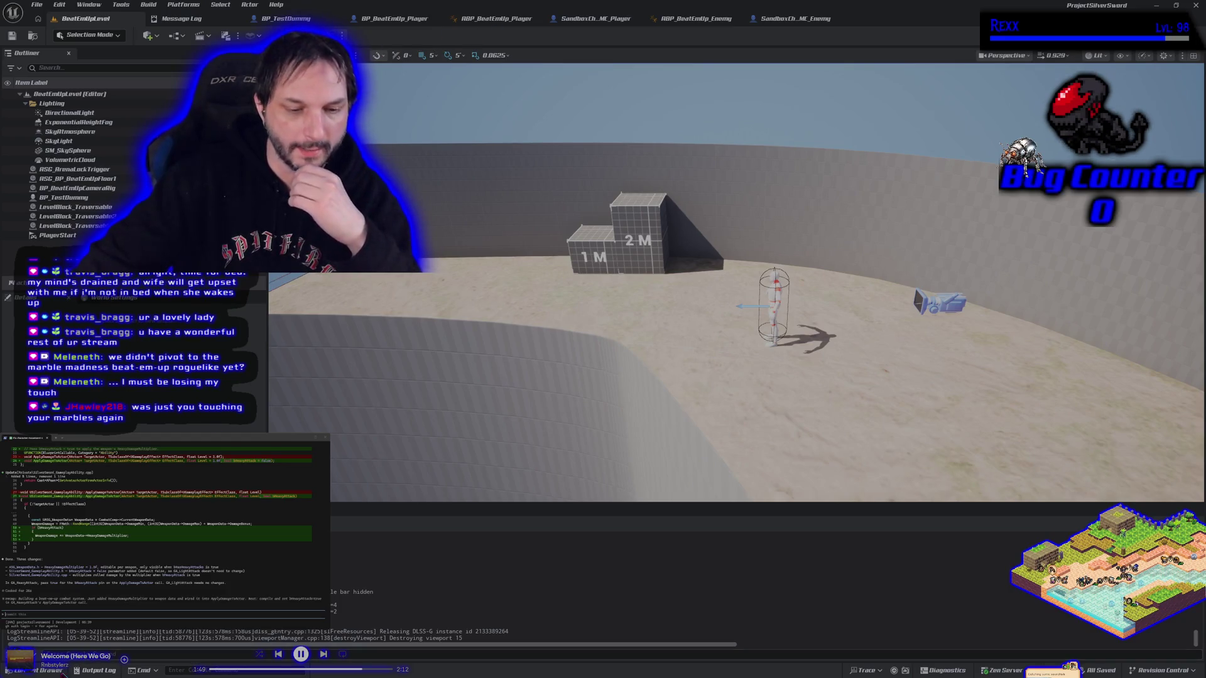
{"action": "key", "text": "ctrl+space"}
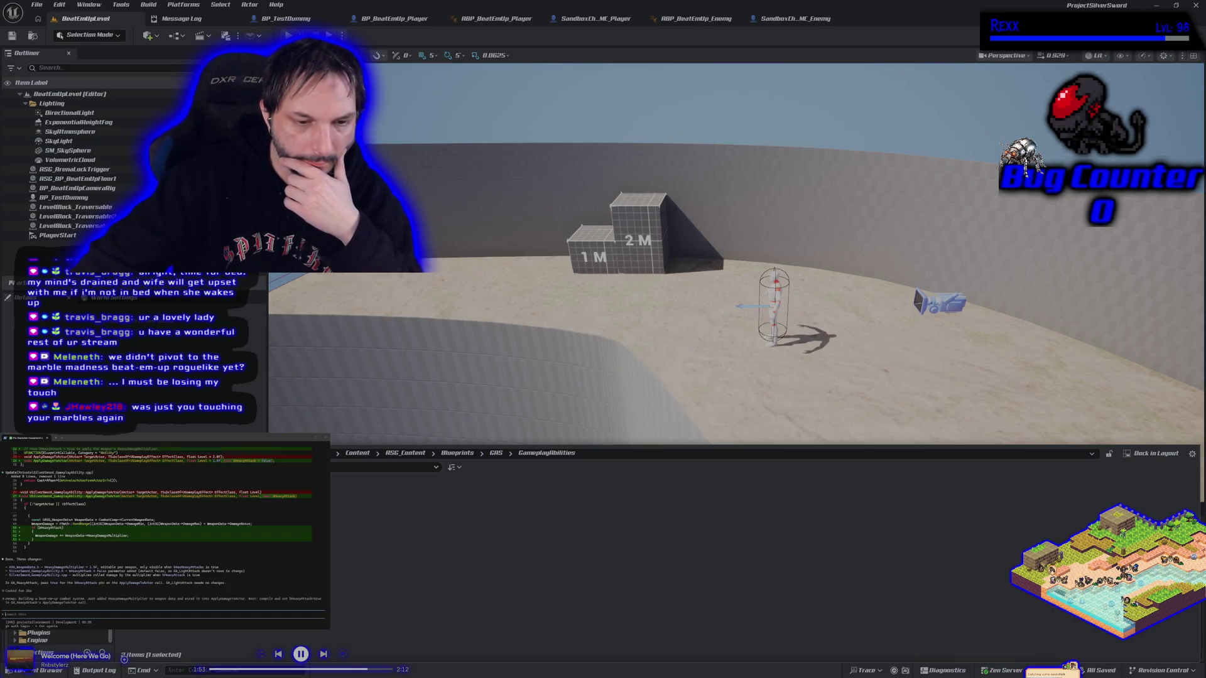
Step: Browse from ASG_Content into Data > WeaponData and open the DA_Longsword asset
{"action": "scroll", "coordinate": [57, 638], "scroll_direction": "down", "scroll_amount": 2}
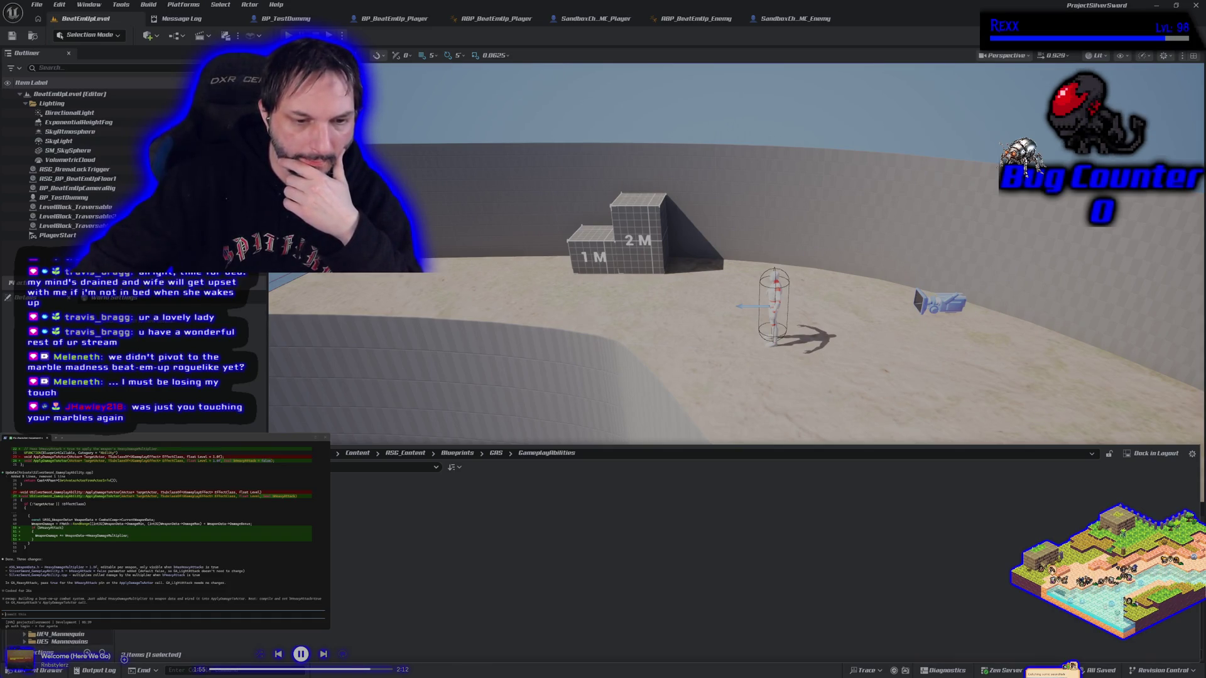
{"action": "left_click", "coordinate": [405, 453]}
{"action": "double_click", "coordinate": [295, 499]}
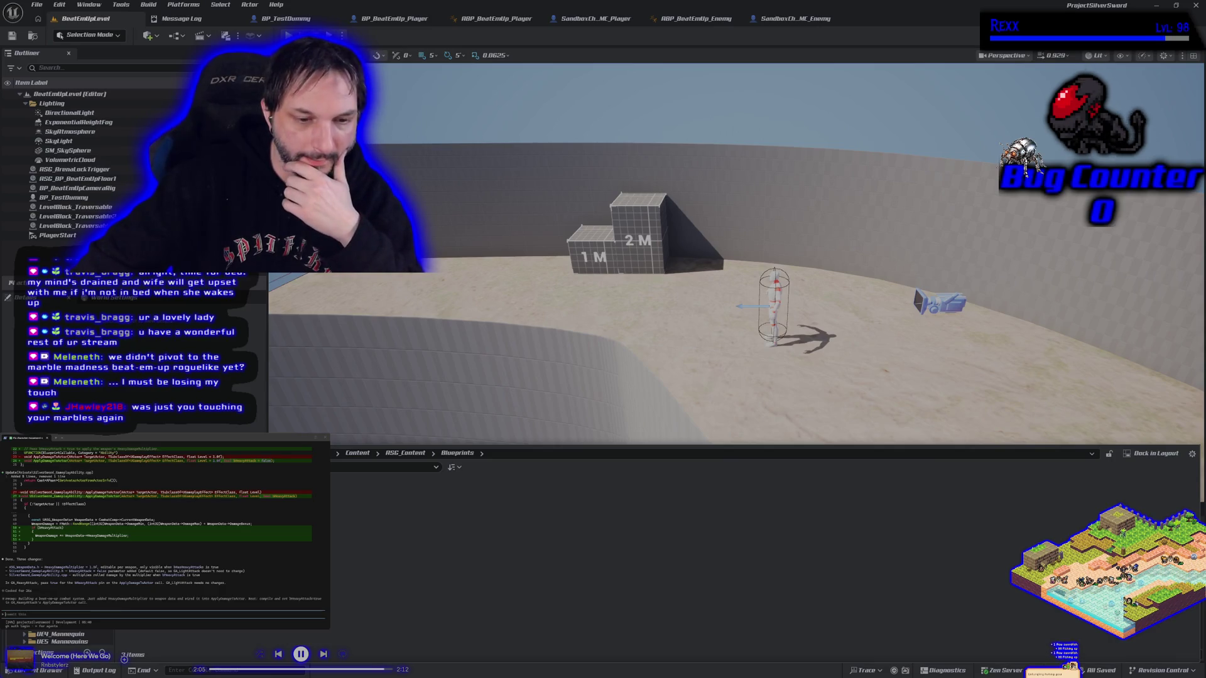
{"action": "key", "text": "alt+Left"}
{"action": "double_click", "coordinate": [289, 499]}
{"action": "double_click", "coordinate": [289, 500]}
{"action": "double_click", "coordinate": [147, 503]}
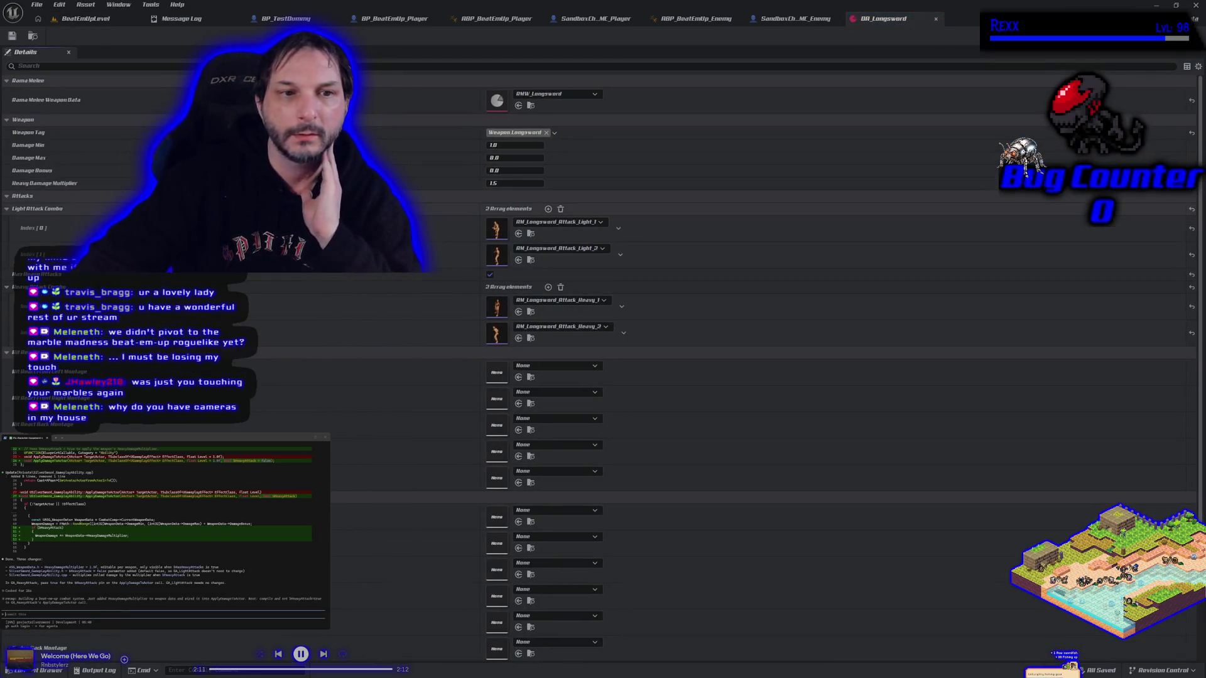
Step: Confirm DA_Longsword's Heavy Damage Multiplier of 1.5, save the asset, and return to BeatEmUpLevel
{"action": "left_click", "coordinate": [512, 183]}
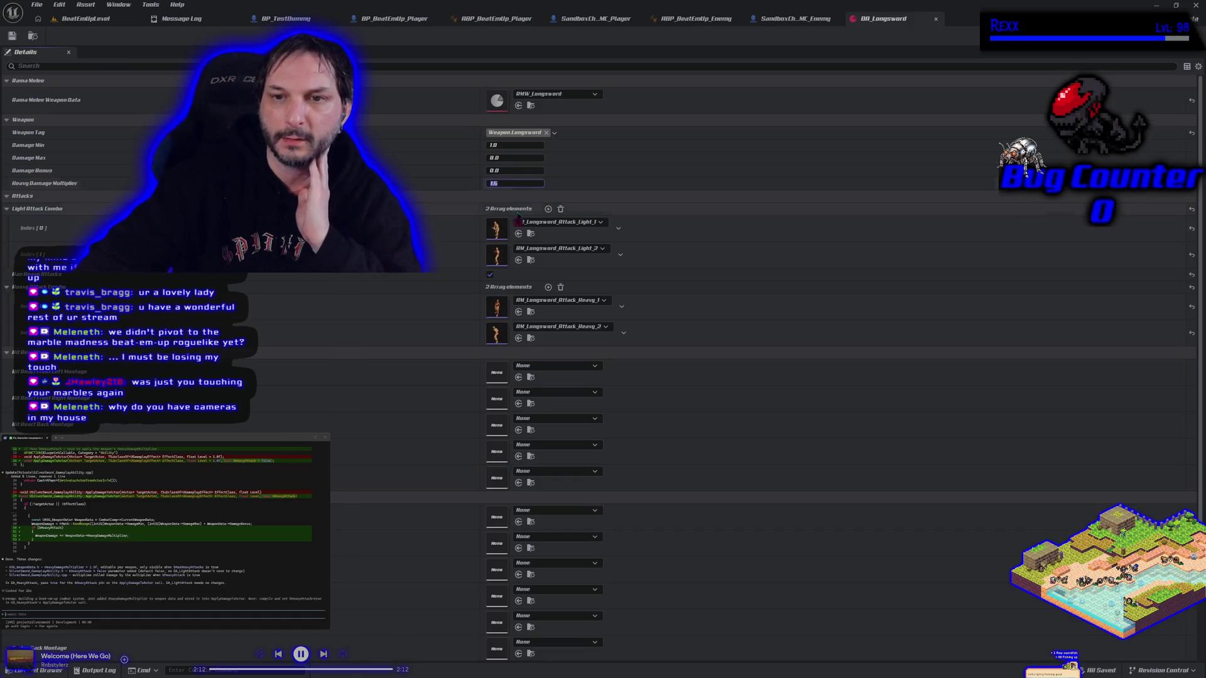
{"action": "left_click", "coordinate": [512, 184]}
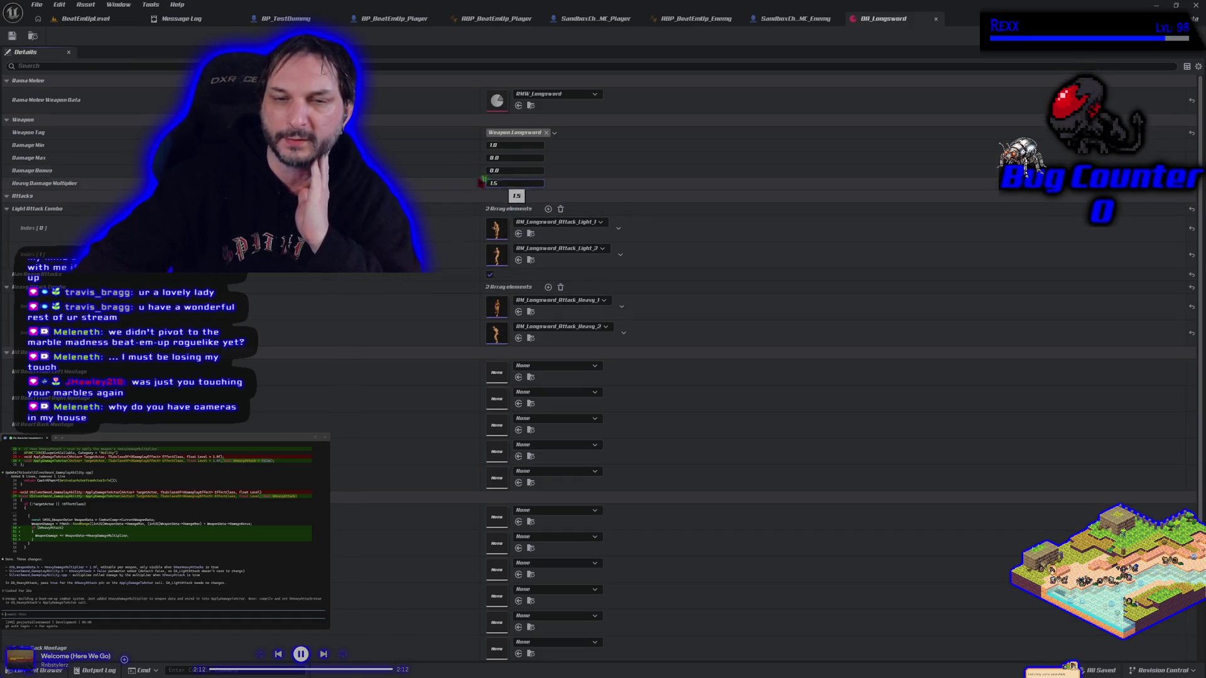
{"action": "left_click", "coordinate": [12, 36]}
{"action": "left_click", "coordinate": [86, 18]}
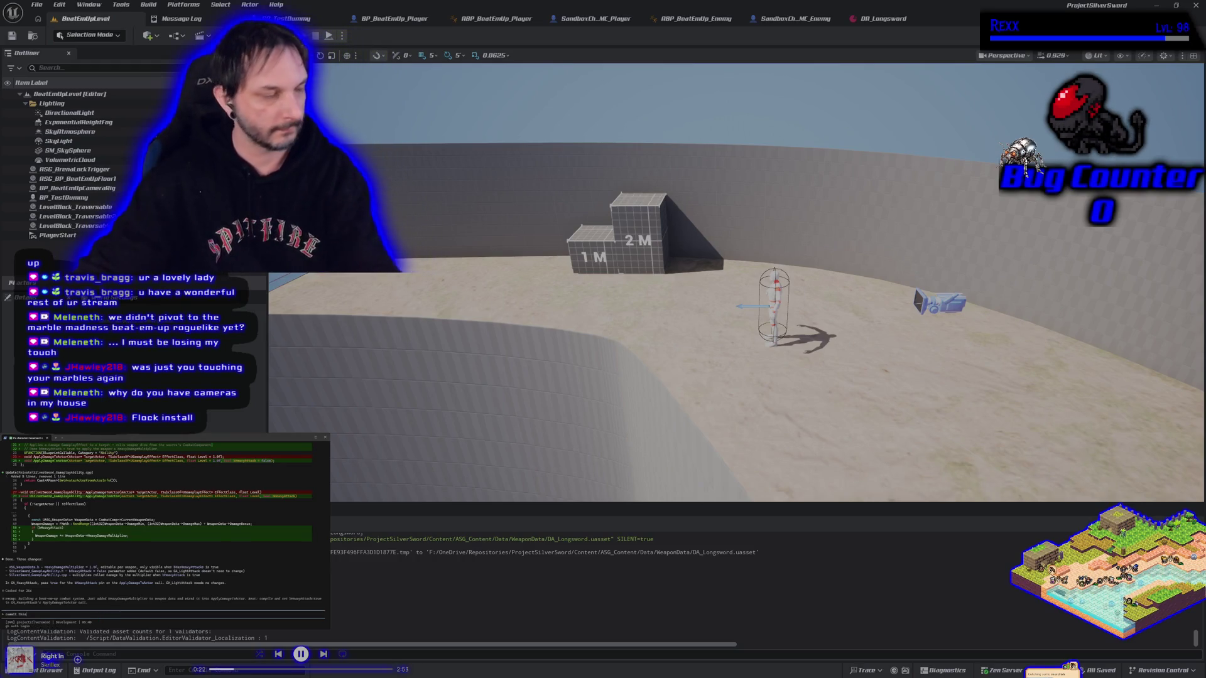
Step: Send 'commit this' to the assistant and switch over to Rider
{"action": "key", "text": "Return"}
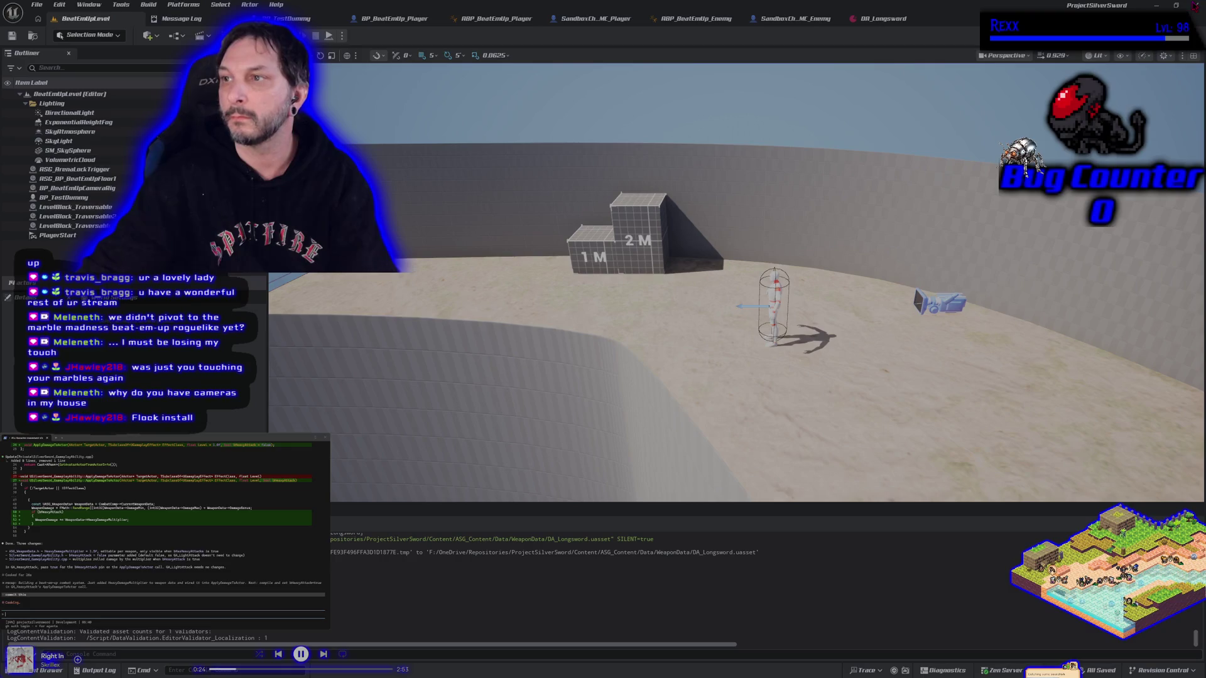
{"action": "key", "text": "alt+Tab"}
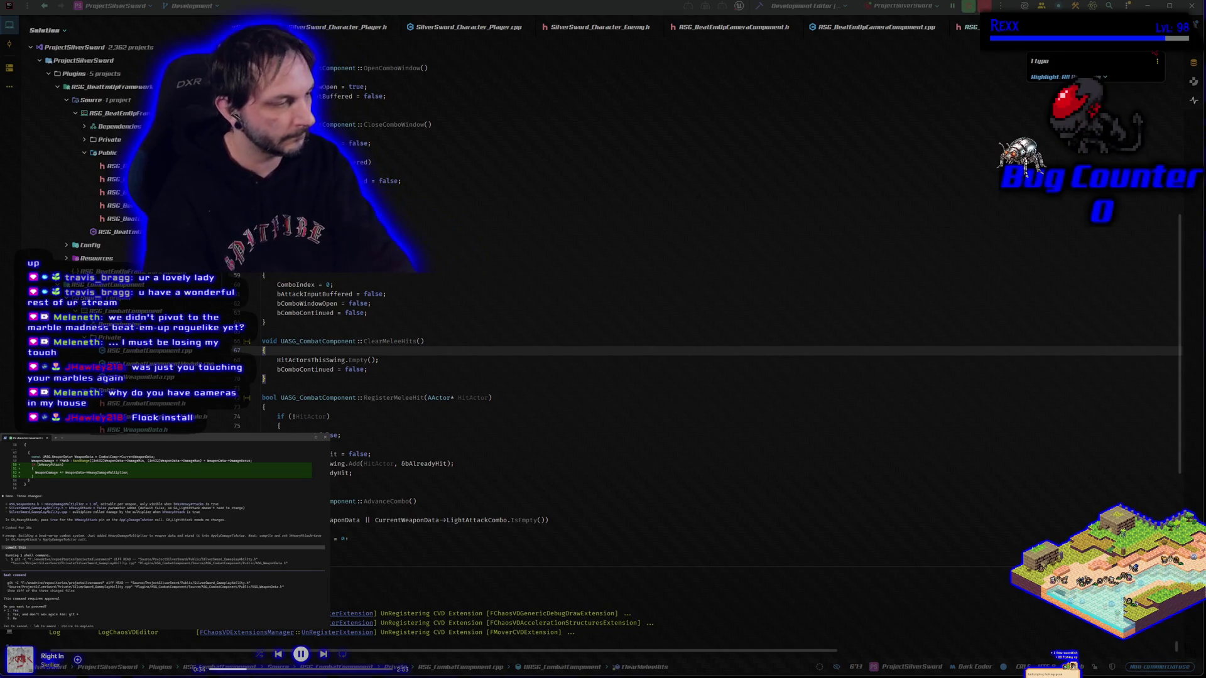
Step: Approve the assistant's git diff, ask for just the commit info, and bring up GitHub Desktop
{"action": "key", "text": "Return"}
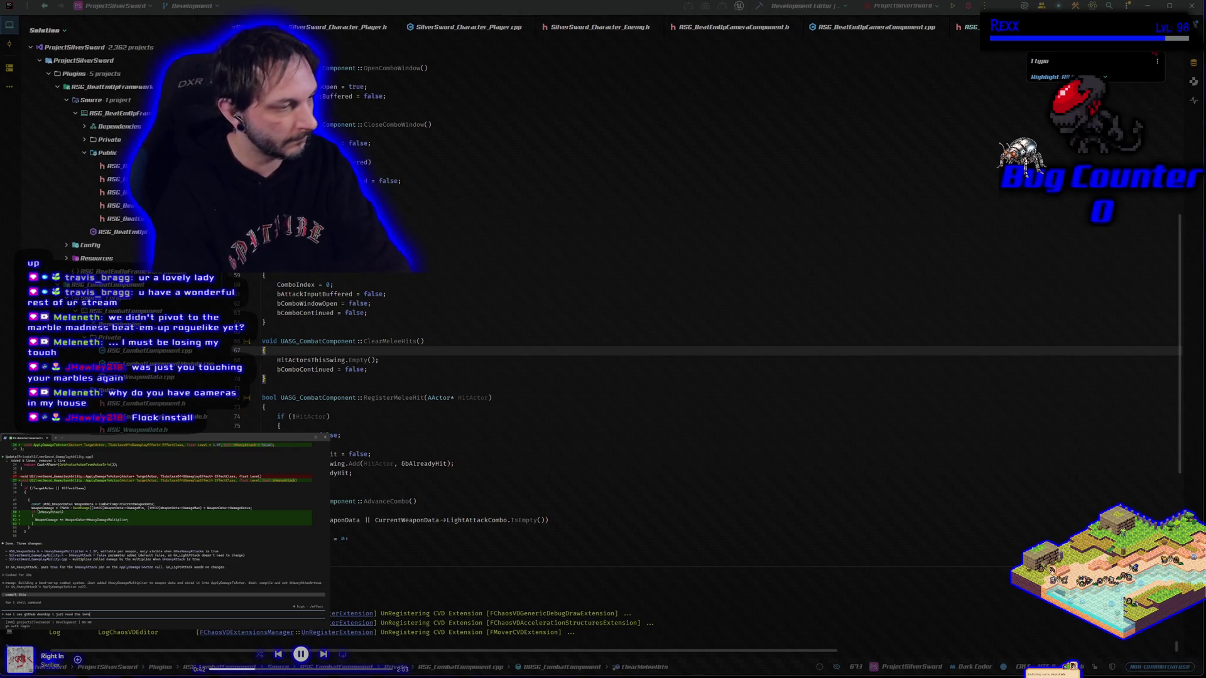
{"action": "key", "text": "Return"}
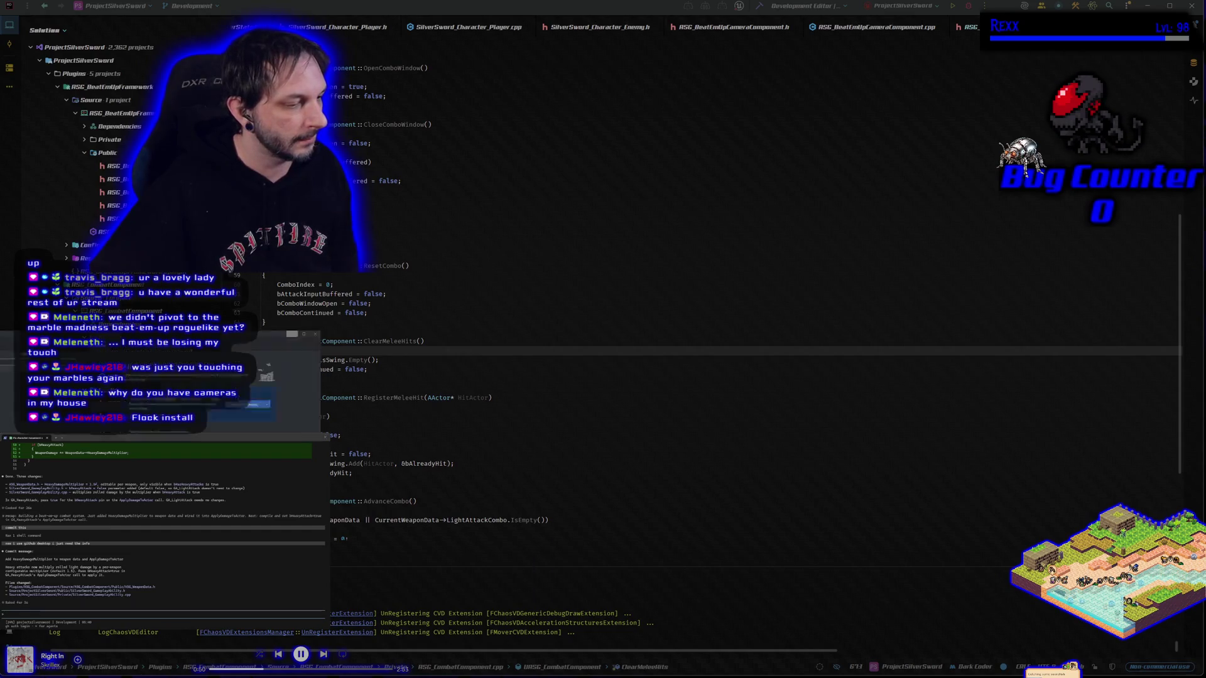
{"action": "key", "text": "alt+Tab"}
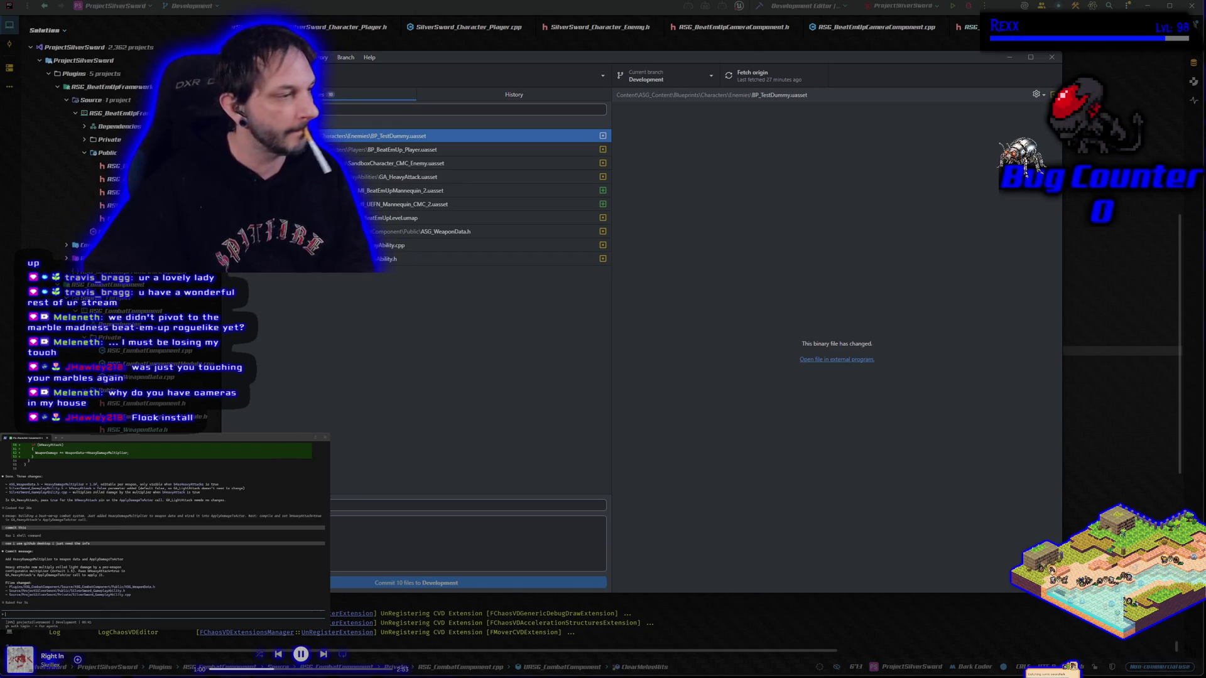
Step: Copy the HeavyDamageMultiplier commit summary and description from the terminal into GitHub Desktop
{"action": "left_click_drag", "start_coordinate": [6, 559], "coordinate": [133, 560]}
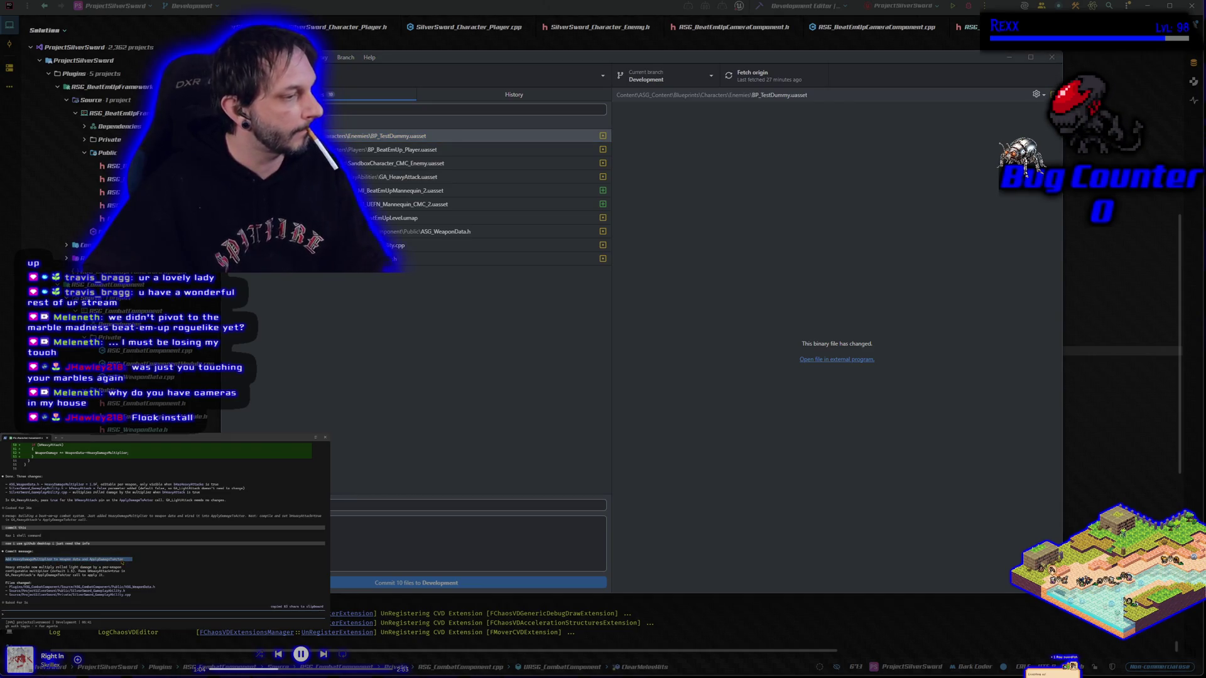
{"action": "left_click", "coordinate": [352, 502]}
{"action": "key", "text": "ctrl+v"}
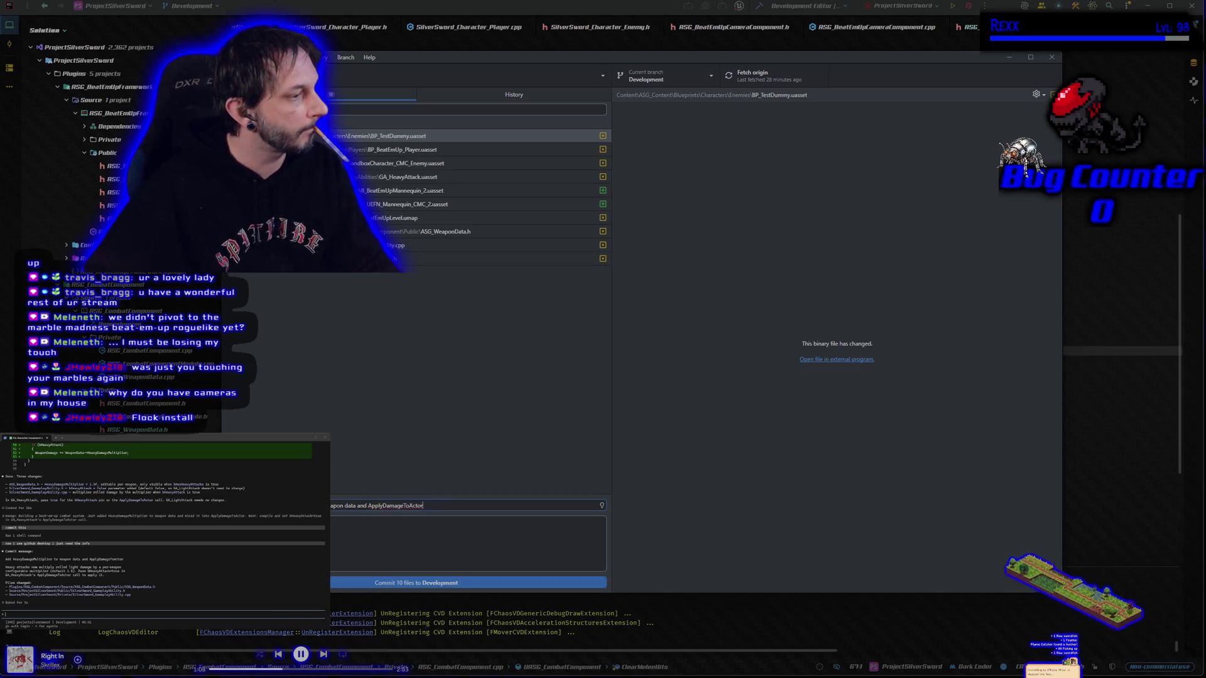
{"action": "left_click_drag", "start_coordinate": [5, 567], "coordinate": [111, 576]}
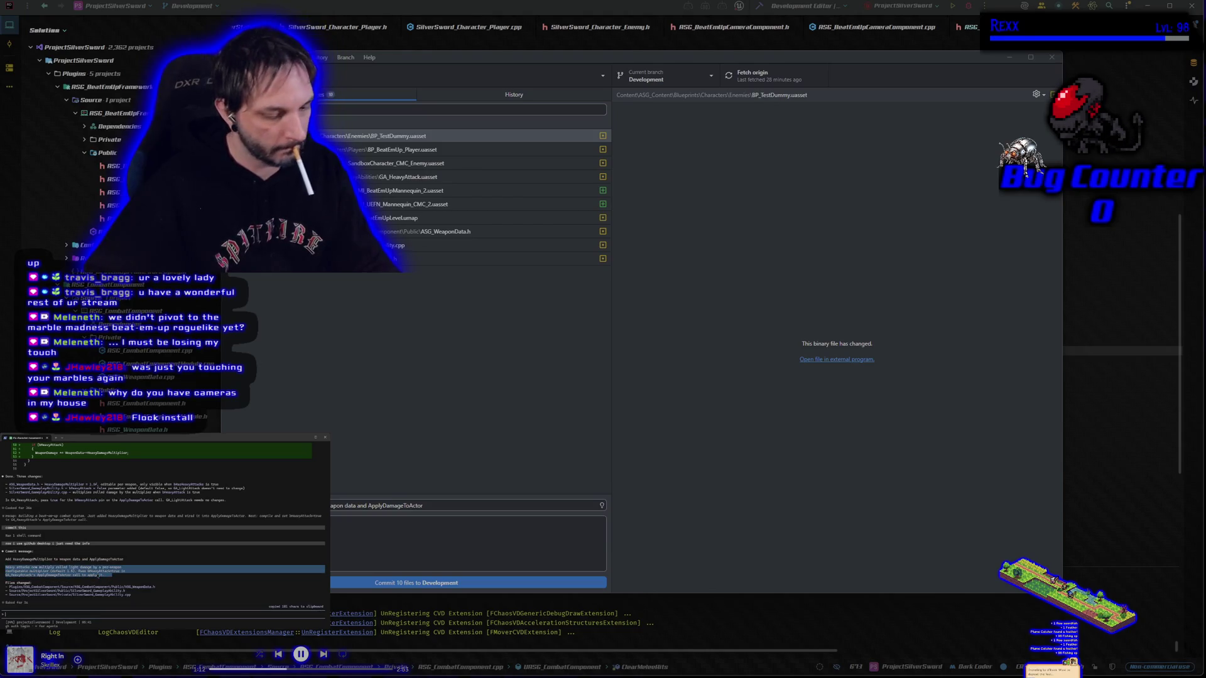
{"action": "left_click", "coordinate": [468, 540]}
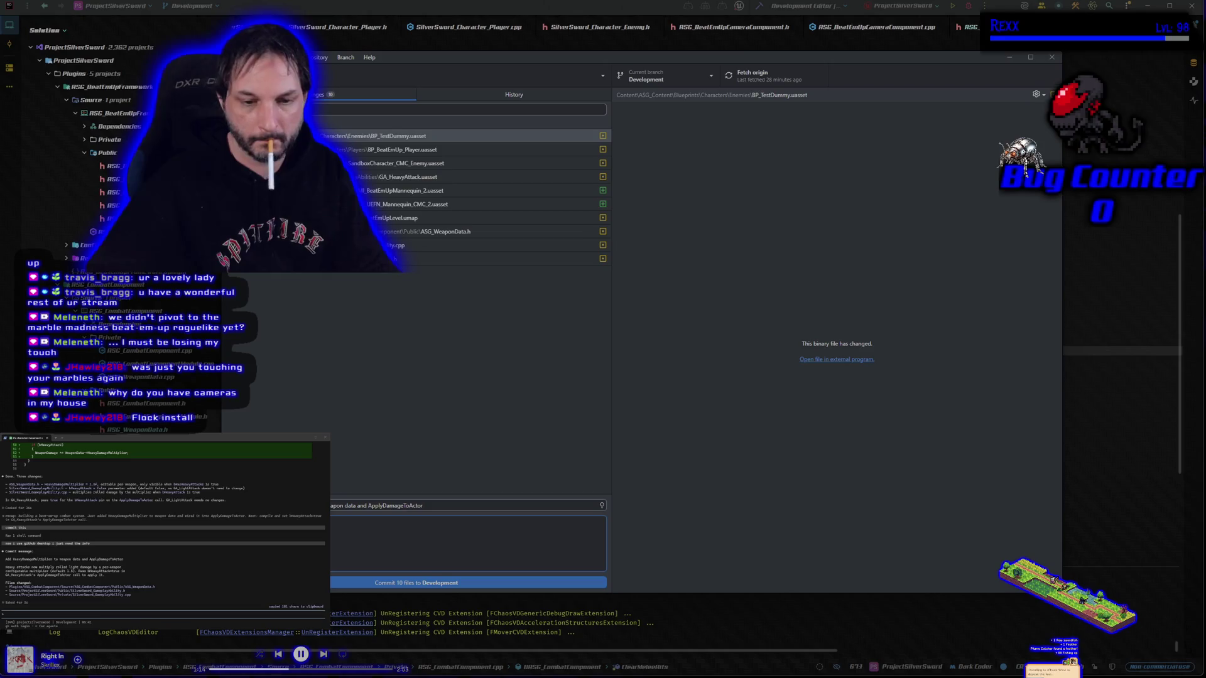
{"action": "key", "text": "ctrl+v"}
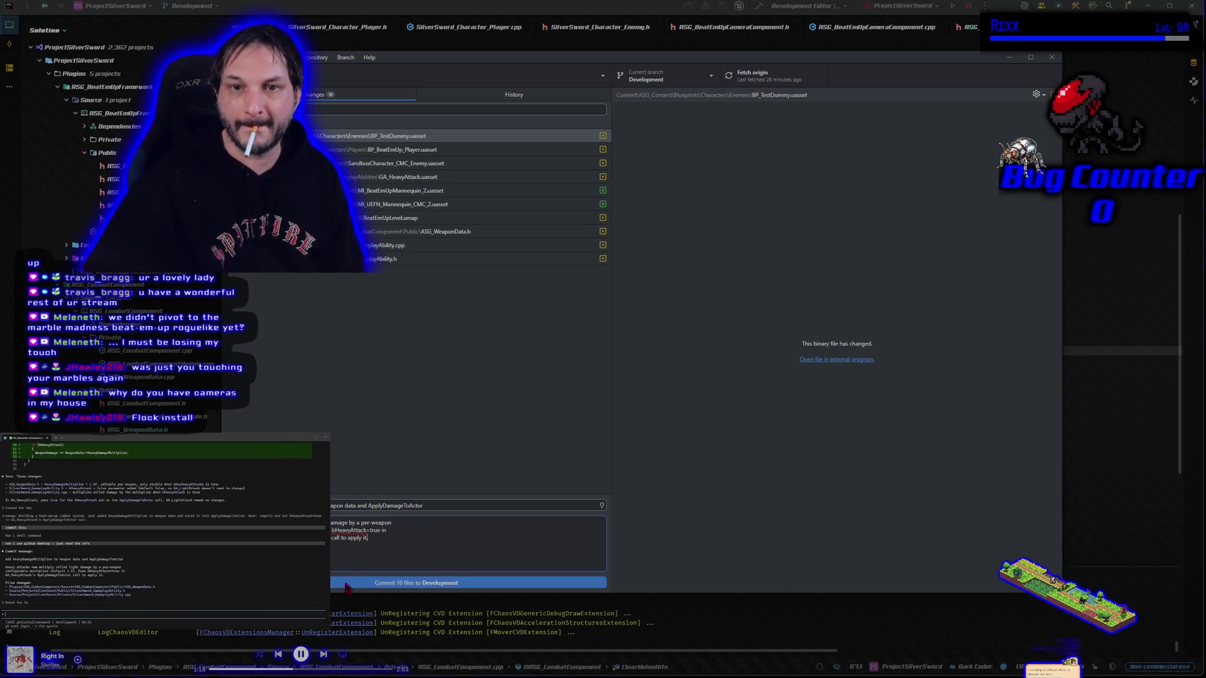
Step: Commit the 10 files to Development and push to origin
{"action": "left_click", "coordinate": [346, 583]}
{"action": "left_click", "coordinate": [950, 188]}
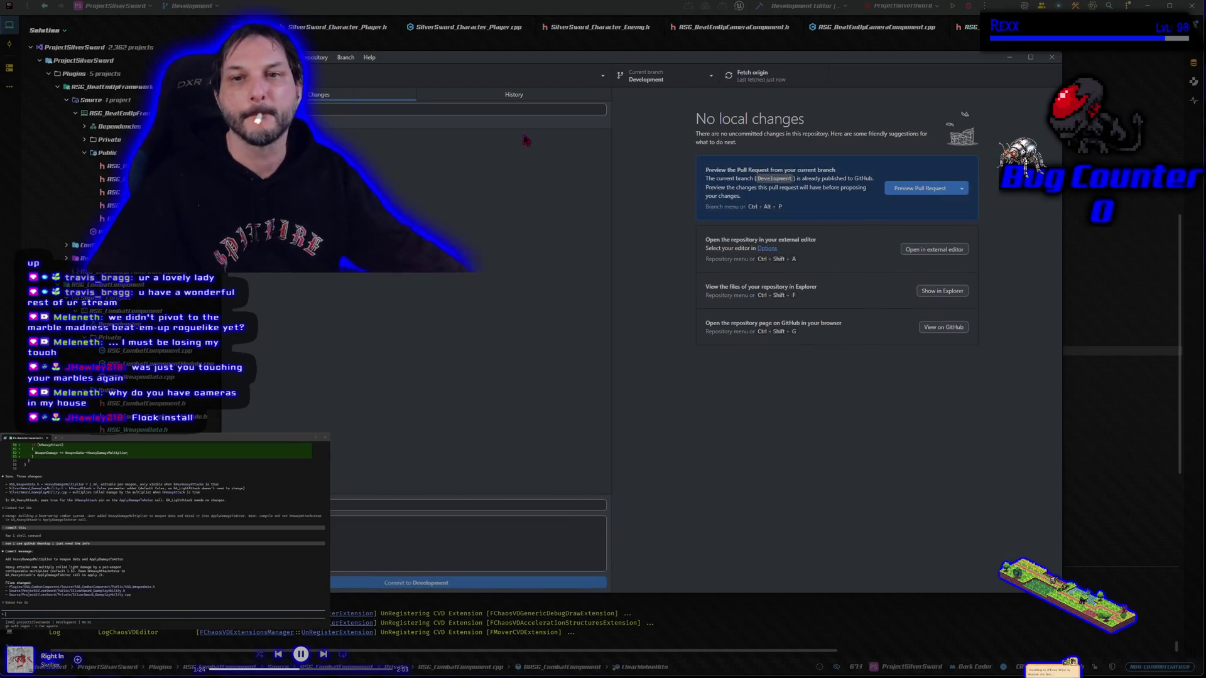
{"action": "left_click", "coordinate": [647, 76]}
Step: Check out main and merge the Development branch into it
{"action": "left_click", "coordinate": [632, 143]}
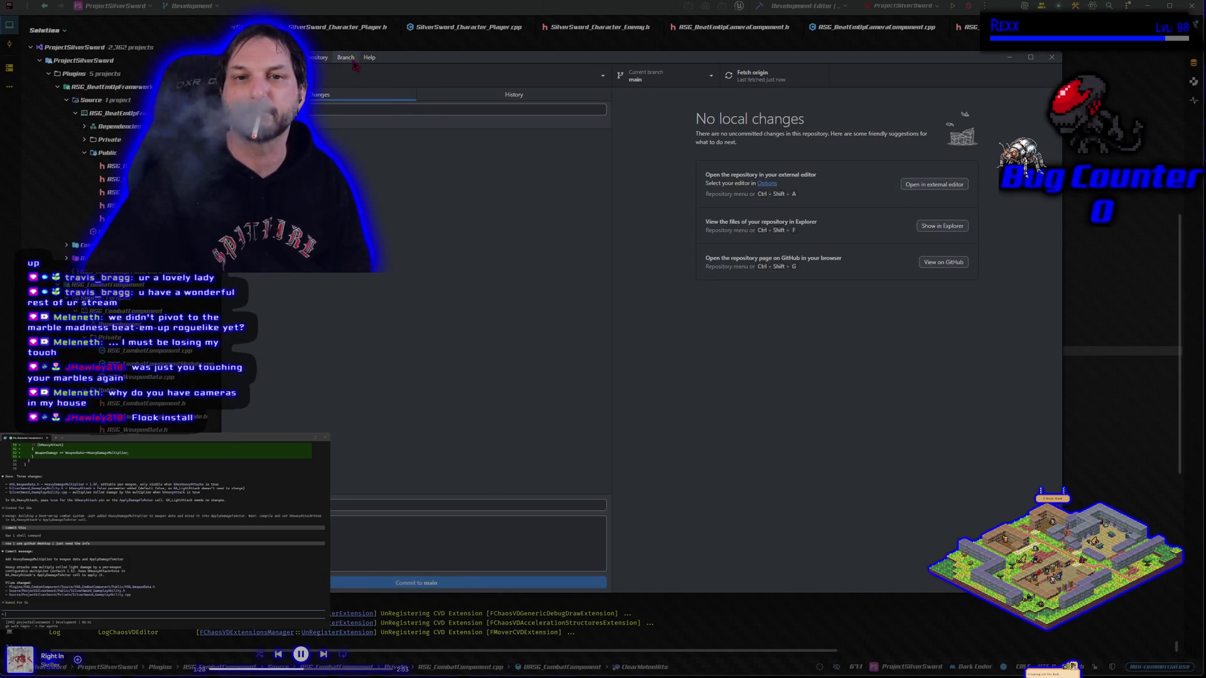
{"action": "left_click", "coordinate": [352, 59]}
{"action": "left_click", "coordinate": [408, 182]}
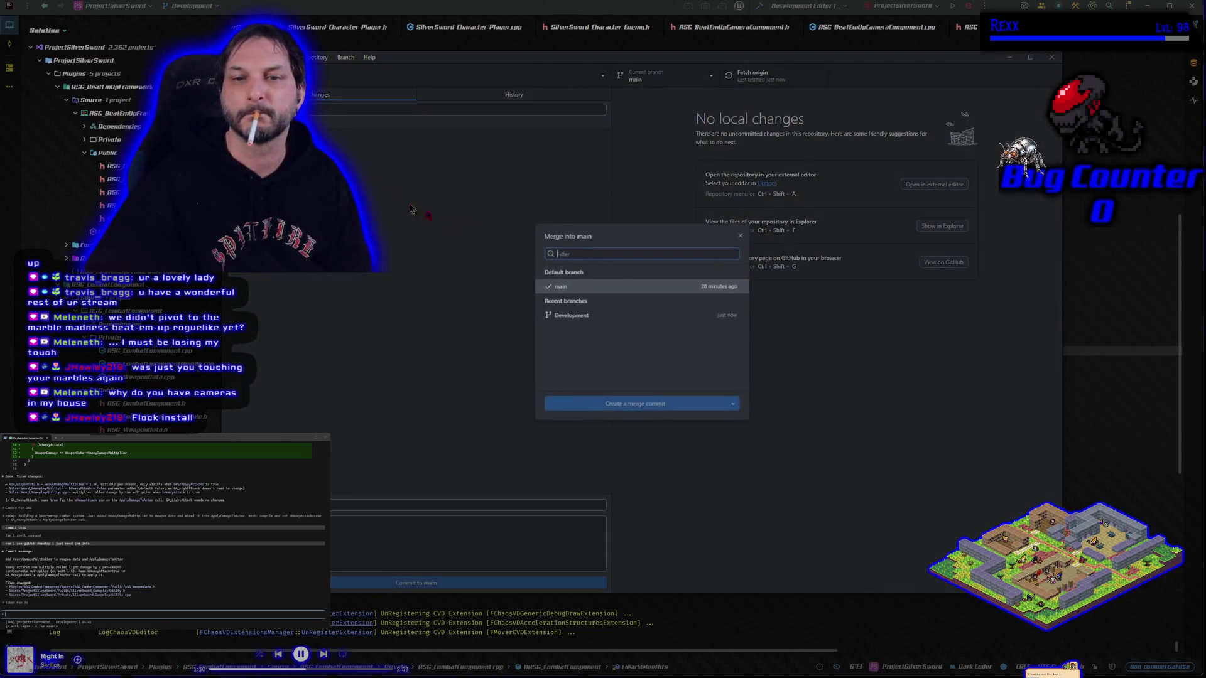
{"action": "left_click", "coordinate": [615, 316]}
{"action": "left_click", "coordinate": [641, 415]}
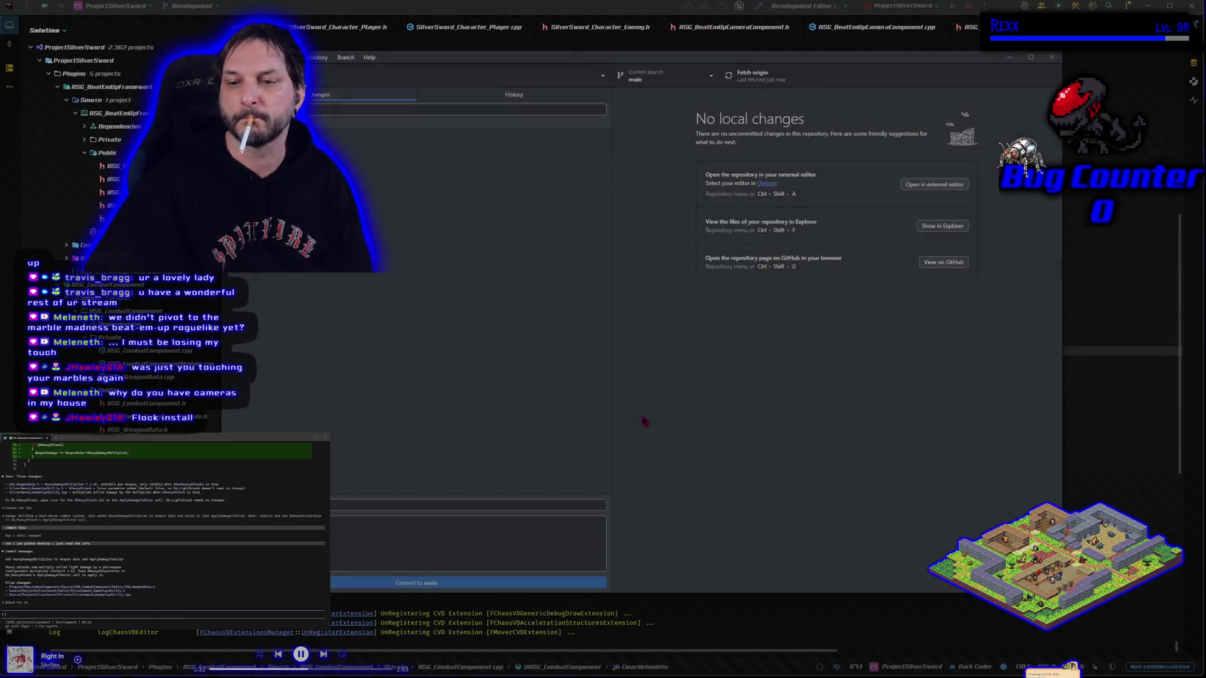
Step: Push main to origin, switch back to Development, and hide GitHub Desktop
{"action": "left_click", "coordinate": [937, 200]}
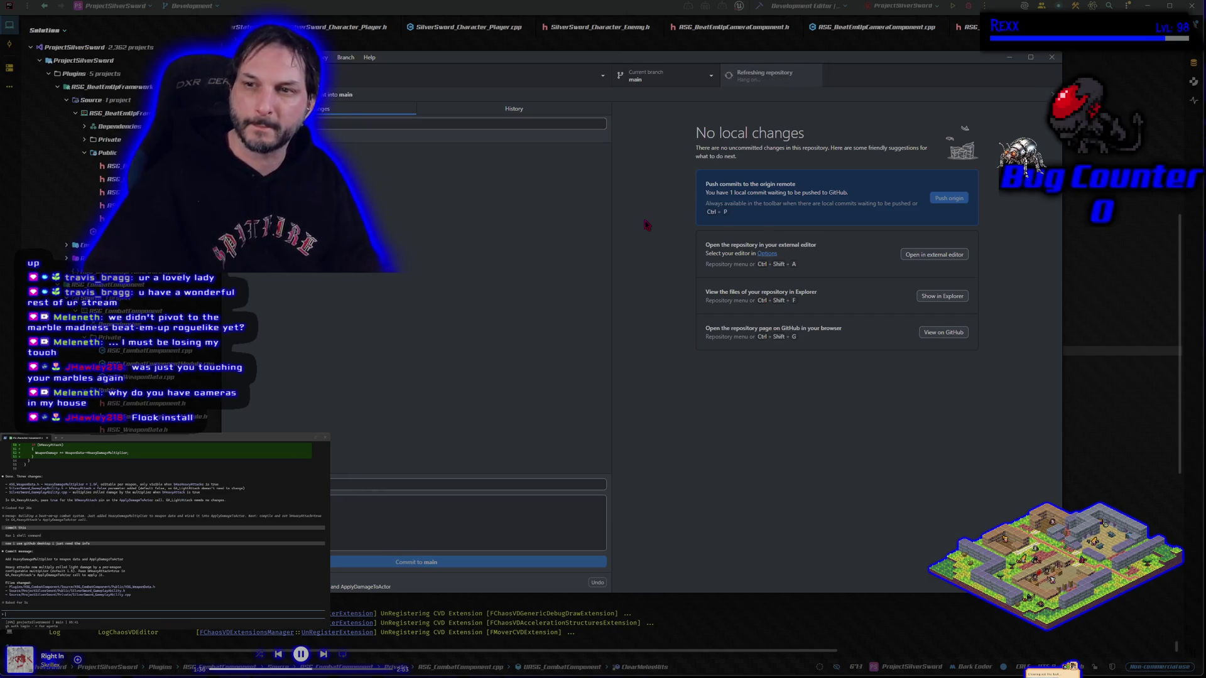
{"action": "left_click", "coordinate": [659, 82]}
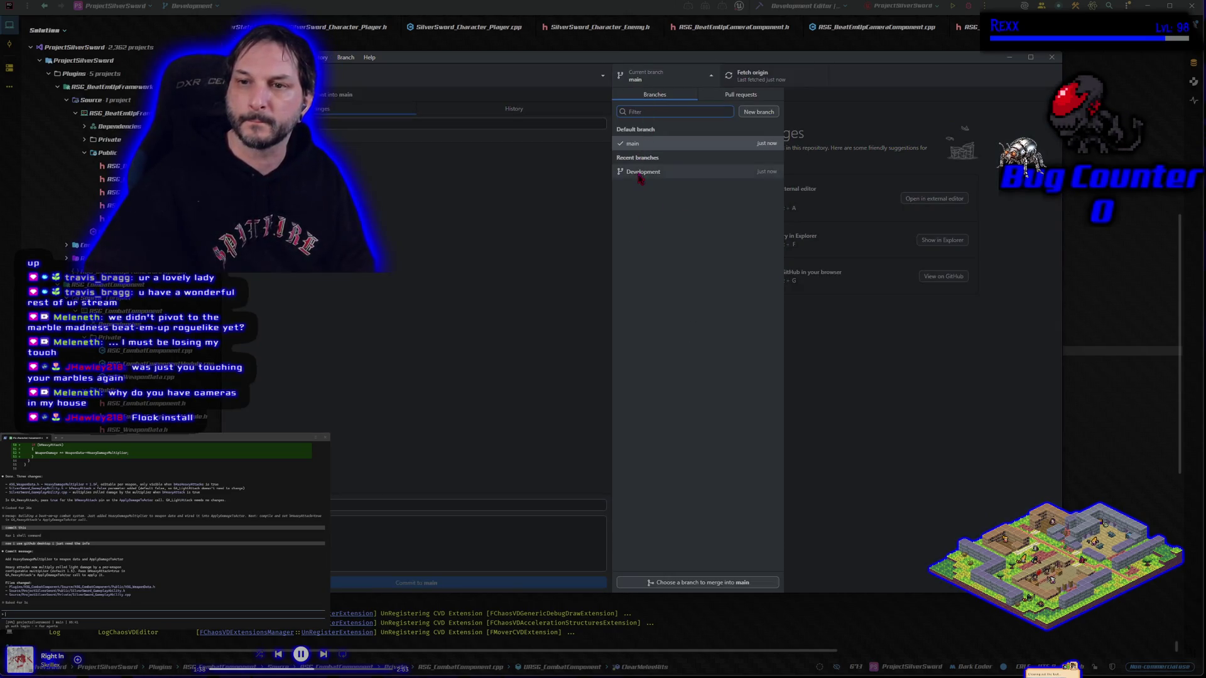
{"action": "left_click", "coordinate": [643, 172]}
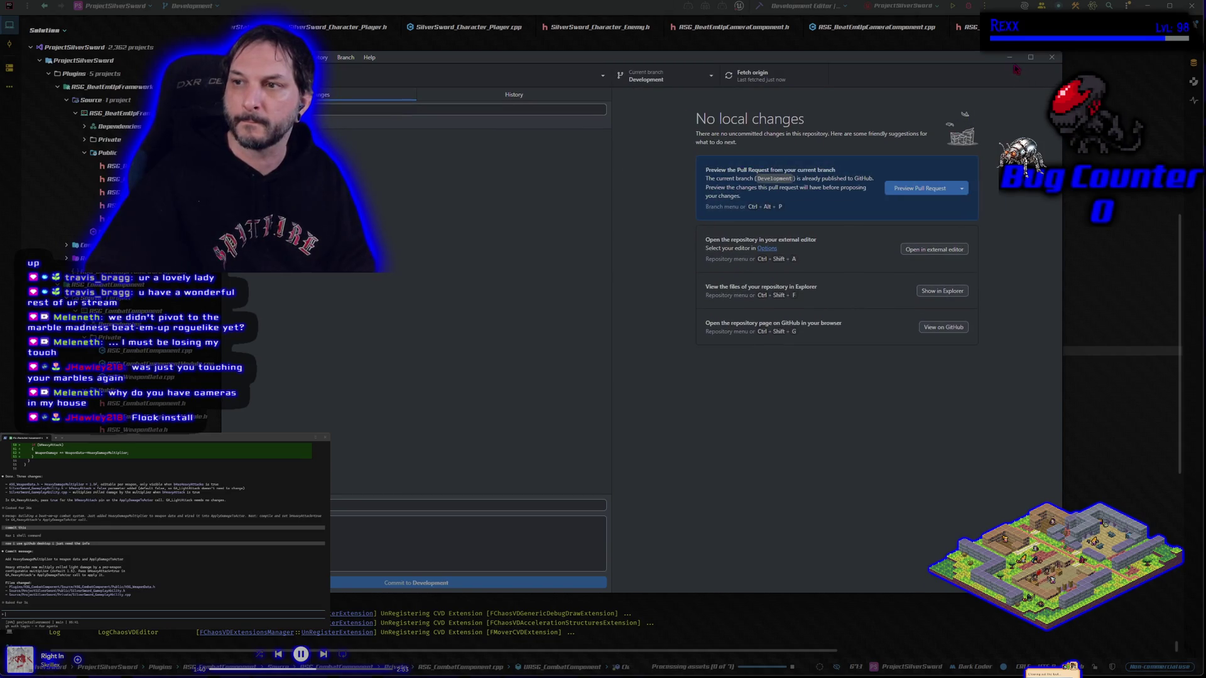
{"action": "left_click", "coordinate": [1009, 57]}
Step: Build with Ctrl+Shift+B, relaunch Unreal, and send the assistant 'let's build GA_Death'
{"action": "key", "text": "ctrl+shift+b"}
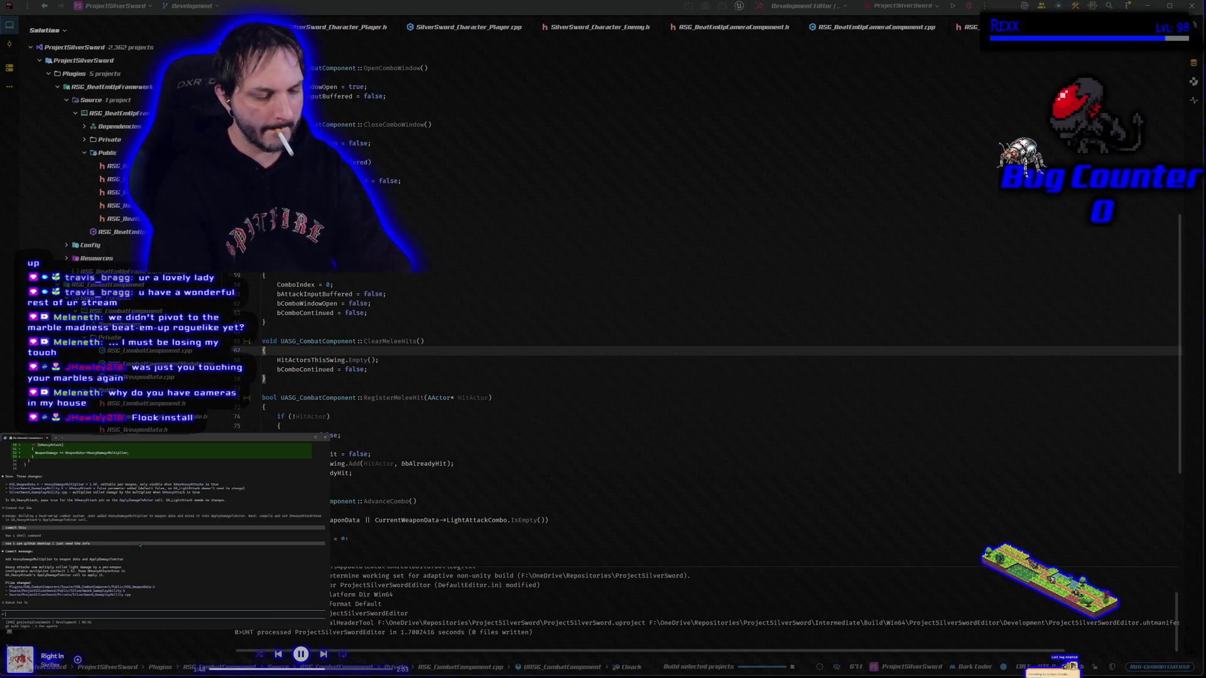
{"action": "key", "text": "Return"}
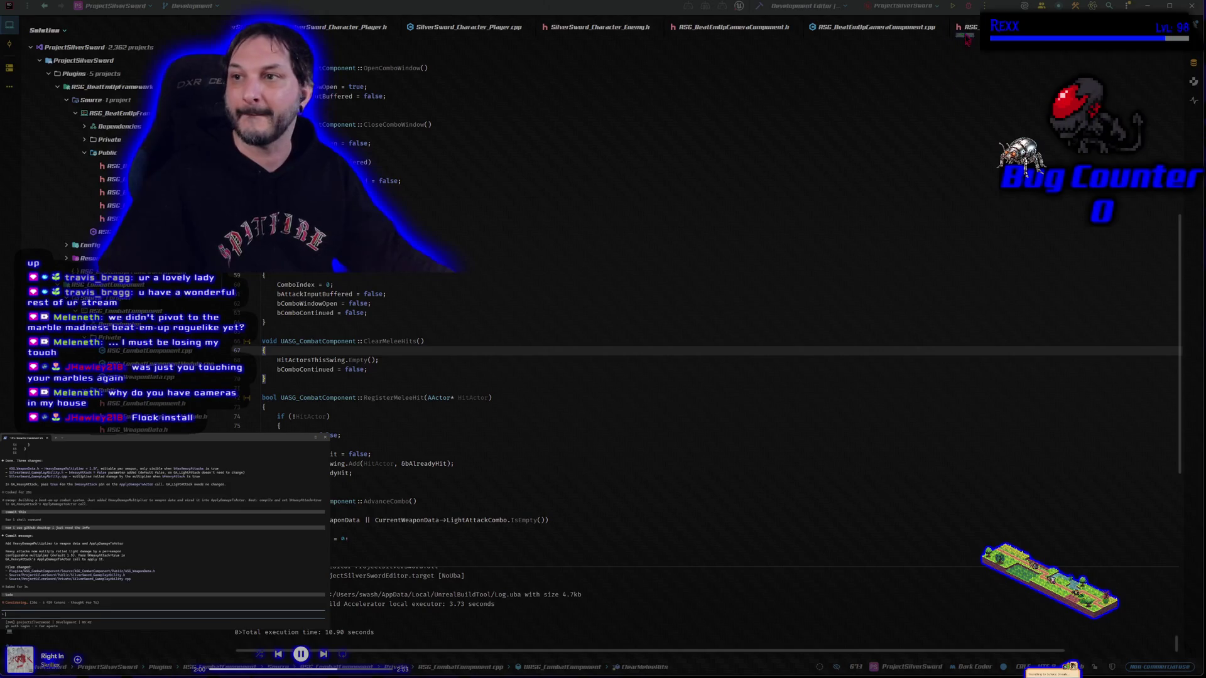
{"action": "left_click", "coordinate": [968, 5]}
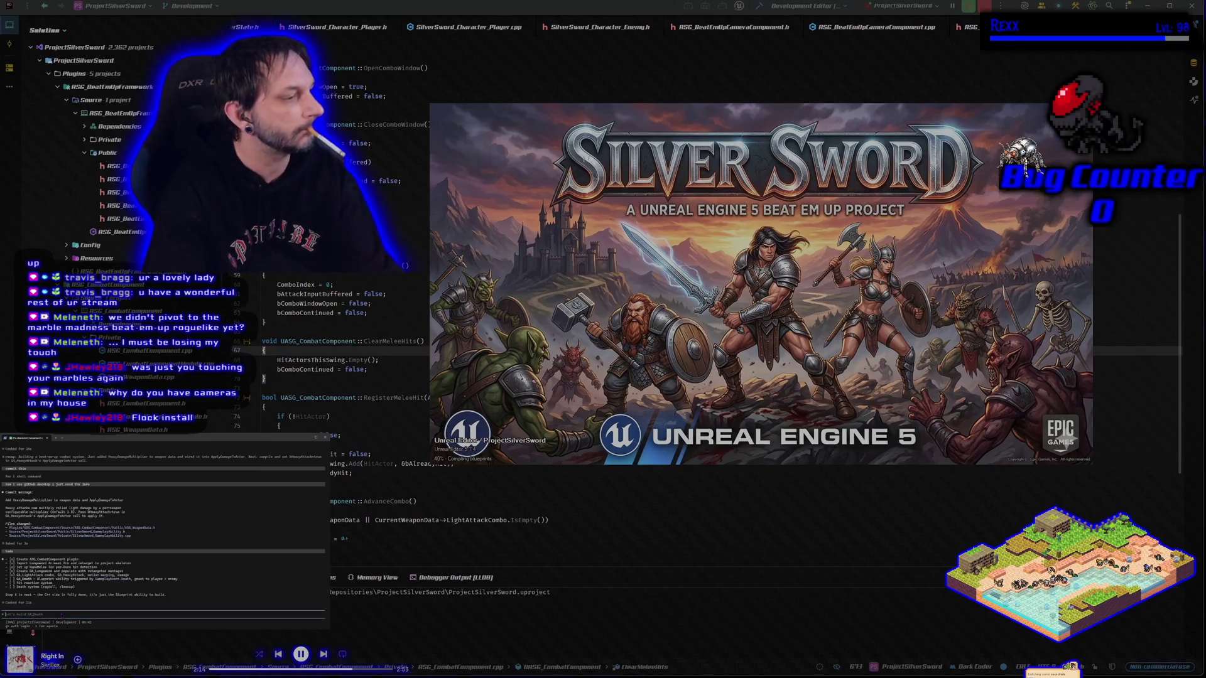
{"action": "key", "text": "Return"}
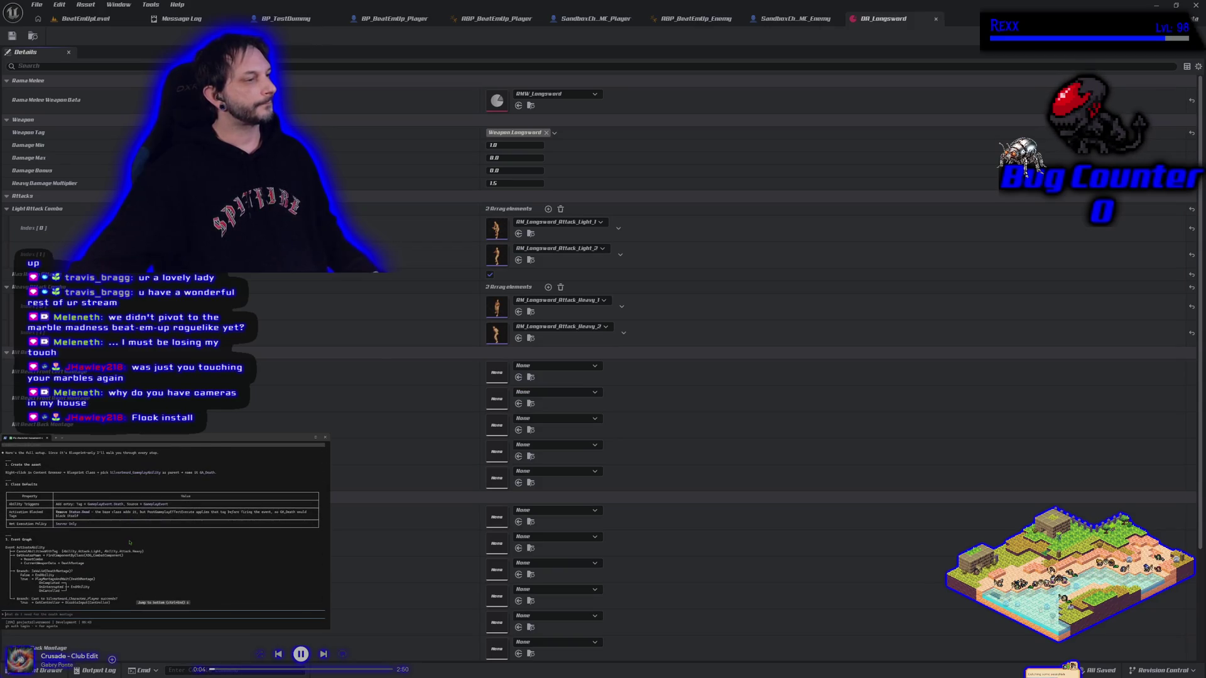
Step: Review the assistant's GA_Death setup steps, then bring the BeatEmUpLevel viewport forward
{"action": "scroll", "coordinate": [129, 542], "scroll_direction": "up", "scroll_amount": 5}
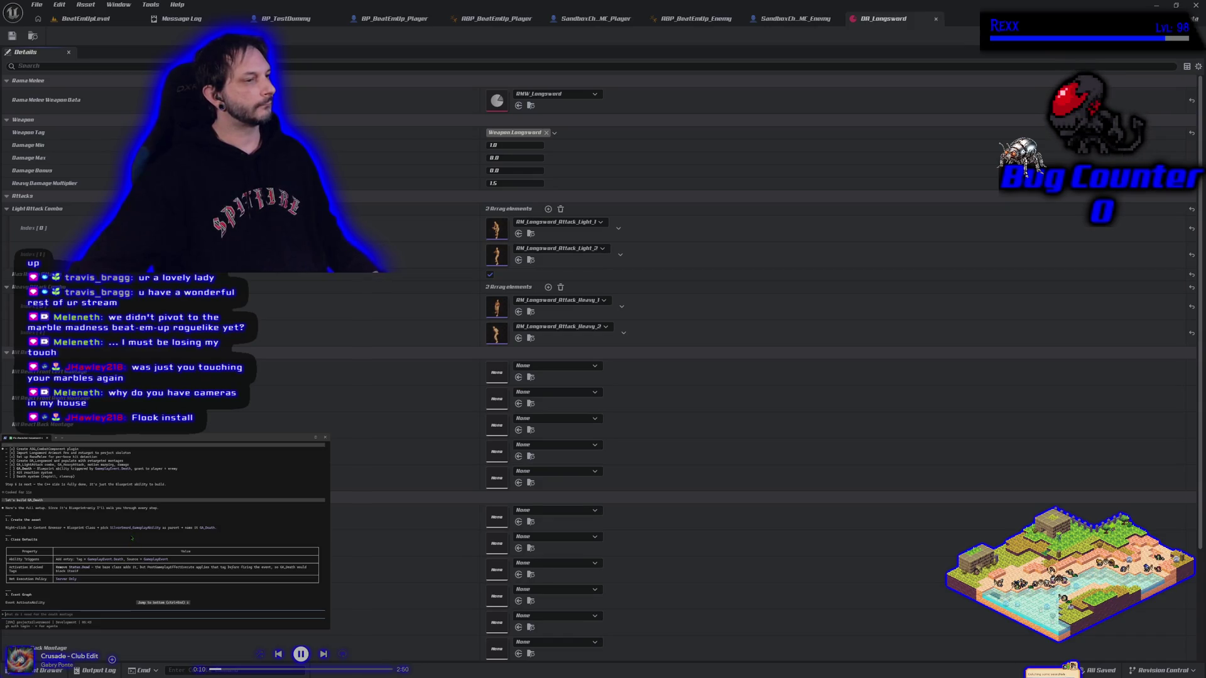
{"action": "scroll", "coordinate": [131, 539], "scroll_direction": "down", "scroll_amount": 3}
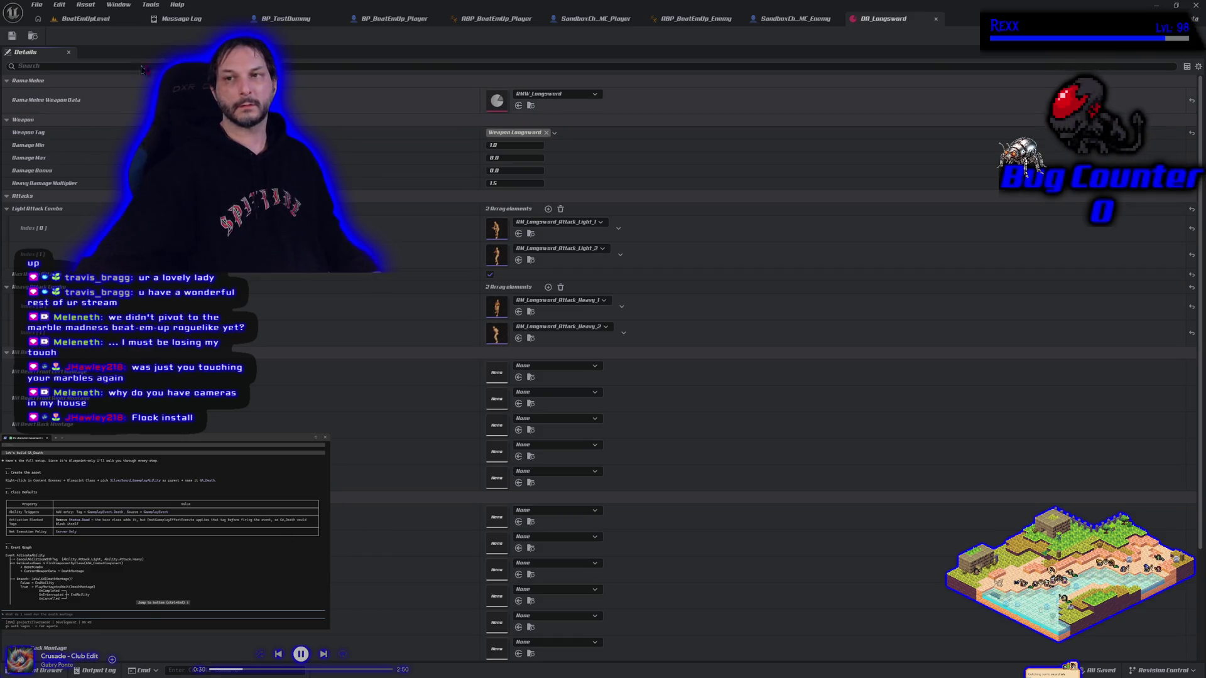
{"action": "left_click", "coordinate": [86, 19]}
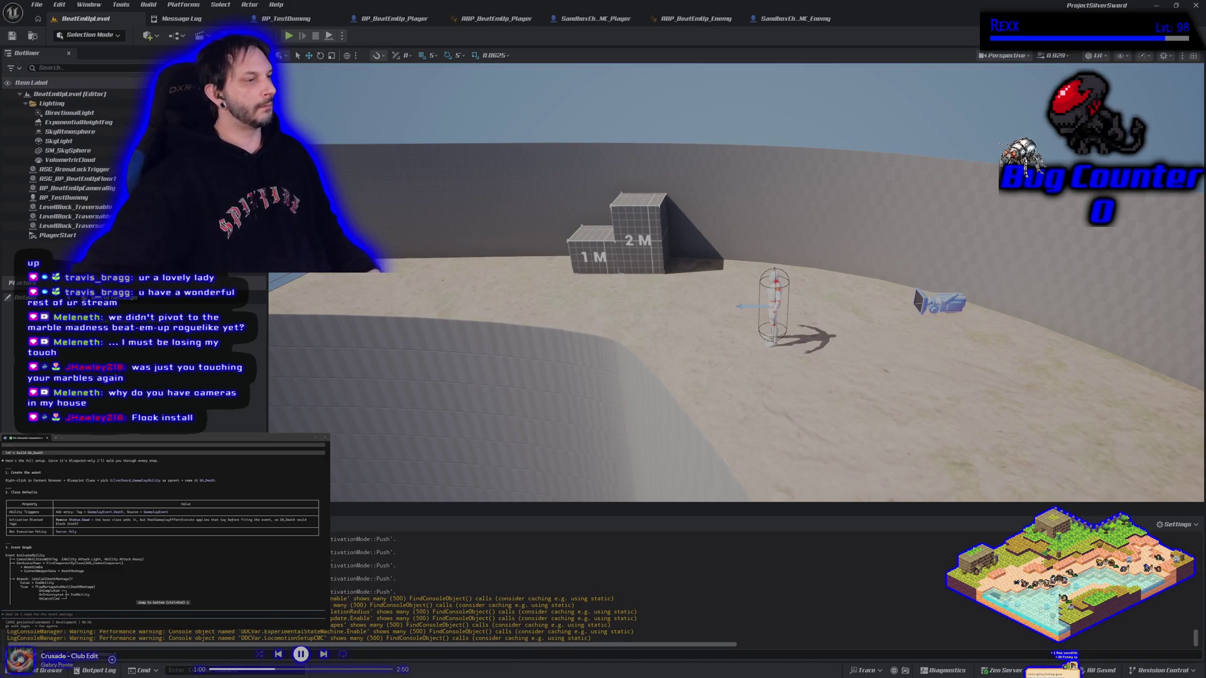
{"action": "scroll", "coordinate": [163, 527], "scroll_direction": "down", "scroll_amount": 3}
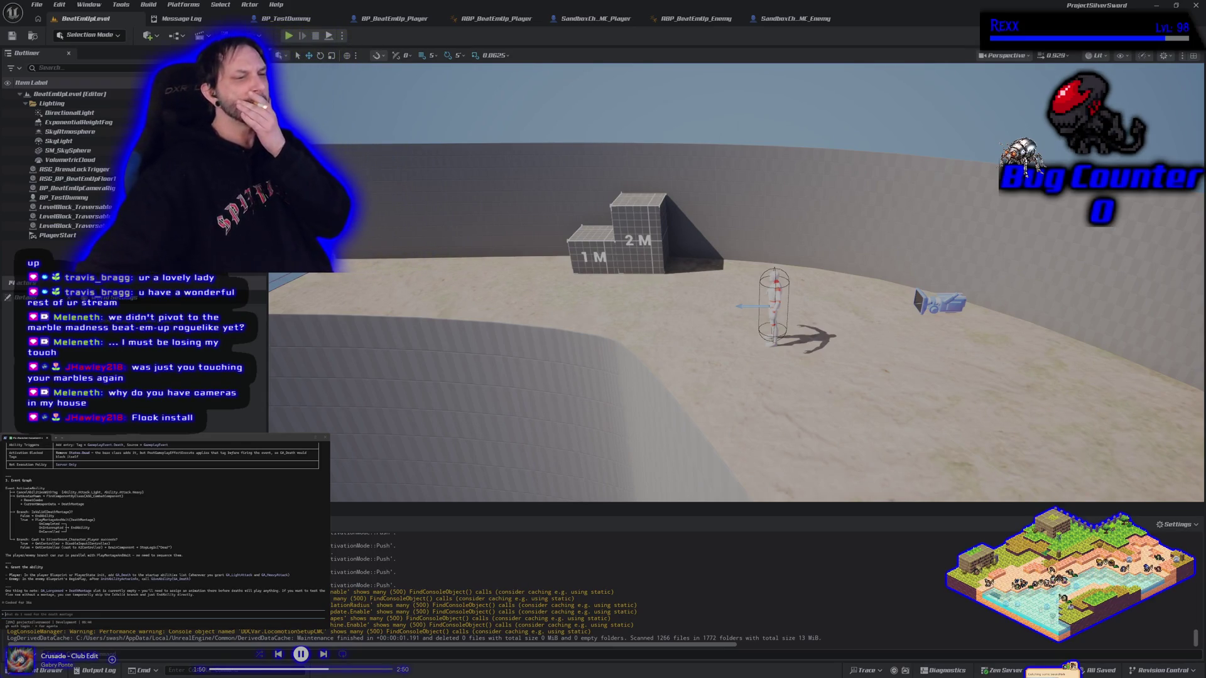
{"action": "scroll", "coordinate": [164, 527], "scroll_direction": "up", "scroll_amount": 5}
{"action": "scroll", "coordinate": [163, 528], "scroll_direction": "down", "scroll_amount": 1}
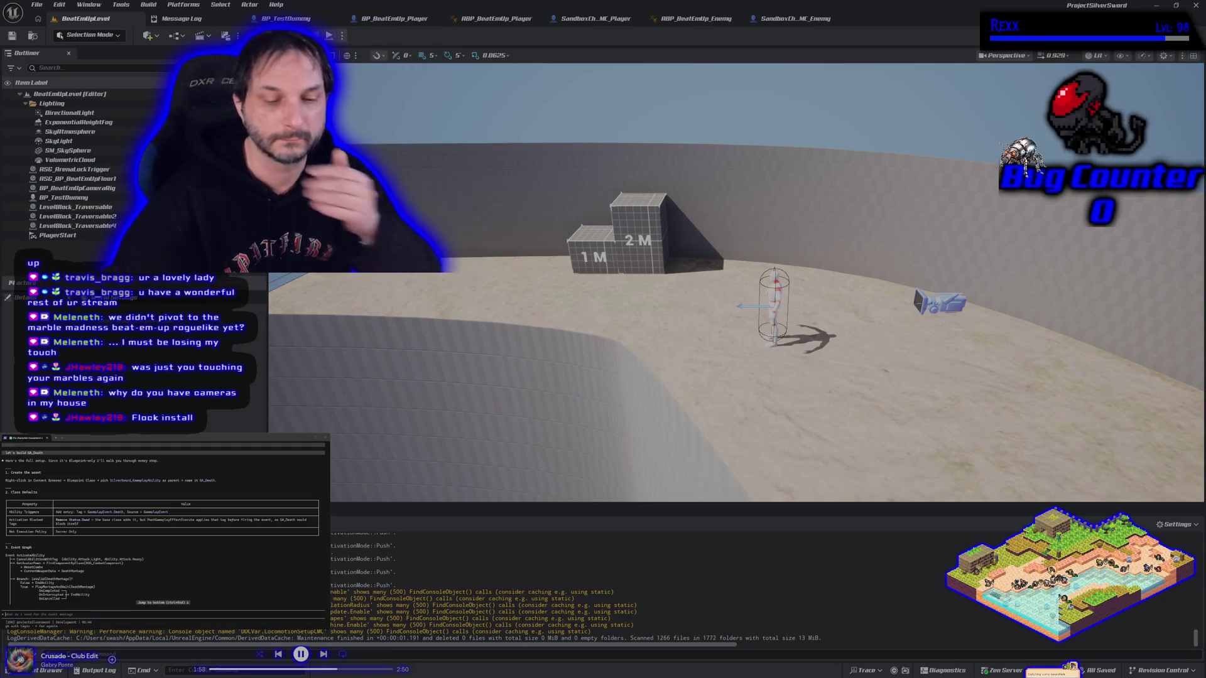
{"action": "key", "text": "ctrl+space"}
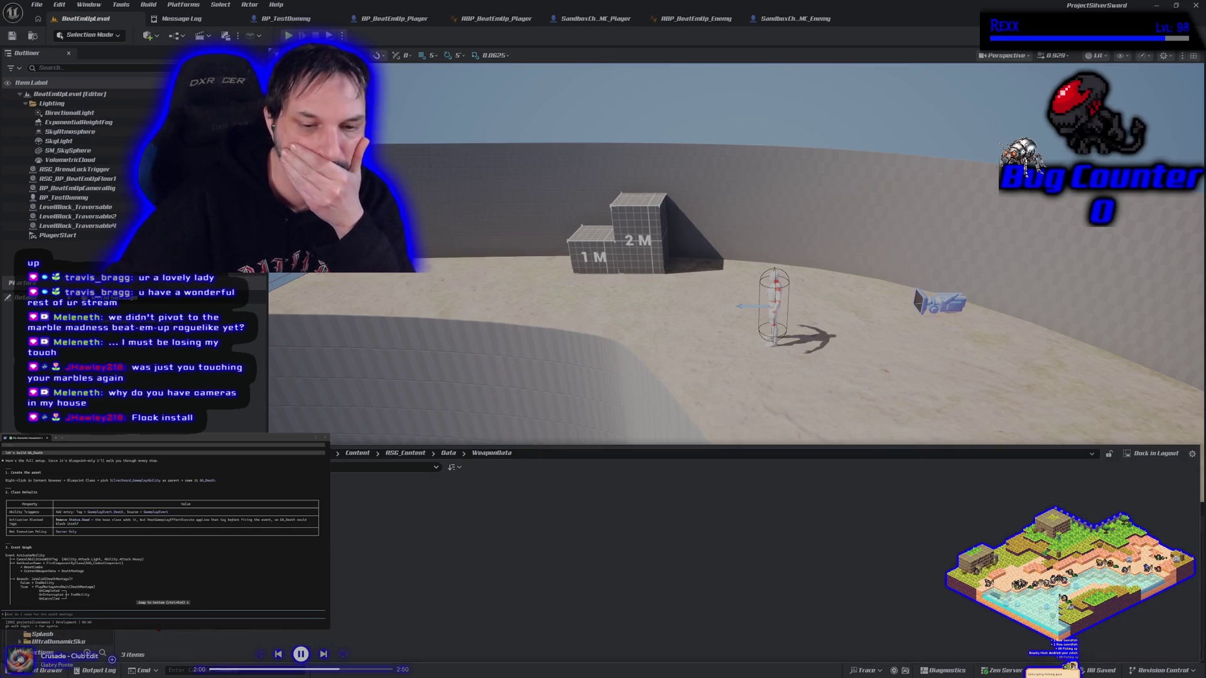
{"action": "scroll", "coordinate": [163, 527], "scroll_direction": "down", "scroll_amount": 5}
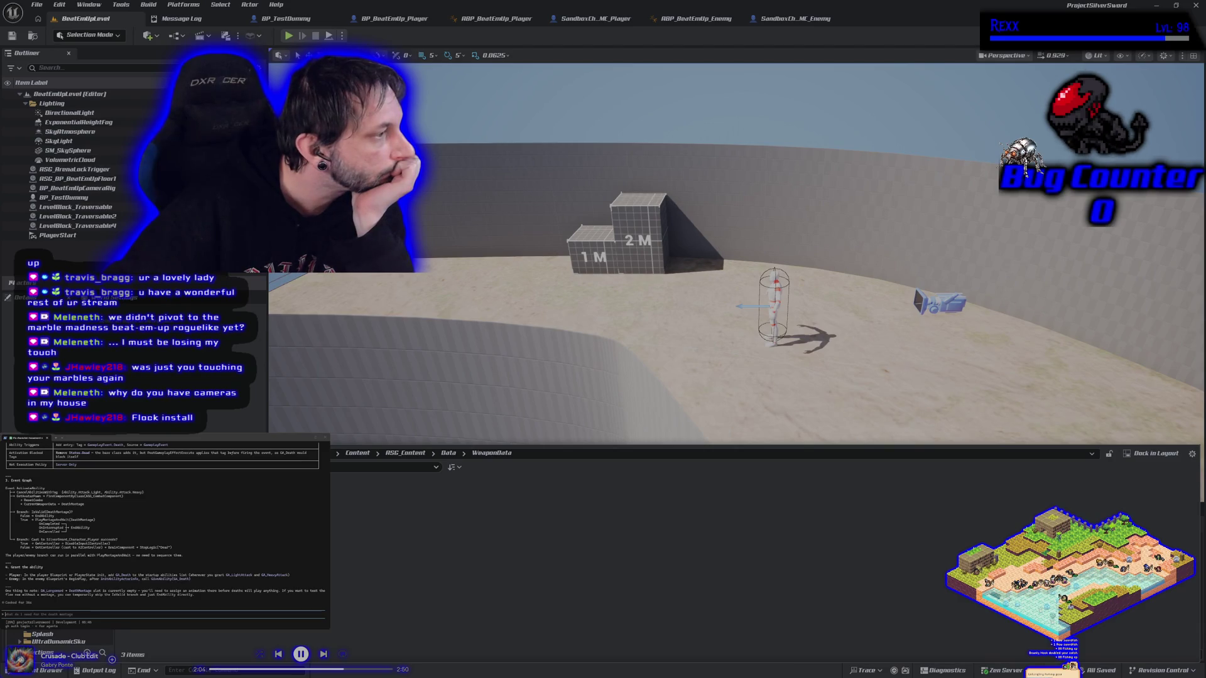
{"action": "scroll", "coordinate": [164, 527], "scroll_direction": "up", "scroll_amount": 2}
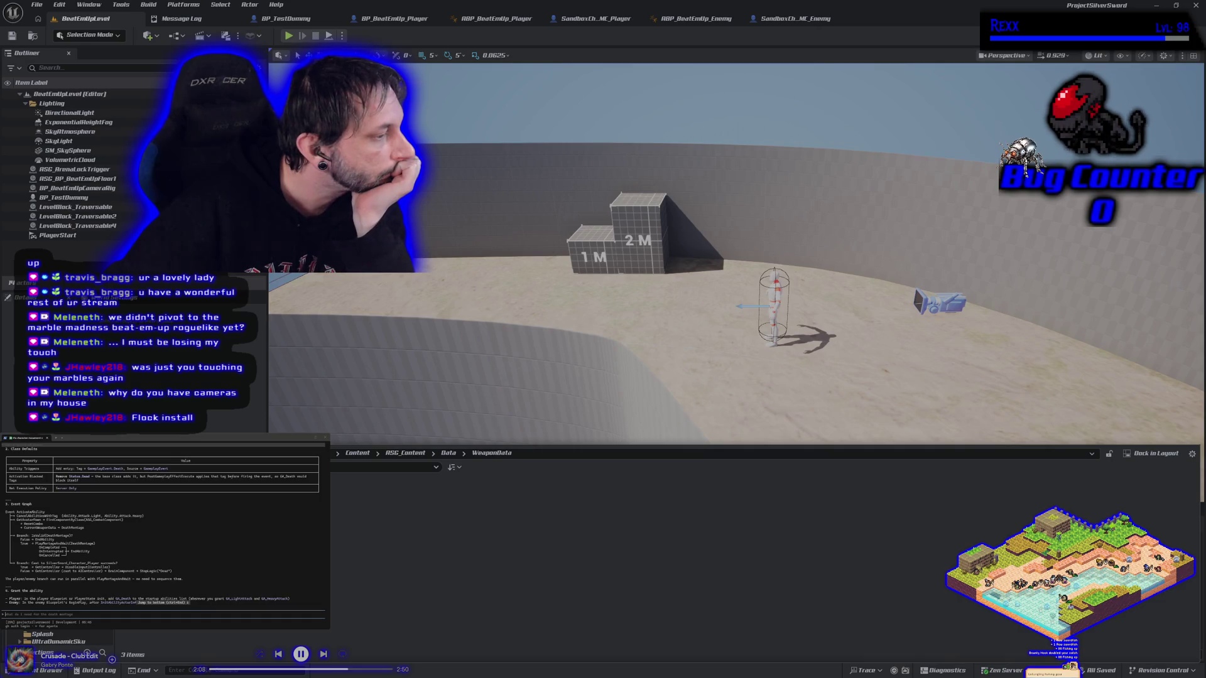
{"action": "scroll", "coordinate": [165, 527], "scroll_direction": "down", "scroll_amount": 1}
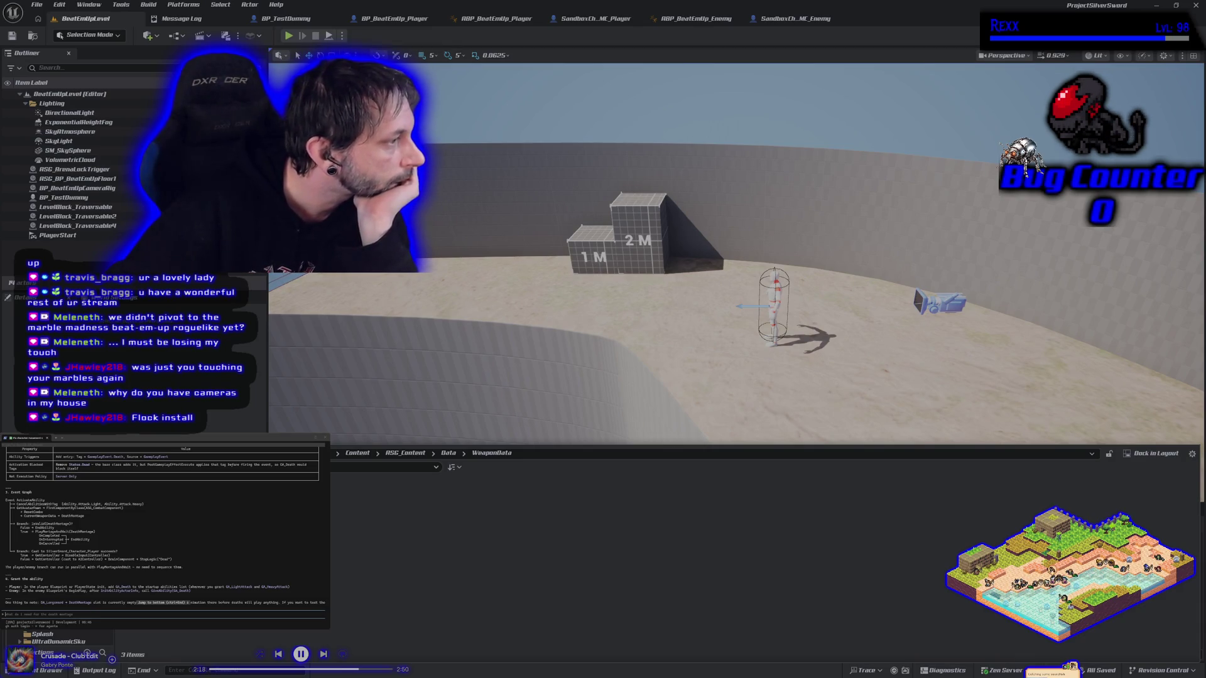
{"action": "scroll", "coordinate": [163, 533], "scroll_direction": "up", "scroll_amount": 1}
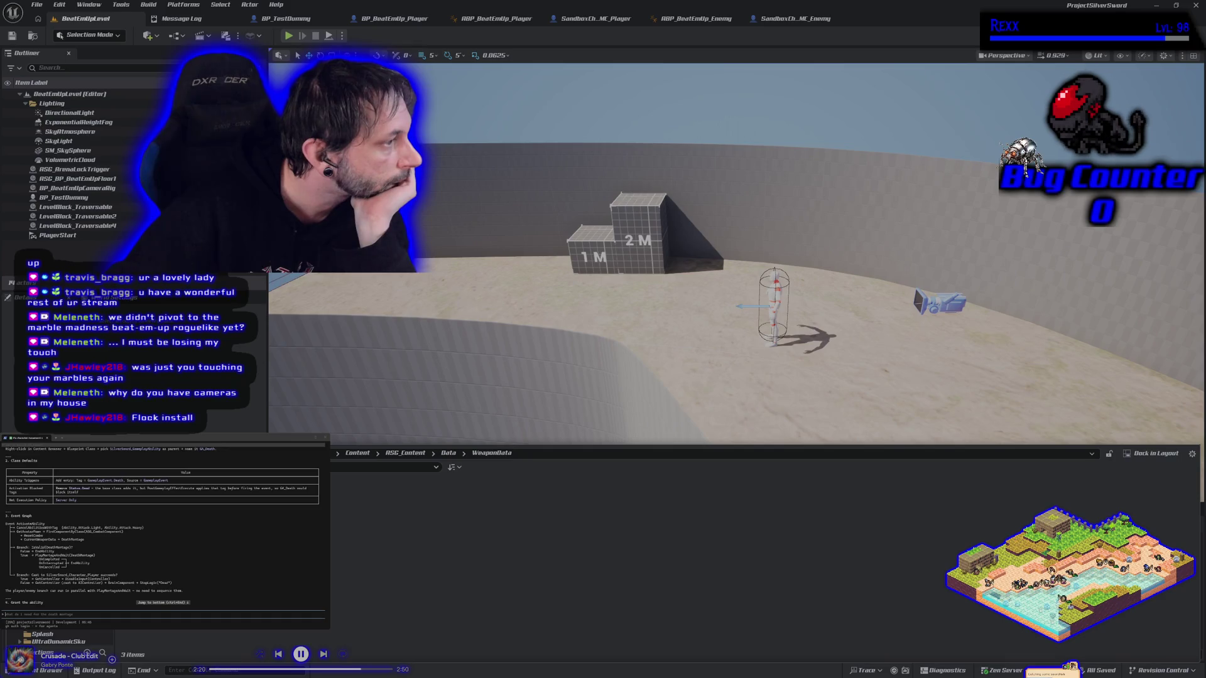
{"action": "scroll", "coordinate": [163, 528], "scroll_direction": "up", "scroll_amount": 2}
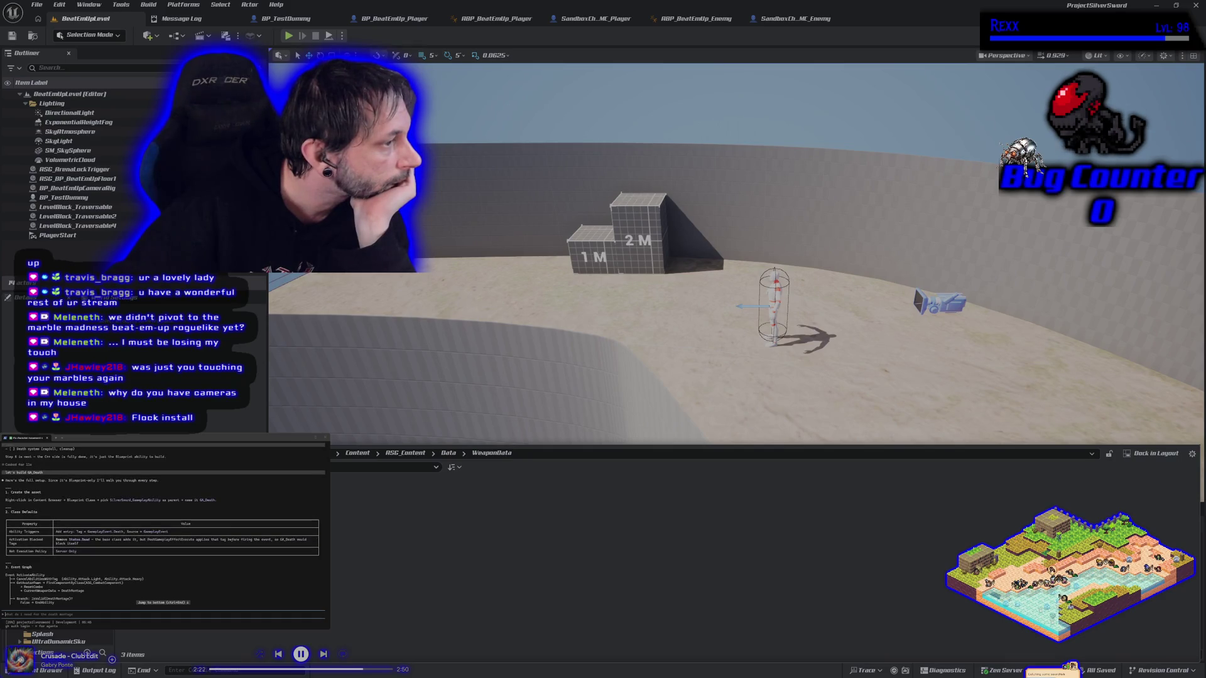
{"action": "scroll", "coordinate": [163, 527], "scroll_direction": "down", "scroll_amount": 3}
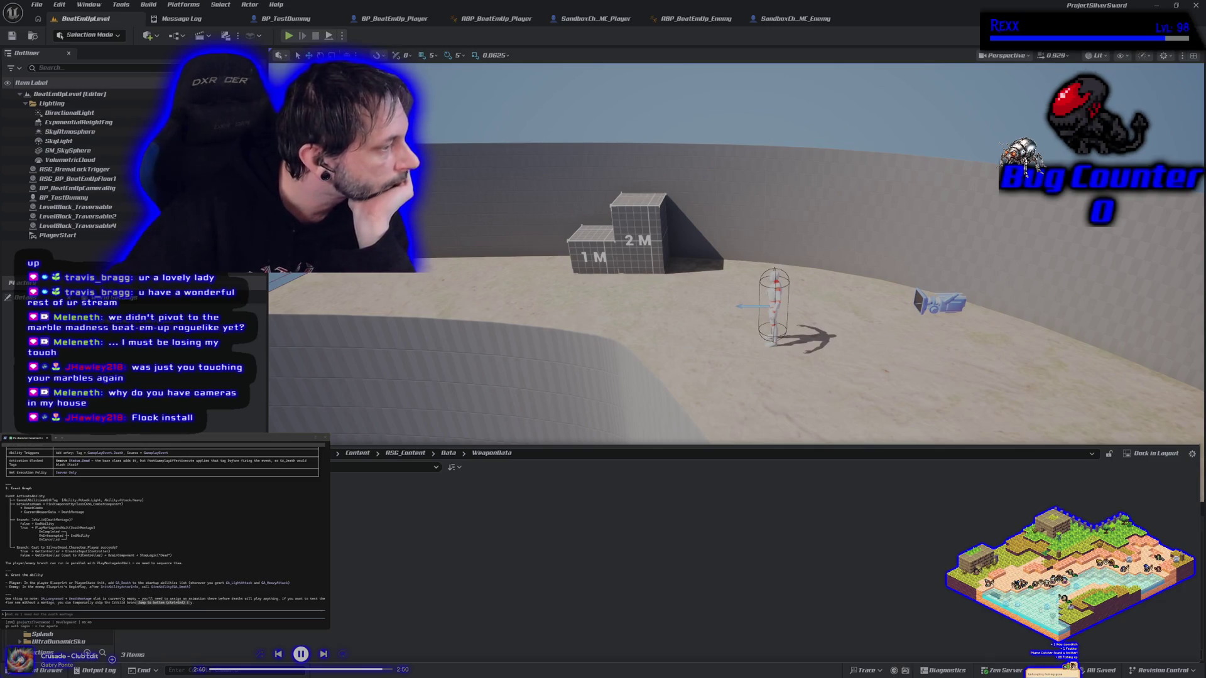
{"action": "scroll", "coordinate": [163, 533], "scroll_direction": "up", "scroll_amount": 3}
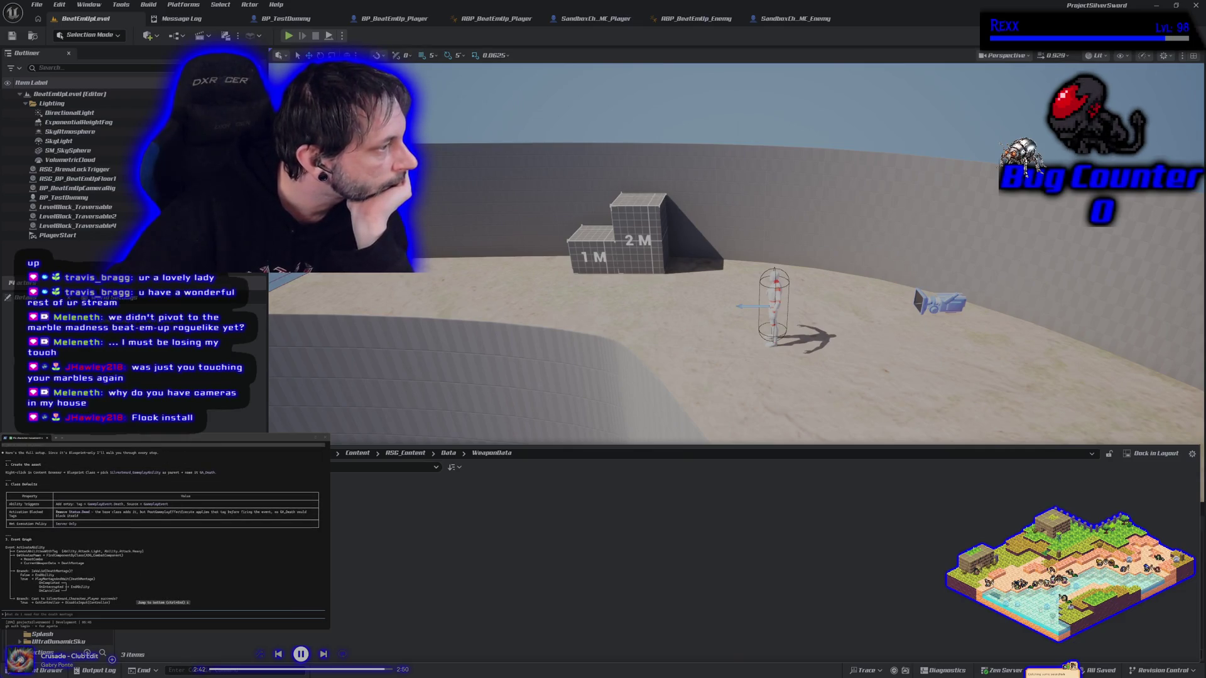
{"action": "scroll", "coordinate": [163, 533], "scroll_direction": "up", "scroll_amount": 2}
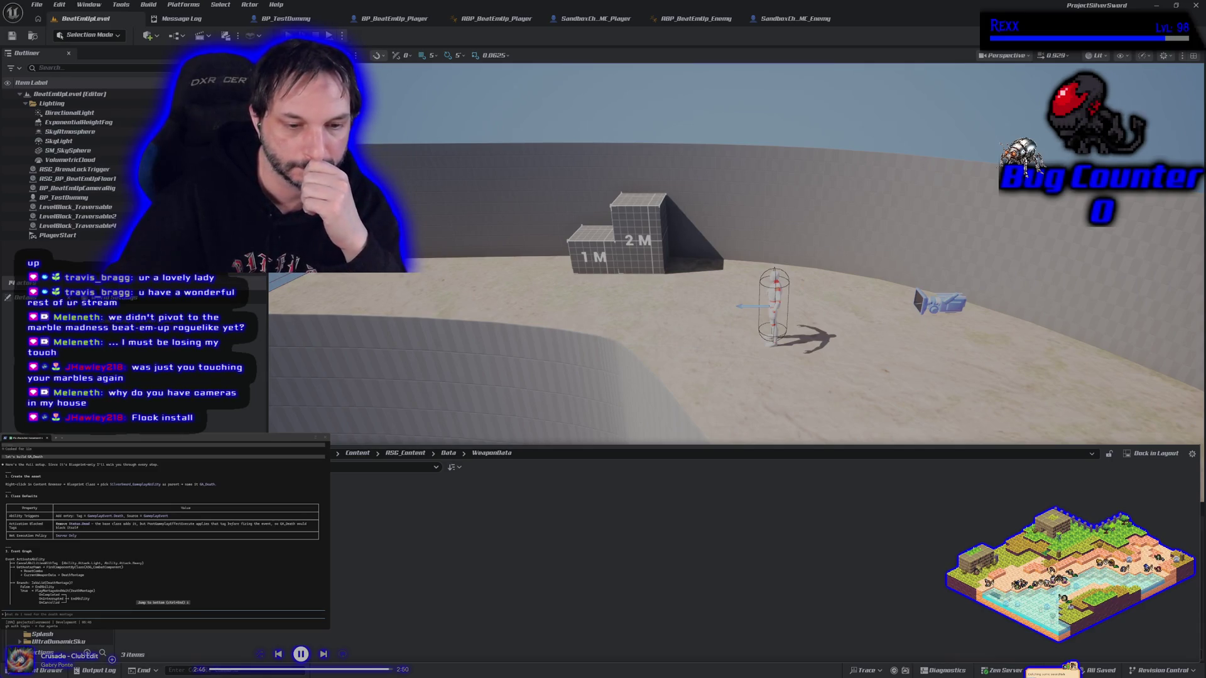
Step: Go to Blueprints > GAS > GameplayAbilities and bring up the asset creation menu there
{"action": "key", "text": "alt+Left"}
{"action": "key", "text": "Return"}
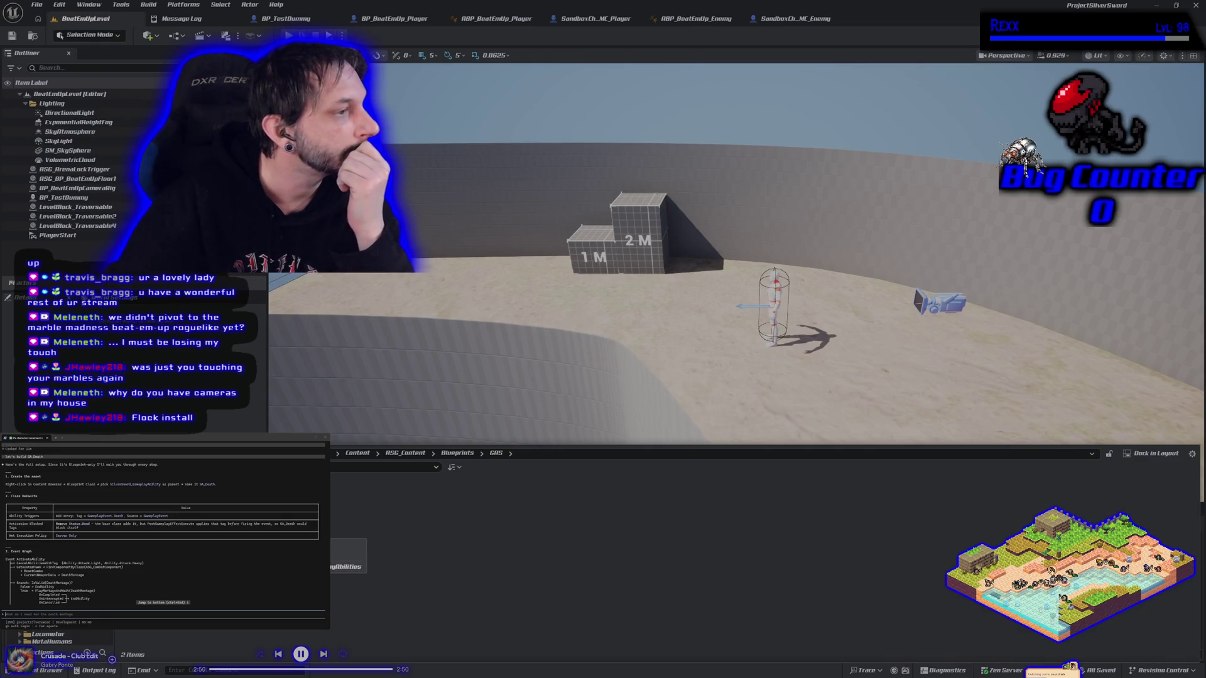
{"action": "key", "text": "Return"}
{"action": "right_click", "coordinate": [349, 534]}
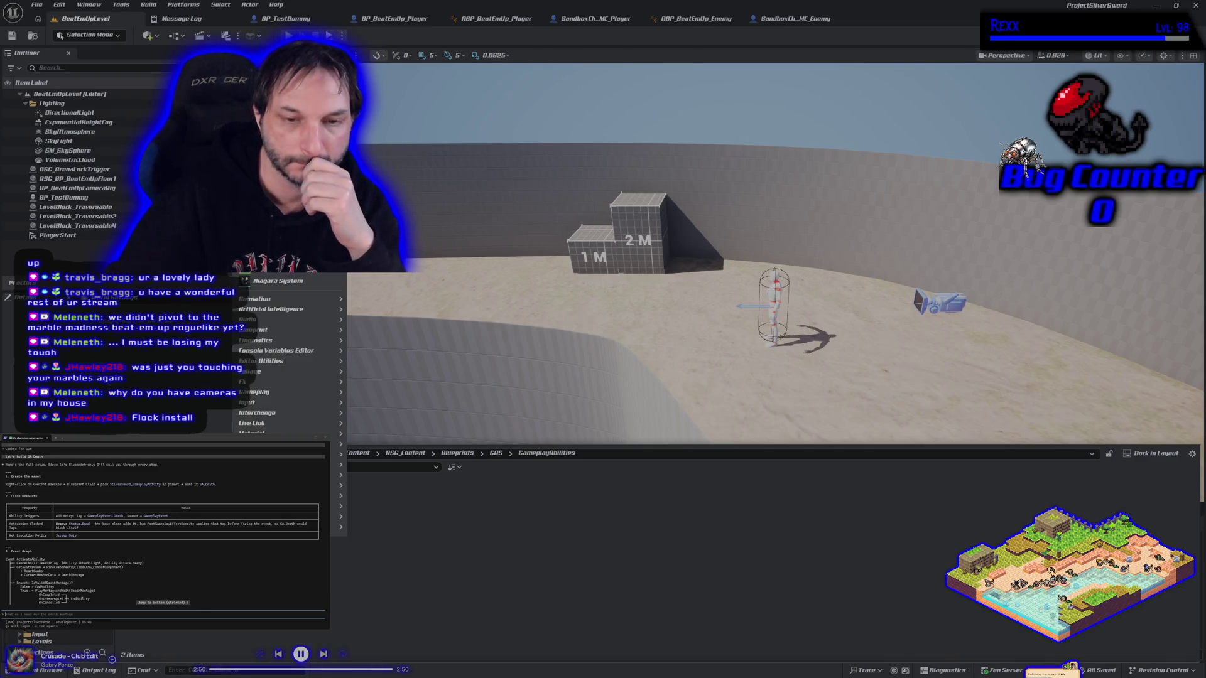
{"action": "mouse_move", "coordinate": [339, 528]}
{"action": "key", "text": "Escape"}
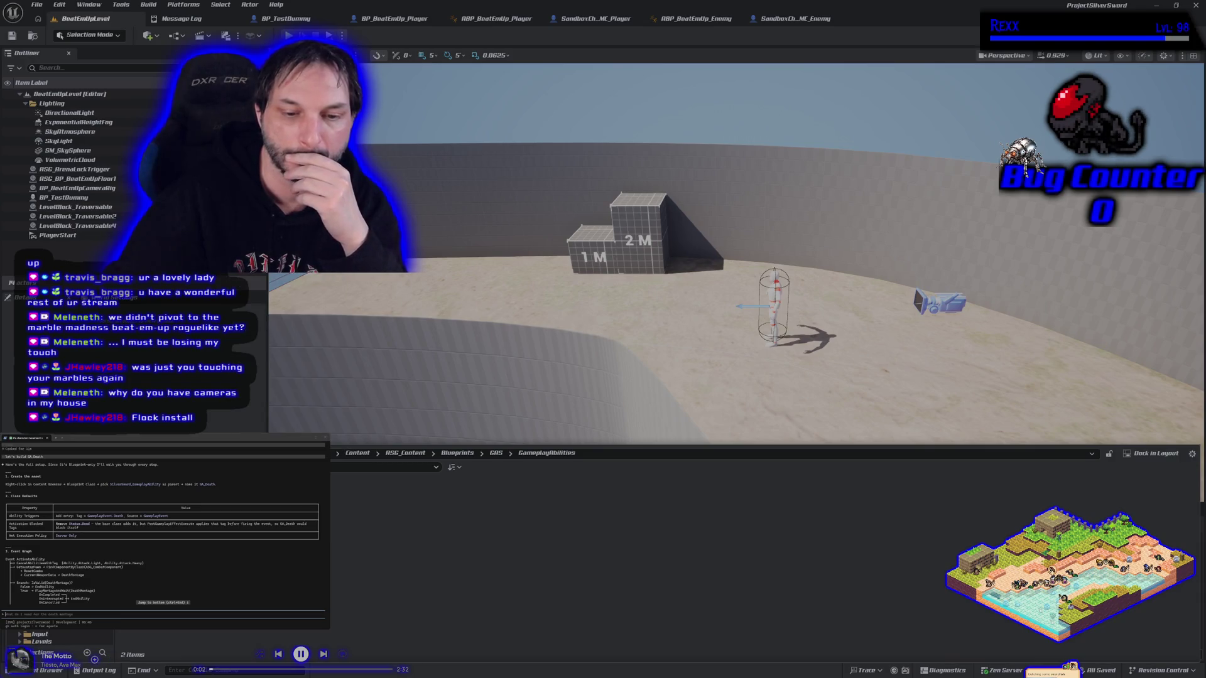
{"action": "right_click", "coordinate": [357, 531]}
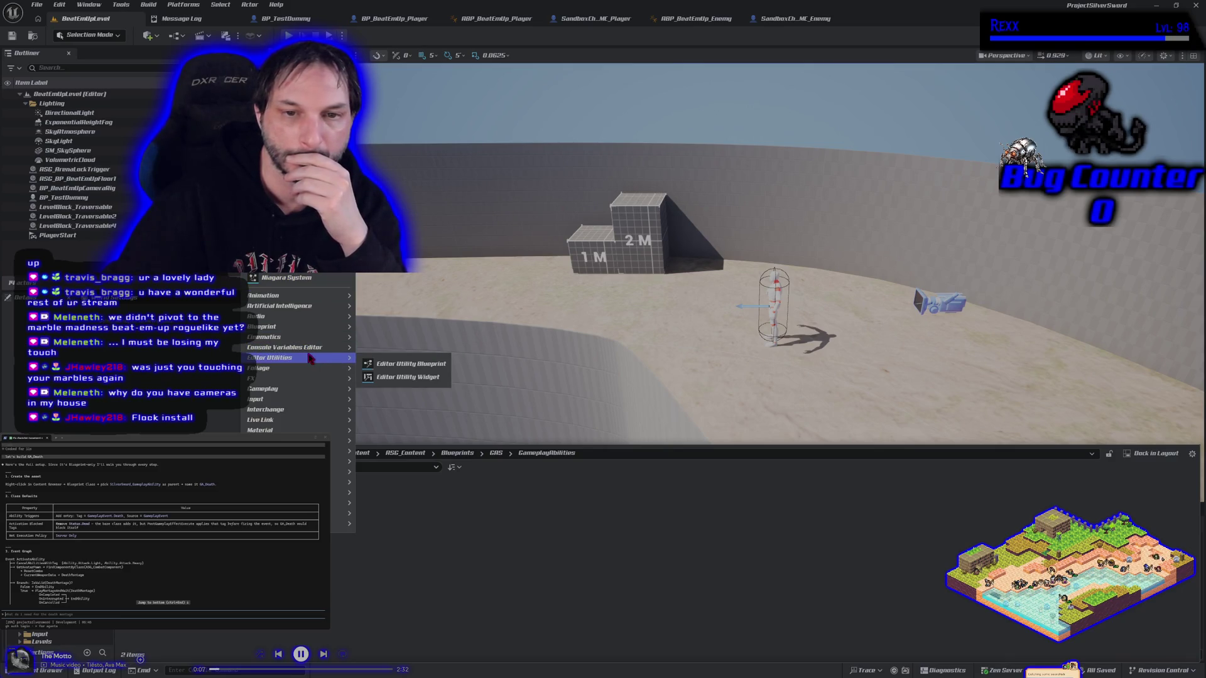
Step: Create a Blueprint Class with parent SilverSword_GameplayAbility as GA_Death and open it
{"action": "left_click", "coordinate": [300, 271]}
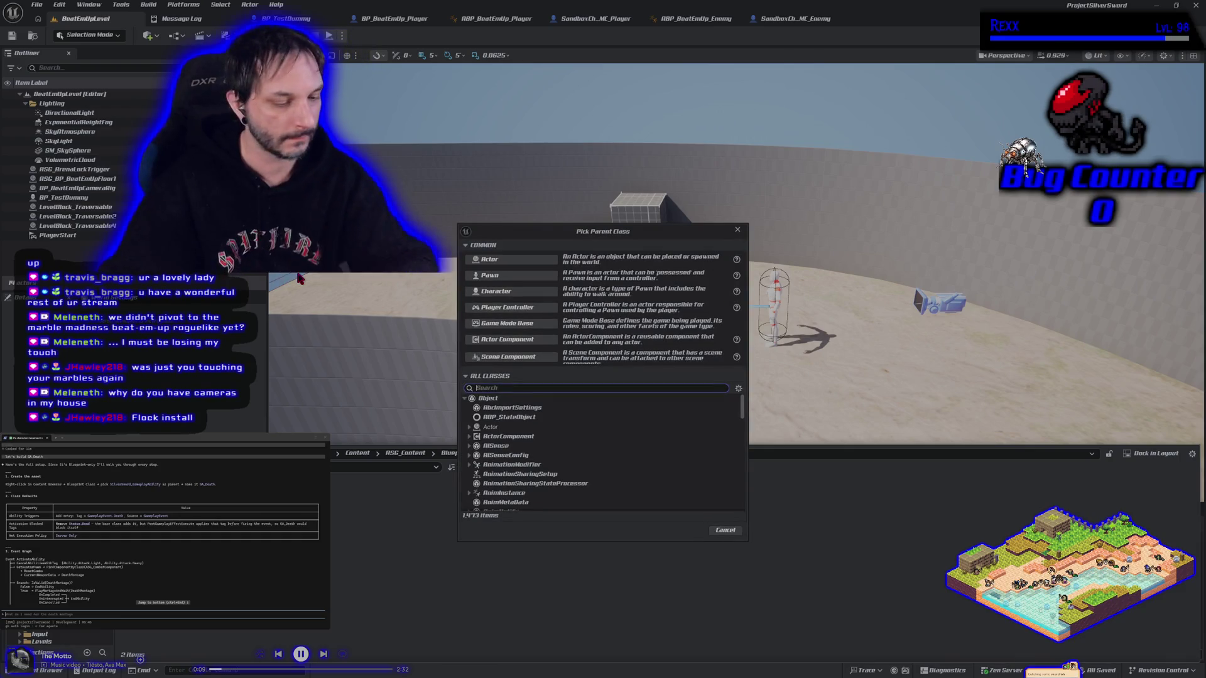
{"action": "type", "text": "silverswor"}
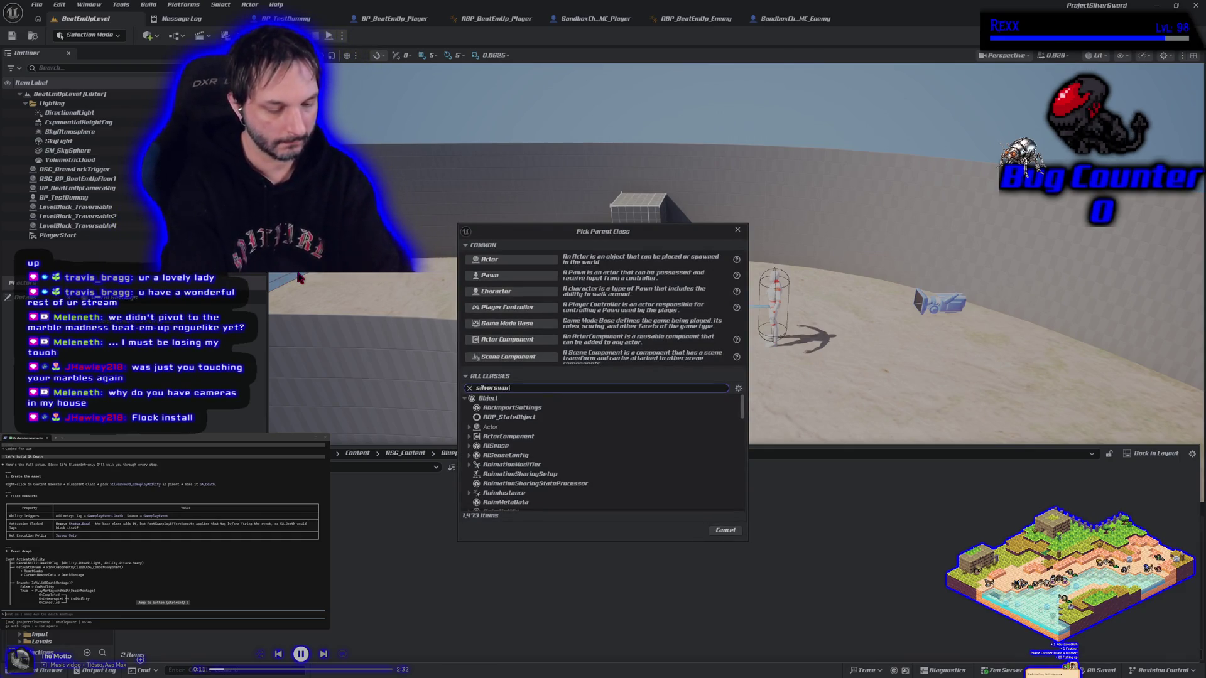
{"action": "type", "text": "d_game"}
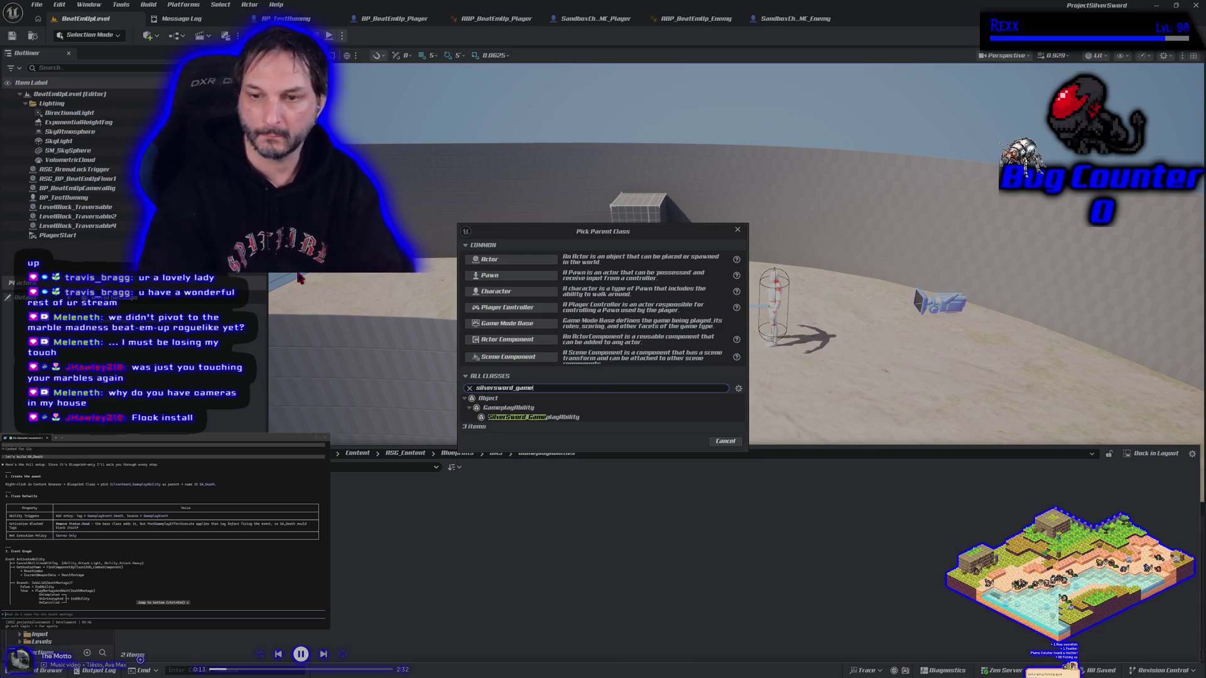
{"action": "left_click", "coordinate": [552, 417]}
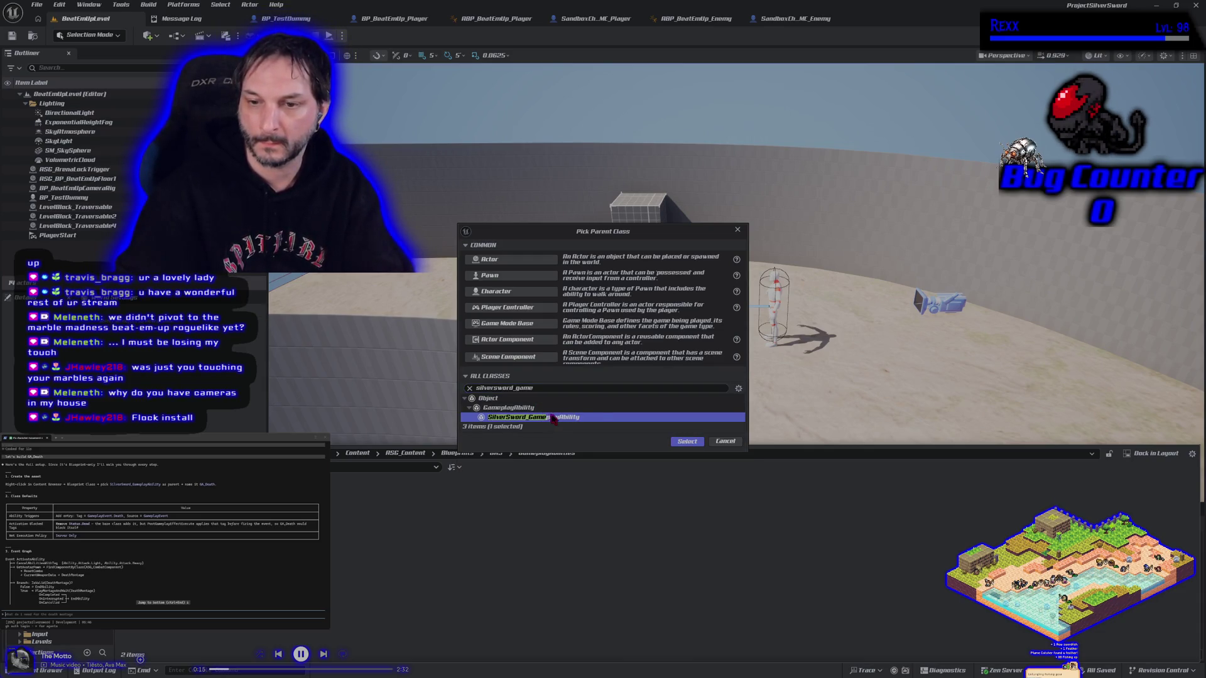
{"action": "left_click", "coordinate": [684, 442]}
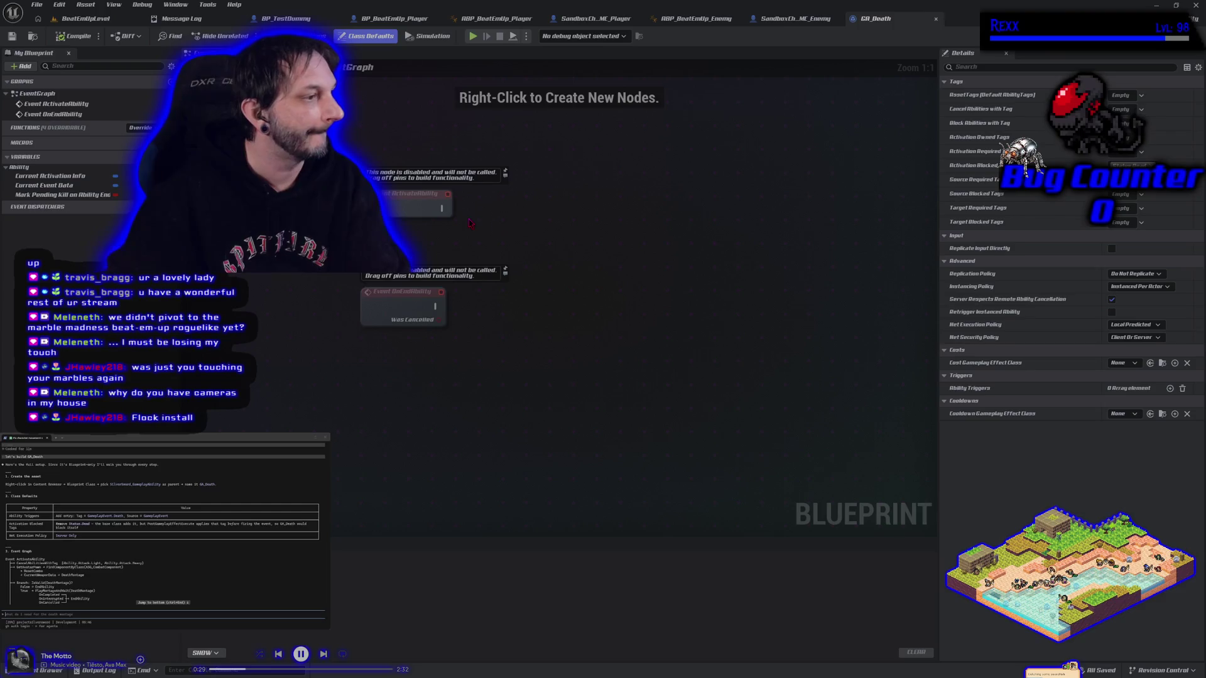
{"action": "mouse_move", "coordinate": [576, 307]}
{"action": "left_mouse_down"}
{"action": "mouse_move", "coordinate": [525, 326]}
{"action": "mouse_move", "coordinate": [457, 299]}
{"action": "left_mouse_up"}
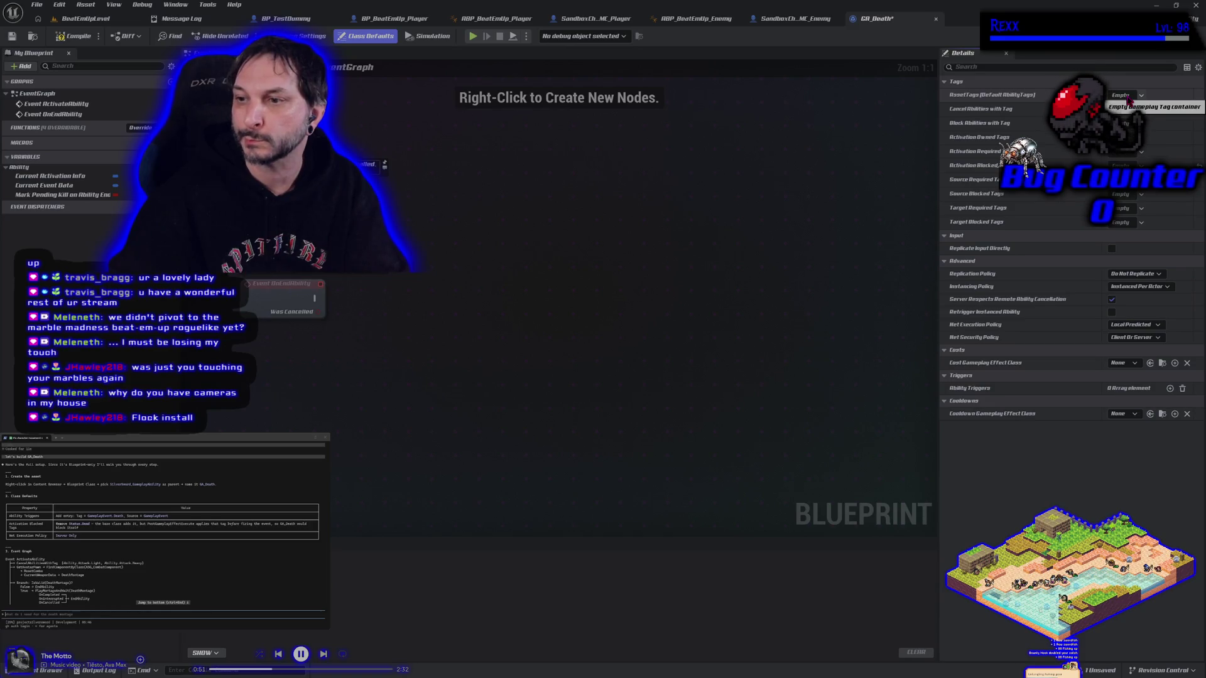
Step: Set Net Execution Policy to Server Only and add an Ability Trigger tagged GameplayEvent.Death
{"action": "left_click", "coordinate": [1127, 98]}
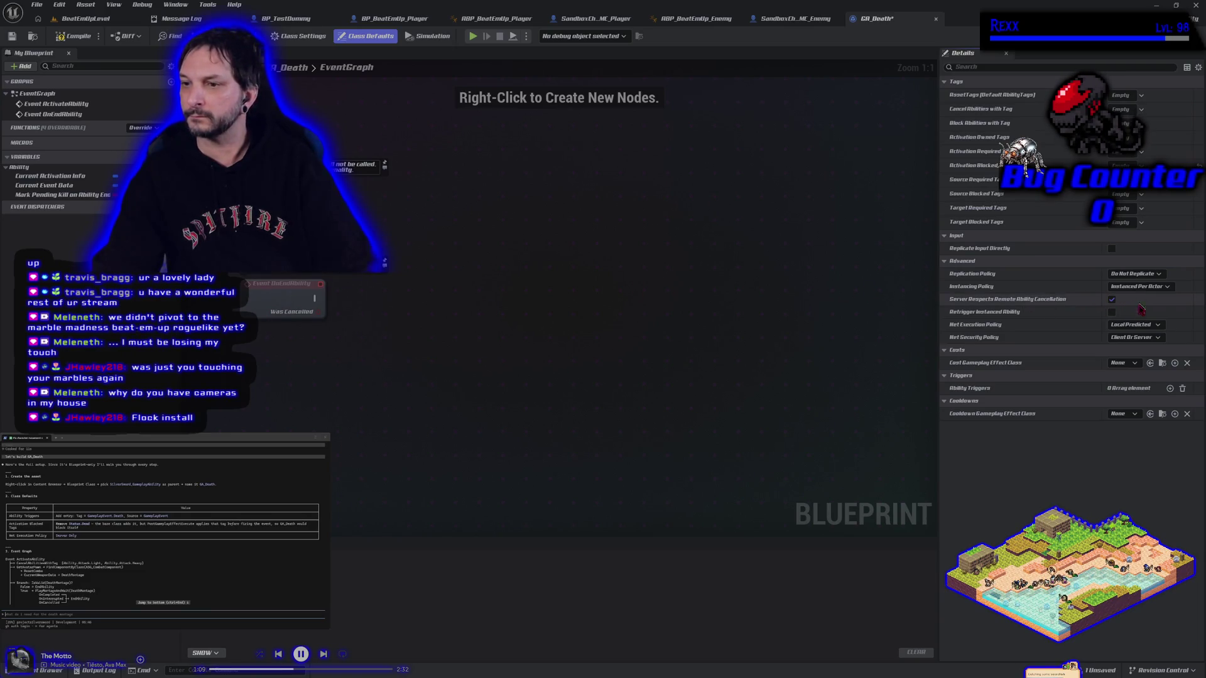
{"action": "left_click", "coordinate": [1133, 325]}
{"action": "left_click", "coordinate": [1132, 359]}
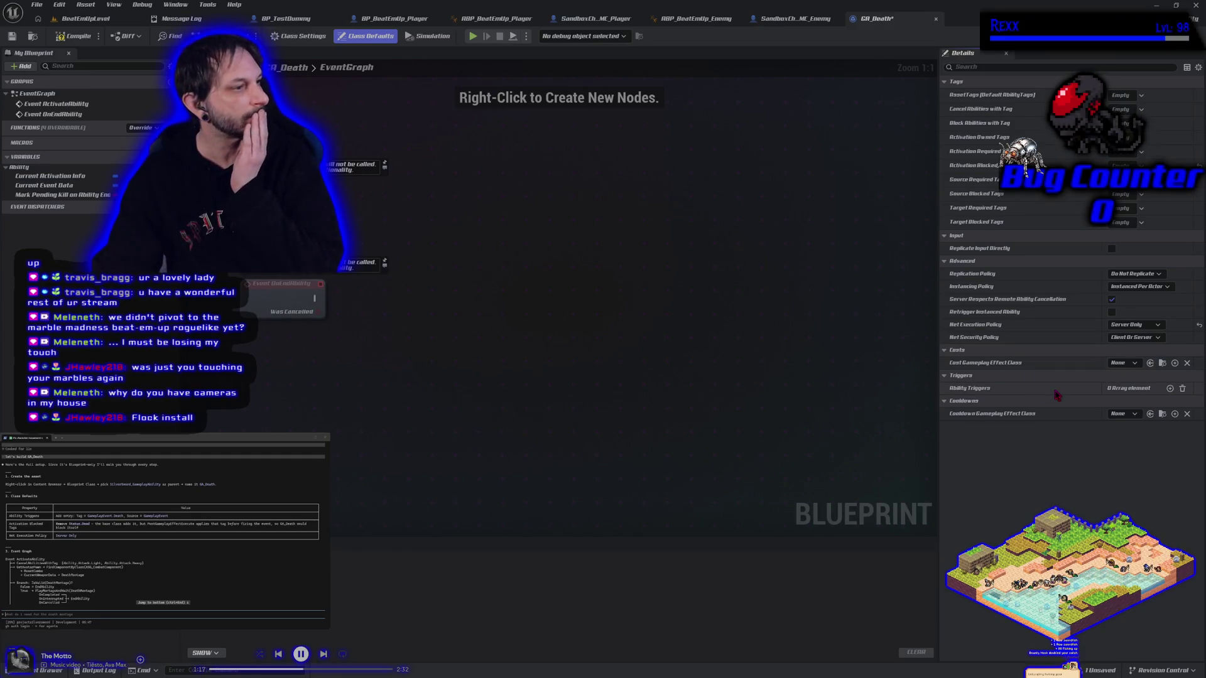
{"action": "left_click", "coordinate": [1169, 389]}
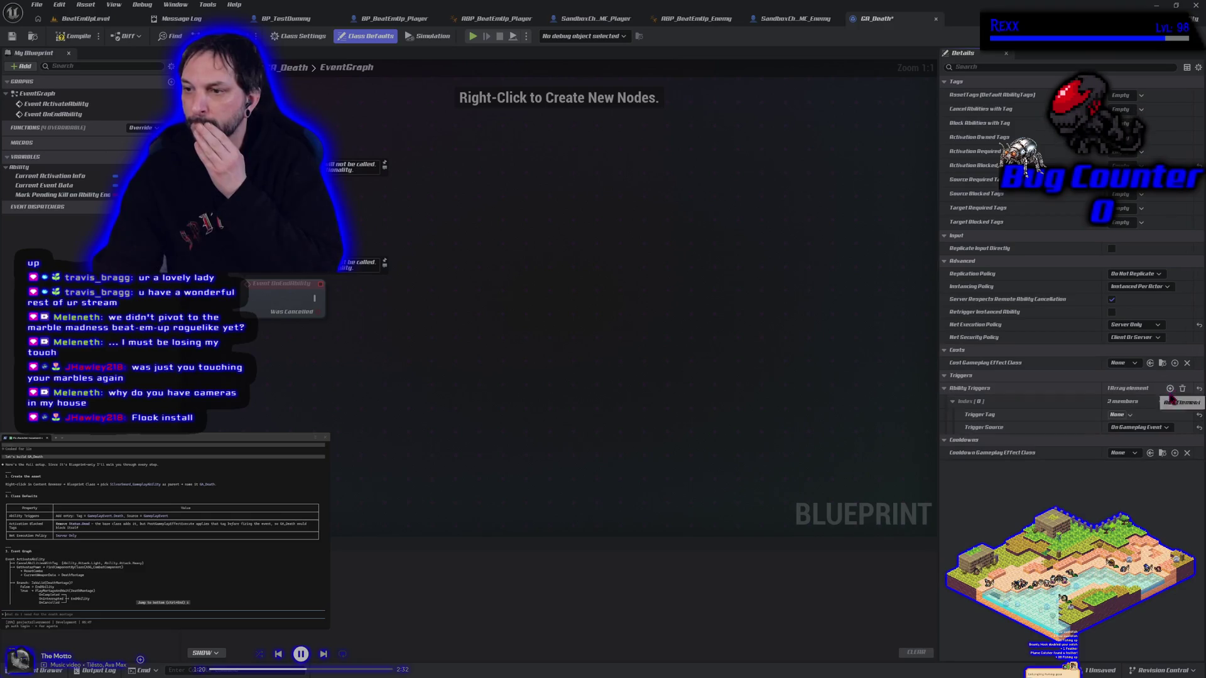
{"action": "left_click", "coordinate": [1124, 415]}
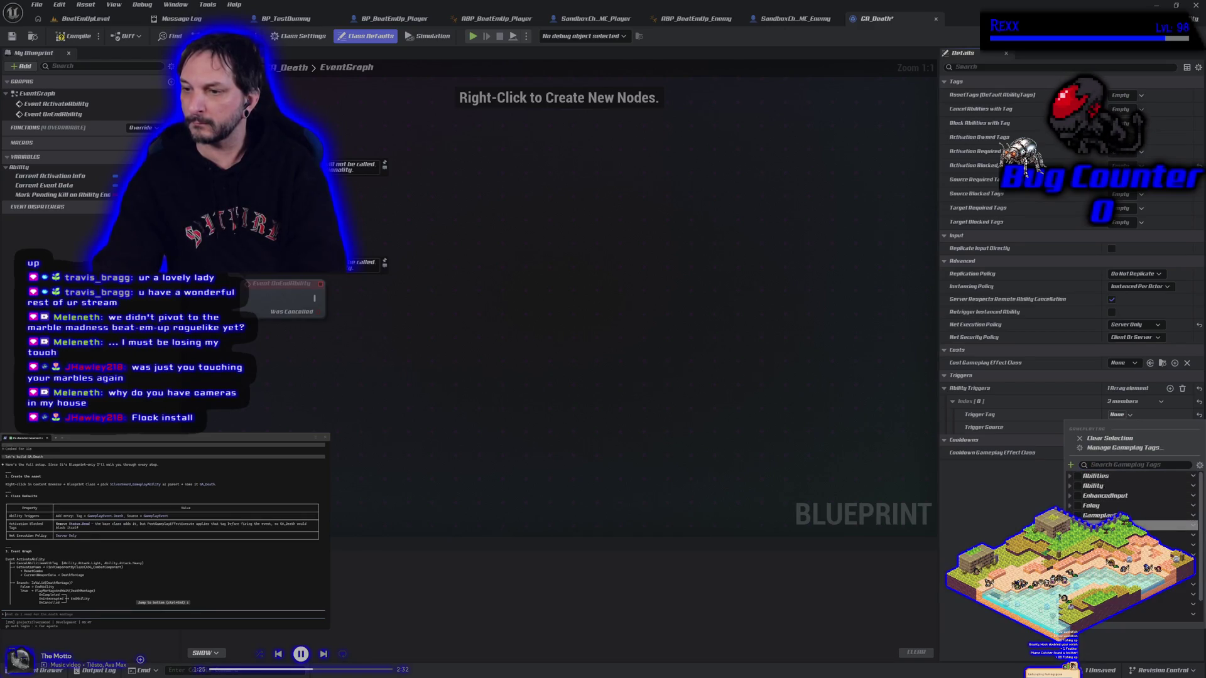
{"action": "left_click", "coordinate": [1075, 547]}
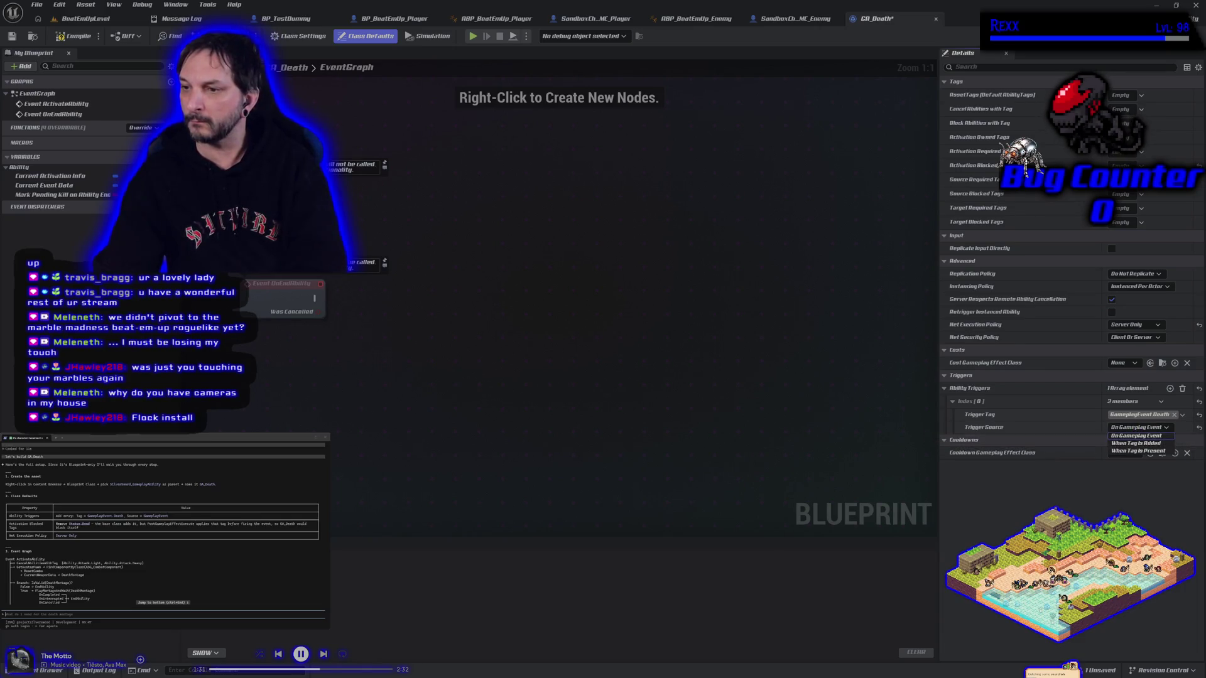
Step: Compile GA_Death and save it with File > Save
{"action": "left_click", "coordinate": [74, 36]}
{"action": "left_click", "coordinate": [38, 5]}
{"action": "left_click", "coordinate": [75, 68]}
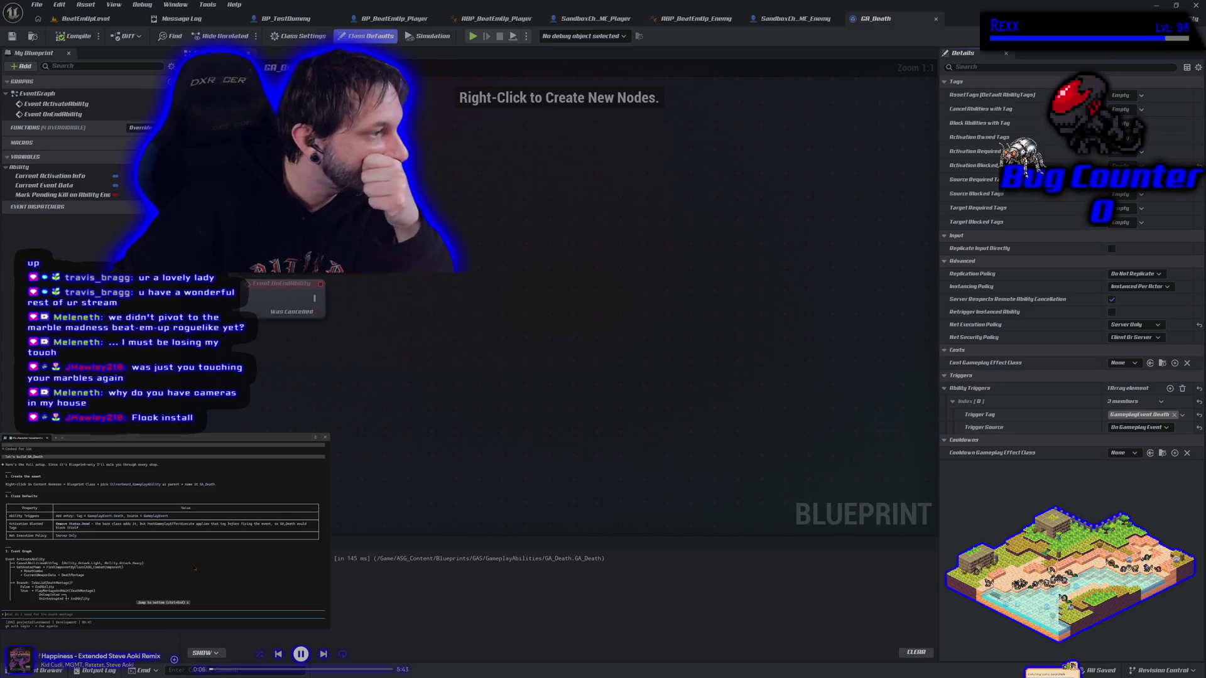
{"action": "scroll", "coordinate": [195, 569], "scroll_direction": "down", "scroll_amount": 5}
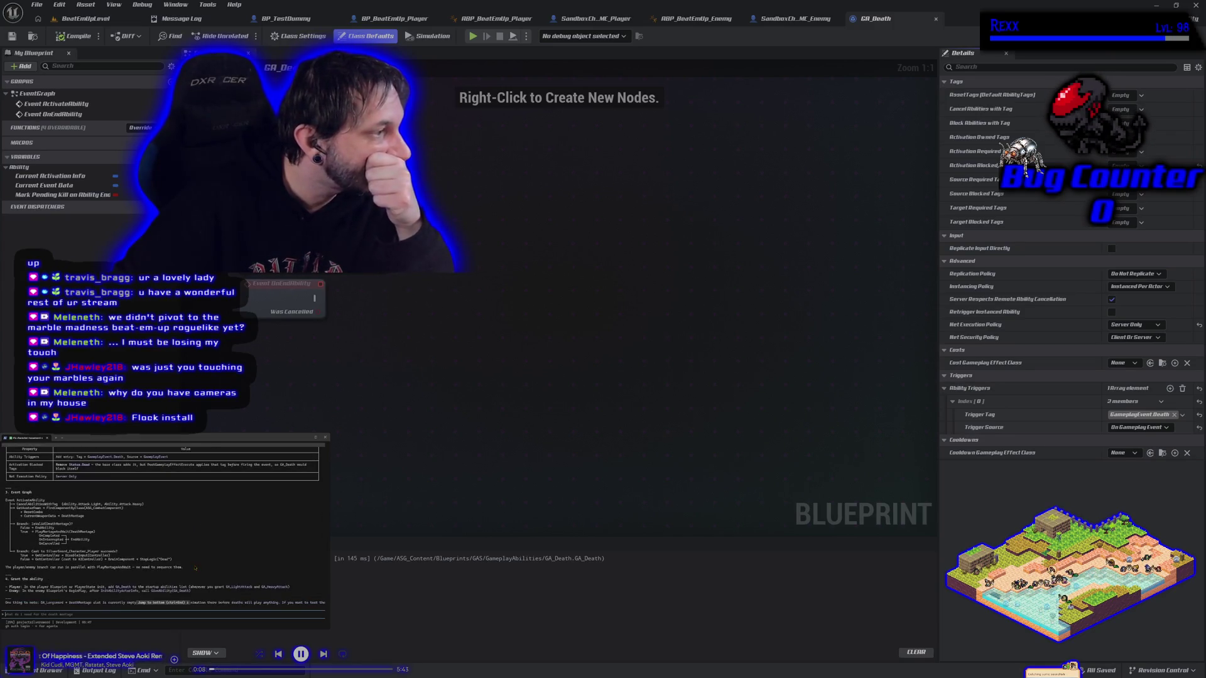
{"action": "left_click_drag", "start_coordinate": [282, 298], "coordinate": [263, 344]}
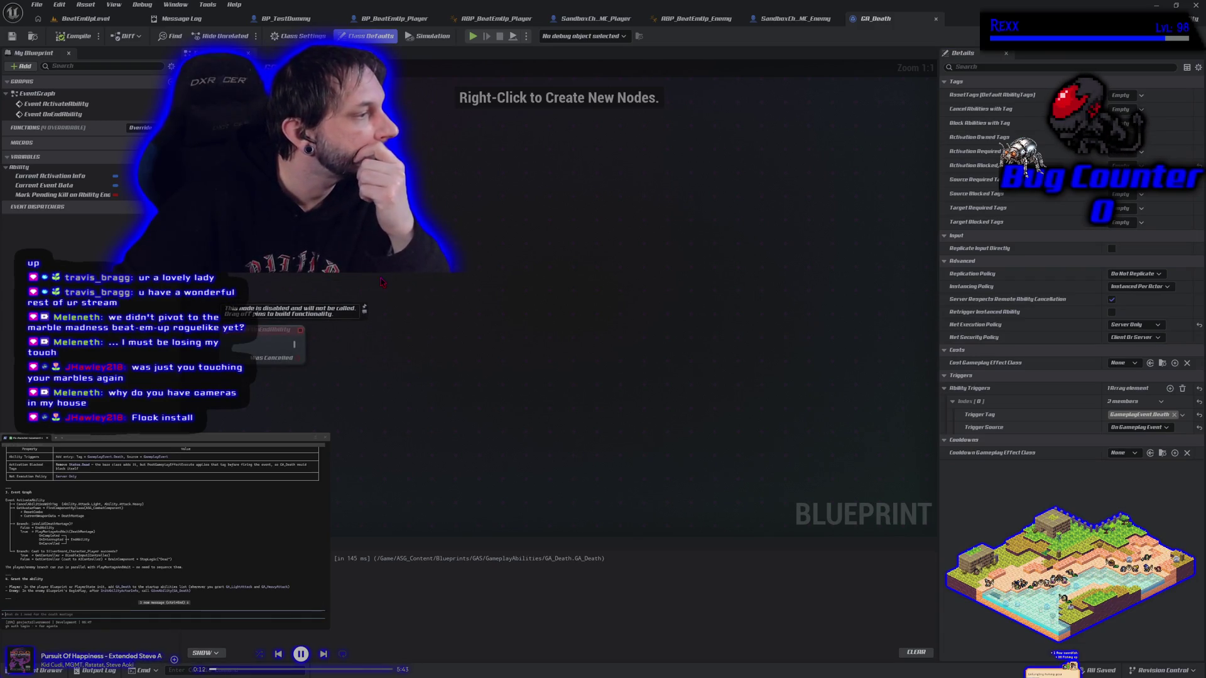
{"action": "right_click", "coordinate": [379, 258]}
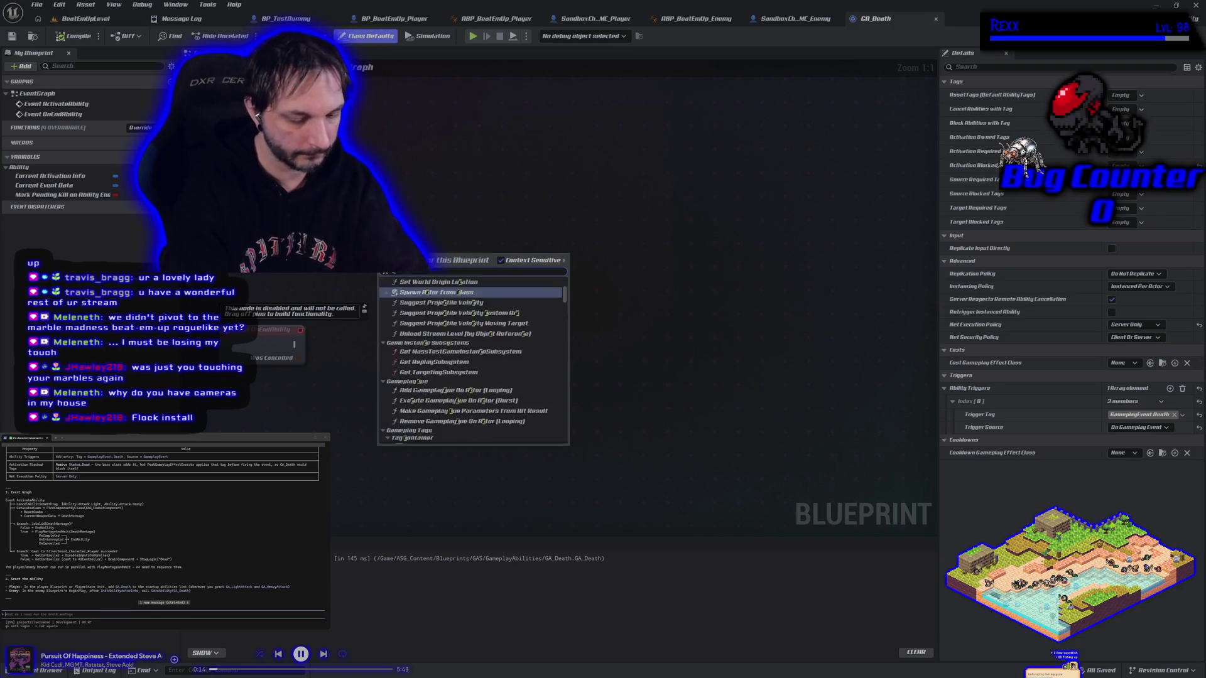
{"action": "type", "text": "cancel abilities"}
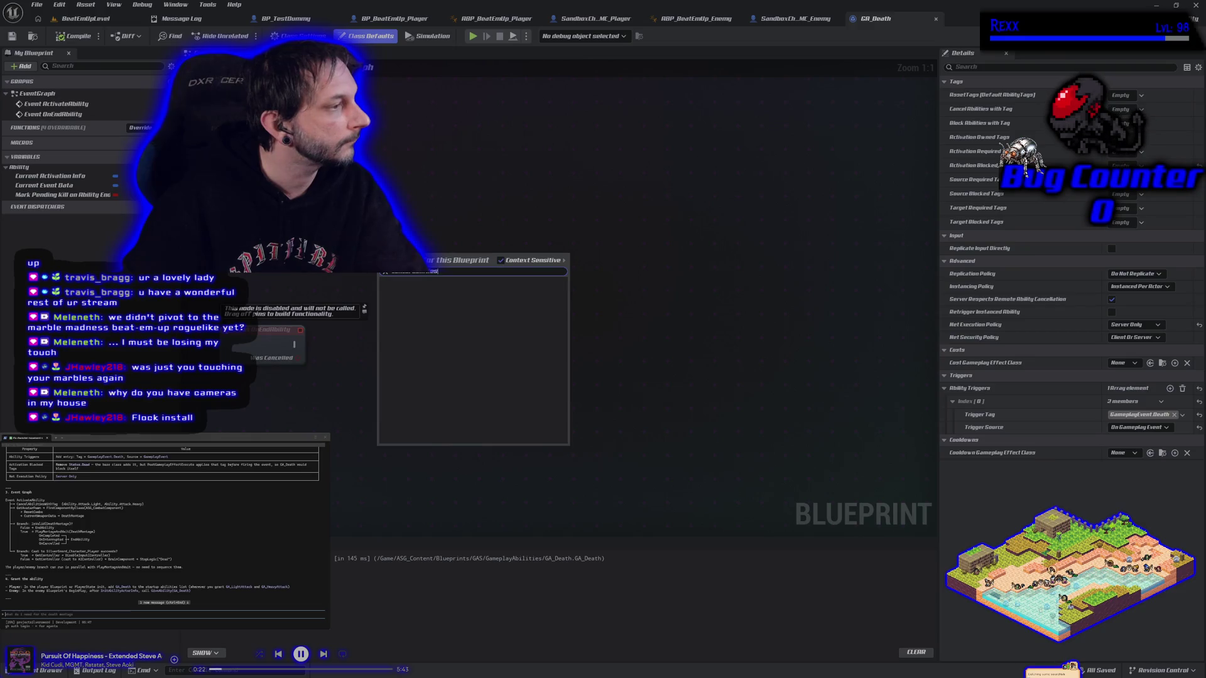
{"action": "key", "text": "Escape"}
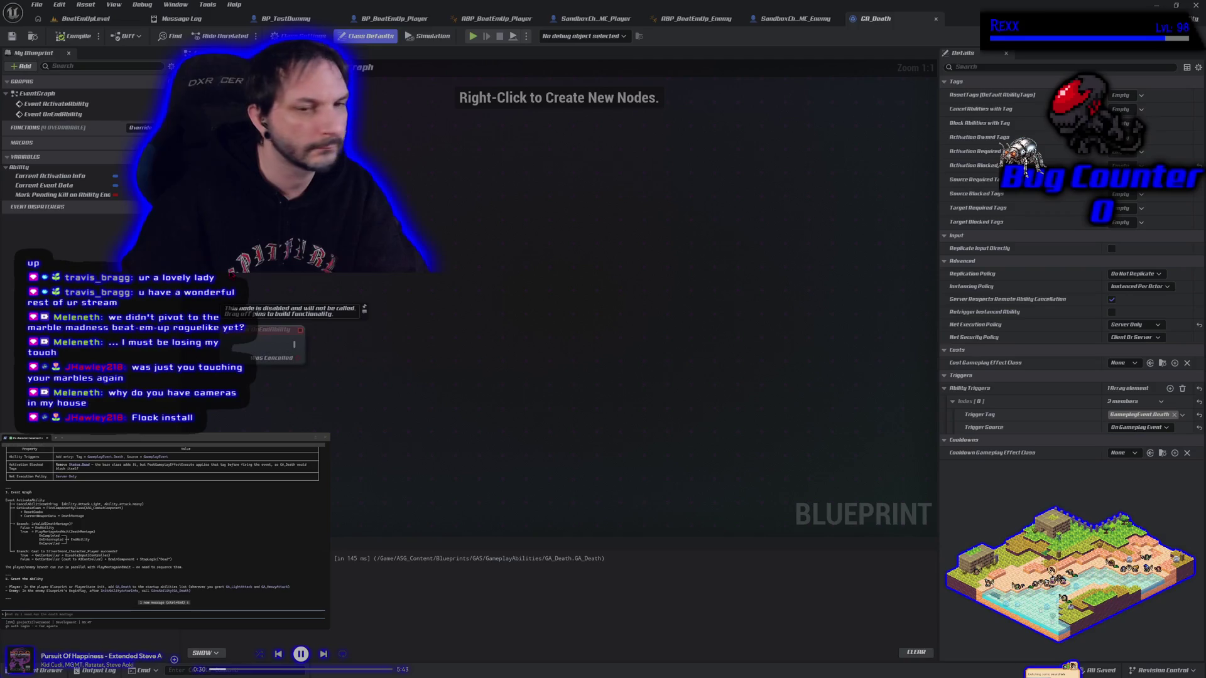
{"action": "right_click", "coordinate": [233, 274]}
{"action": "type", "text": "get avatar pa"}
{"action": "key", "text": "Return"}
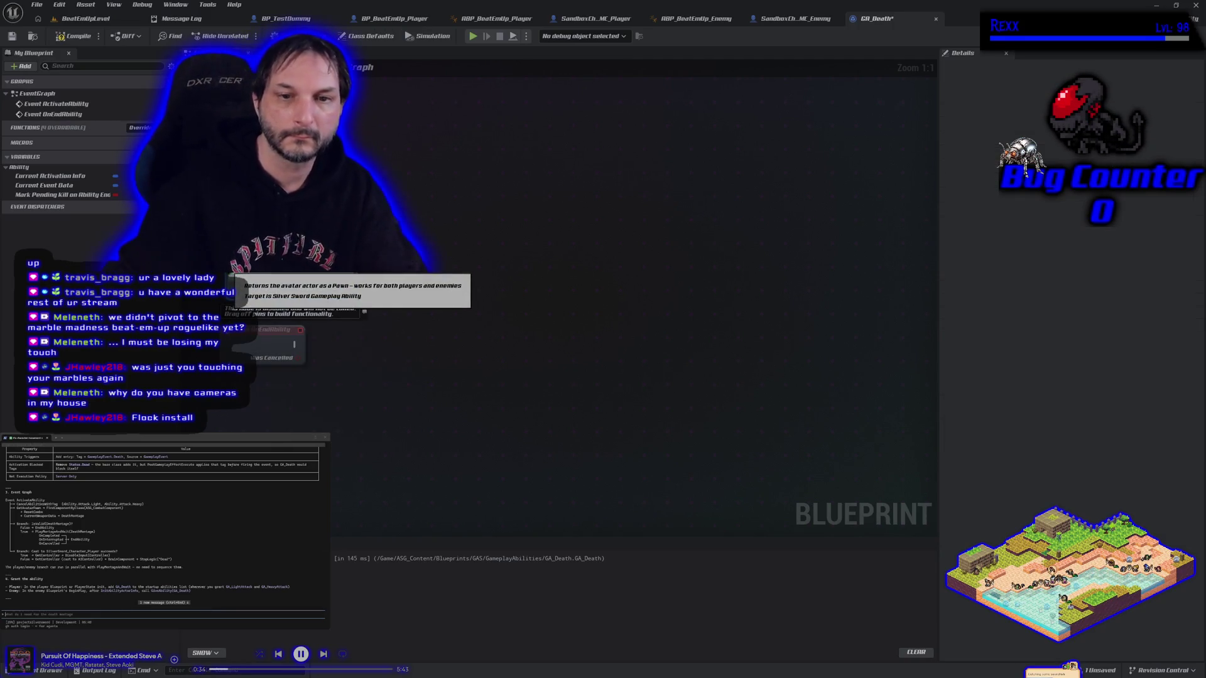
{"action": "left_click_drag", "start_coordinate": [270, 288], "coordinate": [278, 274]}
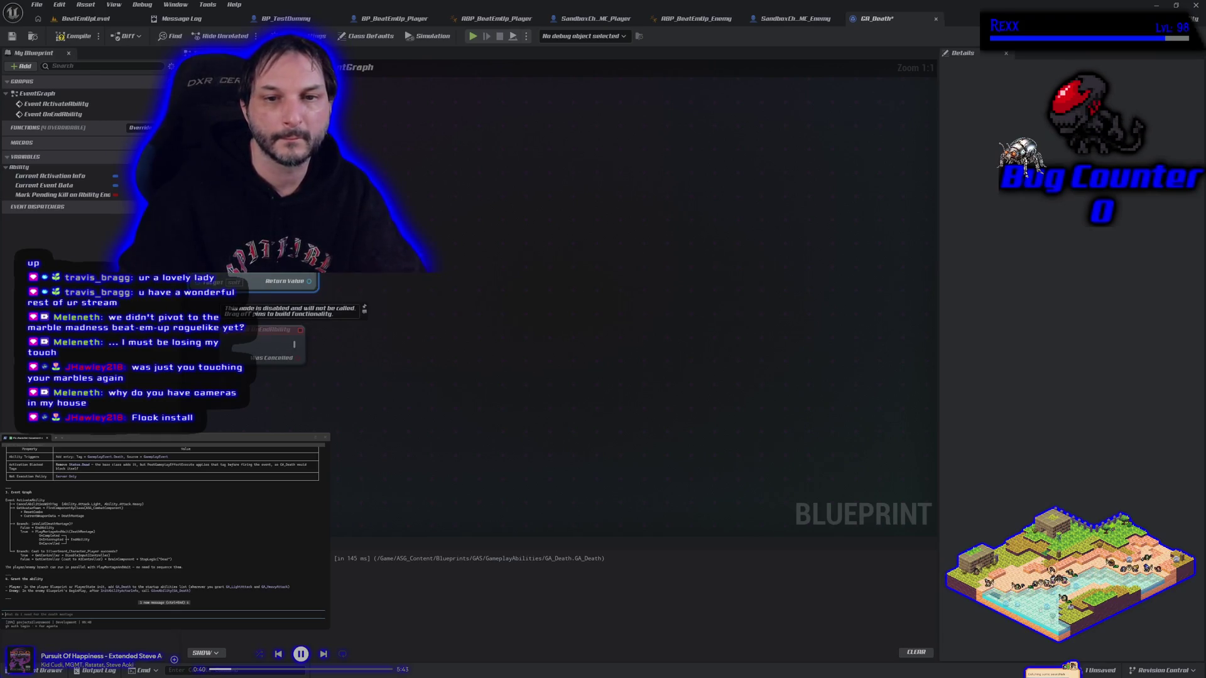
{"action": "right_click", "coordinate": [346, 240]}
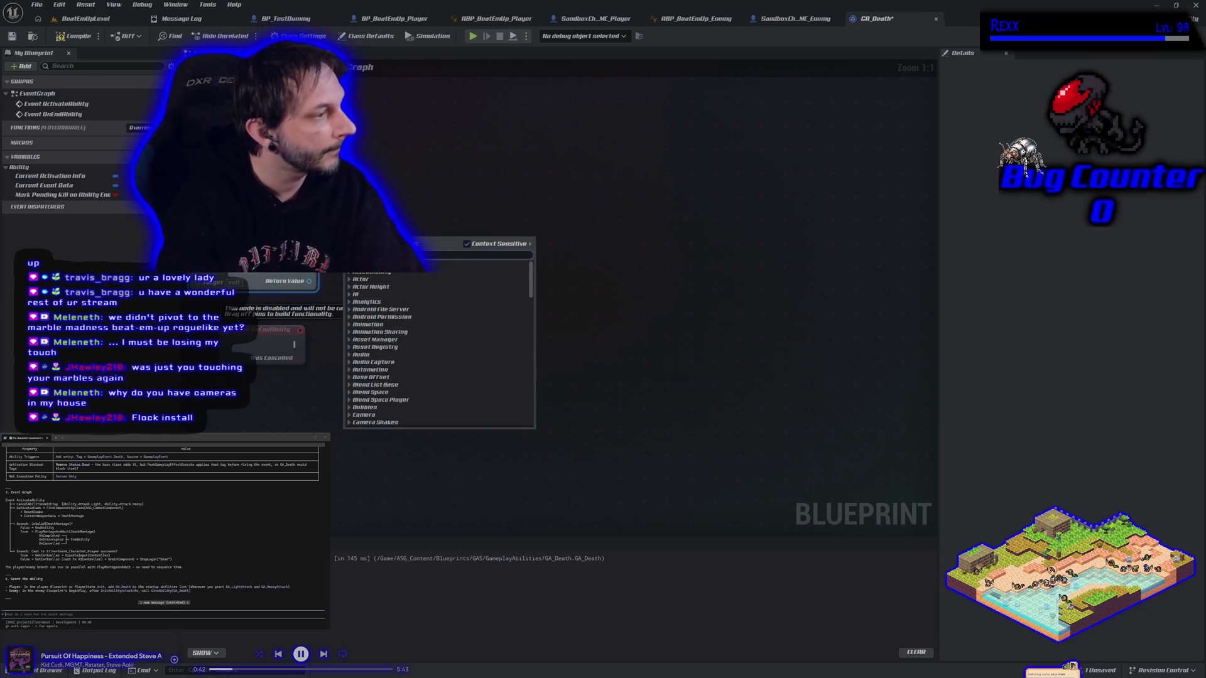
{"action": "type", "text": "cancel"}
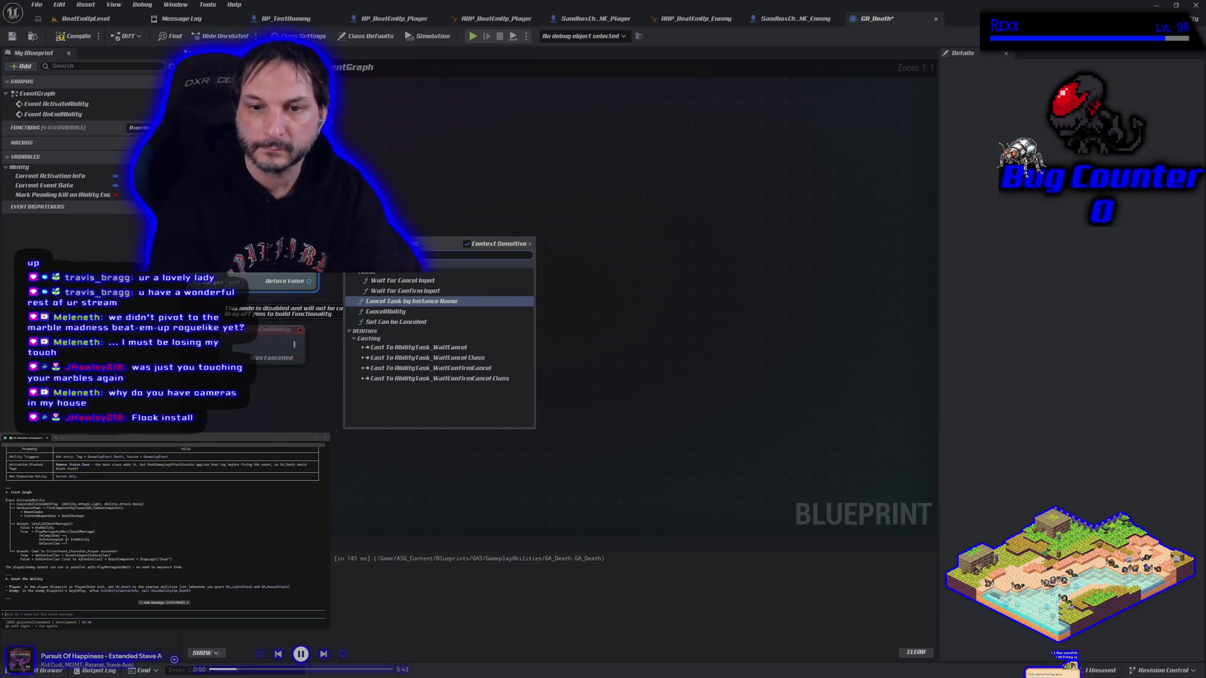
{"action": "left_click", "coordinate": [412, 313]}
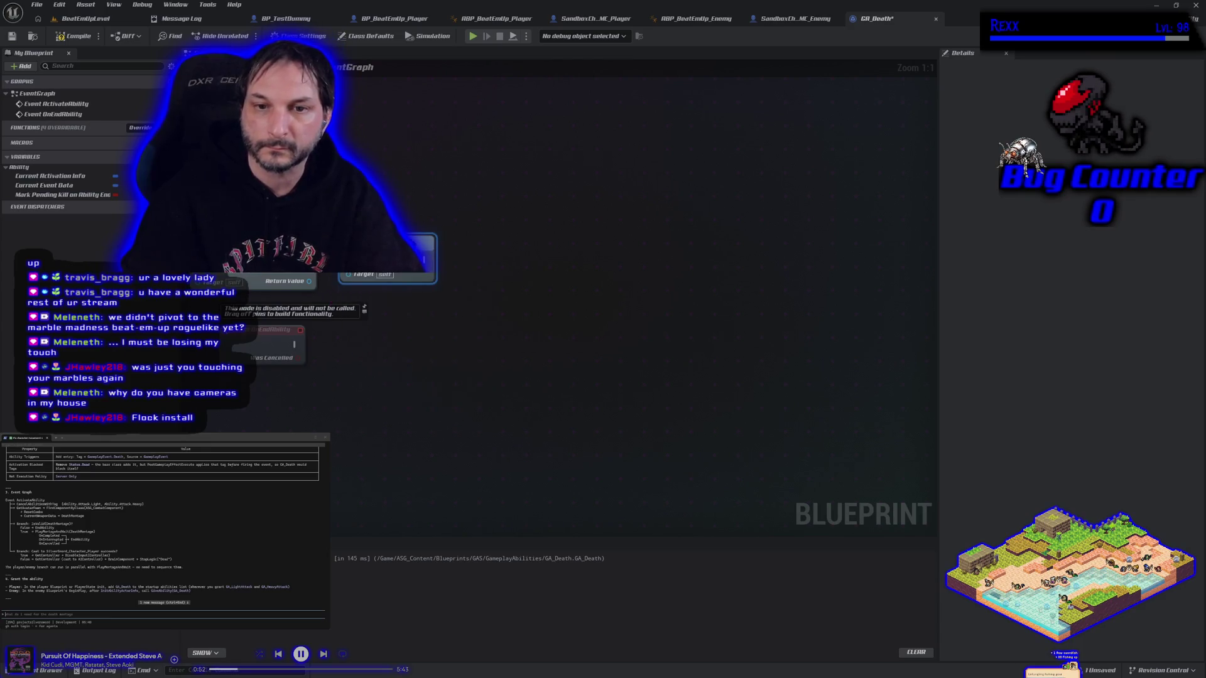
{"action": "left_click_drag", "start_coordinate": [411, 252], "coordinate": [435, 235]}
{"action": "key", "text": "Delete"}
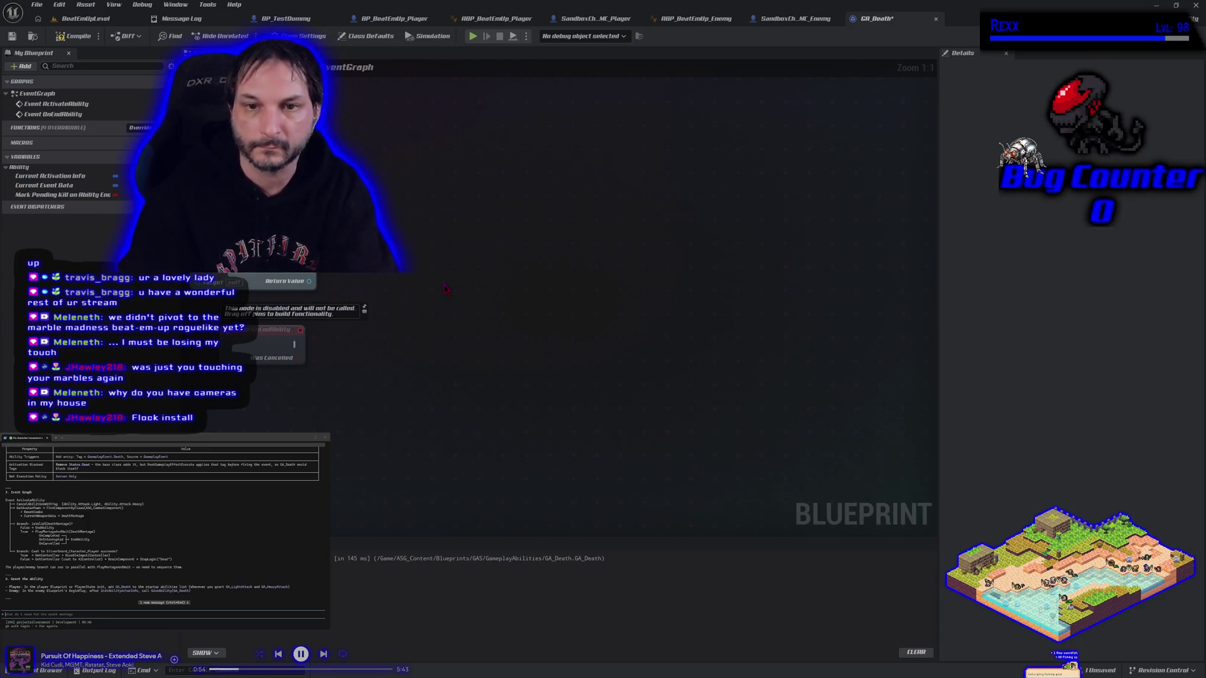
{"action": "left_click_drag", "start_coordinate": [315, 281], "coordinate": [341, 277]}
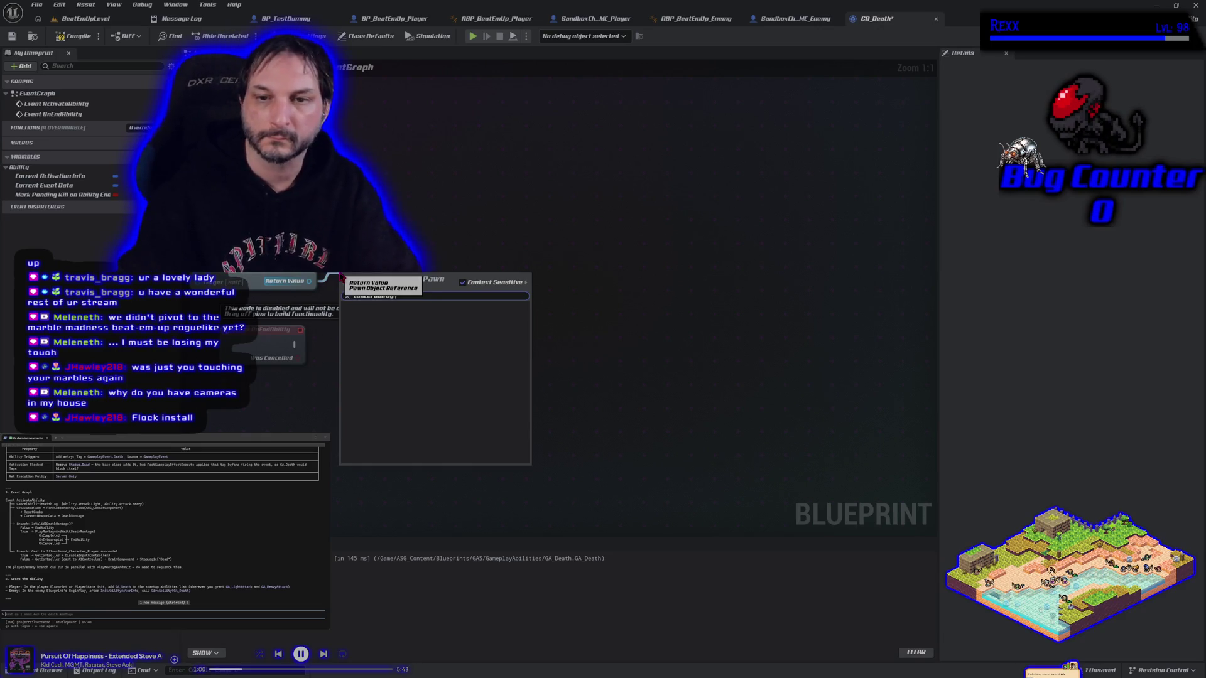
{"action": "left_click", "coordinate": [452, 242]}
{"action": "right_click", "coordinate": [450, 227]}
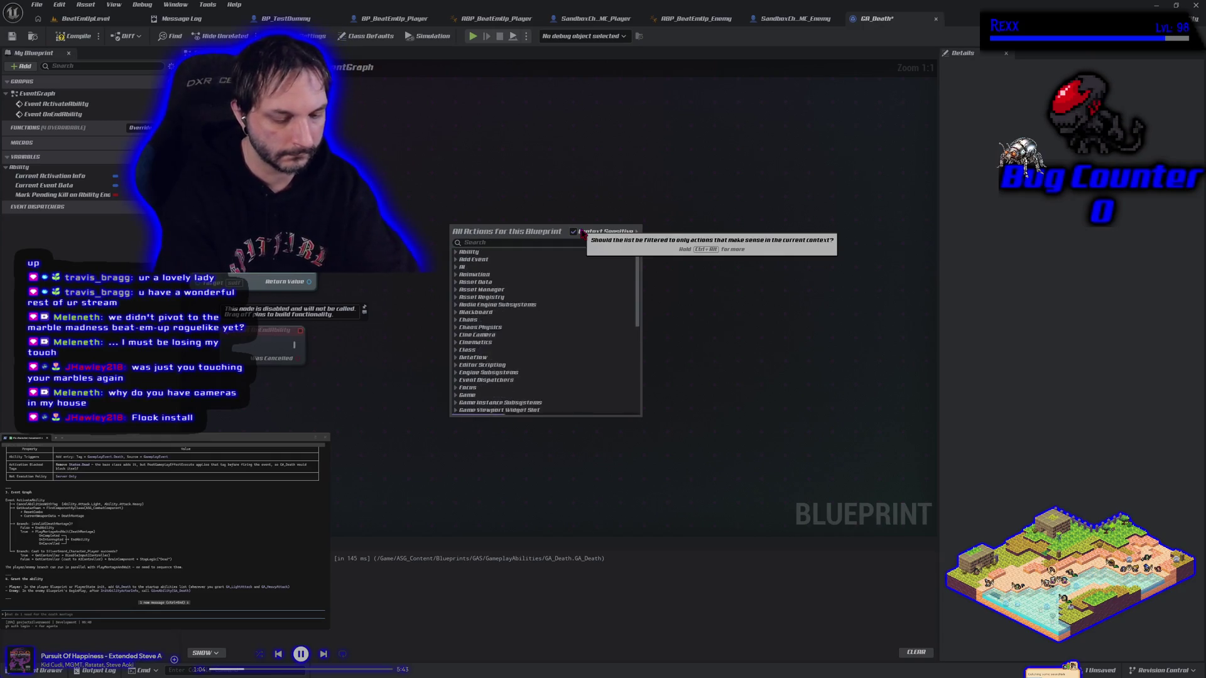
{"action": "left_click", "coordinate": [583, 234]}
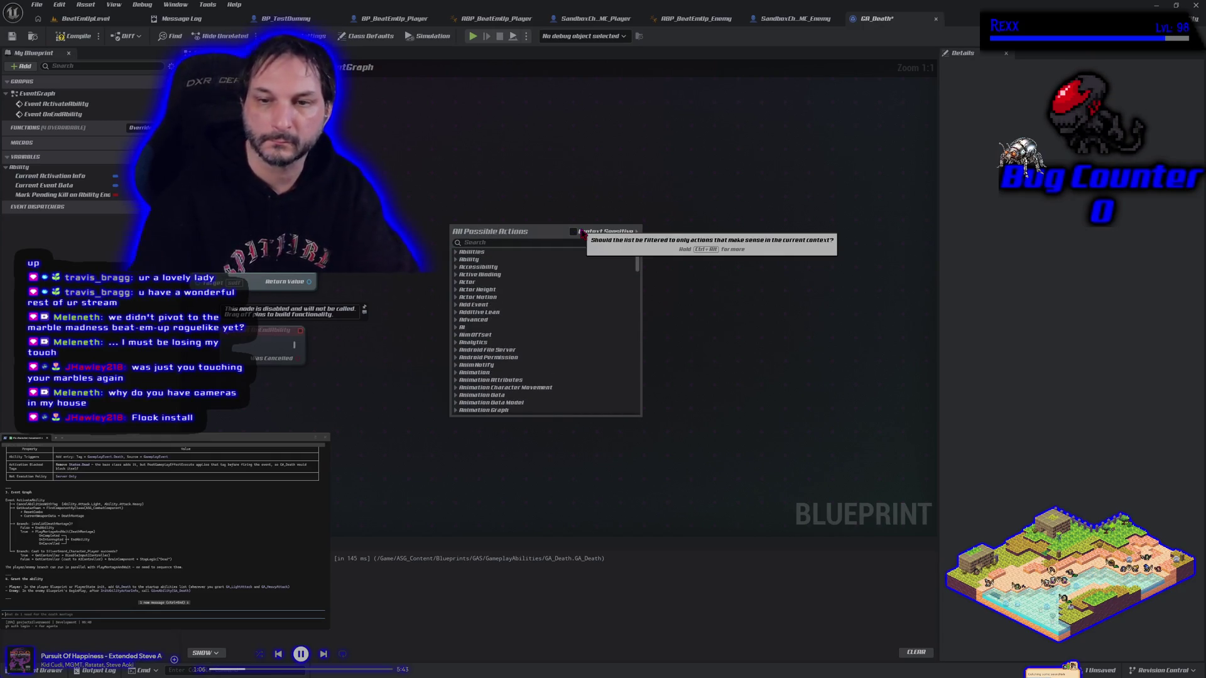
{"action": "left_click", "coordinate": [572, 242]}
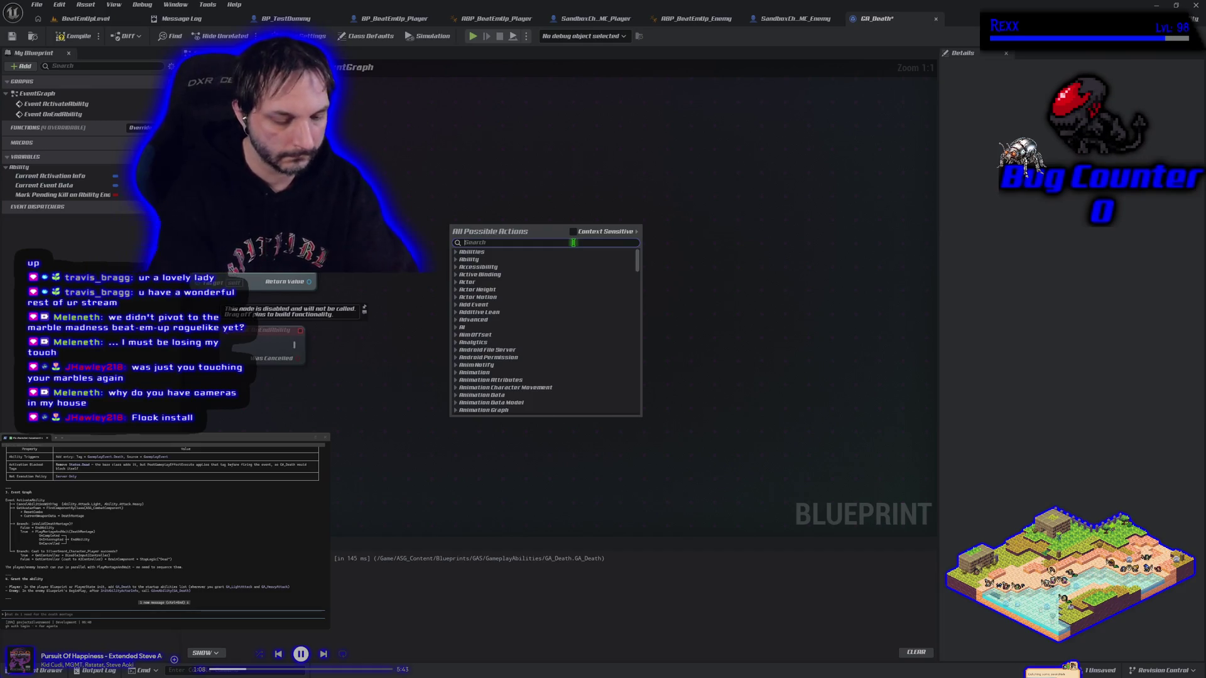
{"action": "type", "text": "cancel abiltiy"}
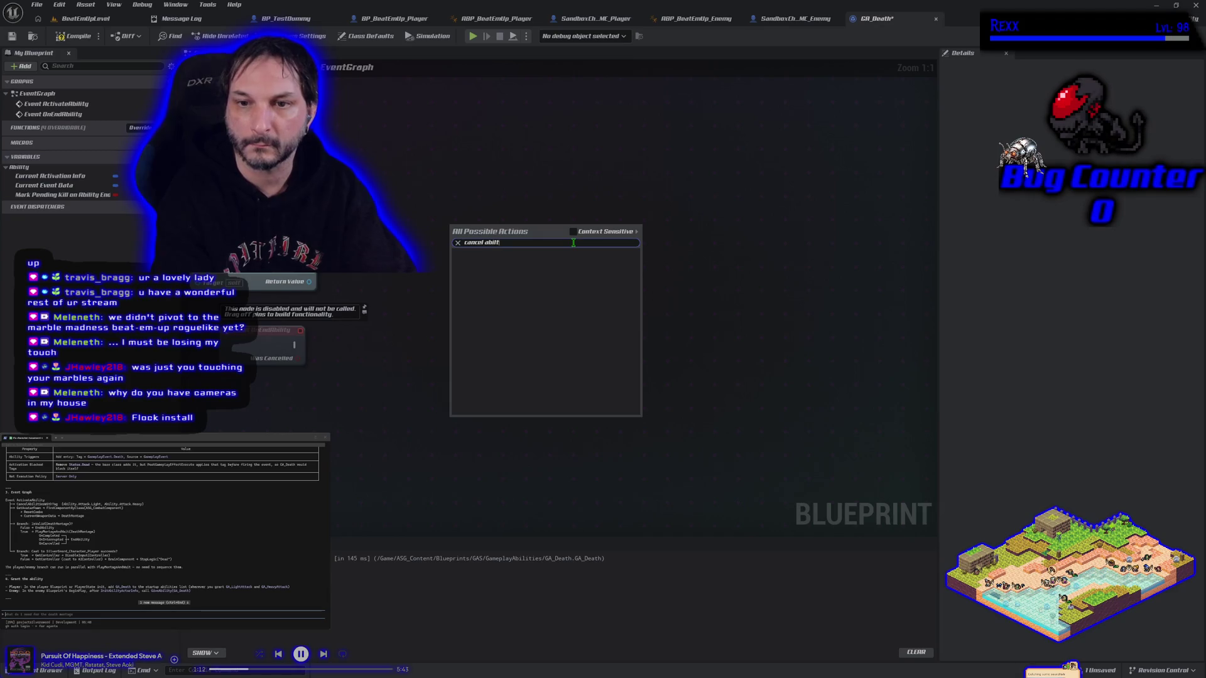
{"action": "key", "text": "BackSpace"}
{"action": "type", "text": "ity with tag"}
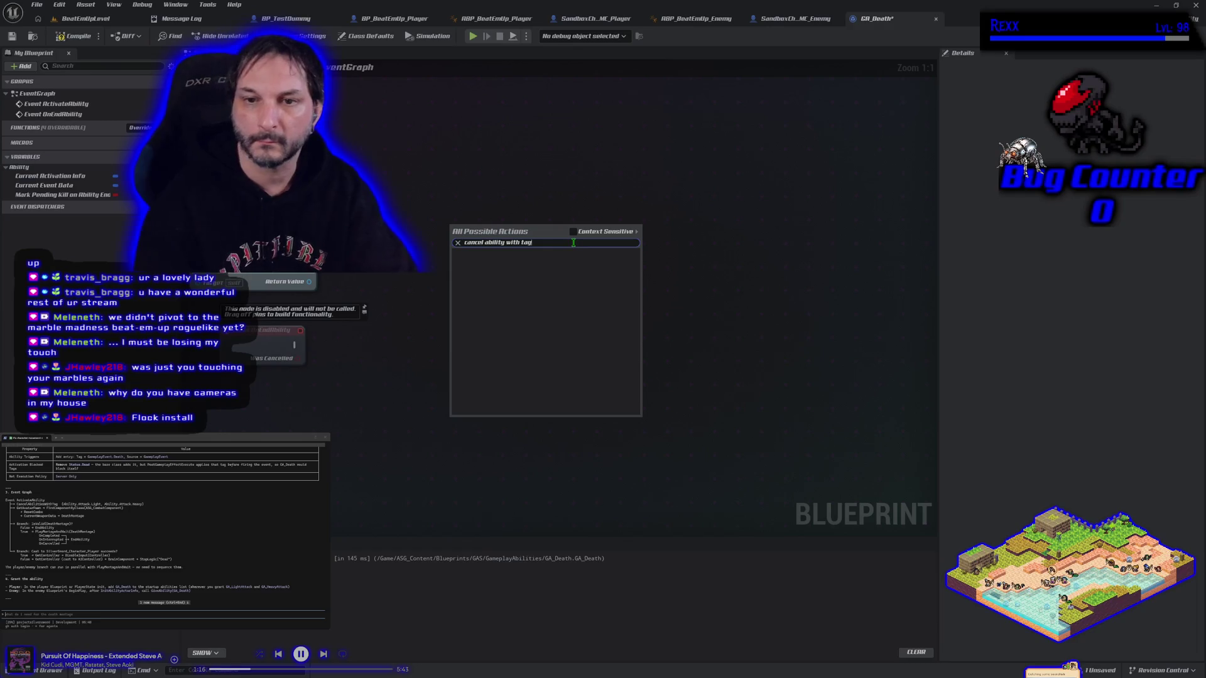
{"action": "left_click", "coordinate": [515, 200]}
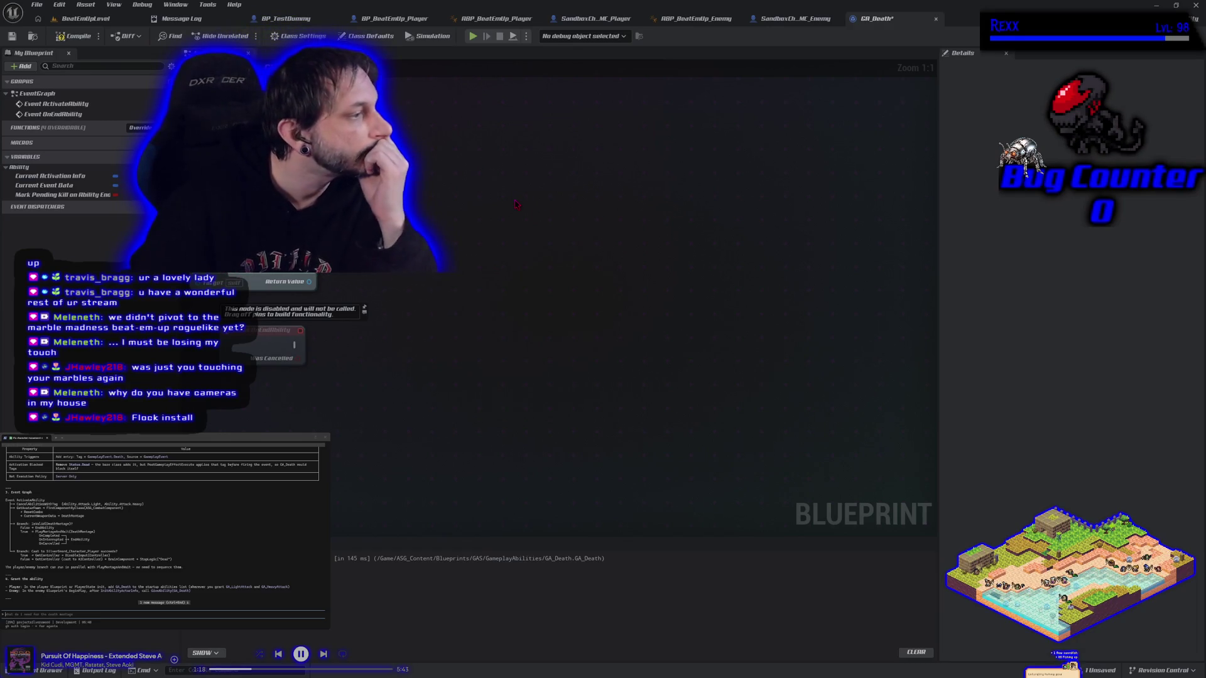
{"action": "right_click", "coordinate": [475, 247]}
{"action": "type", "text": "cancel abilities"}
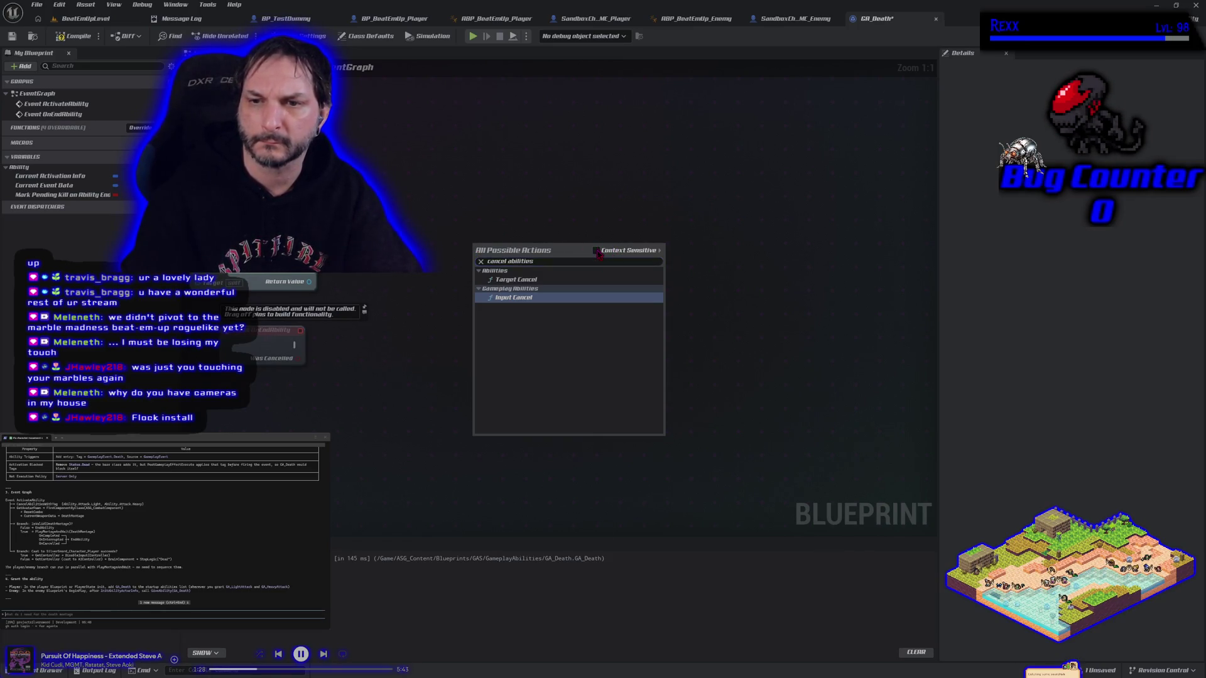
{"action": "left_click", "coordinate": [514, 197]}
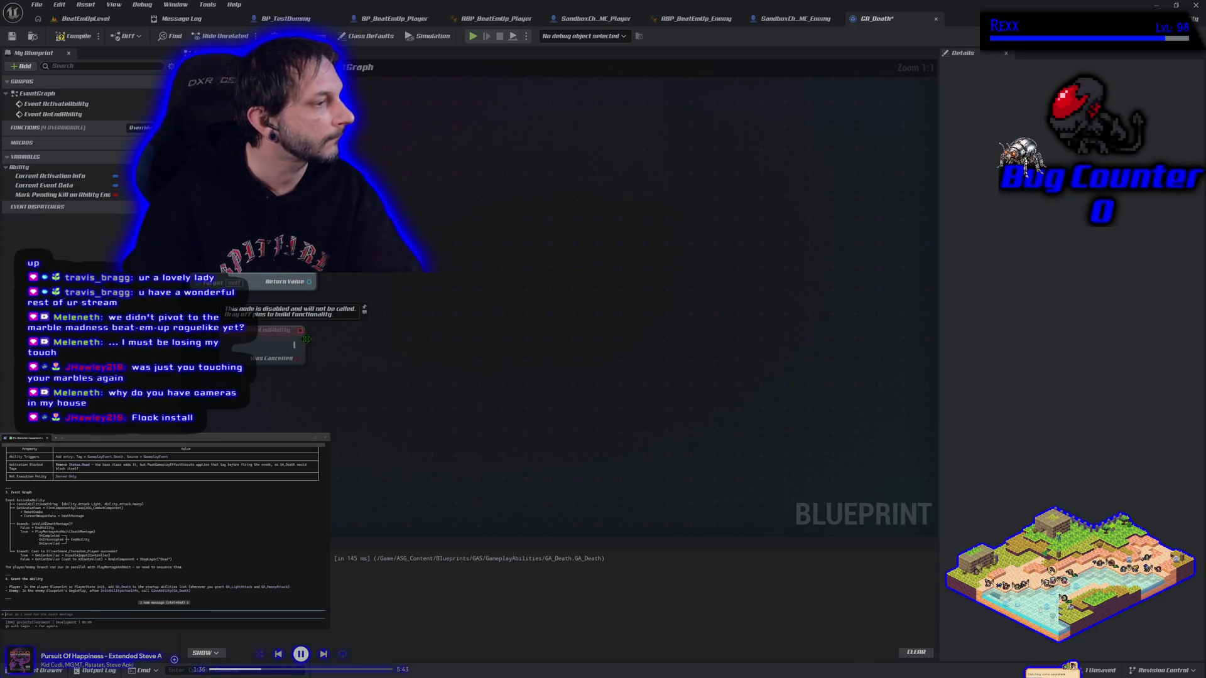
Step: Search the pawn Return Value's actions for 'Find component by class', finding no match
{"action": "mouse_move", "coordinate": [308, 281]}
{"action": "left_mouse_down"}
{"action": "mouse_move", "coordinate": [377, 291]}
{"action": "mouse_move", "coordinate": [338, 281]}
{"action": "left_mouse_up"}
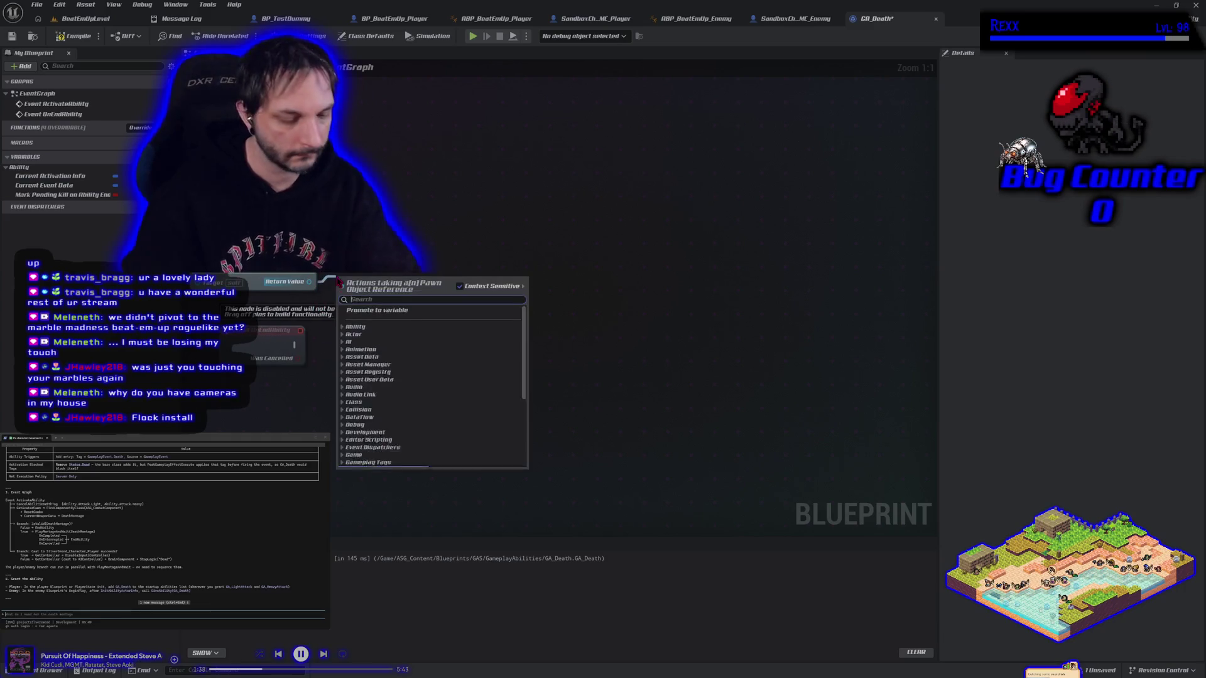
{"action": "type", "text": "Find component b"}
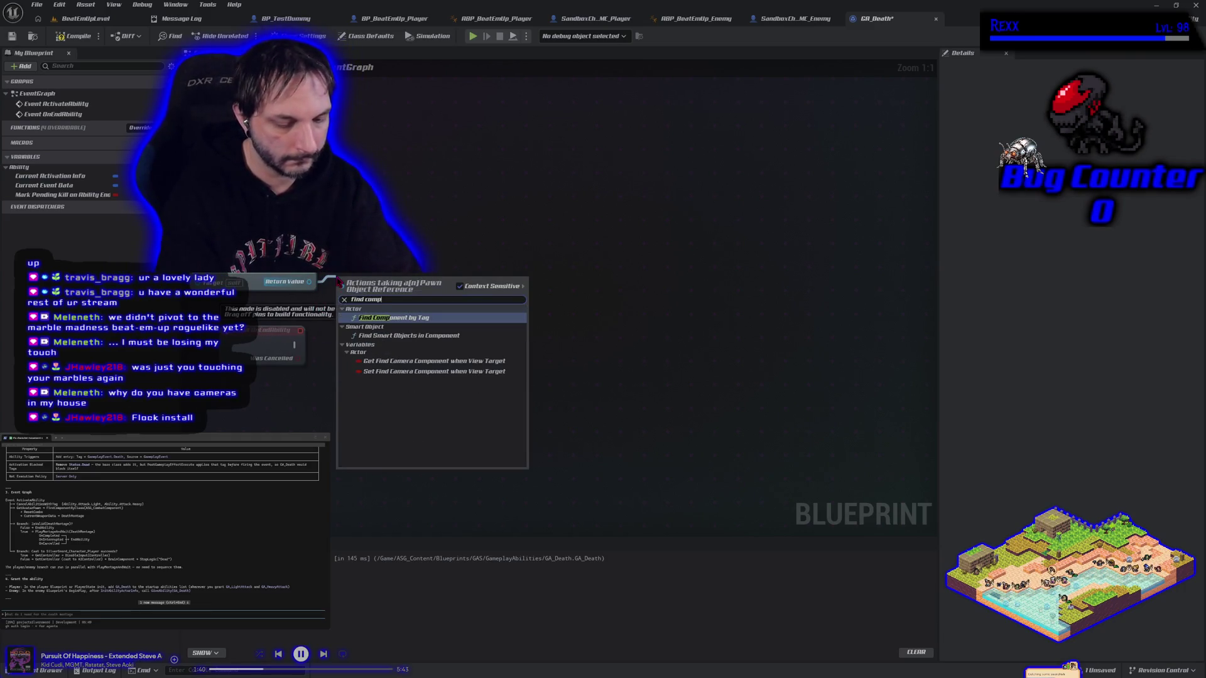
{"action": "type", "text": "y "}
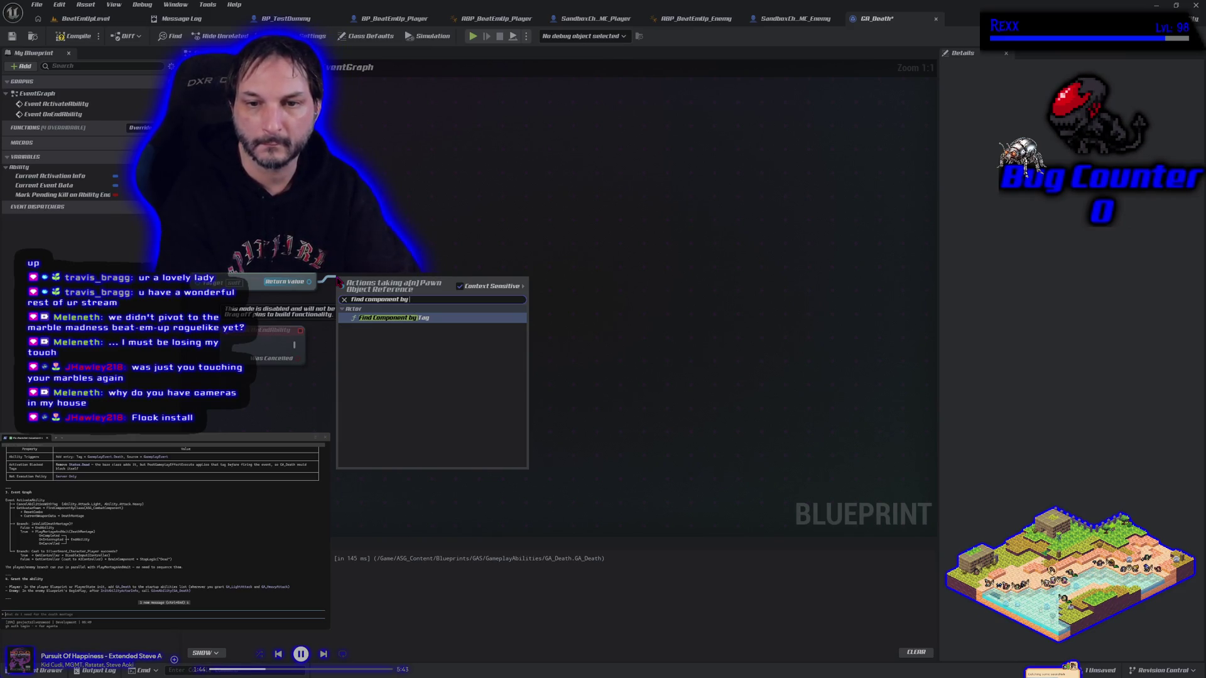
{"action": "type", "text": "class"}
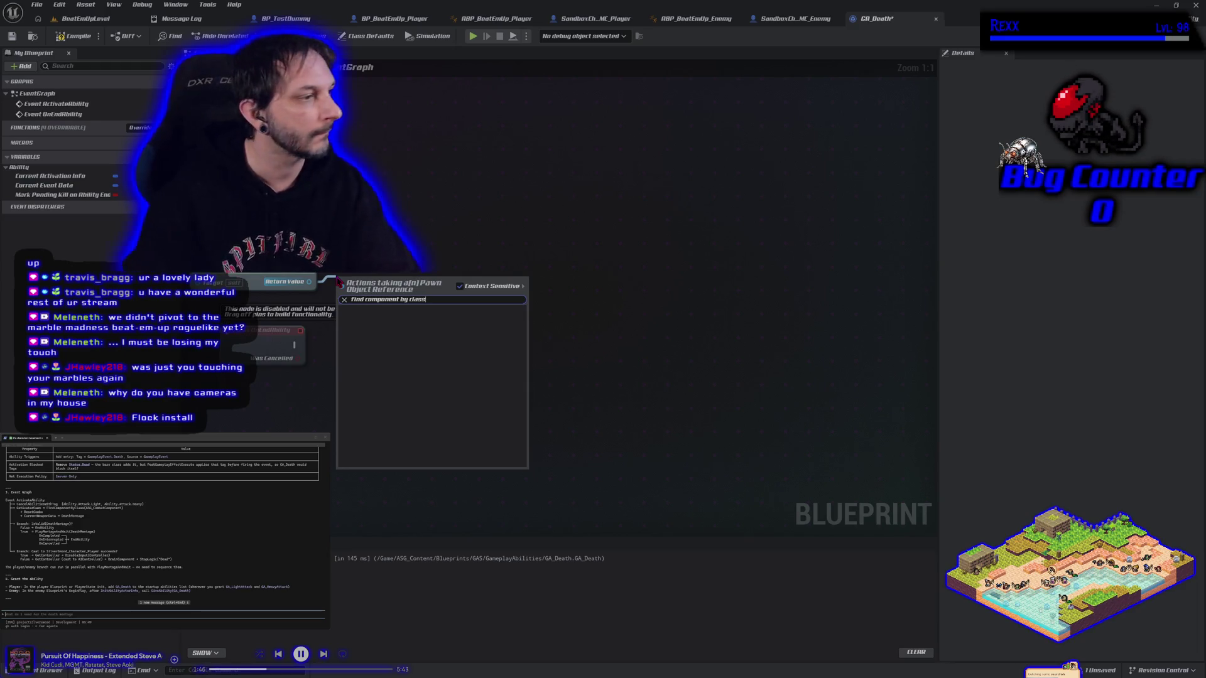
{"action": "key", "text": "Escape"}
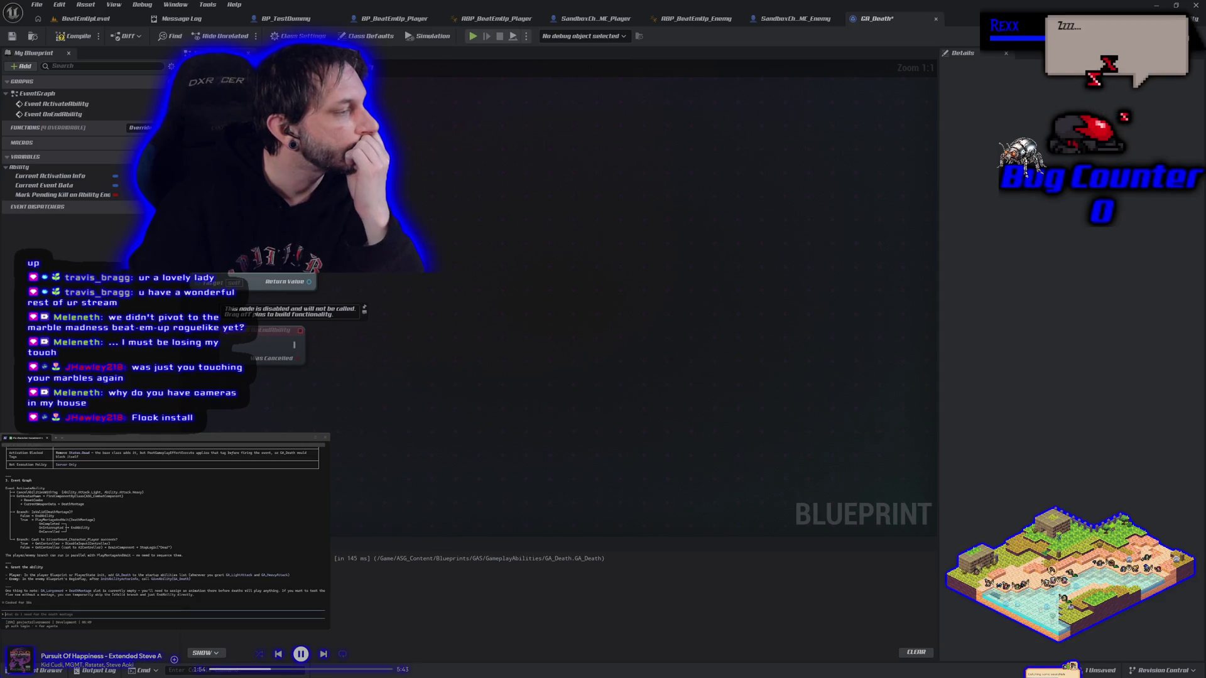
{"action": "scroll", "coordinate": [165, 528], "scroll_direction": "up", "scroll_amount": 1}
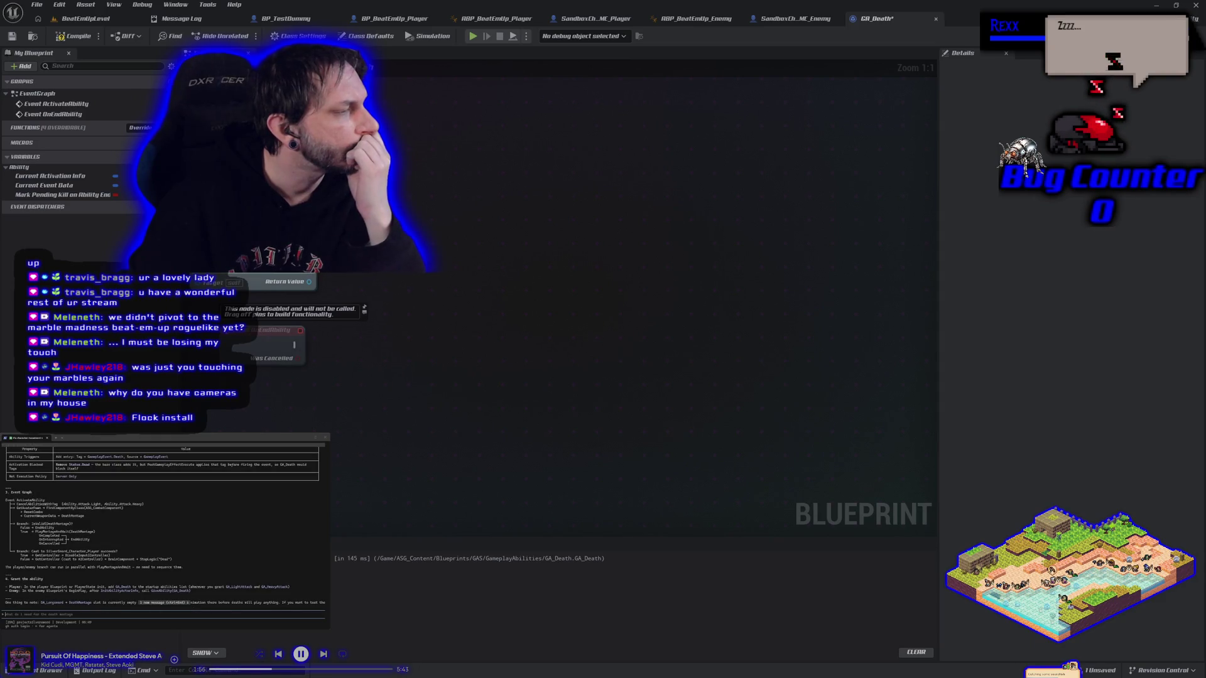
{"action": "scroll", "coordinate": [166, 528], "scroll_direction": "up", "scroll_amount": 1}
{"action": "scroll", "coordinate": [165, 527], "scroll_direction": "down", "scroll_amount": 1}
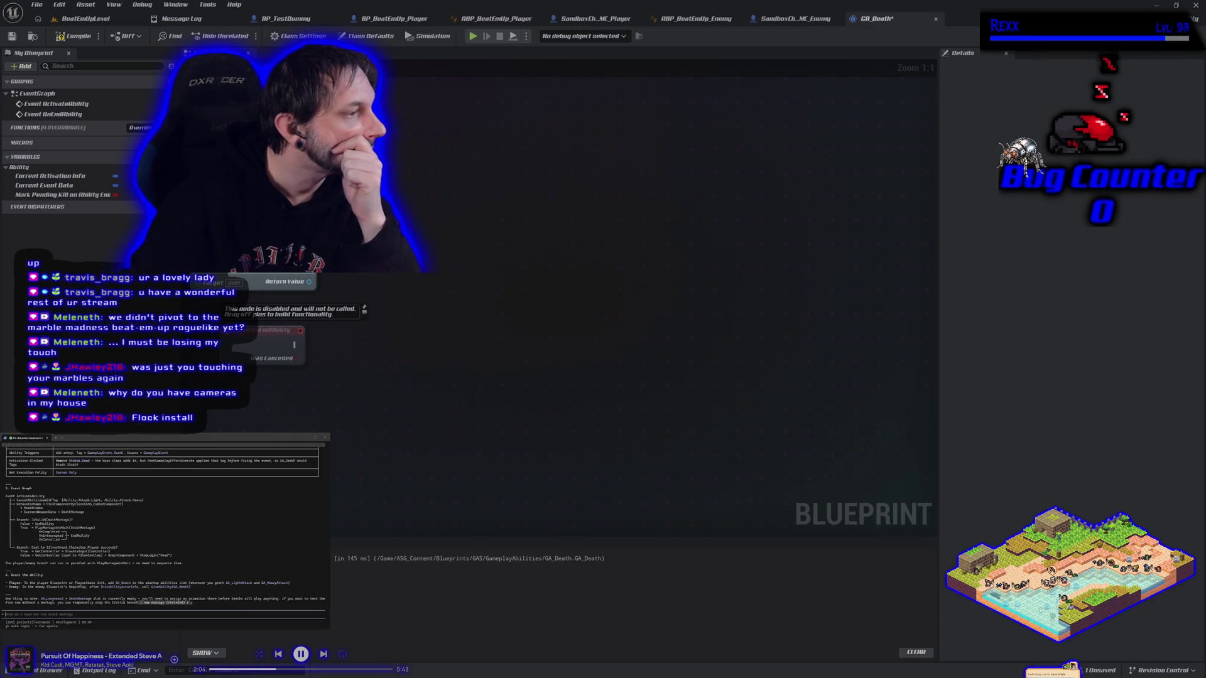
Step: Add a Get Component by Class node on the pawn, set to ASG Combat Component
{"action": "left_click_drag", "start_coordinate": [309, 282], "coordinate": [347, 281]}
{"action": "type", "text": "get compo"}
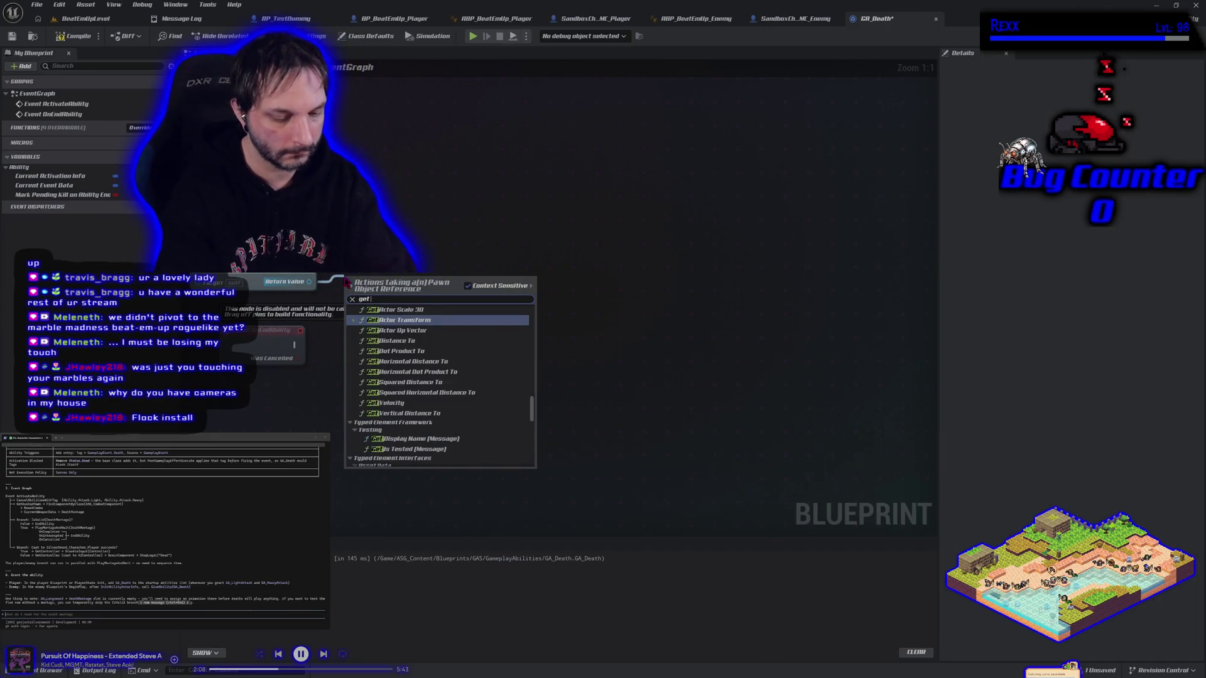
{"action": "key", "text": "BackSpace"}
{"action": "key", "text": "BackSpace"}
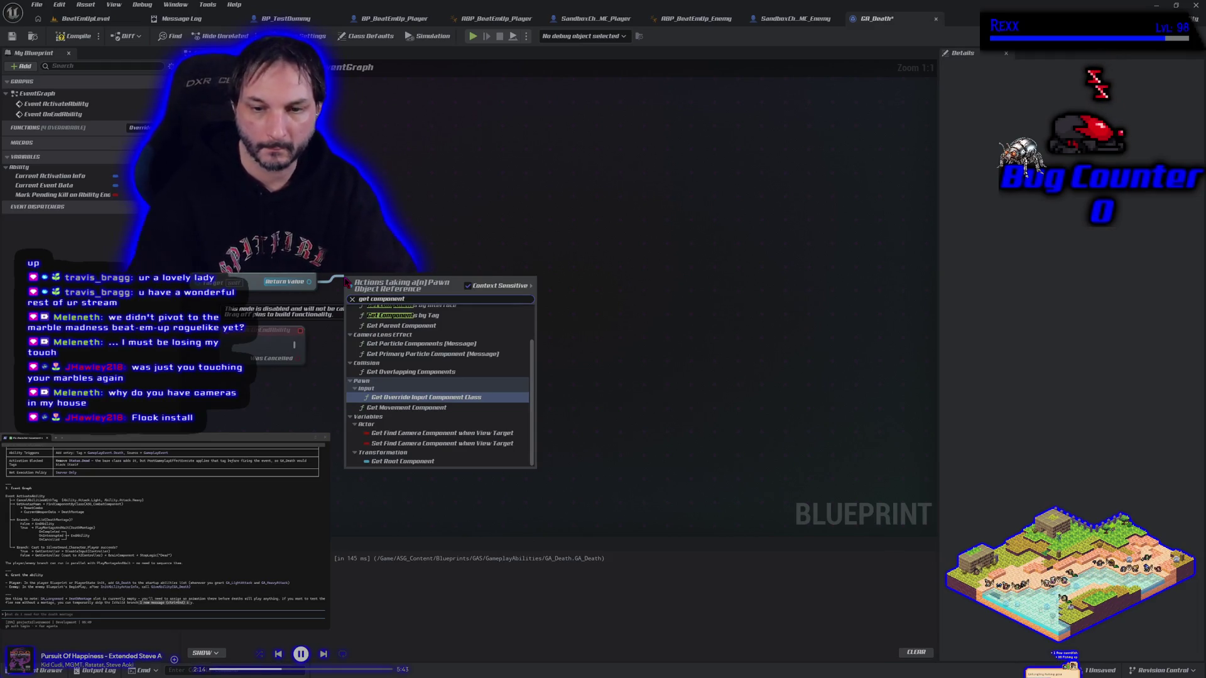
{"action": "type", "text": "by"}
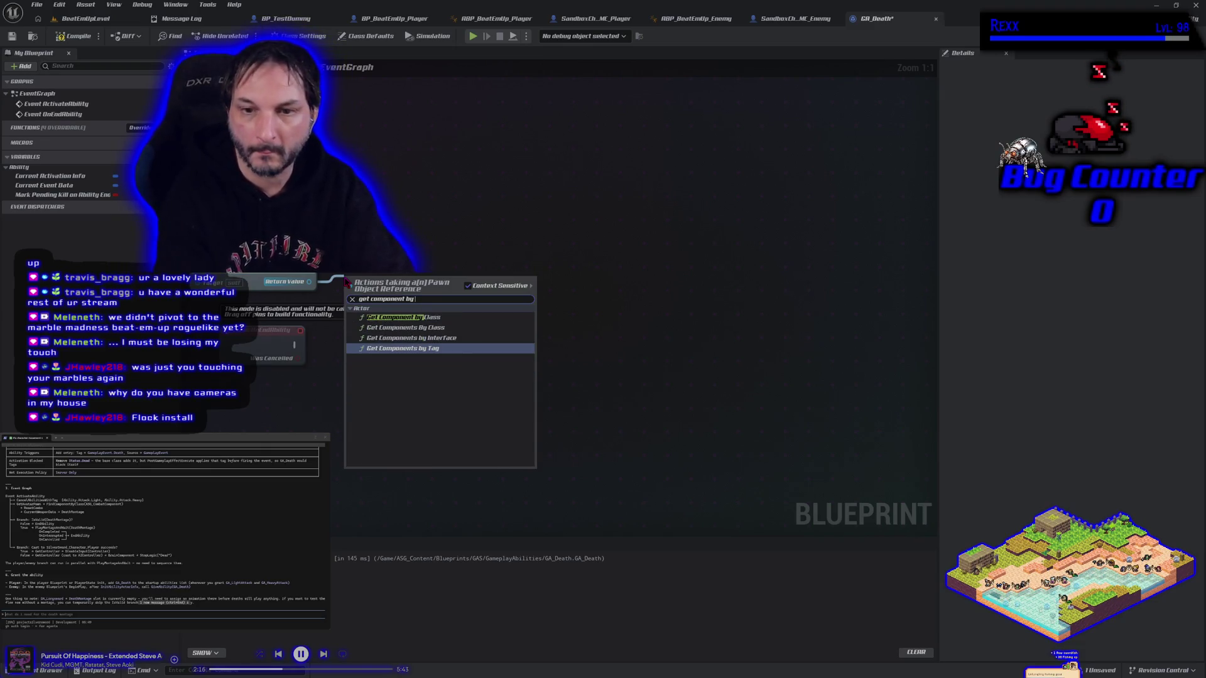
{"action": "left_click", "coordinate": [413, 319]}
{"action": "left_click", "coordinate": [389, 318]}
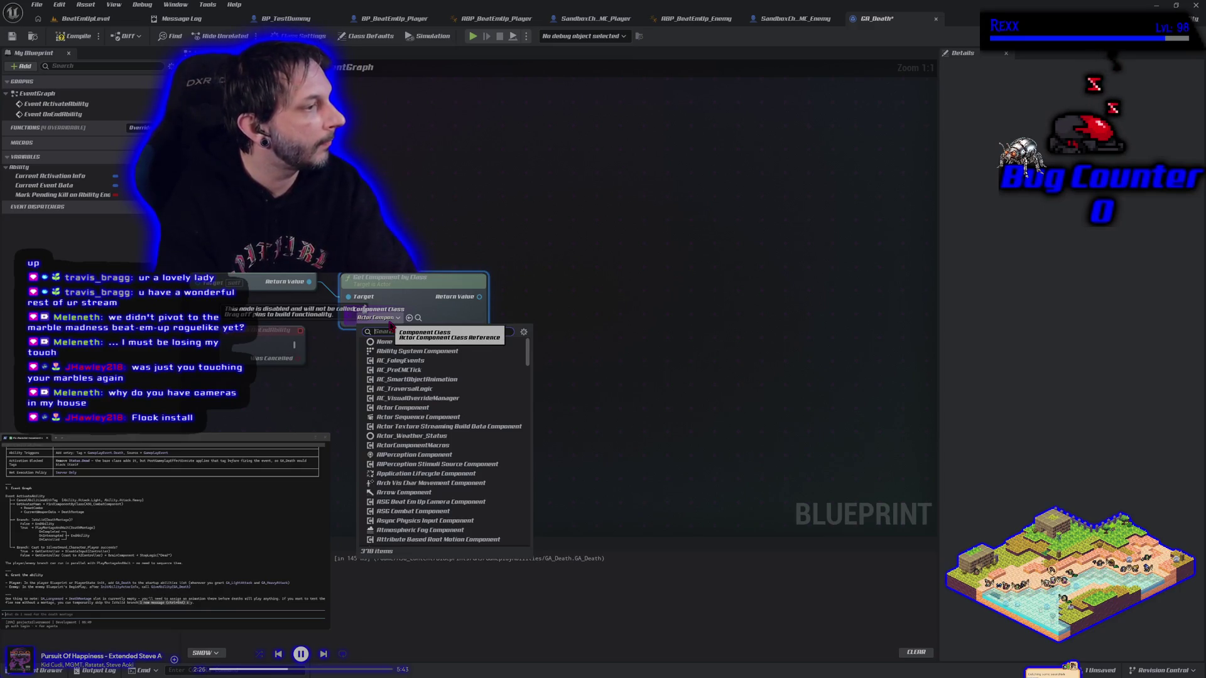
{"action": "type", "text": "asg"}
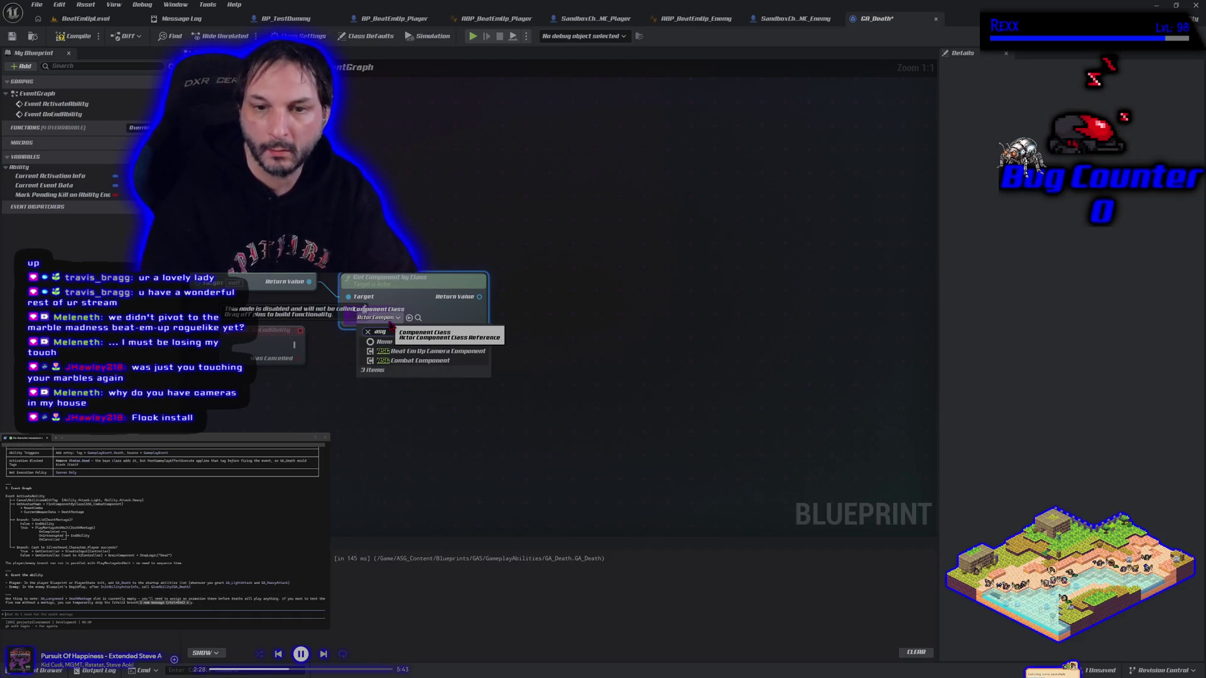
{"action": "left_click", "coordinate": [409, 361]}
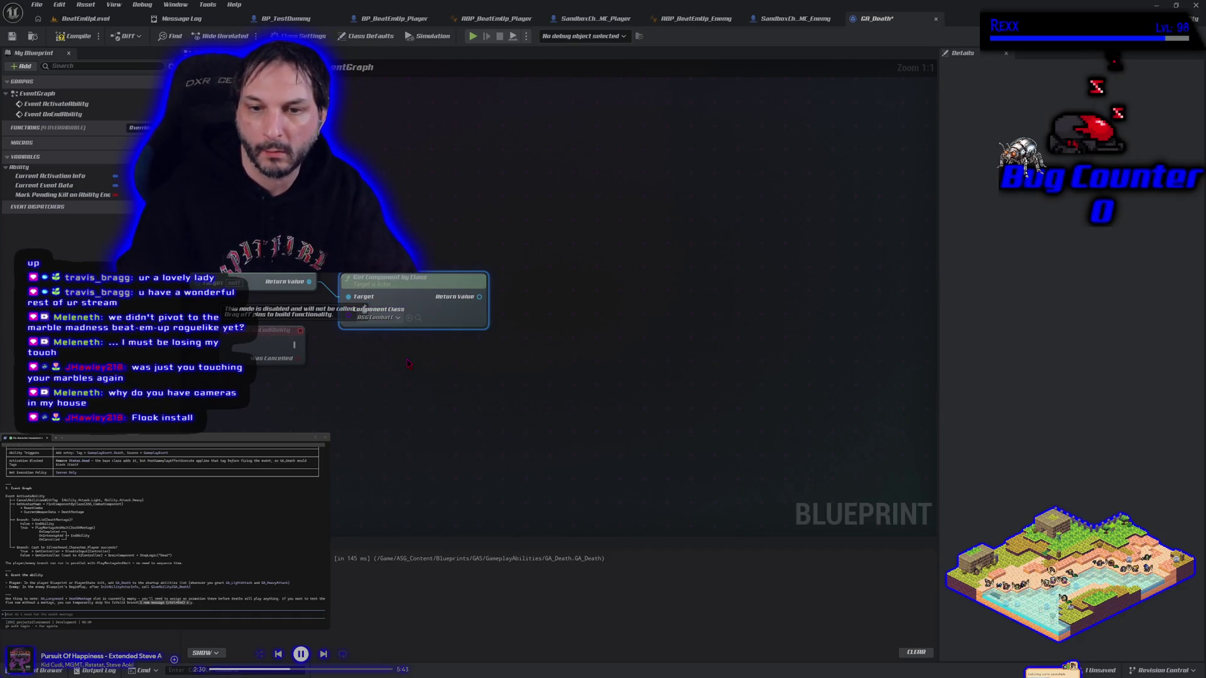
Step: Add a Reset Combo call on the combat component and search for its current weapon getter
{"action": "left_click_drag", "start_coordinate": [479, 296], "coordinate": [512, 298]}
{"action": "type", "text": "reset"}
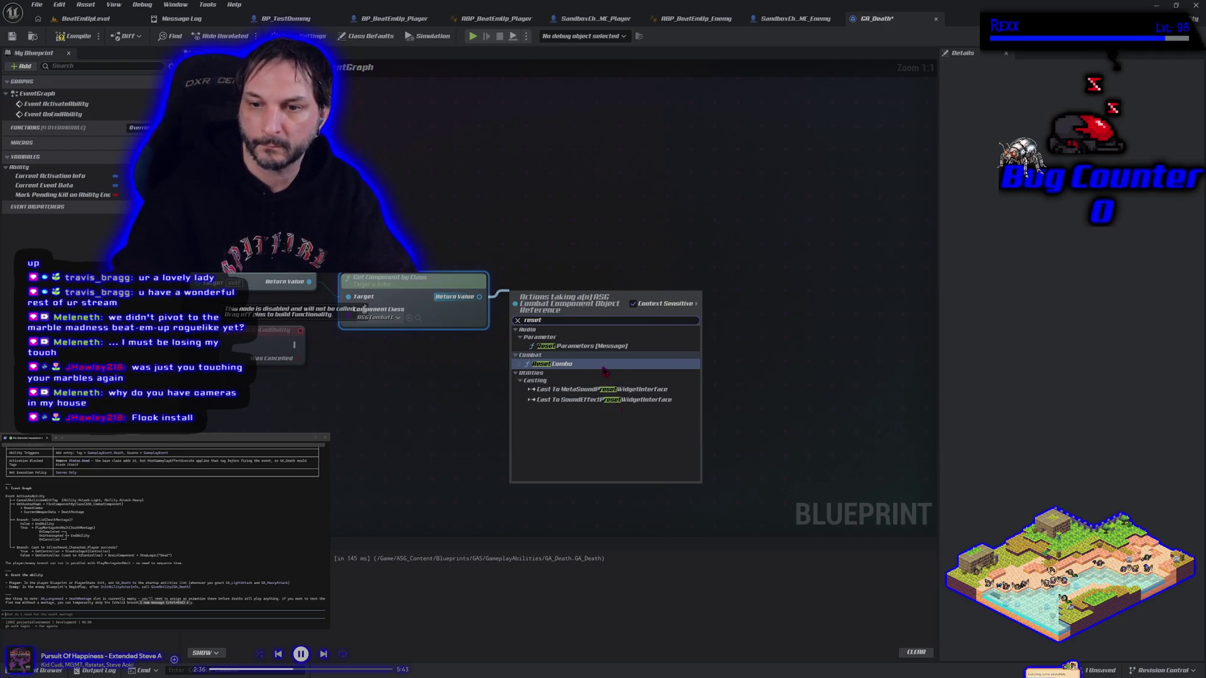
{"action": "left_click", "coordinate": [592, 366]}
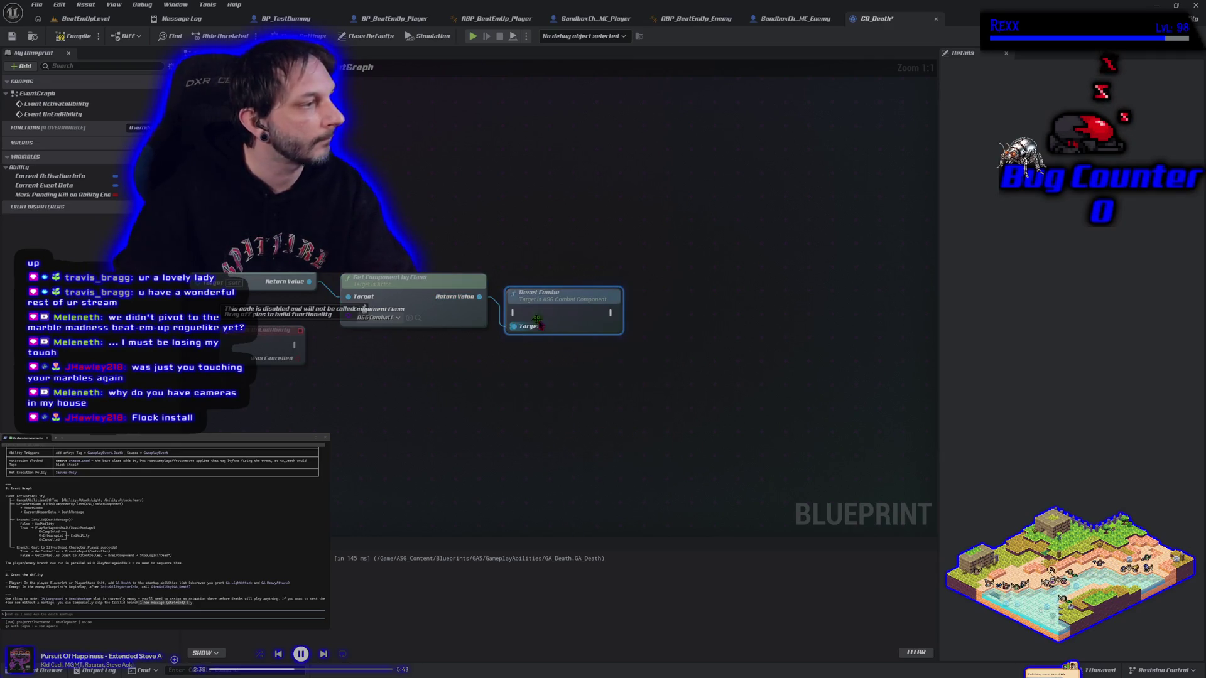
{"action": "left_click_drag", "start_coordinate": [481, 296], "coordinate": [473, 362]}
{"action": "type", "text": "get current"}
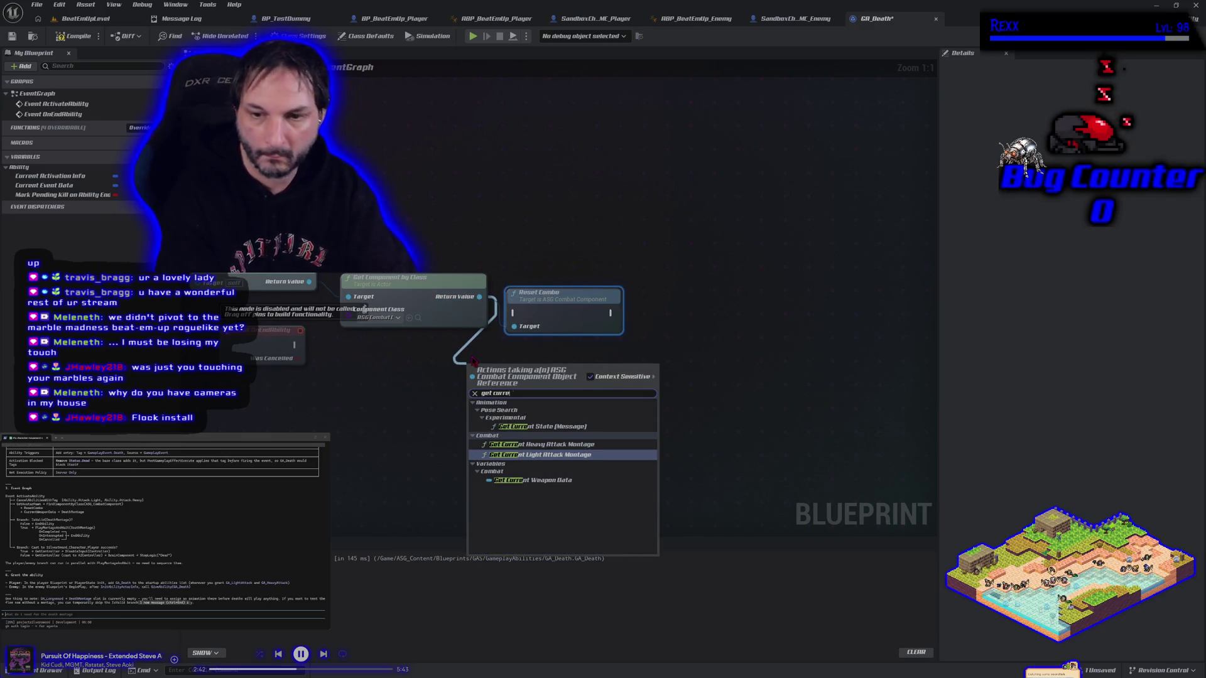
Step: Add a Current Weapon Data getter and a Death Montage getter from it
{"action": "left_click", "coordinate": [528, 481]}
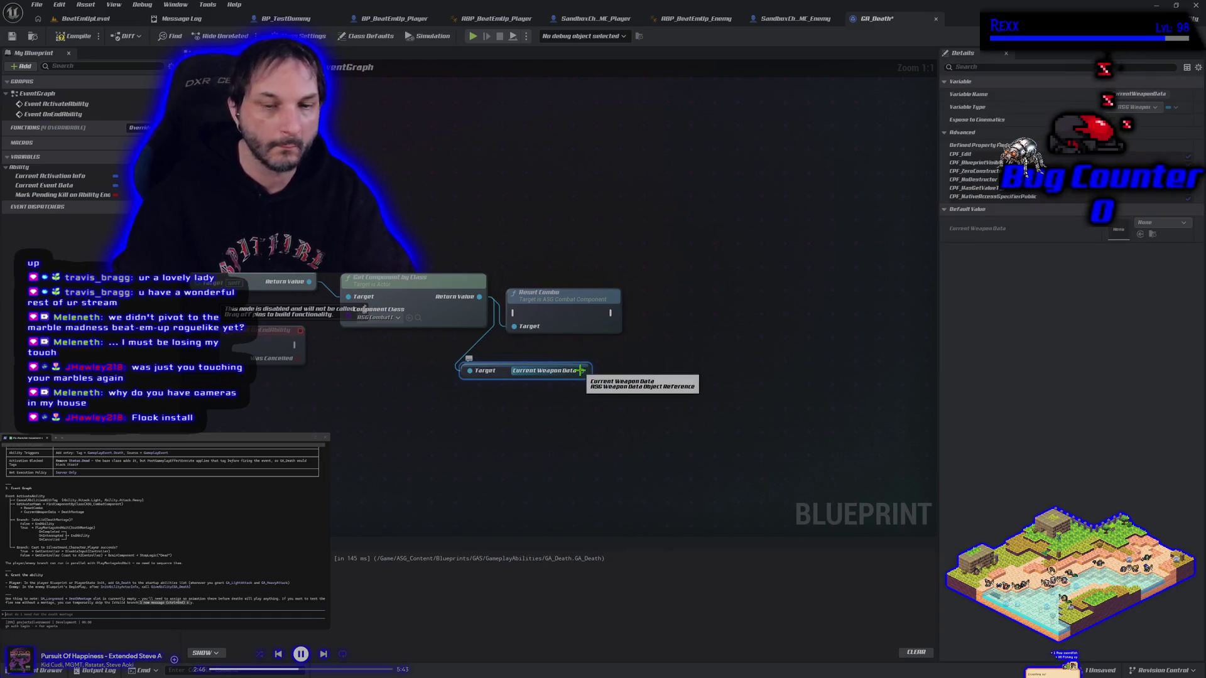
{"action": "left_click_drag", "start_coordinate": [580, 371], "coordinate": [612, 367]}
{"action": "type", "text": "g"}
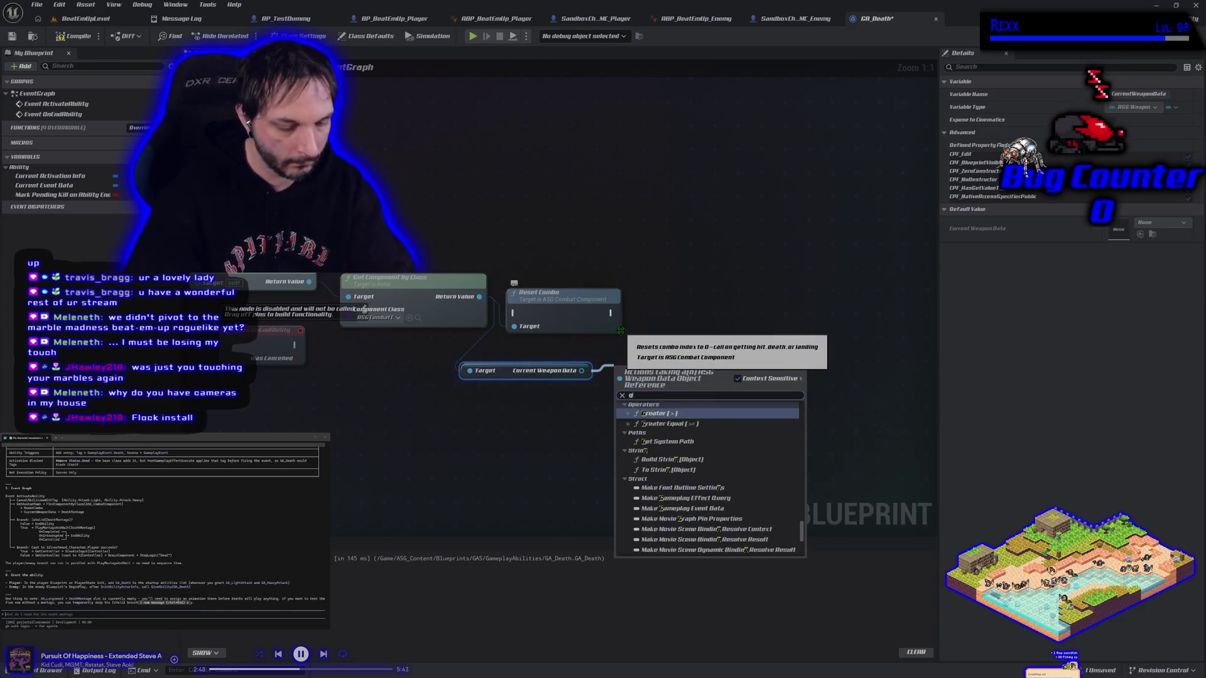
{"action": "type", "text": "et death"}
{"action": "key", "text": "Return"}
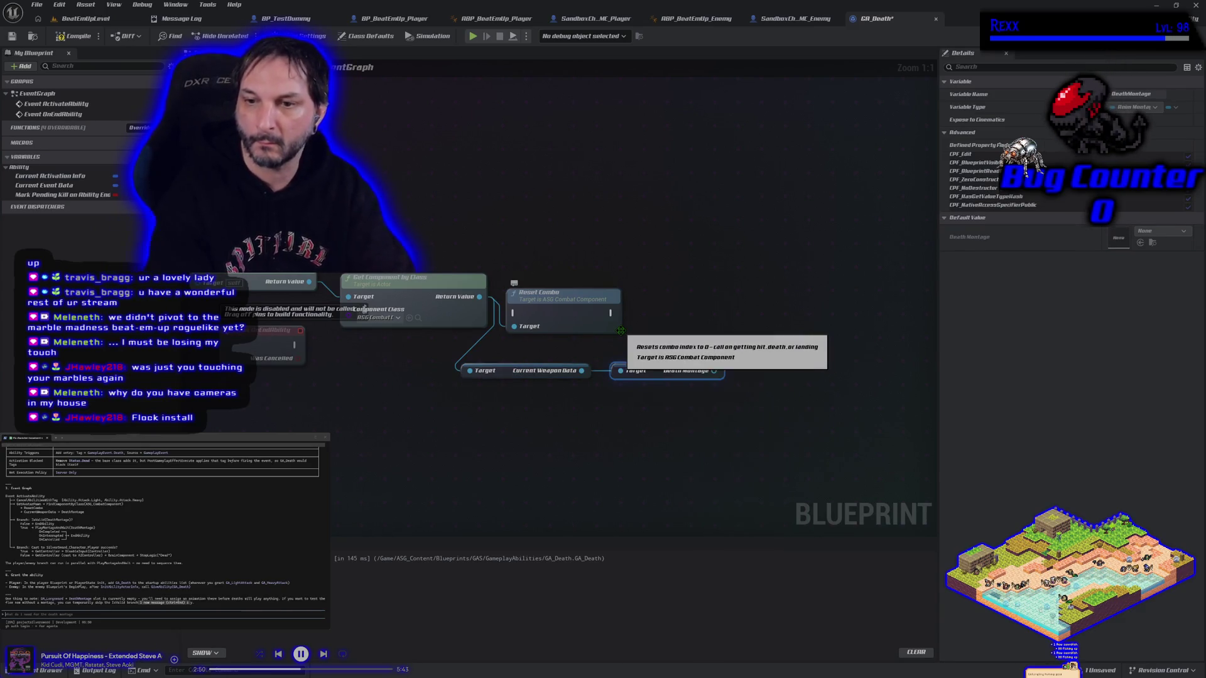
Step: Move Reset Combo up, abandon a 'cancel ability' search, and show the Class Defaults
{"action": "left_click", "coordinate": [550, 298]}
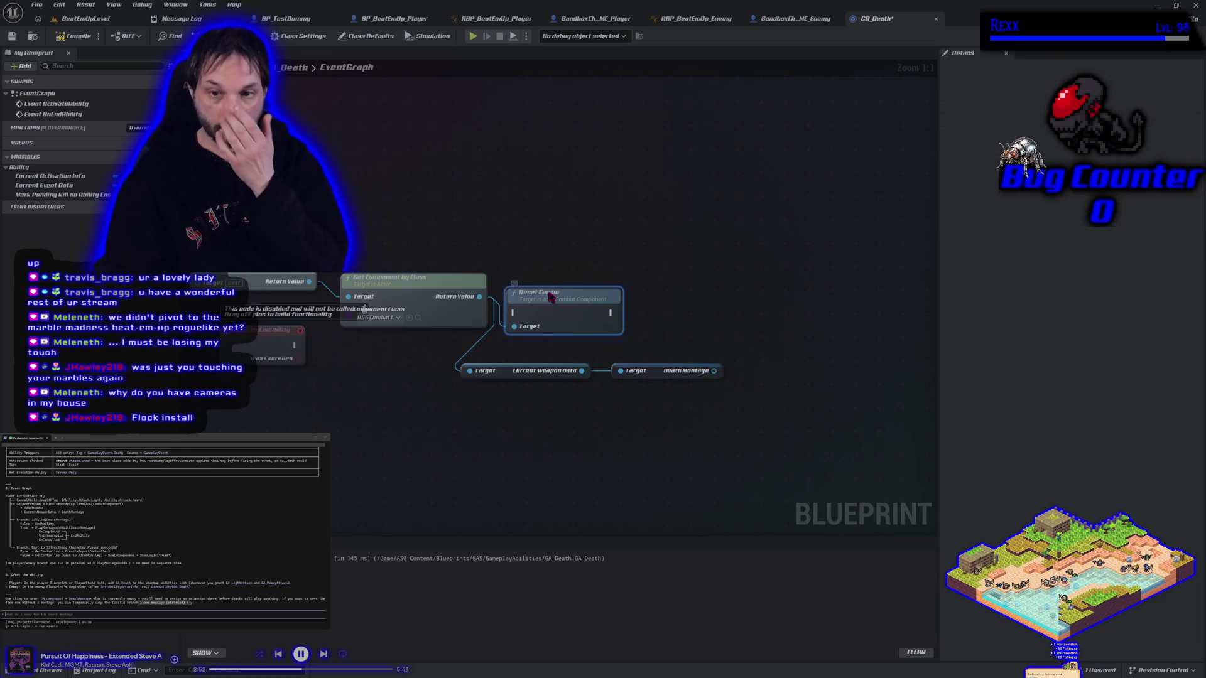
{"action": "left_click_drag", "start_coordinate": [545, 315], "coordinate": [574, 247]}
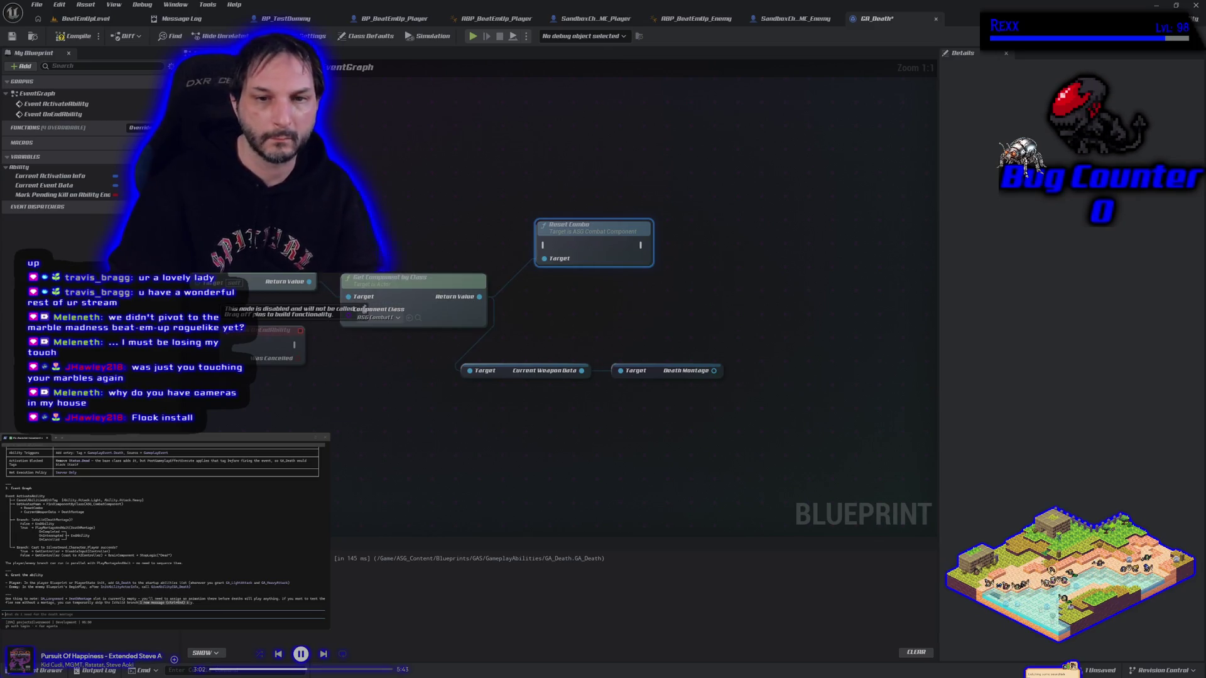
{"action": "right_click", "coordinate": [324, 224]}
{"action": "type", "text": "cancel ability"}
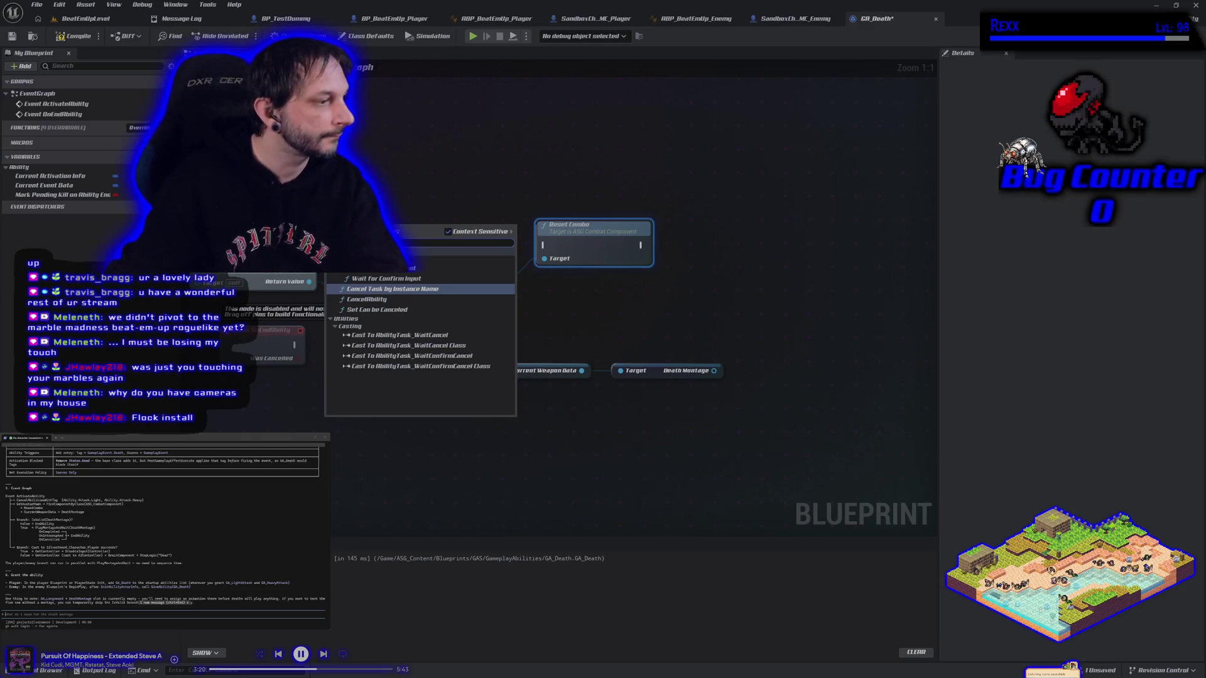
{"action": "key", "text": "Escape"}
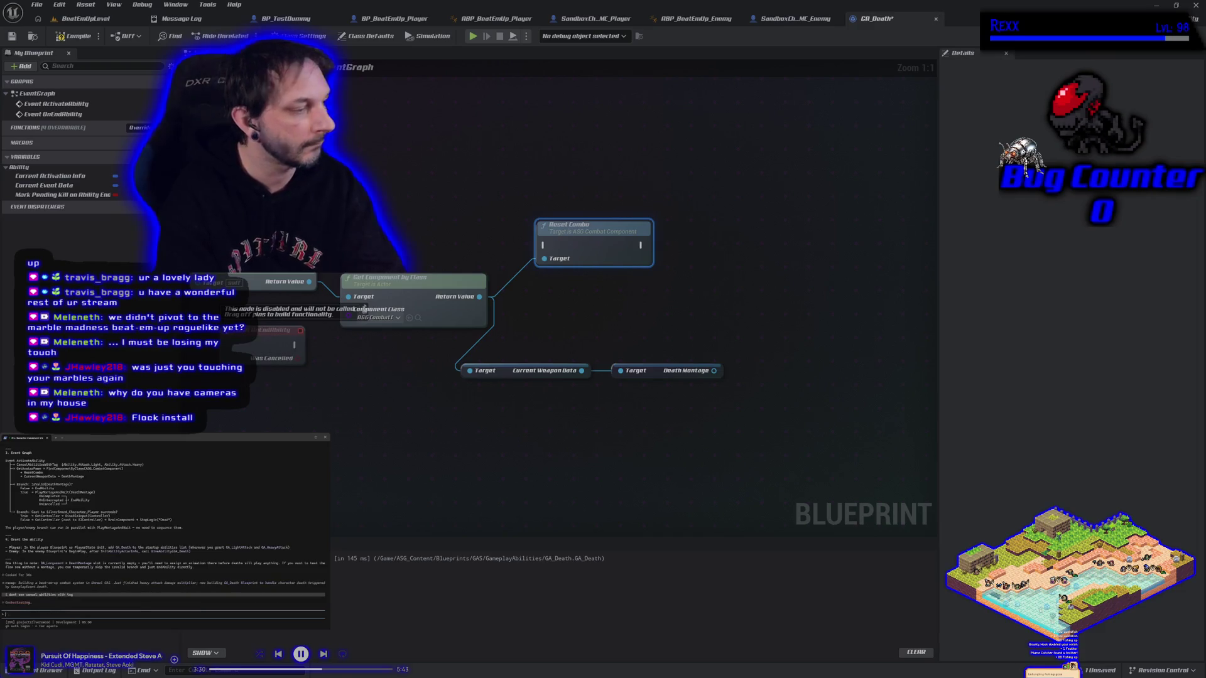
{"action": "left_click", "coordinate": [468, 157]}
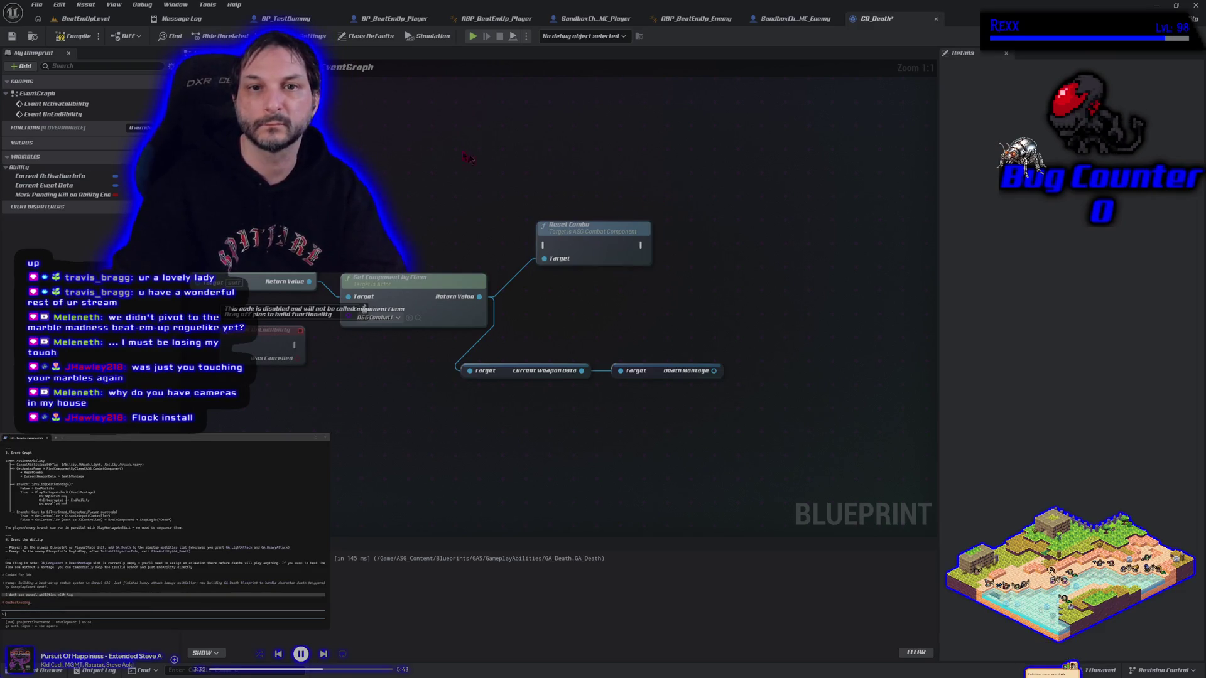
{"action": "left_click", "coordinate": [366, 35]}
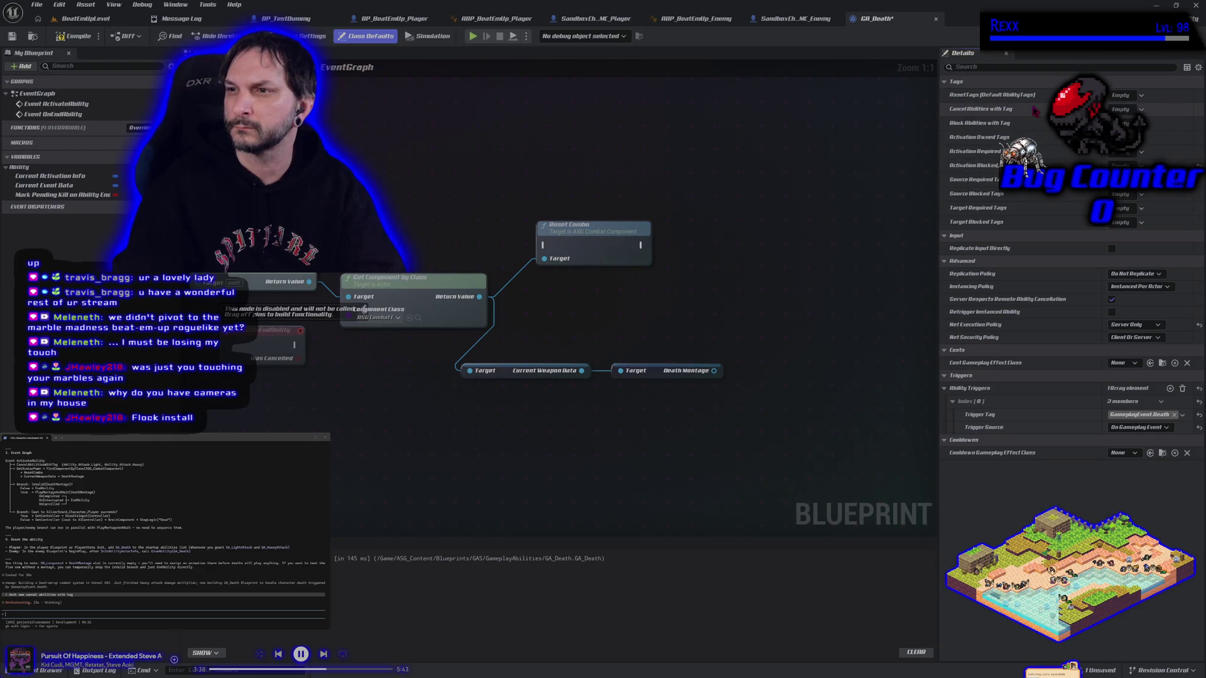
Step: Set Cancel Abilities with Tag to Ability.Attack.Heavy and Ability.Attack.Light
{"action": "left_click", "coordinate": [1124, 109]}
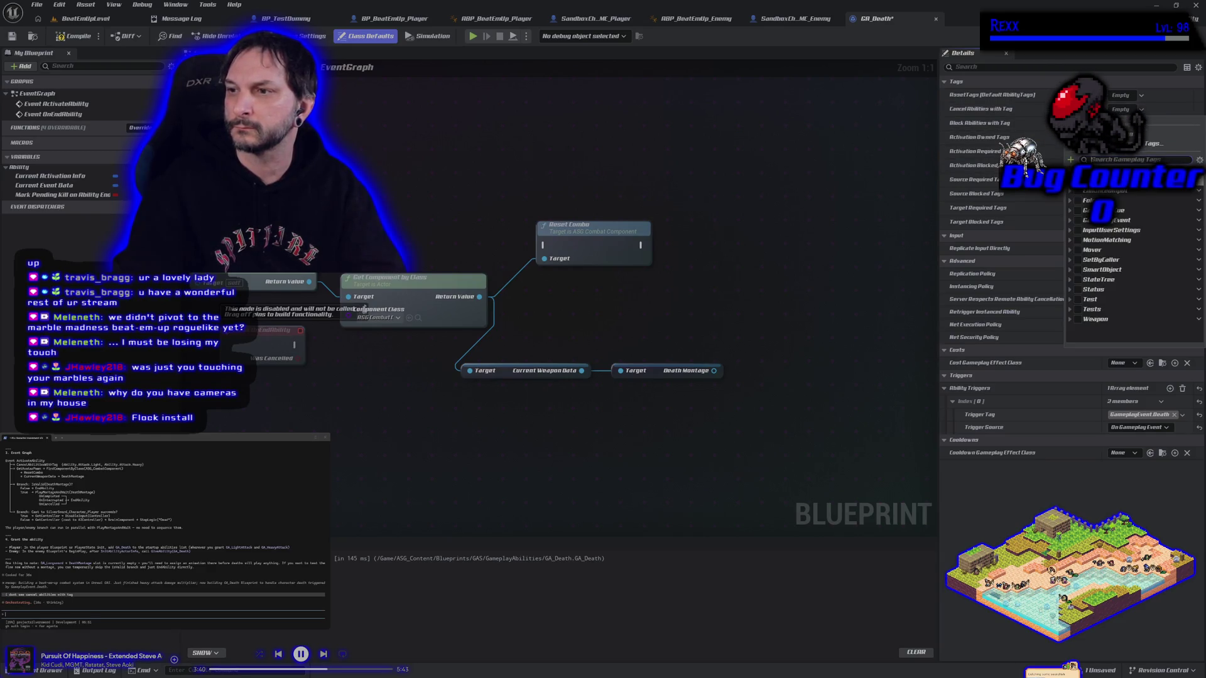
{"action": "scroll", "coordinate": [1086, 201], "scroll_direction": "up", "scroll_amount": 2}
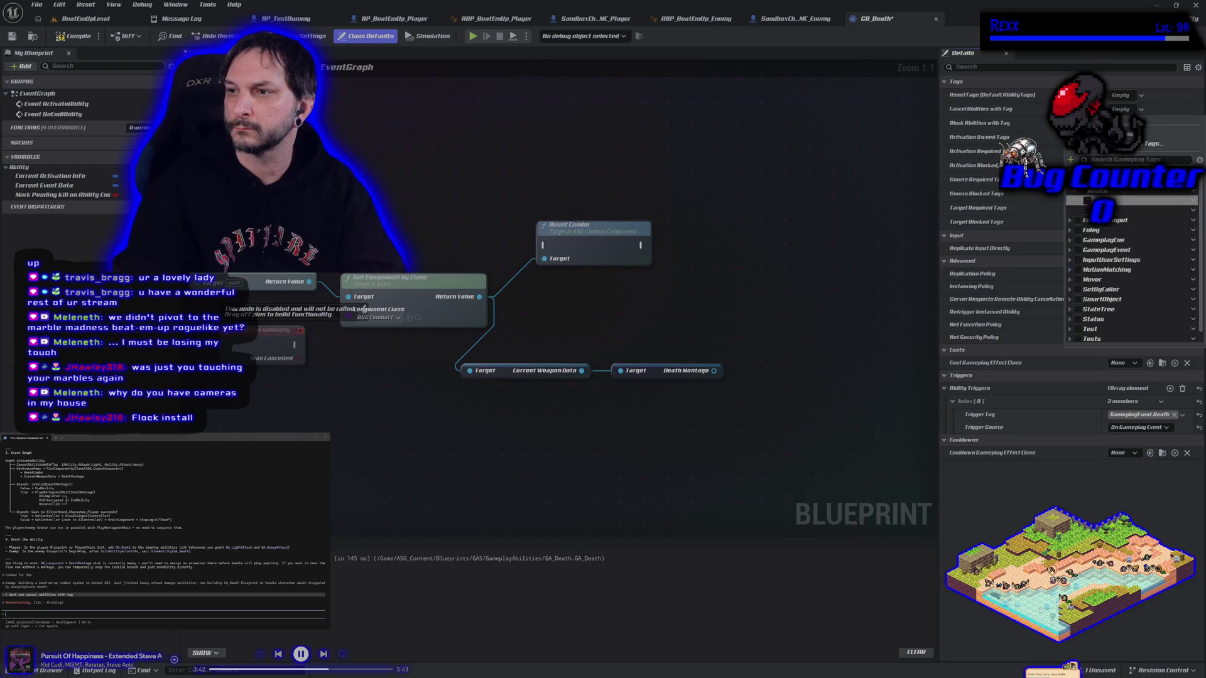
{"action": "left_click", "coordinate": [846, 202]}
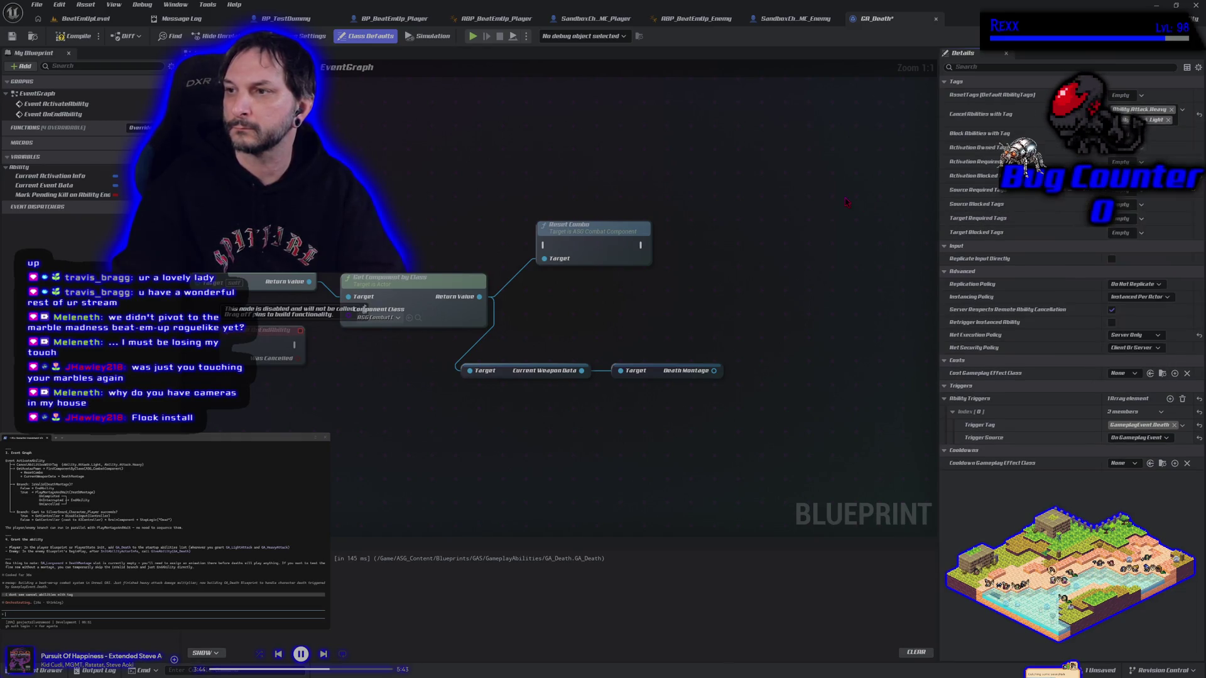
Step: Compile and save GA_Death, then interrupt the assistant's running request
{"action": "left_click", "coordinate": [74, 36]}
{"action": "left_click", "coordinate": [11, 35]}
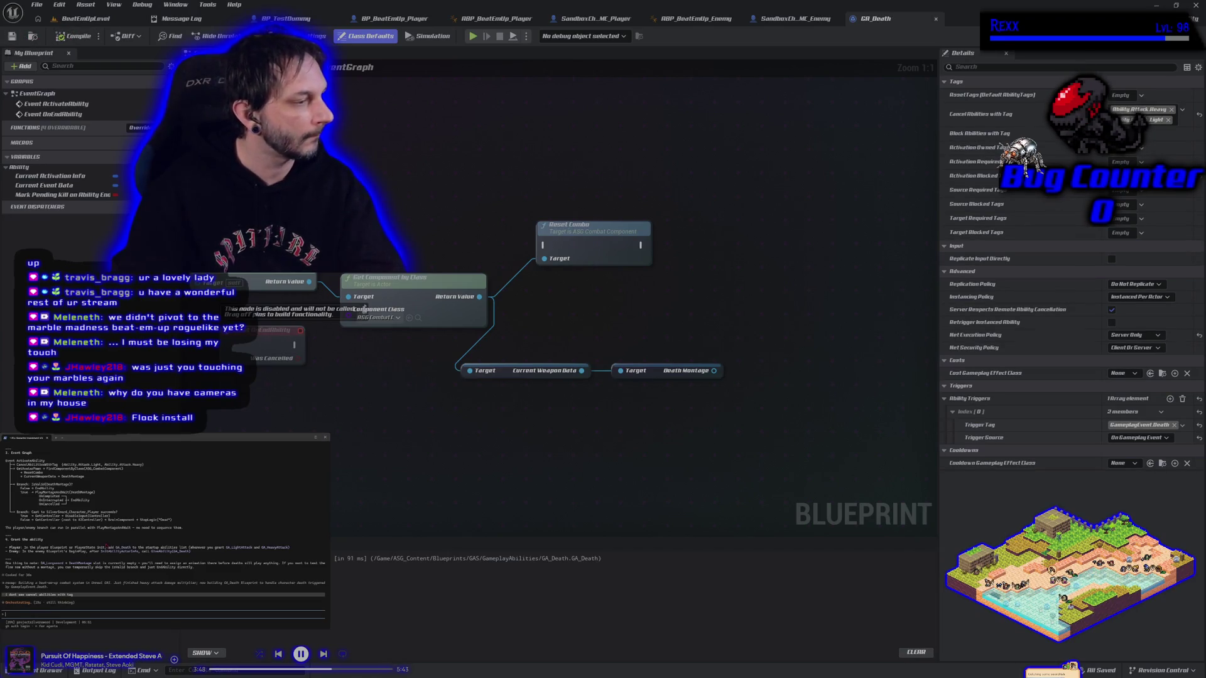
{"action": "key", "text": "Escape"}
{"action": "type", "text": "d"}
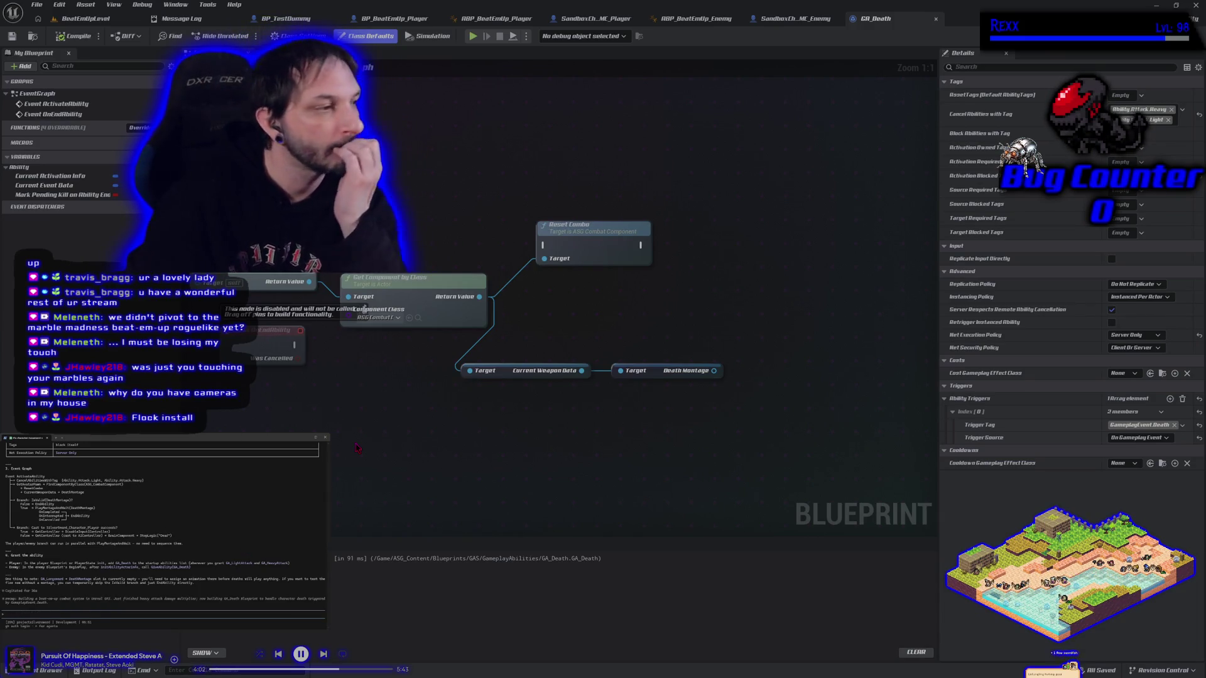
Step: Add an Is Valid check on Death Montage and wire the event through Reset Combo into it
{"action": "left_click_drag", "start_coordinate": [714, 370], "coordinate": [743, 349]}
{"action": "type", "text": "is valid"}
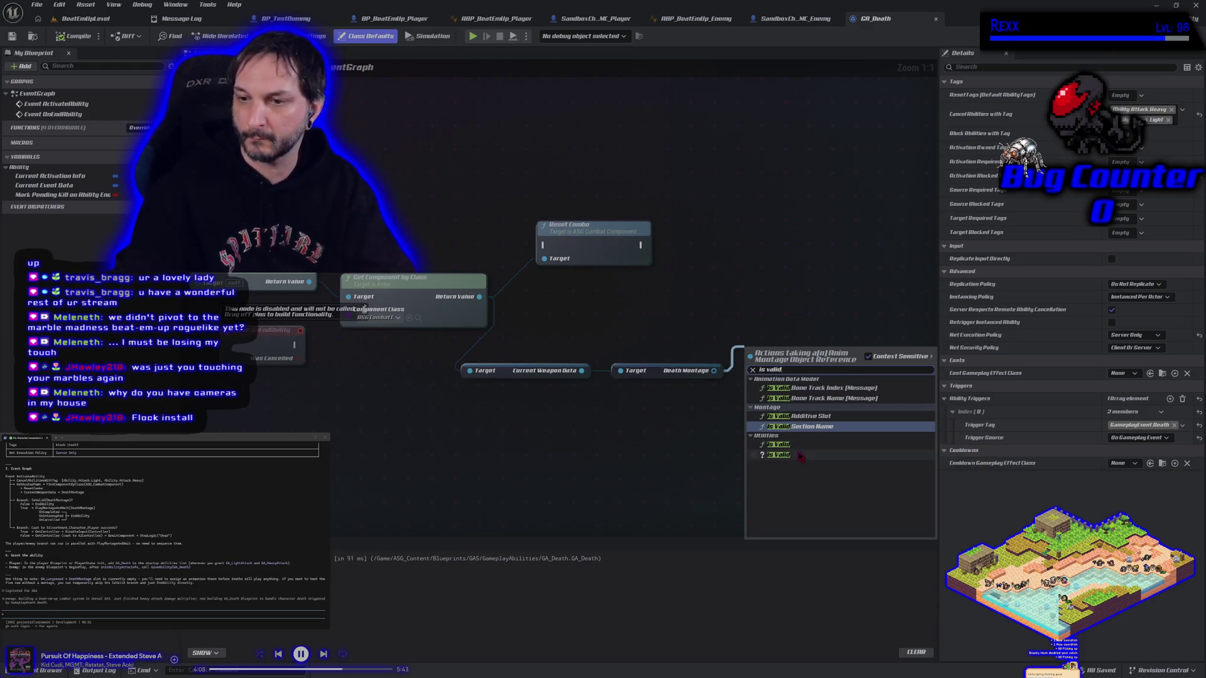
{"action": "left_click", "coordinate": [778, 455]}
{"action": "left_click_drag", "start_coordinate": [778, 348], "coordinate": [743, 249]}
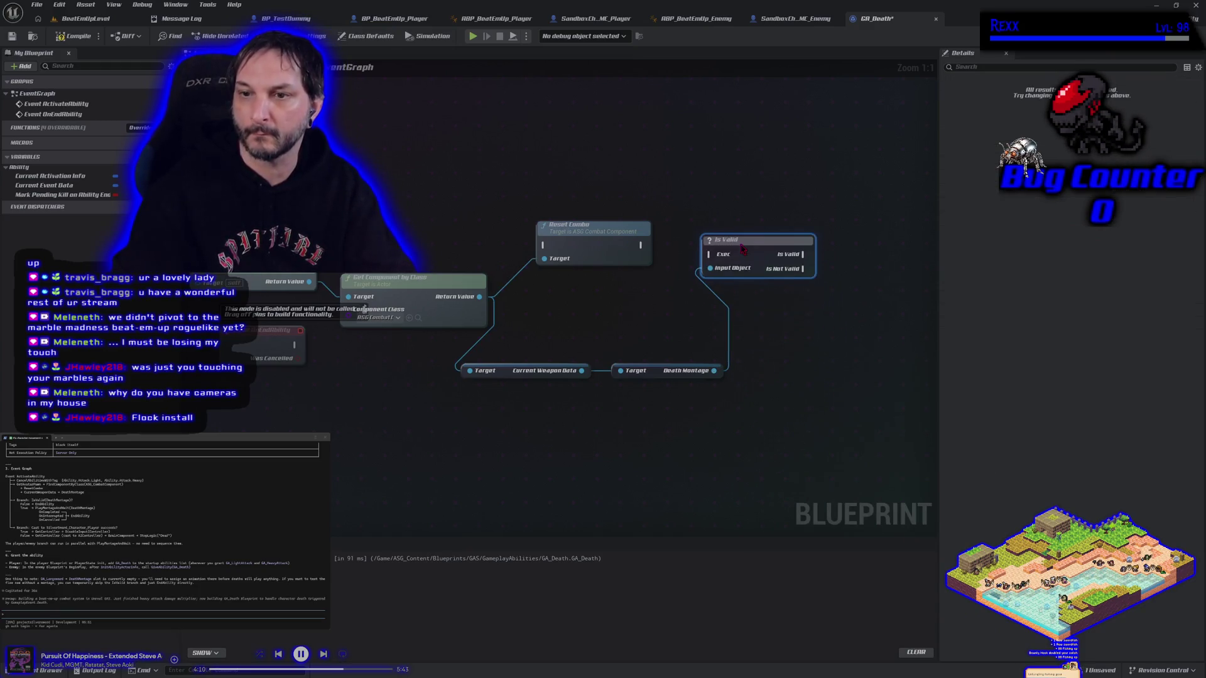
{"action": "mouse_move", "coordinate": [402, 246]}
{"action": "left_mouse_down"}
{"action": "mouse_move", "coordinate": [568, 257]}
{"action": "mouse_move", "coordinate": [544, 245]}
{"action": "left_mouse_up"}
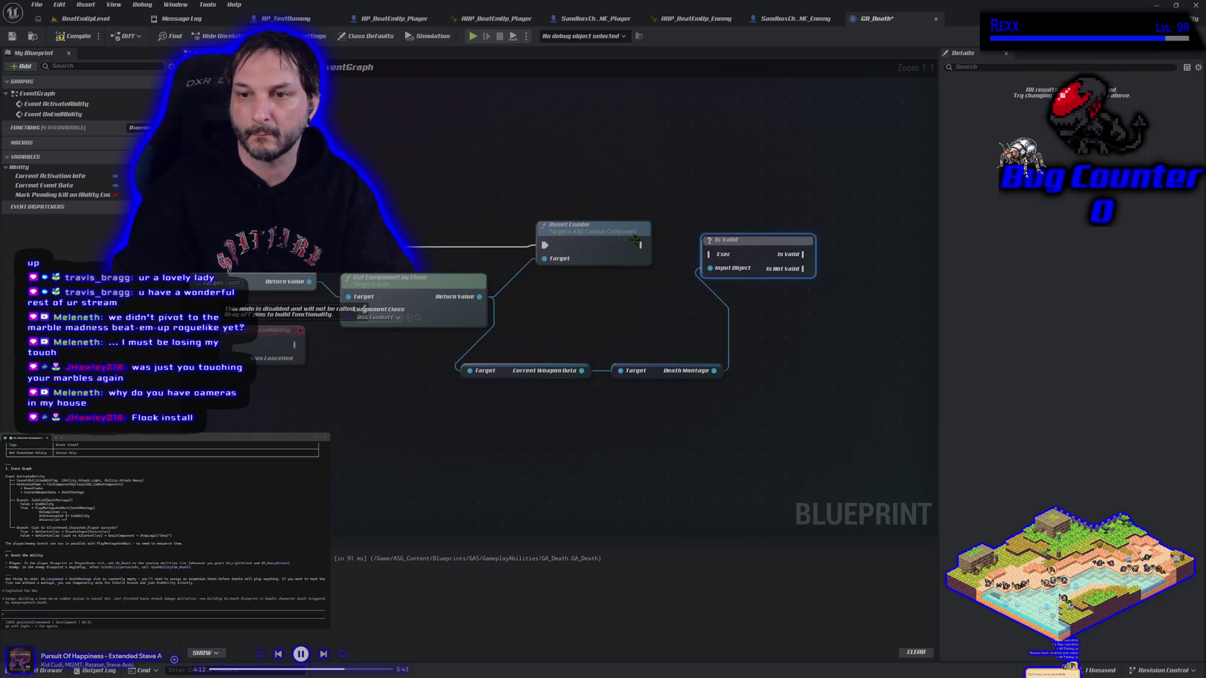
{"action": "mouse_move", "coordinate": [649, 248]}
{"action": "left_mouse_down"}
{"action": "mouse_move", "coordinate": [722, 258]}
{"action": "mouse_move", "coordinate": [697, 250]}
{"action": "mouse_move", "coordinate": [774, 232]}
{"action": "left_mouse_up"}
{"action": "left_click", "coordinate": [741, 199]}
Step: Rearrange the Current Weapon Data, Death Montage and Is Valid nodes into a tidy row
{"action": "left_click_drag", "start_coordinate": [500, 370], "coordinate": [553, 302]}
{"action": "left_click_drag", "start_coordinate": [680, 365], "coordinate": [719, 297]}
{"action": "left_click", "coordinate": [788, 243]}
{"action": "left_click_drag", "start_coordinate": [788, 243], "coordinate": [806, 244]}
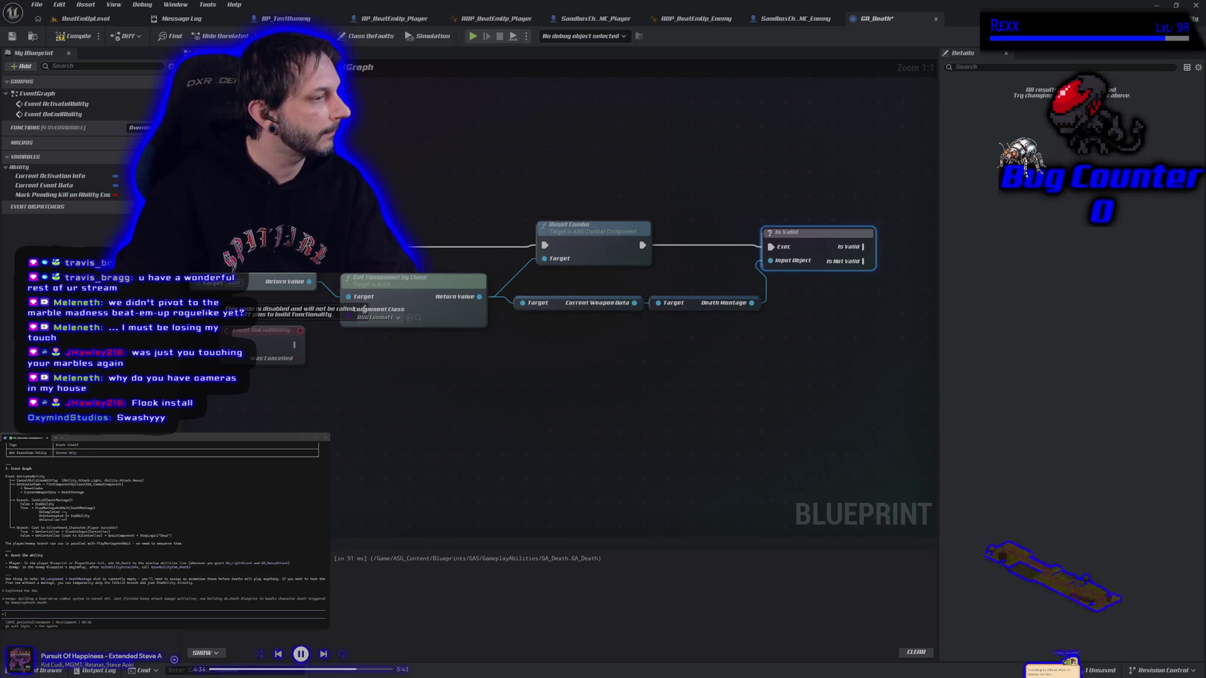
{"action": "mouse_move", "coordinate": [810, 373]}
{"action": "left_mouse_down"}
{"action": "mouse_move", "coordinate": [439, 380]}
{"action": "mouse_move", "coordinate": [520, 398]}
{"action": "mouse_move", "coordinate": [659, 400]}
{"action": "left_mouse_up"}
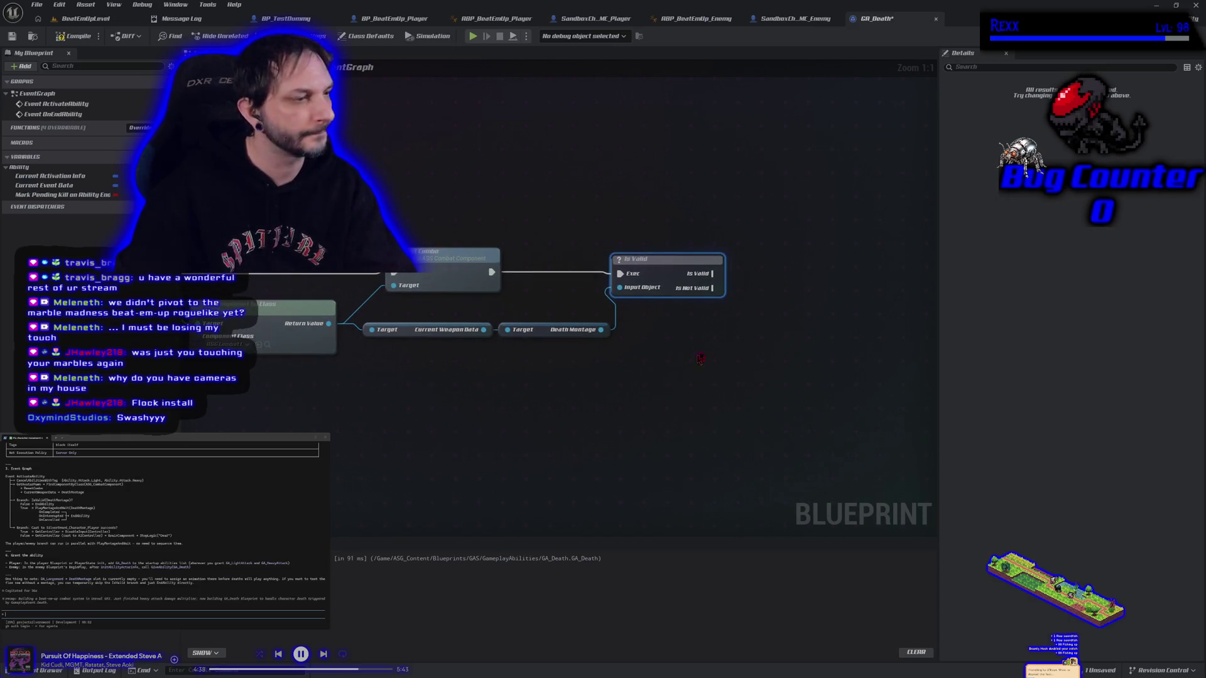
Step: Replace the Is Valid macro with the Is Valid function and Branch on it after Reset Combo
{"action": "key", "text": "Delete"}
{"action": "left_click_drag", "start_coordinate": [614, 329], "coordinate": [635, 317]}
{"action": "type", "text": "is val"}
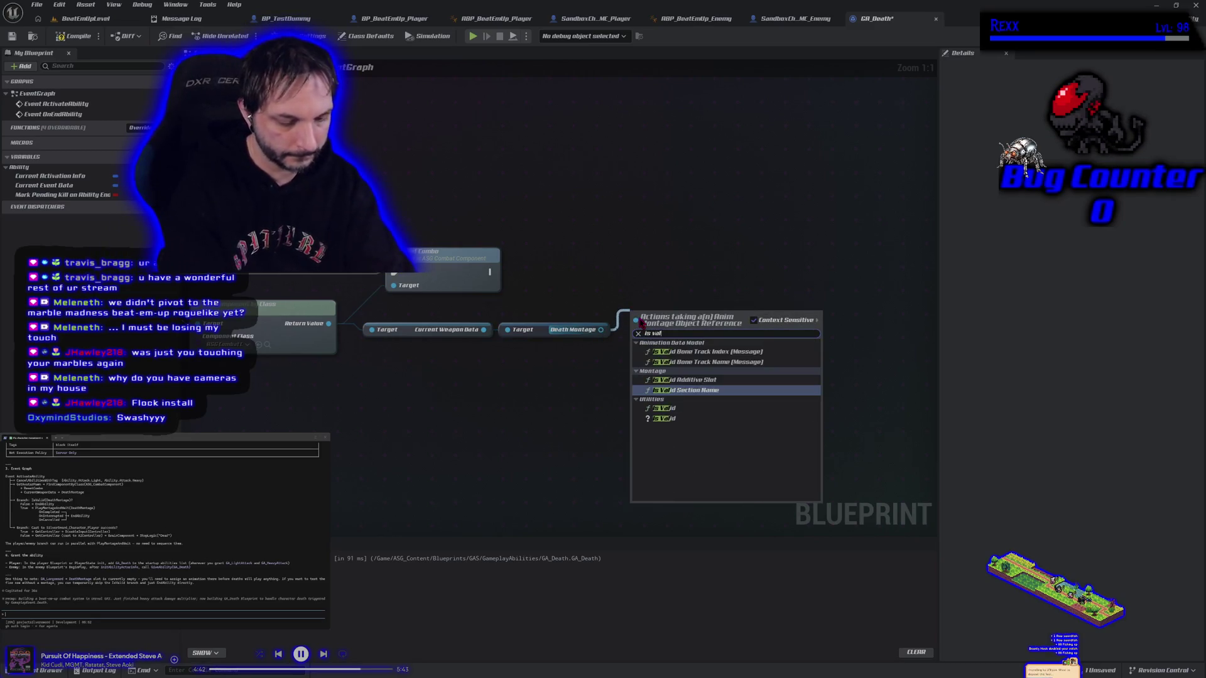
{"action": "type", "text": "id"}
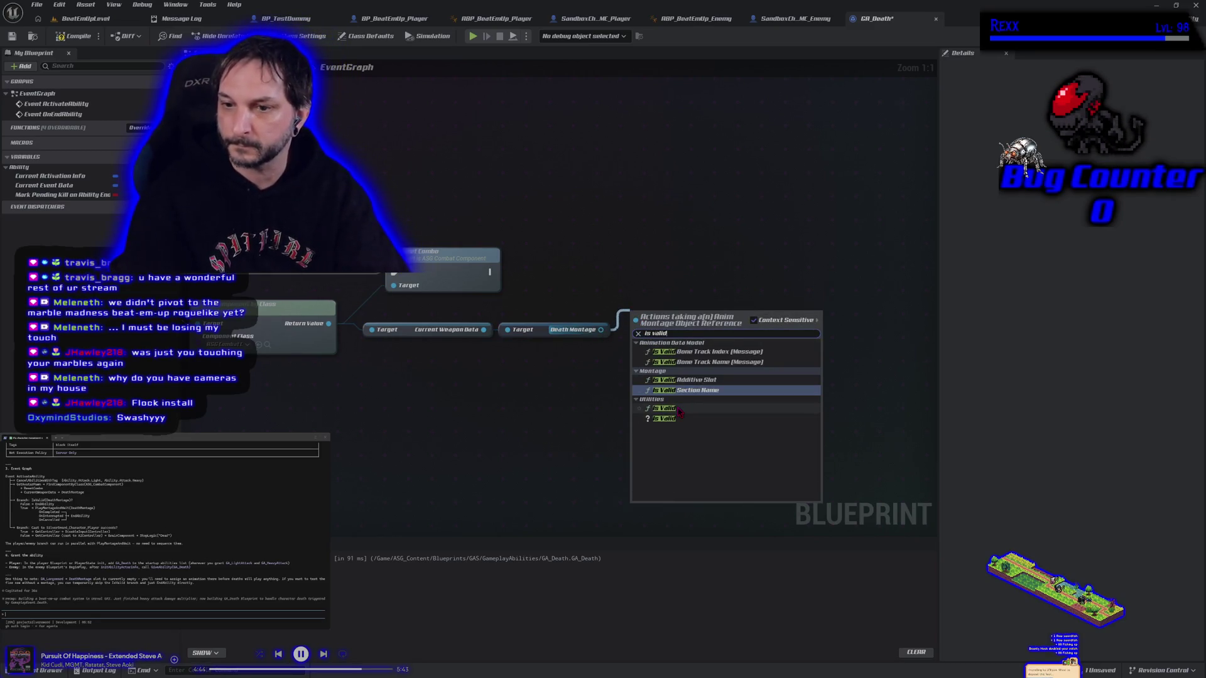
{"action": "left_click", "coordinate": [678, 409]}
{"action": "mouse_move", "coordinate": [720, 326]}
{"action": "left_mouse_down"}
{"action": "mouse_move", "coordinate": [753, 314]}
{"action": "mouse_move", "coordinate": [746, 307]}
{"action": "left_mouse_up"}
{"action": "type", "text": "b"}
{"action": "left_click", "coordinate": [785, 340]}
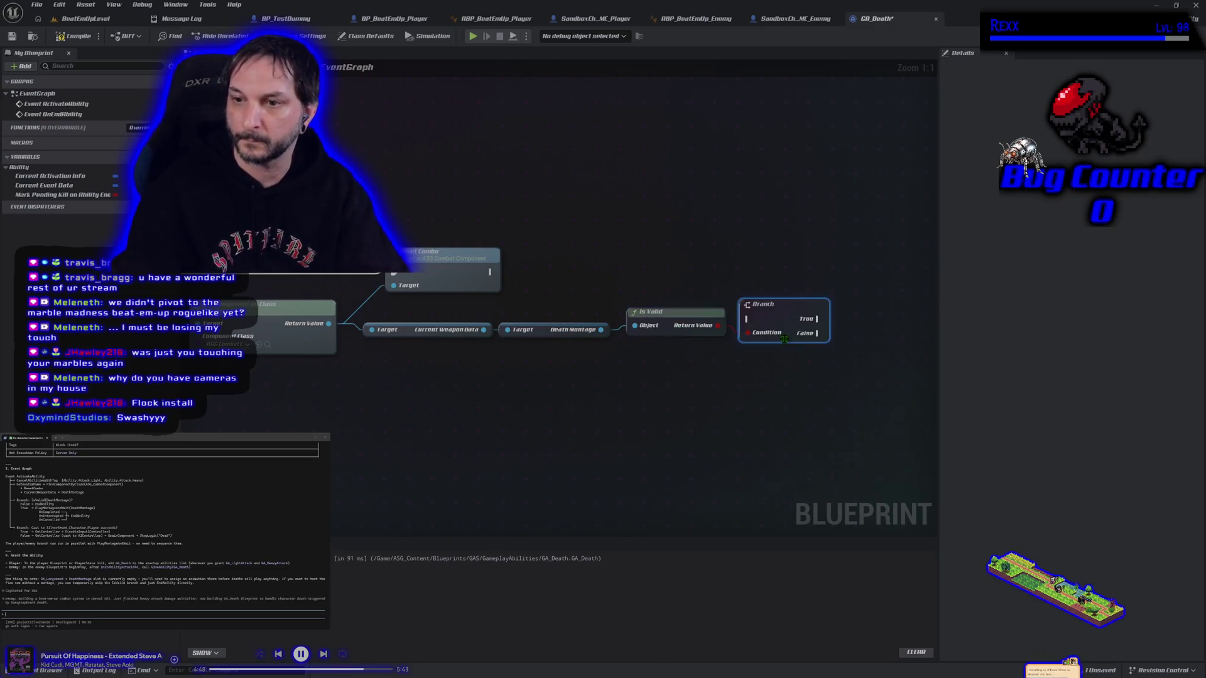
{"action": "mouse_move", "coordinate": [490, 272]}
{"action": "left_mouse_down"}
{"action": "mouse_move", "coordinate": [746, 319]}
{"action": "mouse_move", "coordinate": [748, 260]}
{"action": "left_mouse_up"}
{"action": "left_click_drag", "start_coordinate": [793, 323], "coordinate": [647, 358]}
{"action": "right_click", "coordinate": [699, 280]}
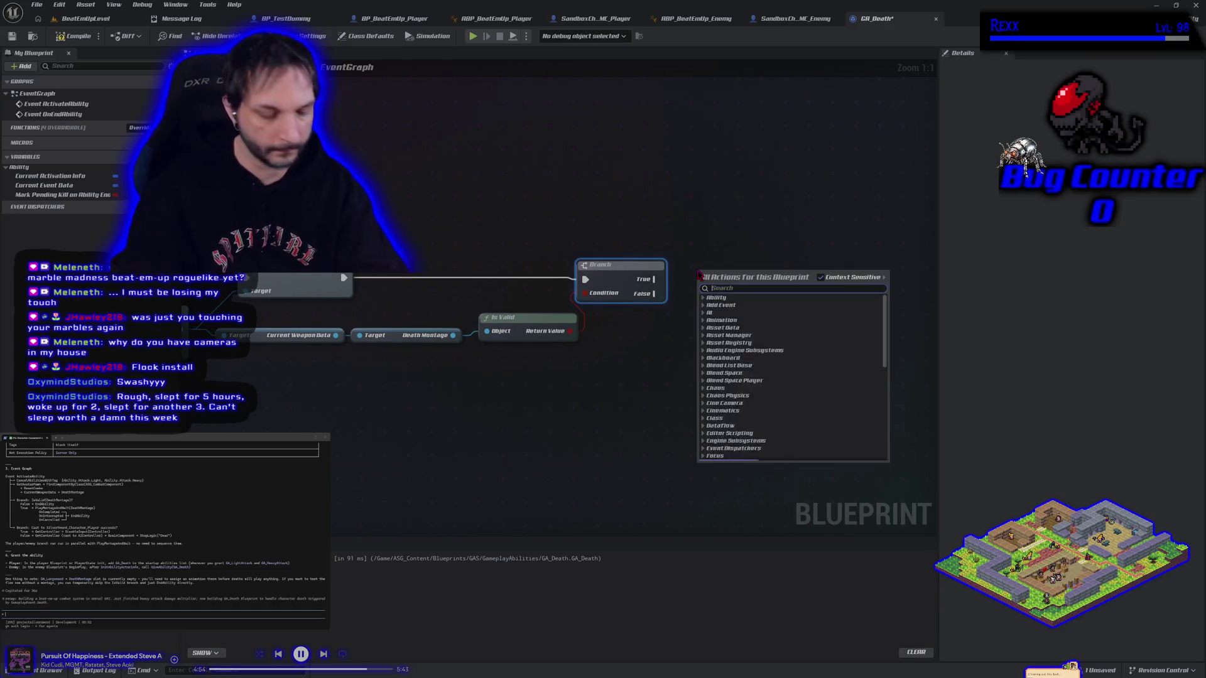
Step: Search for a 'get controller' action and close the list without adding a node
{"action": "type", "text": "get controller"}
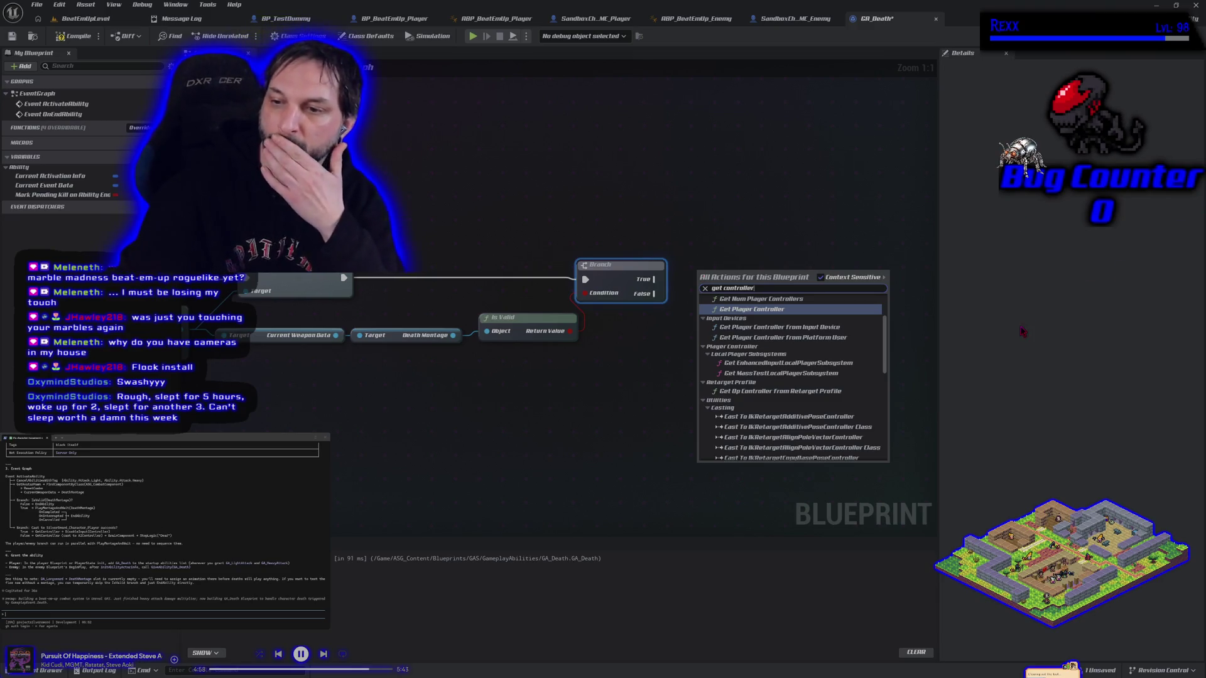
{"action": "scroll", "coordinate": [768, 396], "scroll_direction": "down", "scroll_amount": 1}
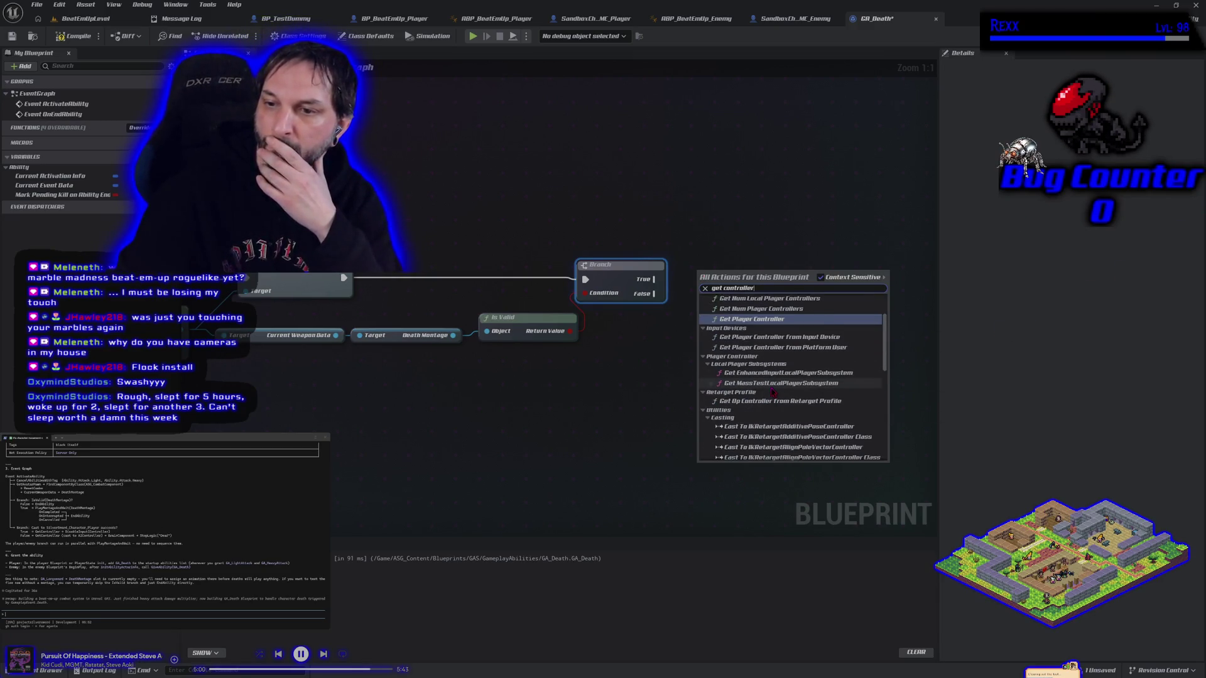
{"action": "scroll", "coordinate": [776, 390], "scroll_direction": "down", "scroll_amount": 5}
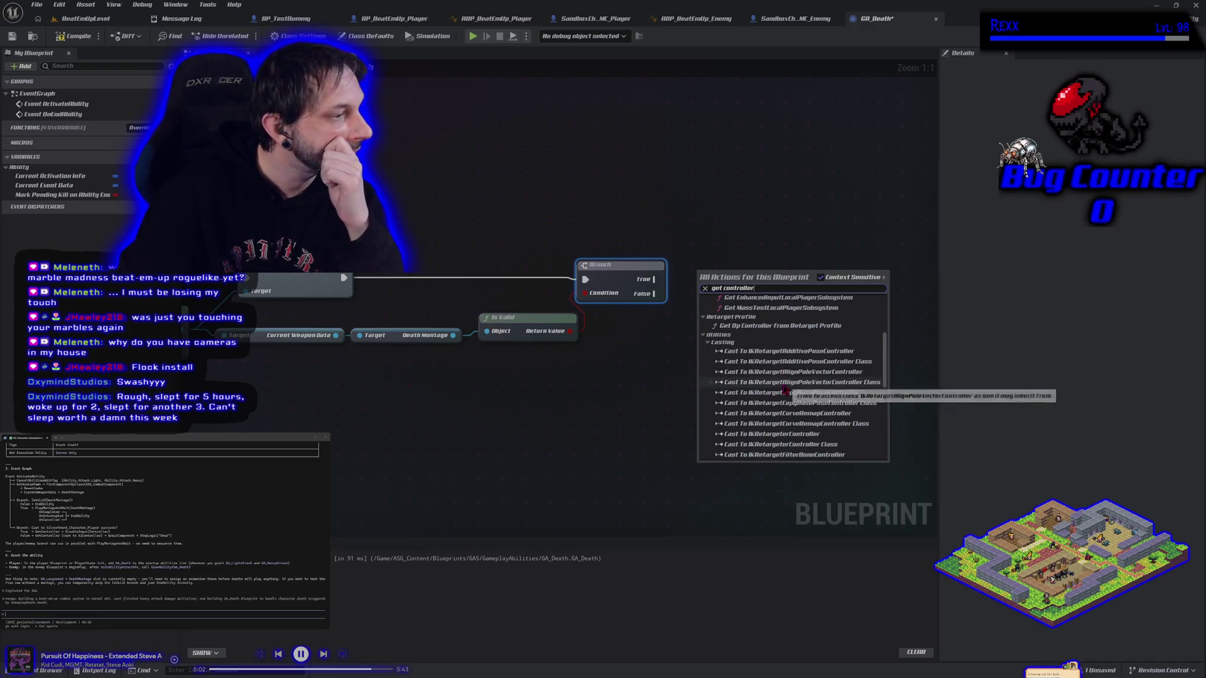
{"action": "scroll", "coordinate": [784, 390], "scroll_direction": "down", "scroll_amount": 10}
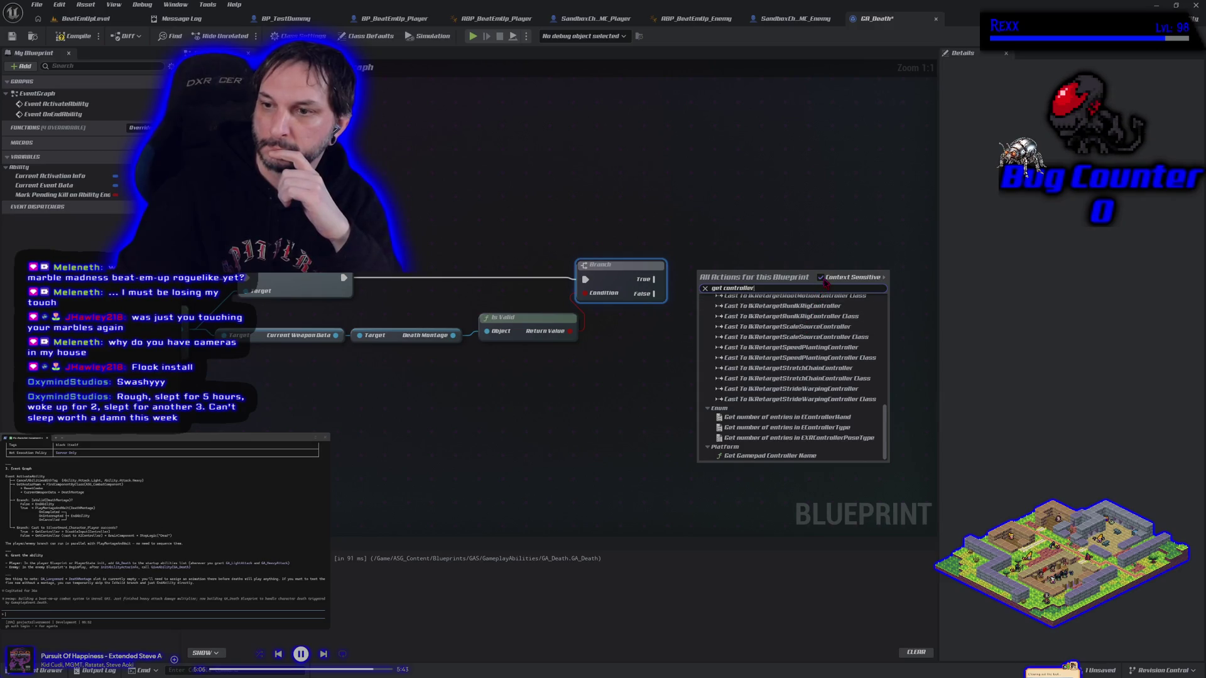
{"action": "left_click", "coordinate": [440, 377]}
{"action": "left_click_drag", "start_coordinate": [438, 379], "coordinate": [665, 361]}
Step: Add Get Component and Disable Input nodes from the Pawn, and wire Branch True to Disable Input
{"action": "left_click_drag", "start_coordinate": [280, 295], "coordinate": [308, 224]}
{"action": "type", "text": "get c"}
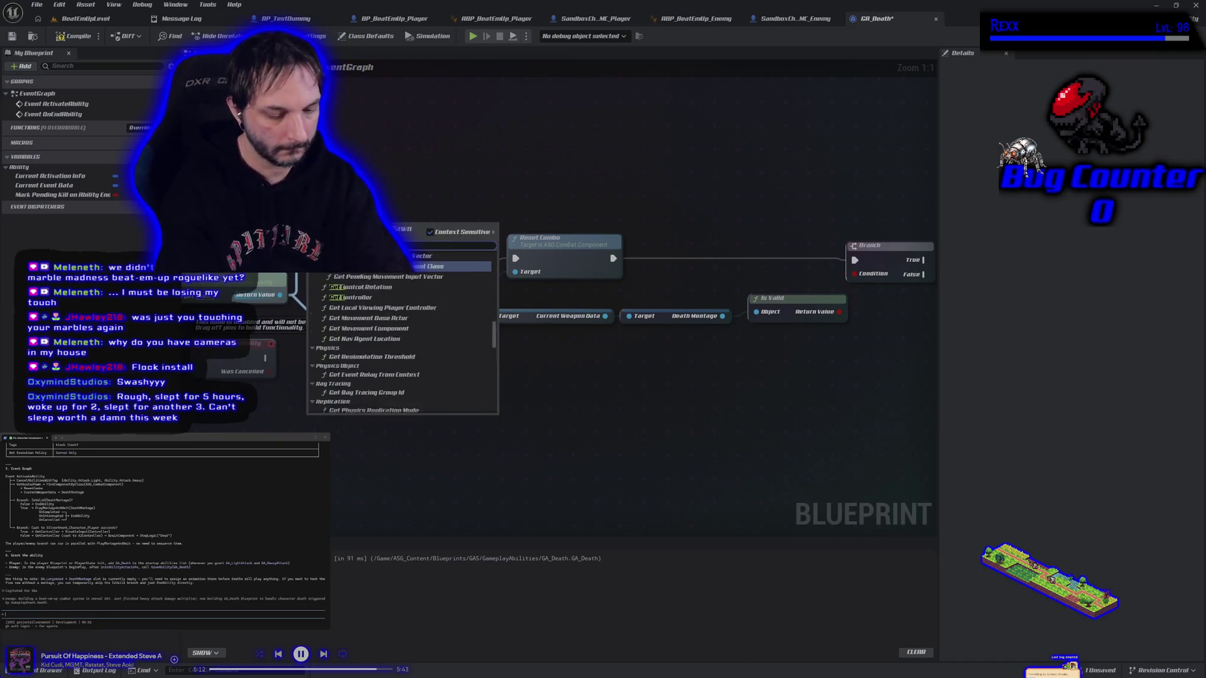
{"action": "type", "text": "omponent"}
{"action": "key", "text": "Return"}
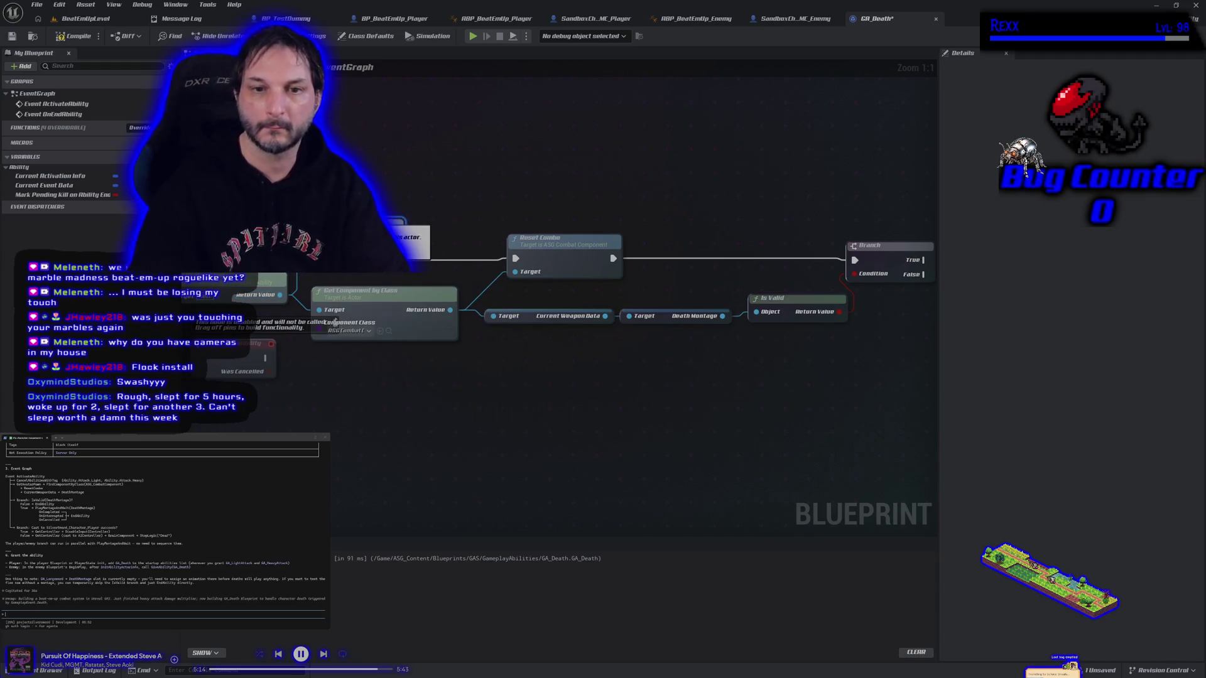
{"action": "mouse_move", "coordinate": [399, 227]}
{"action": "left_mouse_down"}
{"action": "mouse_move", "coordinate": [503, 257]}
{"action": "mouse_move", "coordinate": [427, 215]}
{"action": "left_mouse_up"}
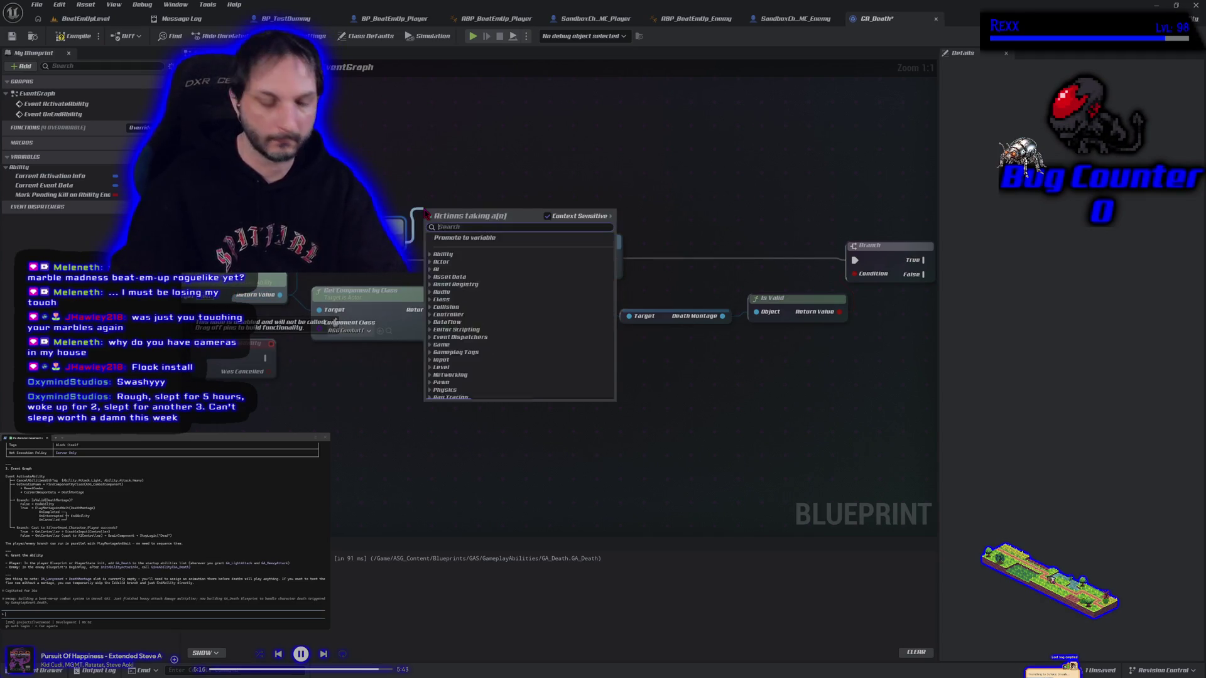
{"action": "type", "text": "disable"}
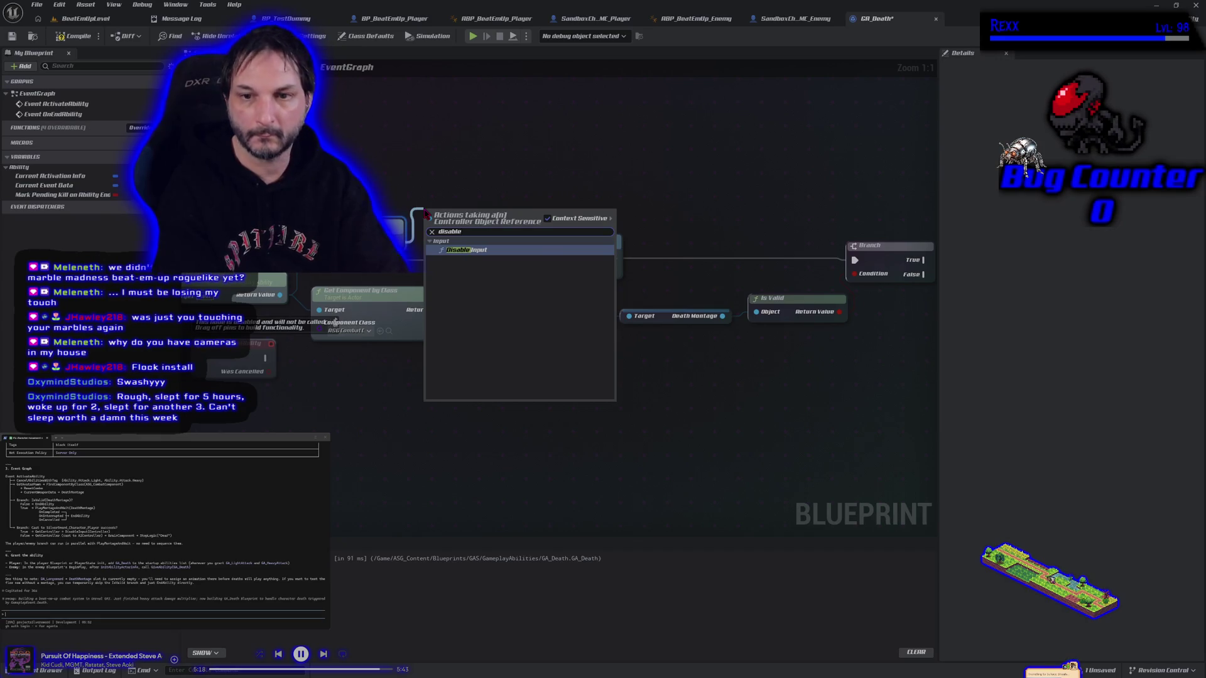
{"action": "key", "text": "Return"}
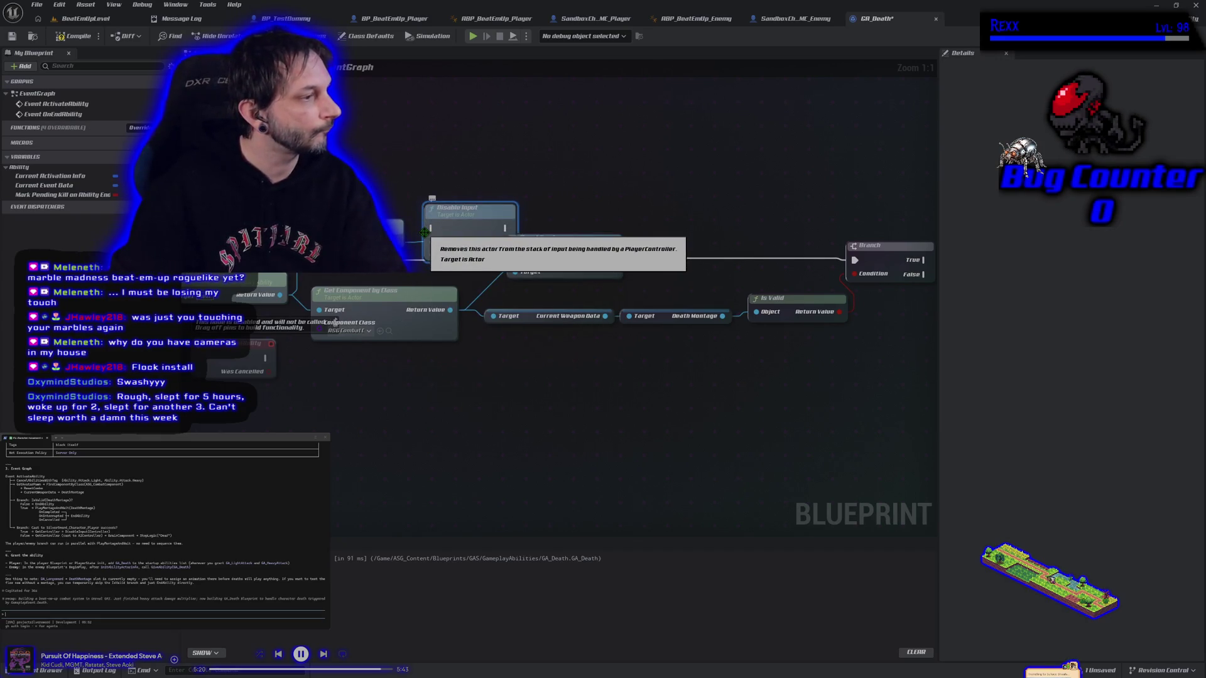
{"action": "left_click_drag", "start_coordinate": [465, 227], "coordinate": [562, 167]}
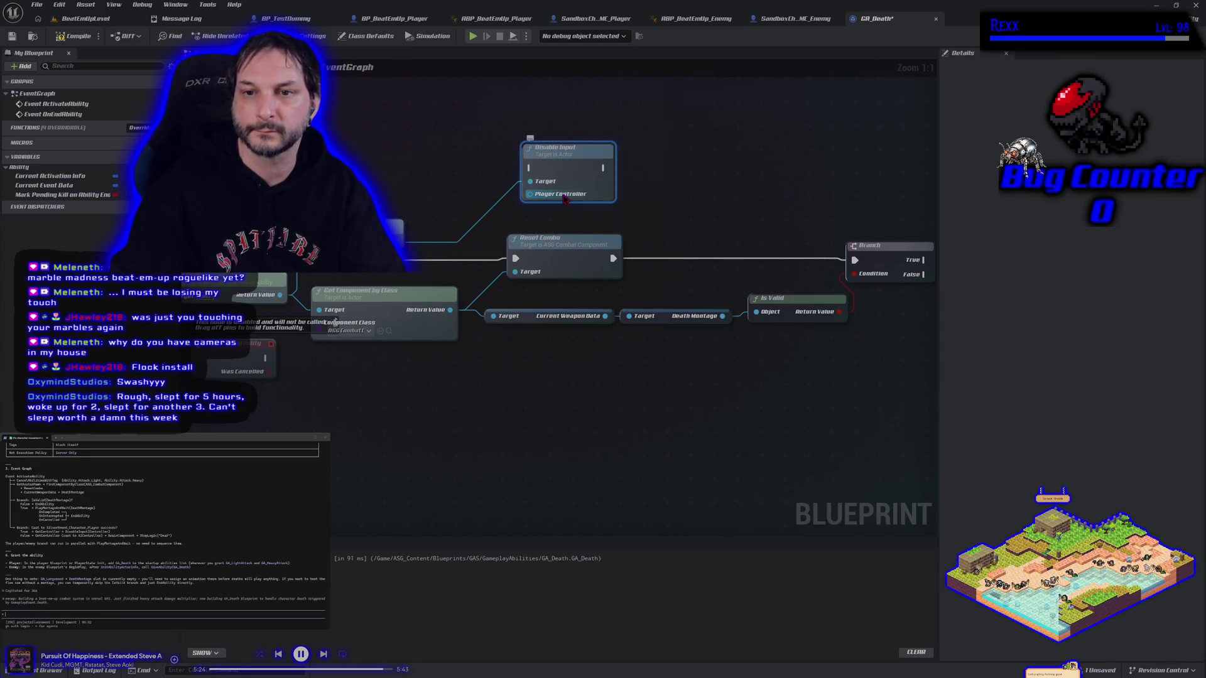
{"action": "mouse_move", "coordinate": [565, 149]}
{"action": "left_mouse_down"}
{"action": "mouse_move", "coordinate": [828, 134]}
{"action": "mouse_move", "coordinate": [973, 172]}
{"action": "mouse_move", "coordinate": [775, 264]}
{"action": "mouse_move", "coordinate": [827, 262]}
{"action": "left_mouse_up"}
{"action": "mouse_move", "coordinate": [687, 265]}
{"action": "left_mouse_down"}
{"action": "mouse_move", "coordinate": [785, 269]}
{"action": "mouse_move", "coordinate": [794, 258]}
{"action": "left_mouse_up"}
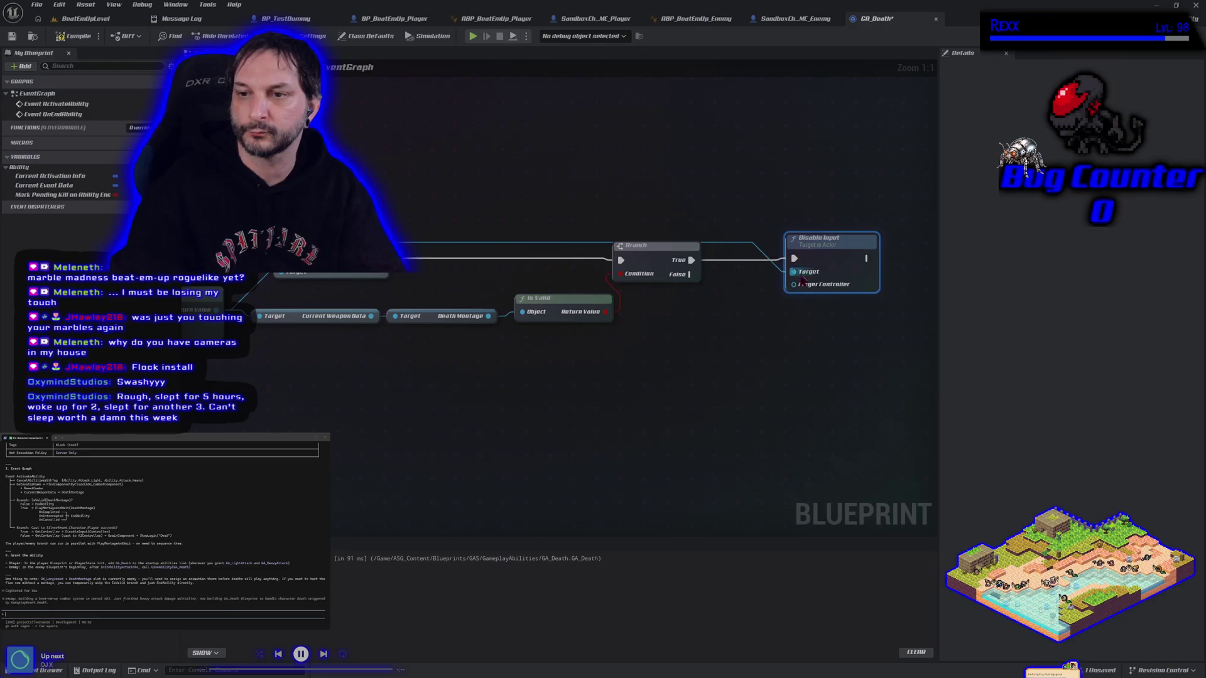
Step: Delete the Disable Input node and start a new connection from Branch False
{"action": "right_click", "coordinate": [675, 341]}
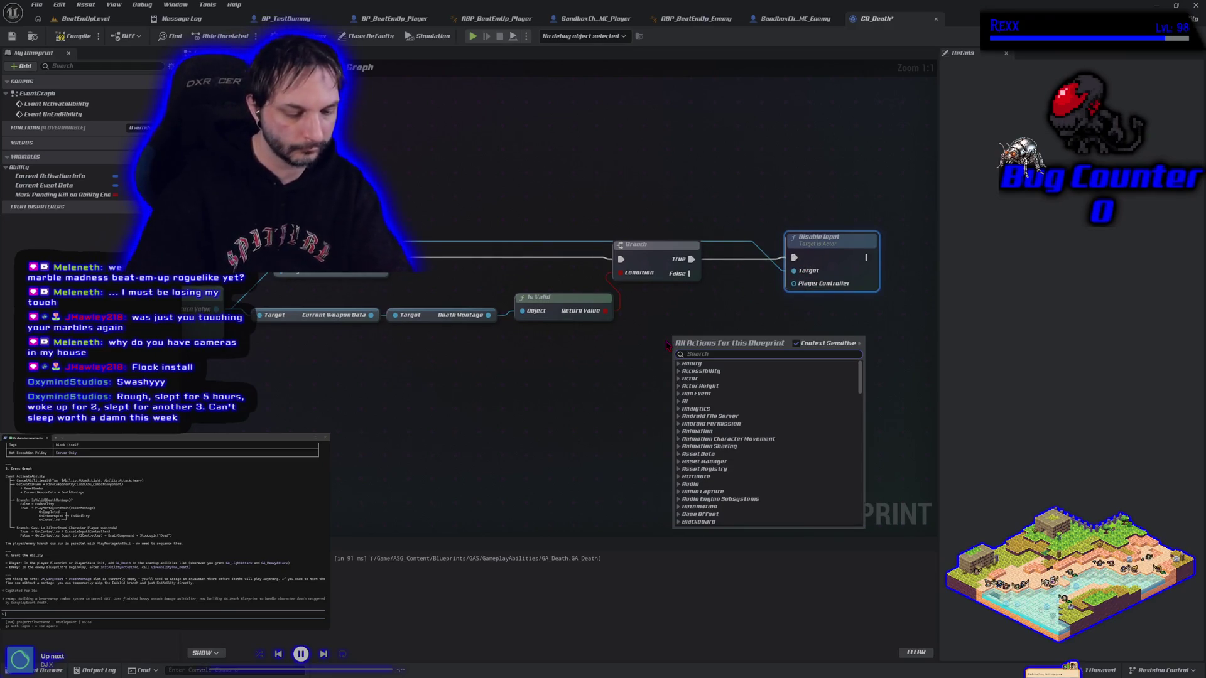
{"action": "left_click", "coordinate": [691, 322]}
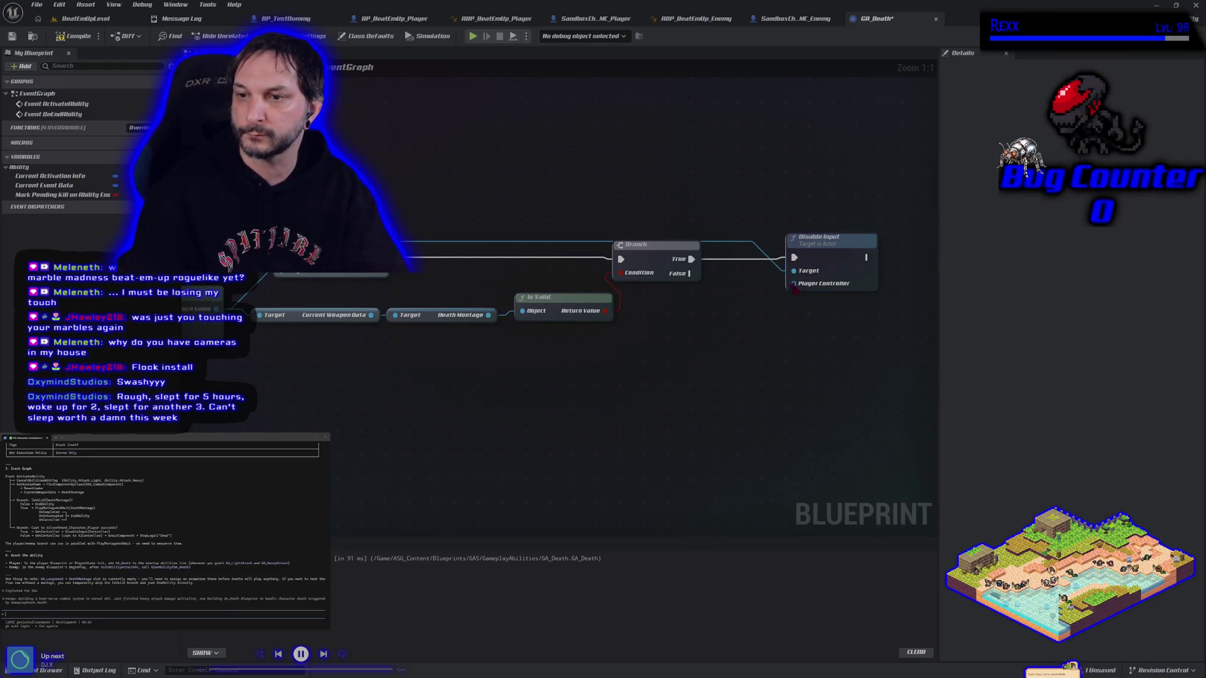
{"action": "scroll", "coordinate": [793, 282], "scroll_direction": "down", "scroll_amount": 2}
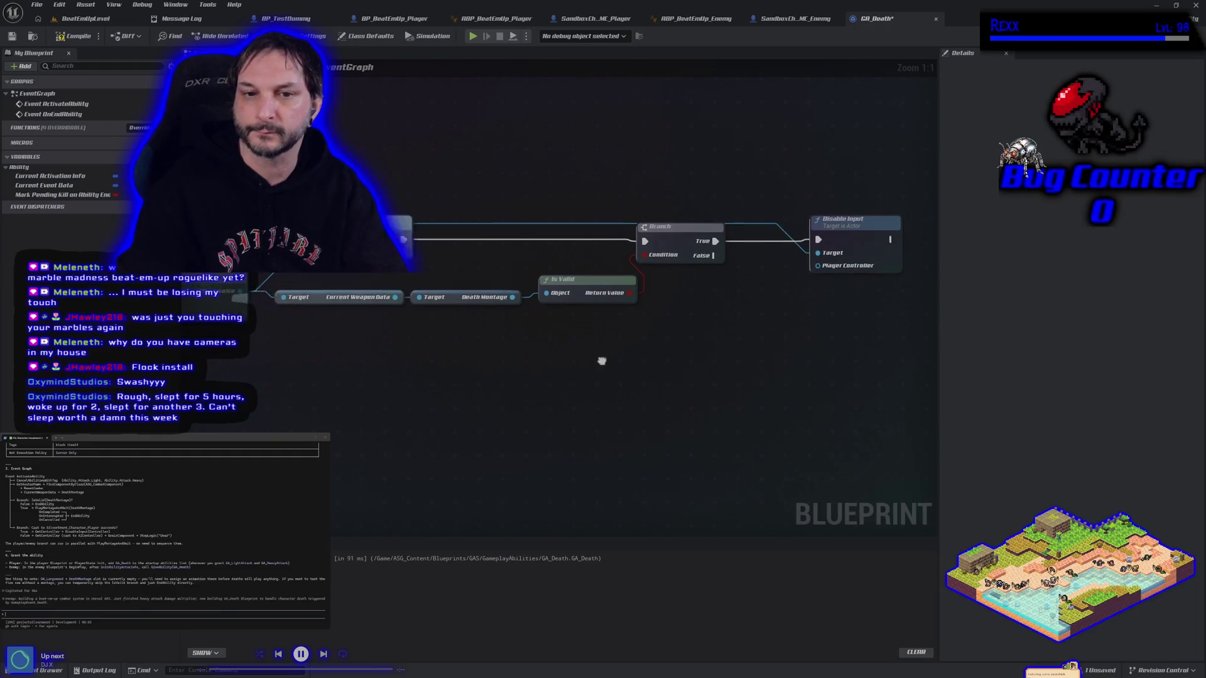
{"action": "mouse_move", "coordinate": [548, 368]}
{"action": "left_mouse_down"}
{"action": "mouse_move", "coordinate": [560, 352]}
{"action": "mouse_move", "coordinate": [616, 347]}
{"action": "mouse_move", "coordinate": [528, 382]}
{"action": "left_mouse_up"}
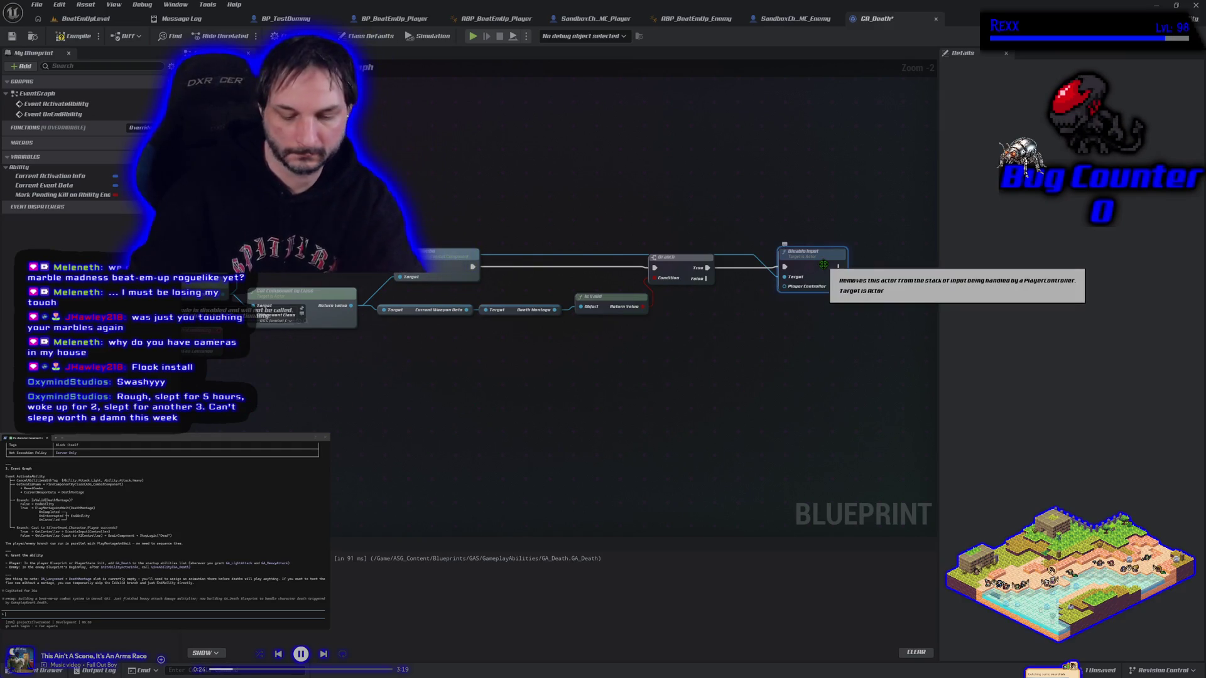
{"action": "key", "text": "Delete"}
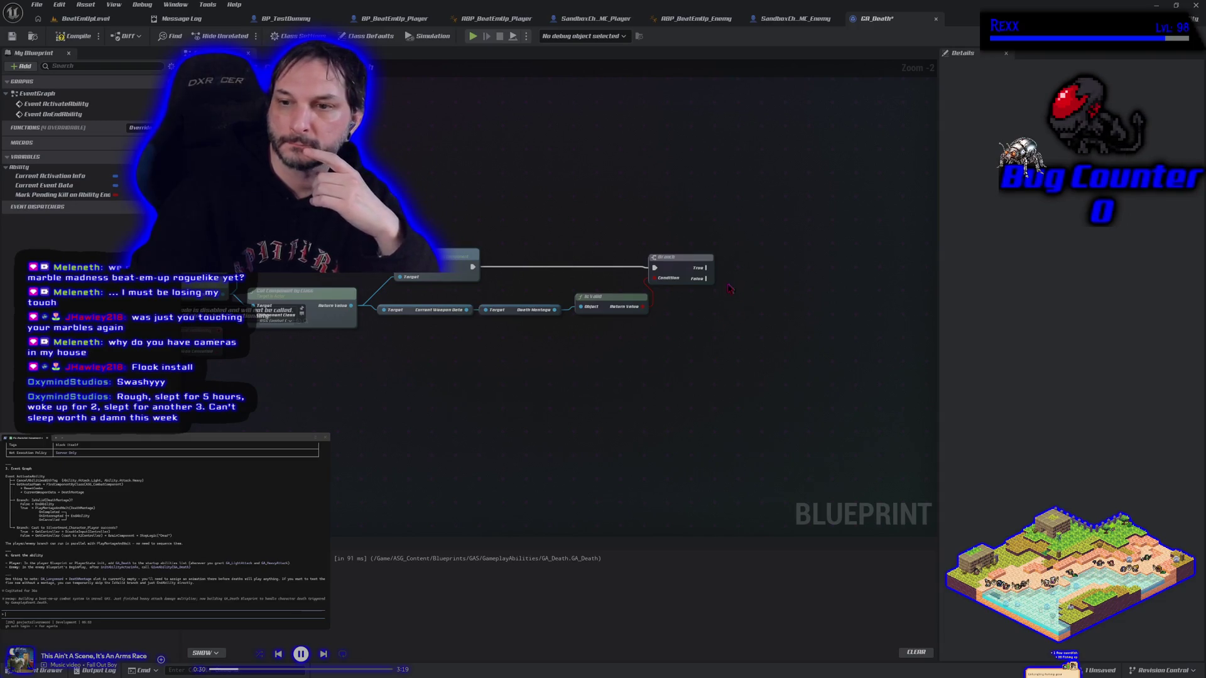
{"action": "left_click_drag", "start_coordinate": [706, 278], "coordinate": [741, 290]}
Step: Add an End Ability node on the Branch's False output
{"action": "type", "text": "end ab"}
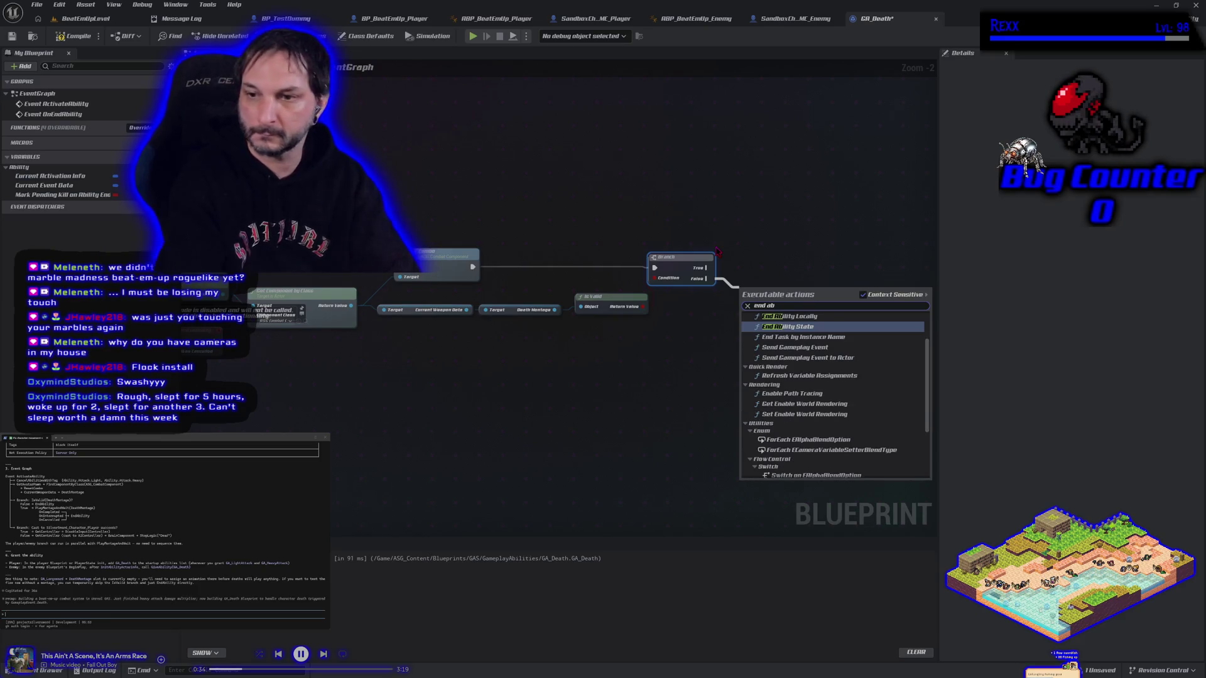
{"action": "type", "text": "ility"}
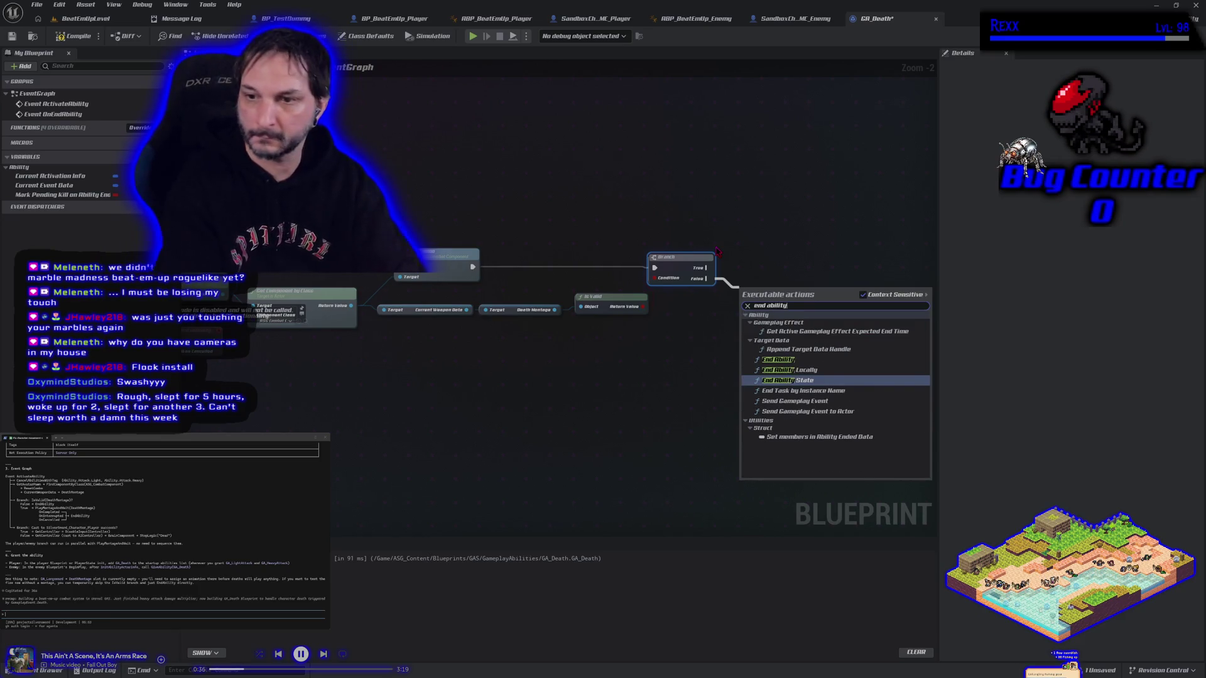
{"action": "key", "text": "Up"}
{"action": "key", "text": "Up"}
{"action": "key", "text": "Return"}
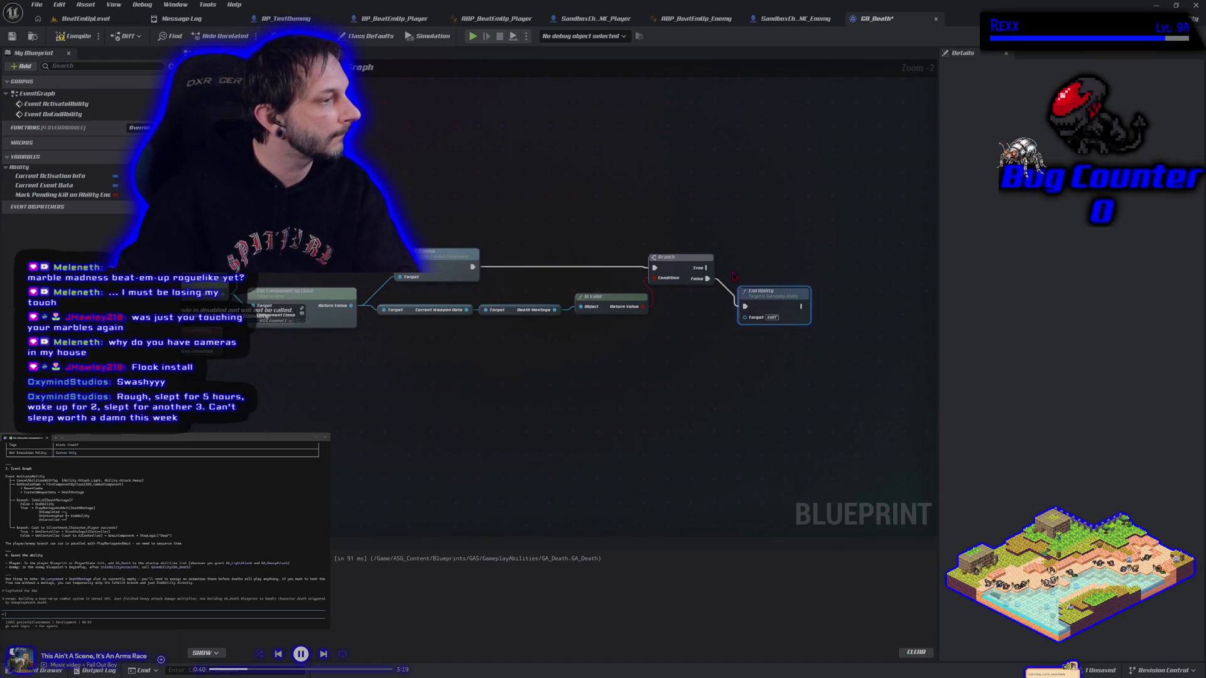
Step: Add a PlayMontageAndWait node after the Branch's True output
{"action": "left_click_drag", "start_coordinate": [708, 268], "coordinate": [862, 265]}
{"action": "type", "text": "play montage"}
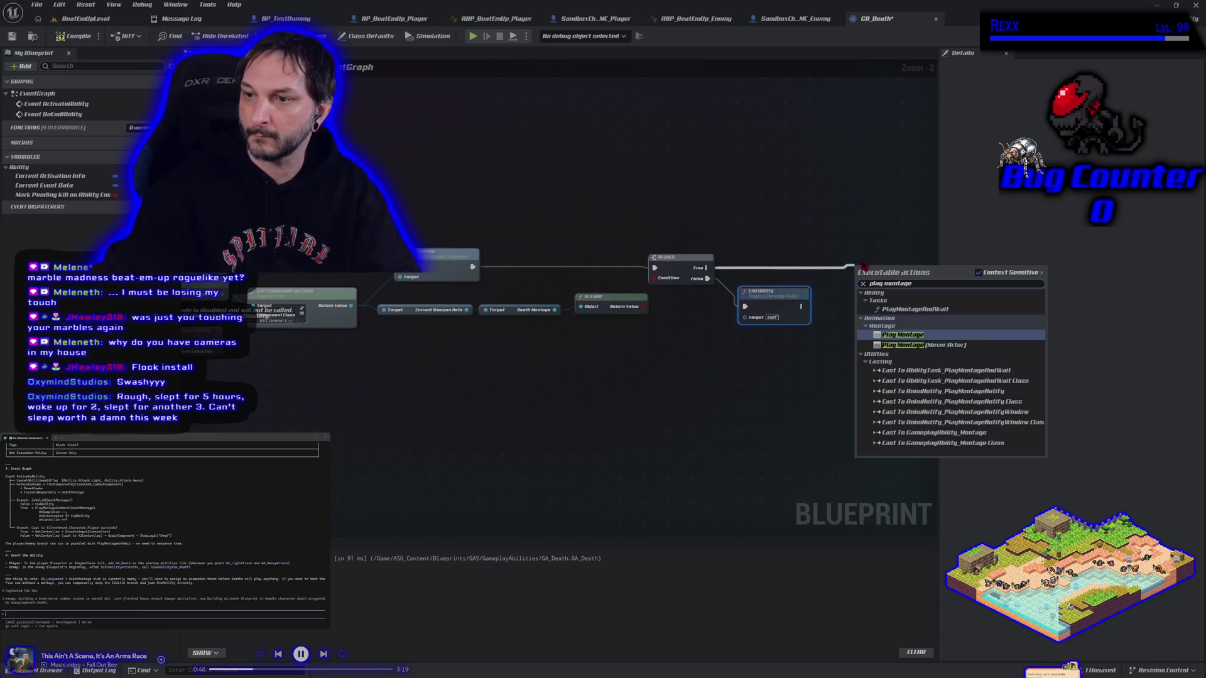
{"action": "left_click", "coordinate": [911, 309]}
{"action": "left_click_drag", "start_coordinate": [663, 255], "coordinate": [690, 245]}
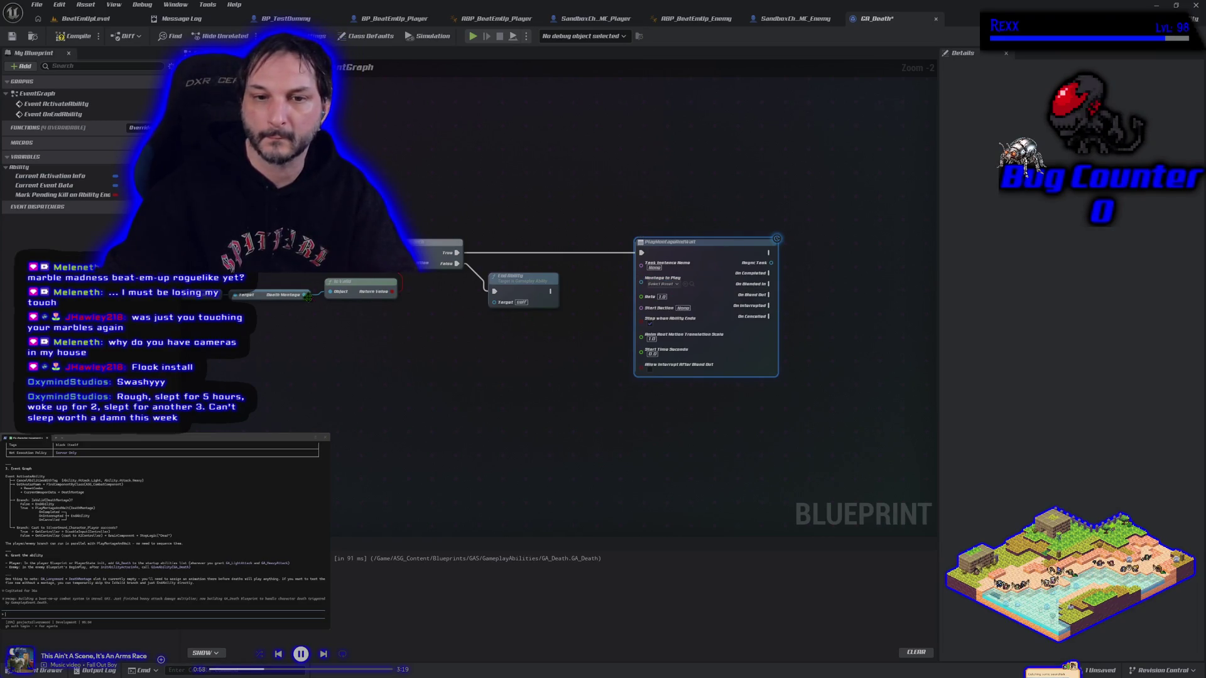
Step: Feed Death Montage into PlayMontageAndWait's Montage to Play, then compile and save GA_Death
{"action": "mouse_move", "coordinate": [304, 295]}
{"action": "left_mouse_down"}
{"action": "mouse_move", "coordinate": [496, 351]}
{"action": "mouse_move", "coordinate": [628, 298]}
{"action": "mouse_move", "coordinate": [641, 278]}
{"action": "left_mouse_up"}
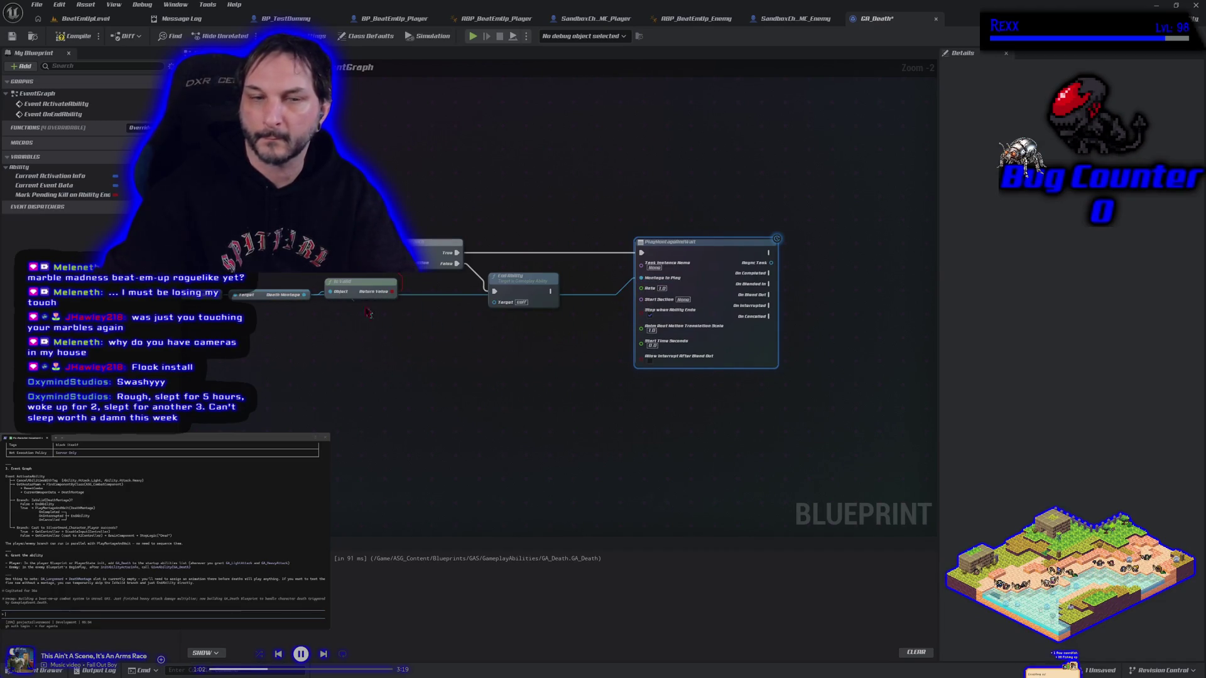
{"action": "key", "text": "F7"}
{"action": "key", "text": "ctrl+s"}
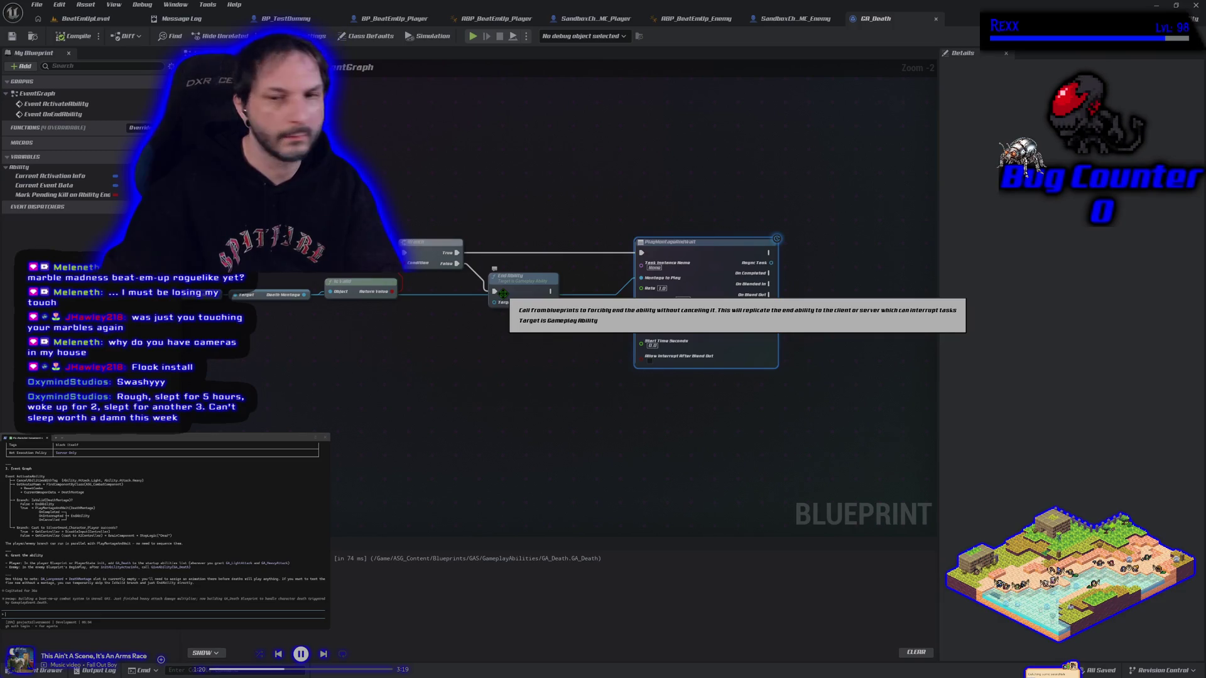
Step: Paste a second End Ability node and wire On Completed, On Interrupted and On Cancelled into it
{"action": "left_click", "coordinate": [524, 292]}
{"action": "key", "text": "ctrl+v"}
{"action": "left_click_drag", "start_coordinate": [812, 341], "coordinate": [620, 353]}
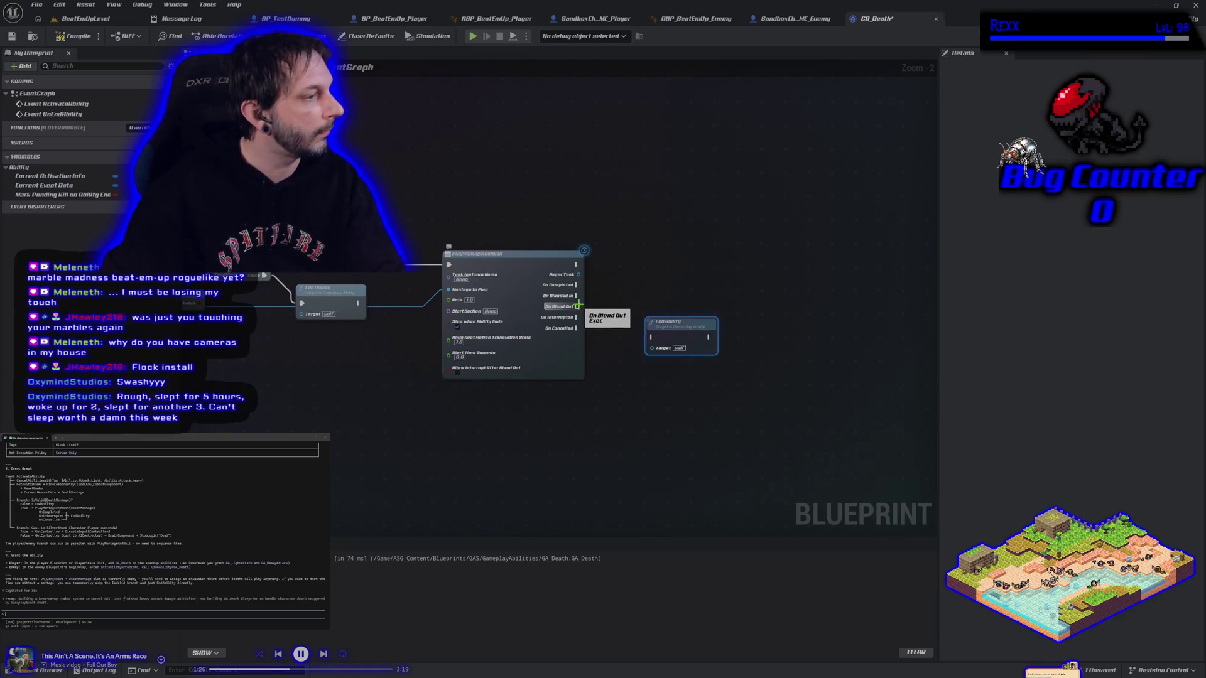
{"action": "left_click_drag", "start_coordinate": [577, 285], "coordinate": [651, 338]}
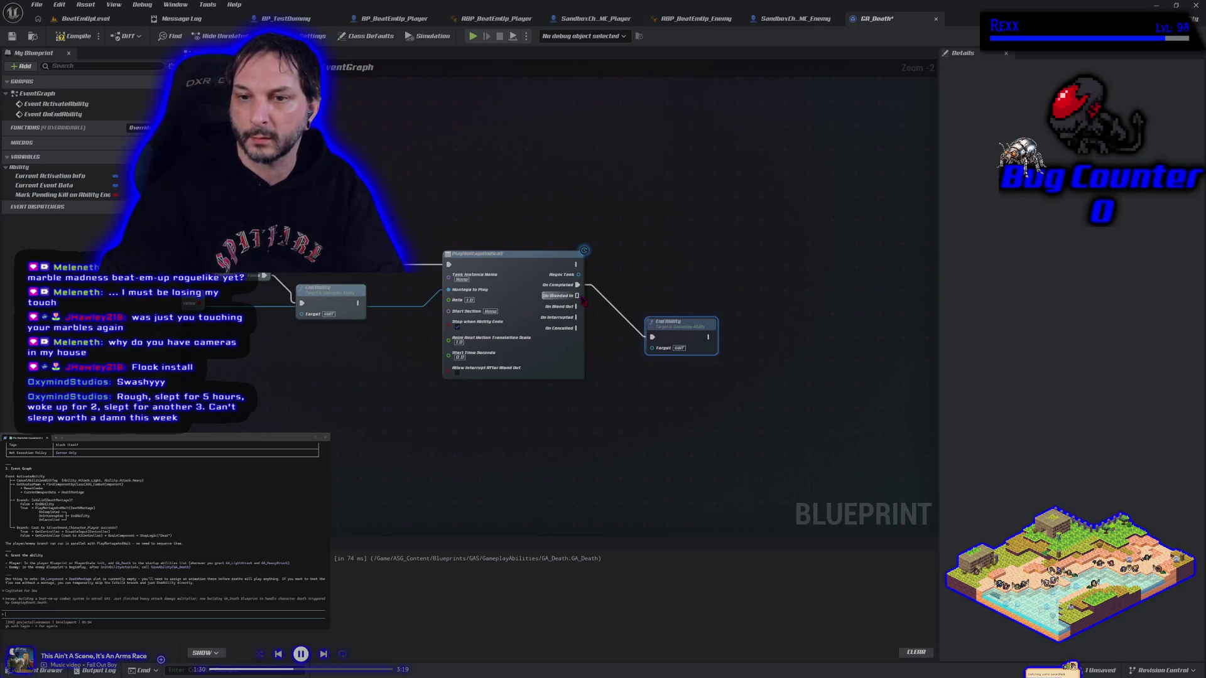
{"action": "left_click_drag", "start_coordinate": [577, 317], "coordinate": [653, 337]}
{"action": "mouse_move", "coordinate": [577, 328]}
{"action": "left_mouse_down"}
{"action": "mouse_move", "coordinate": [653, 338]}
{"action": "mouse_move", "coordinate": [602, 330]}
{"action": "left_mouse_up"}
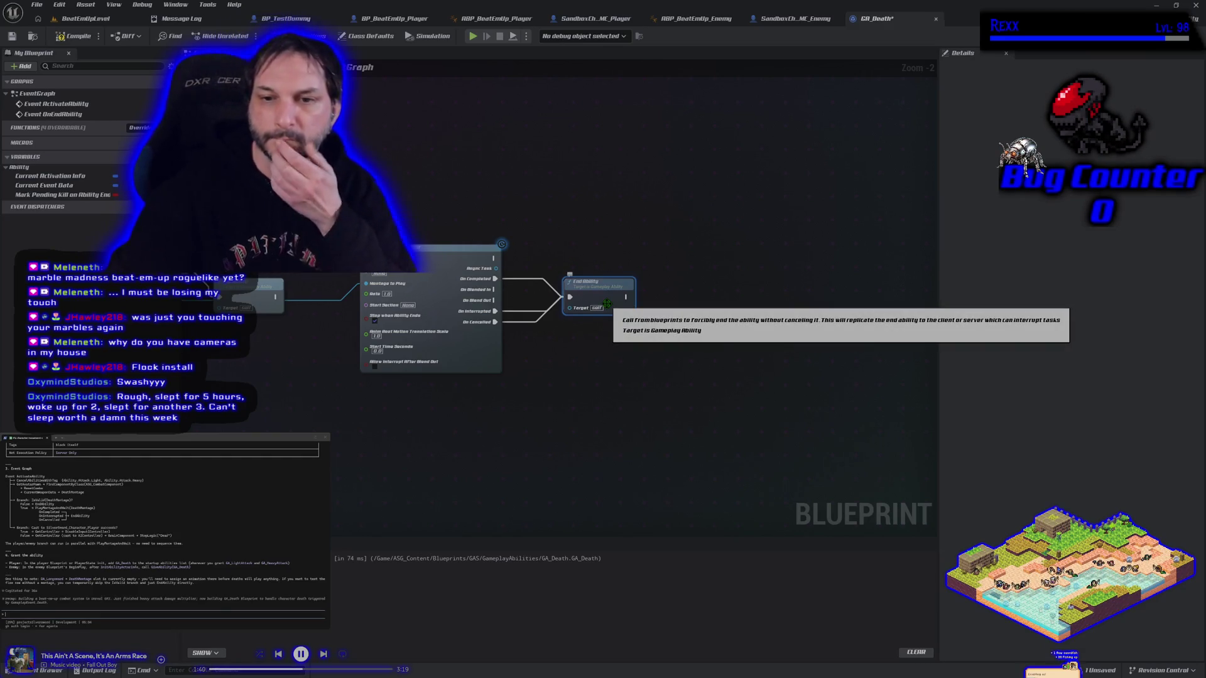
{"action": "right_click", "coordinate": [523, 309]}
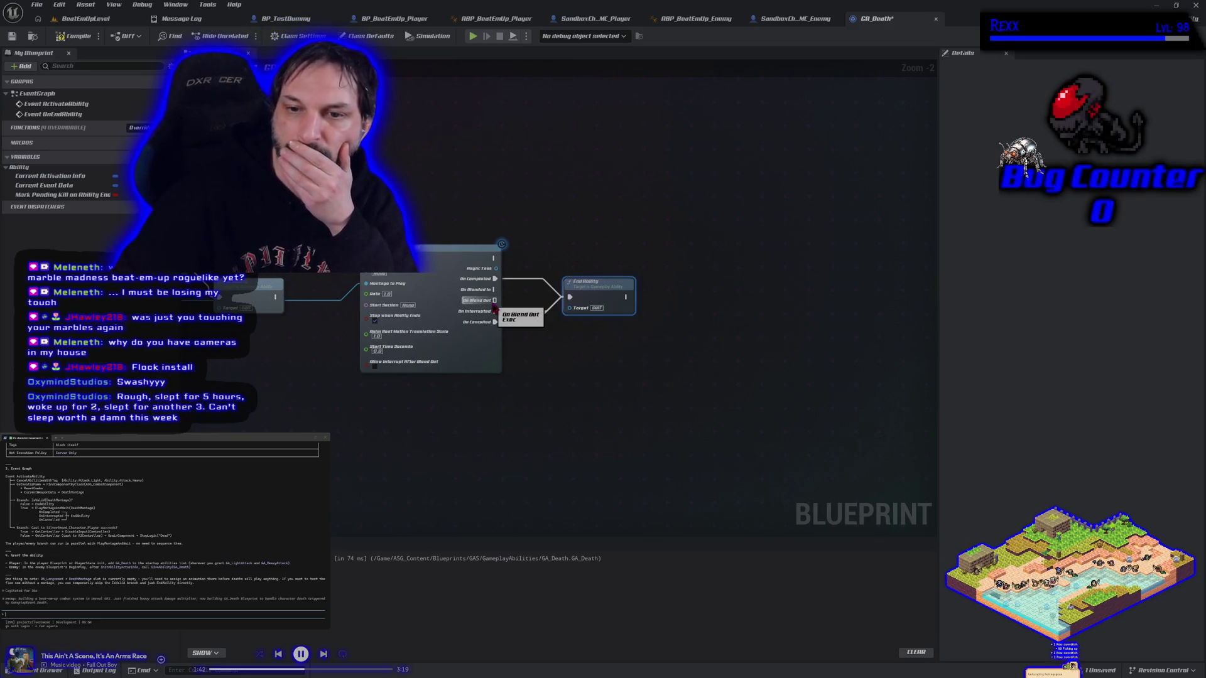
Step: Start a 'set physic' node search from On Blend Out, then cancel it
{"action": "left_click_drag", "start_coordinate": [495, 300], "coordinate": [557, 344]}
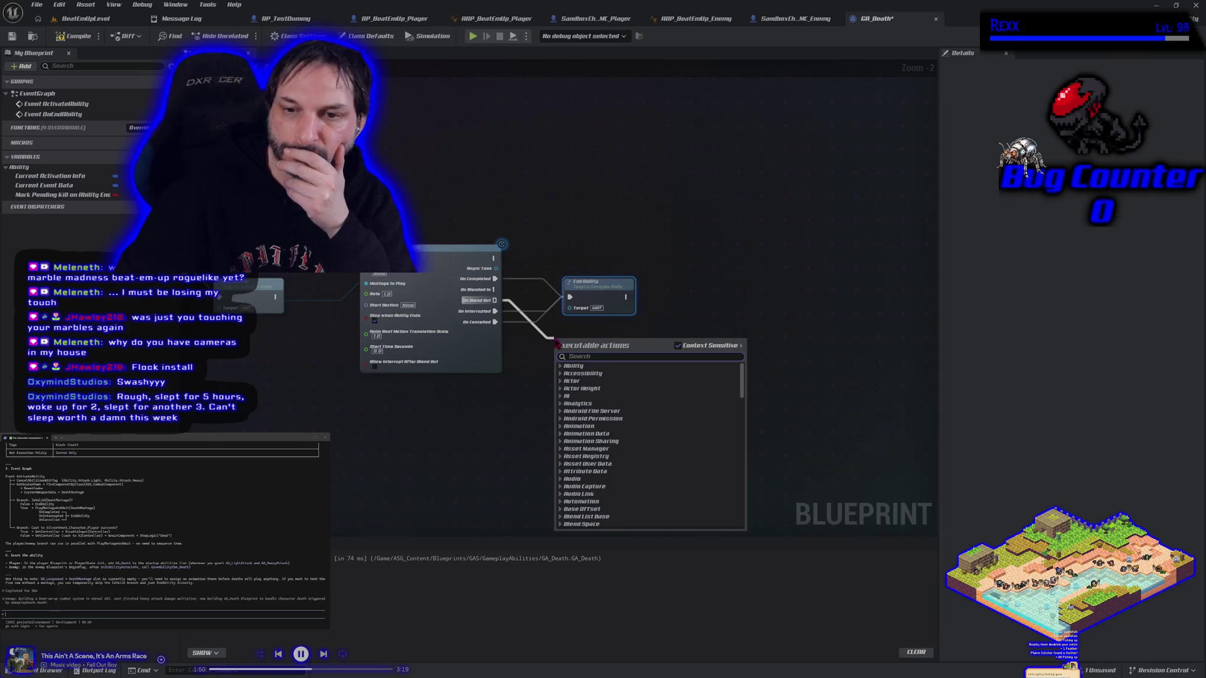
{"action": "type", "text": "s"}
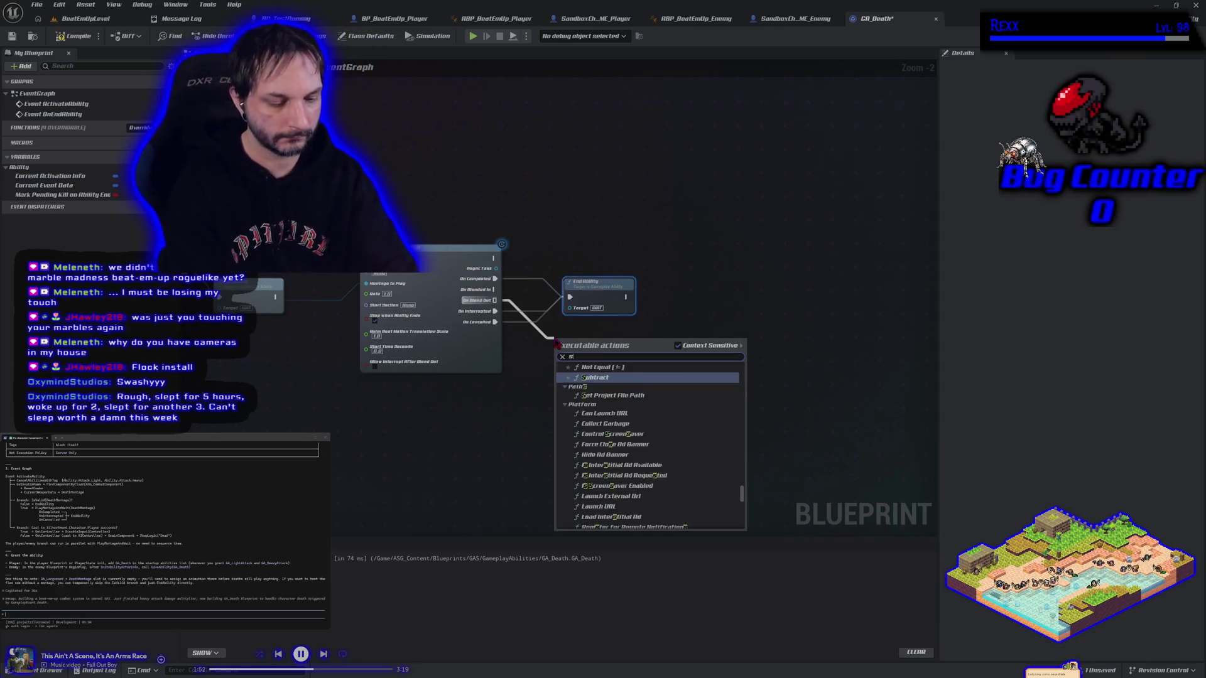
{"action": "type", "text": "et physics"}
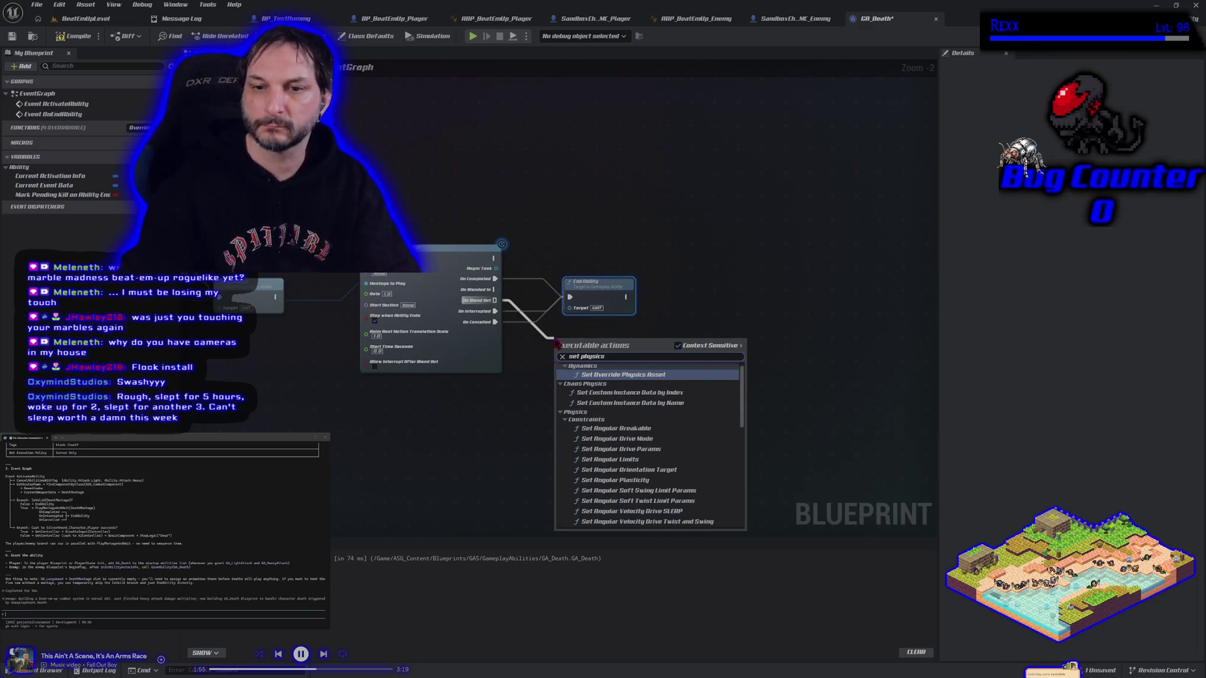
{"action": "key", "text": "Escape"}
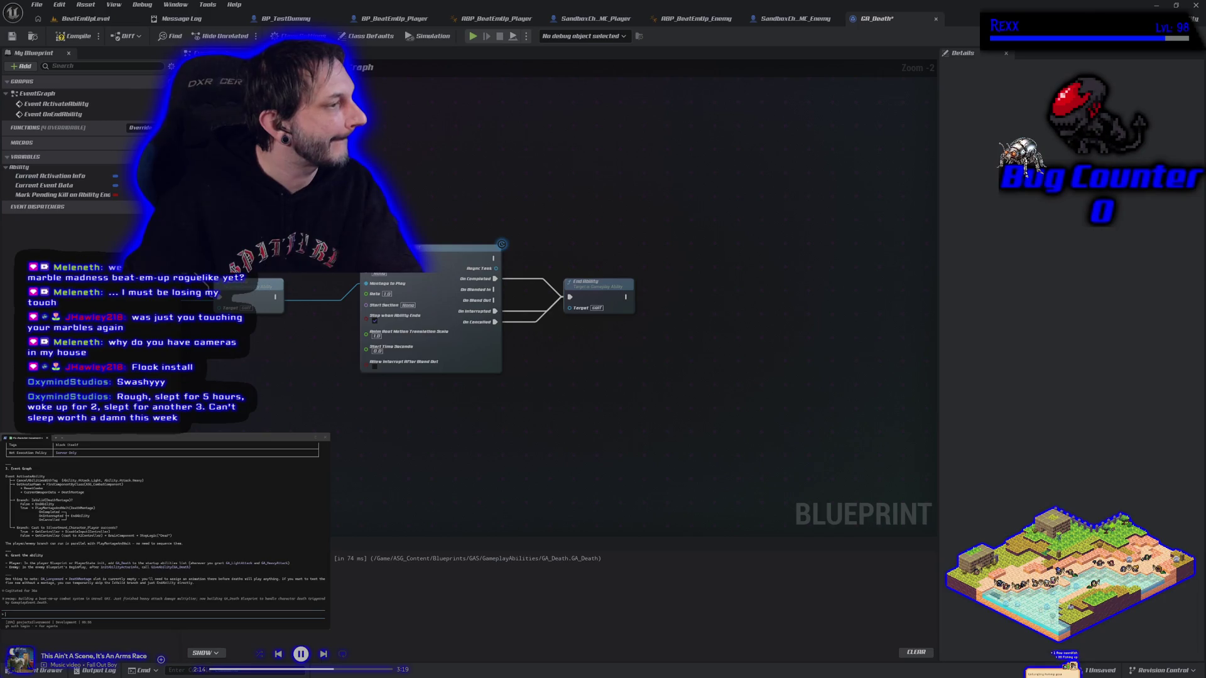
Step: Move the first End Ability node lower and pull a connection from the montage's top output
{"action": "mouse_move", "coordinate": [247, 433]}
{"action": "left_mouse_down"}
{"action": "mouse_move", "coordinate": [394, 441]}
{"action": "mouse_move", "coordinate": [493, 412]}
{"action": "mouse_move", "coordinate": [772, 431]}
{"action": "mouse_move", "coordinate": [732, 401]}
{"action": "mouse_move", "coordinate": [482, 382]}
{"action": "mouse_move", "coordinate": [414, 397]}
{"action": "left_mouse_up"}
{"action": "scroll", "coordinate": [414, 397], "scroll_direction": "down", "scroll_amount": 1}
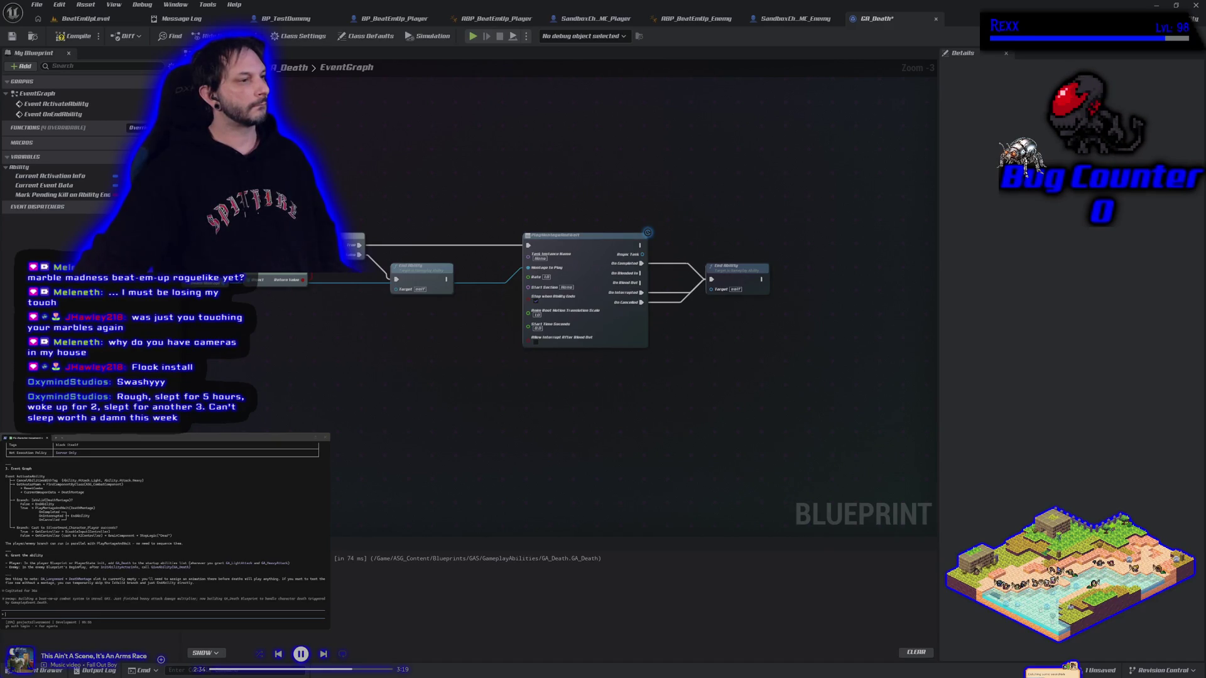
{"action": "left_click_drag", "start_coordinate": [243, 397], "coordinate": [422, 407]}
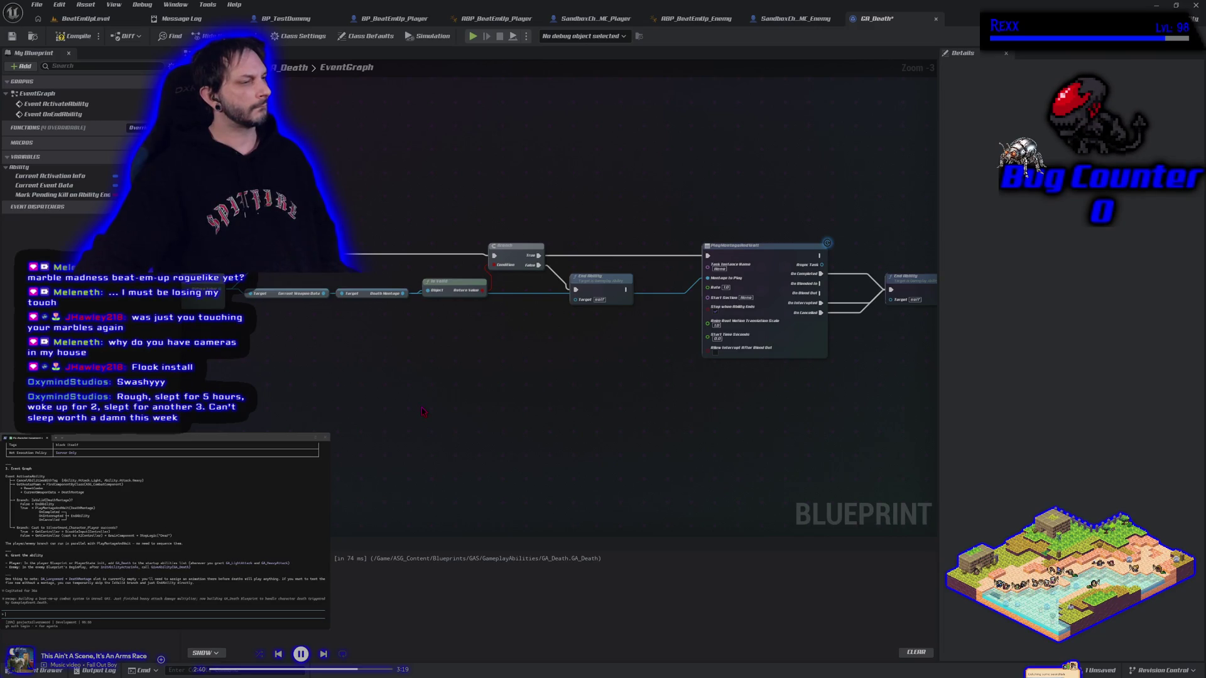
{"action": "left_click_drag", "start_coordinate": [609, 292], "coordinate": [604, 327]}
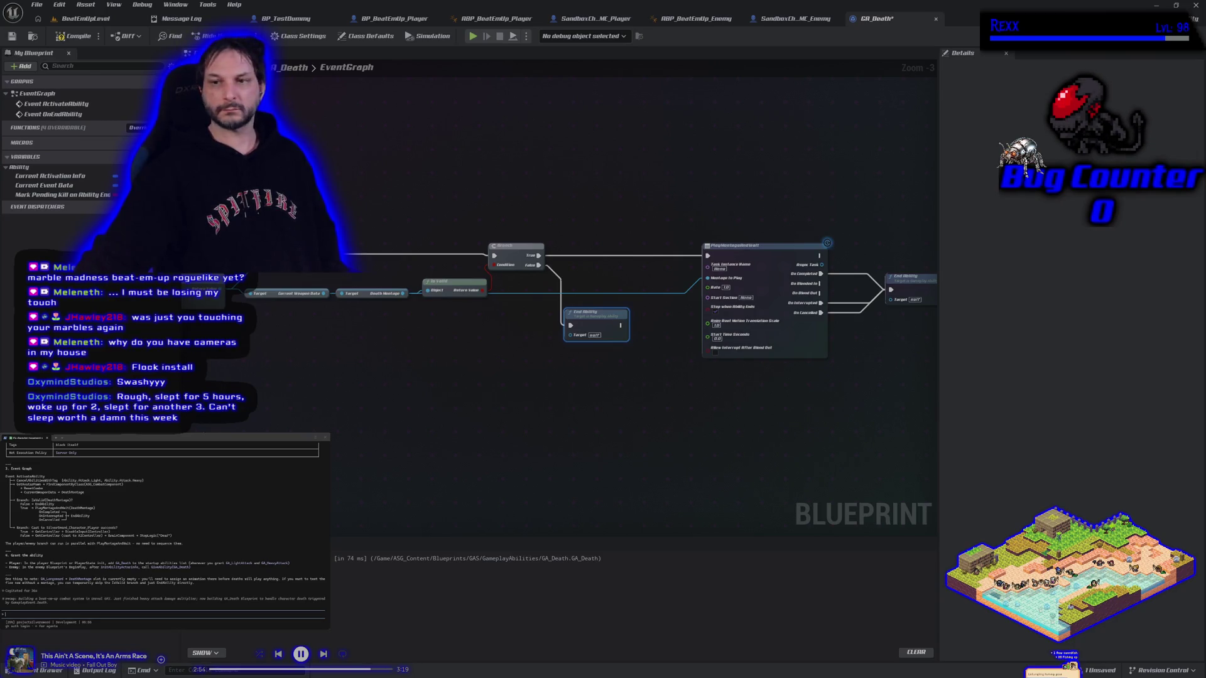
{"action": "left_click_drag", "start_coordinate": [630, 424], "coordinate": [352, 439]}
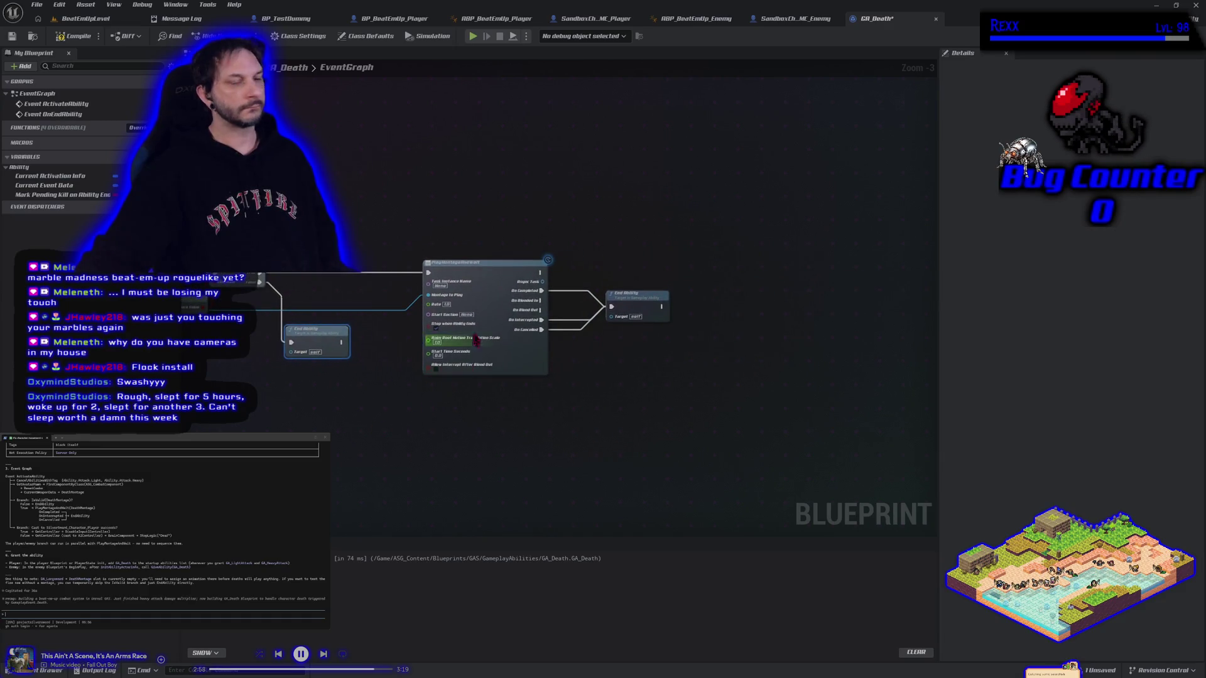
{"action": "mouse_move", "coordinate": [540, 273]}
{"action": "left_mouse_down"}
{"action": "mouse_move", "coordinate": [636, 277]}
{"action": "mouse_move", "coordinate": [623, 236]}
{"action": "left_mouse_up"}
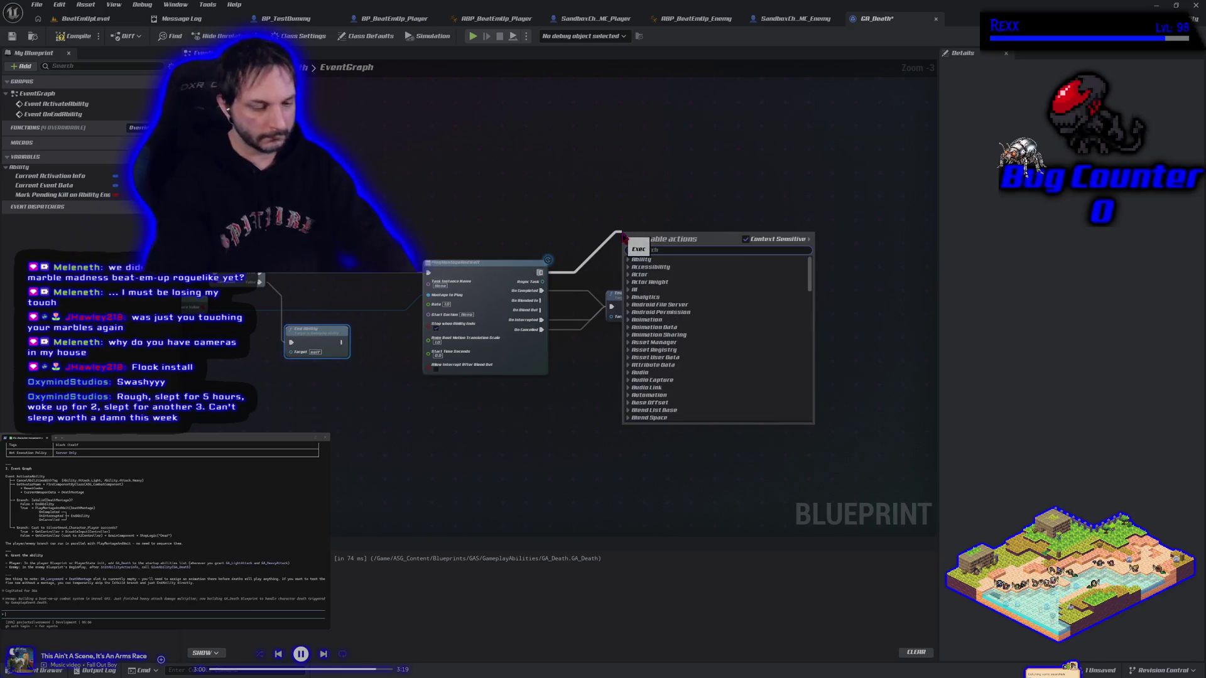
Step: Add a Branch and a Cast To SilverSword_Character_Player after the montage's top output
{"action": "type", "text": "bra"}
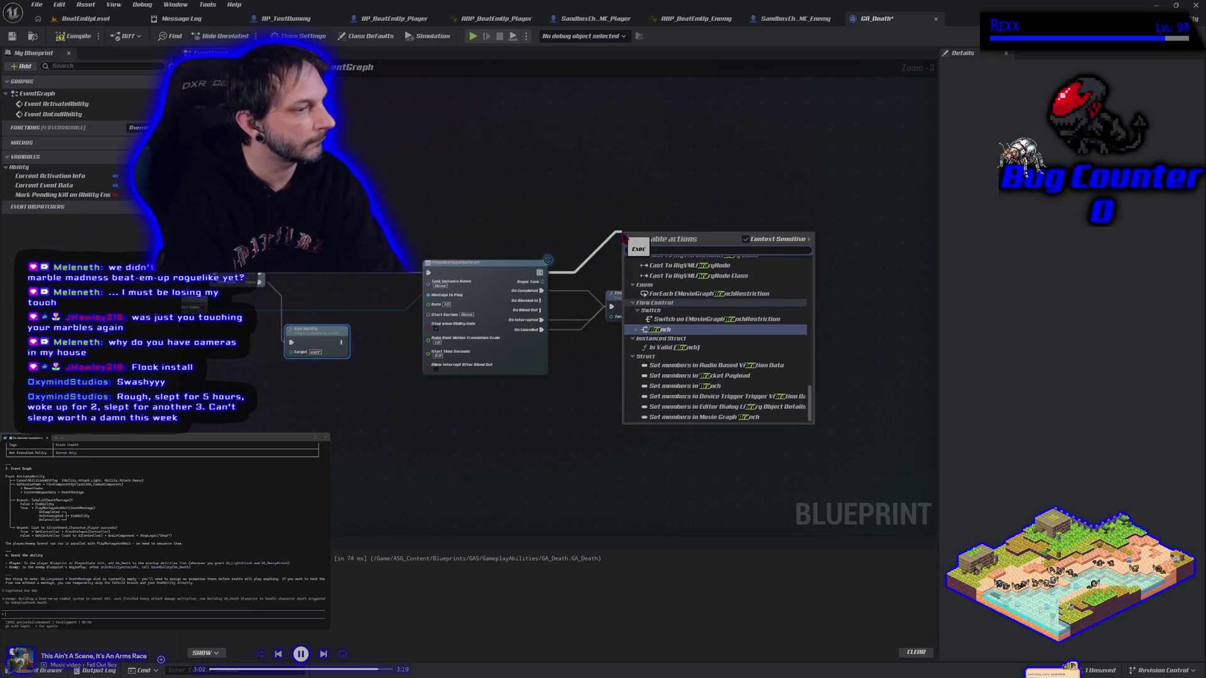
{"action": "type", "text": "nch"}
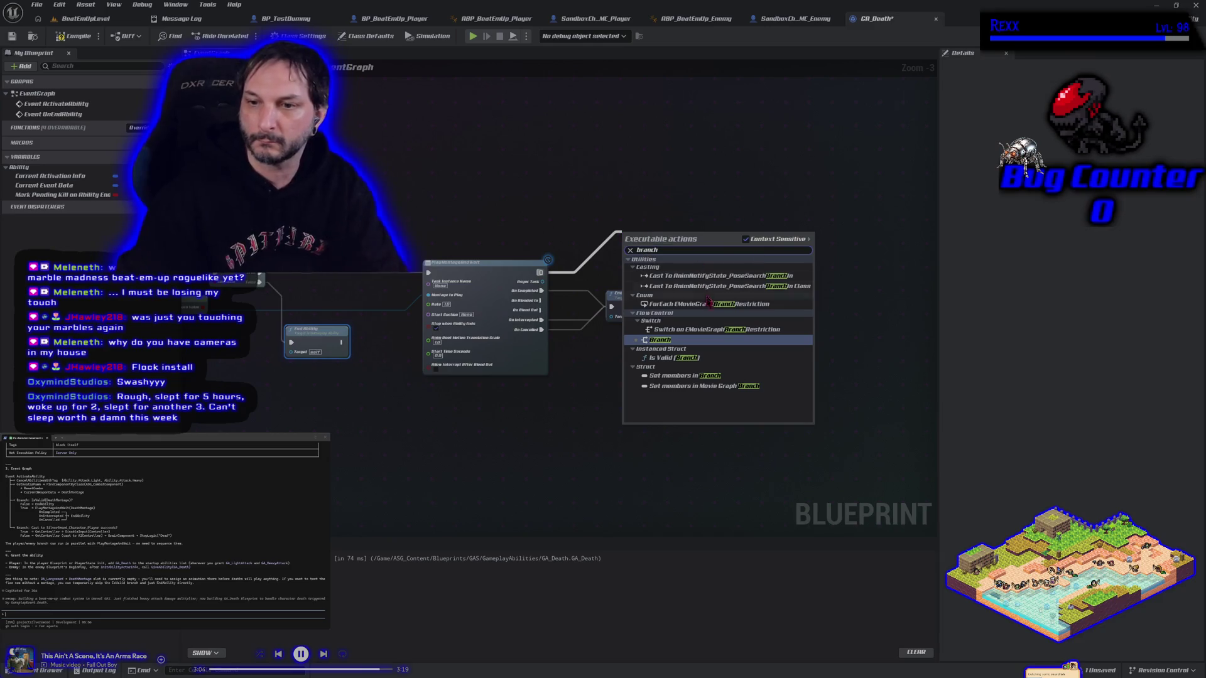
{"action": "key", "text": "Return"}
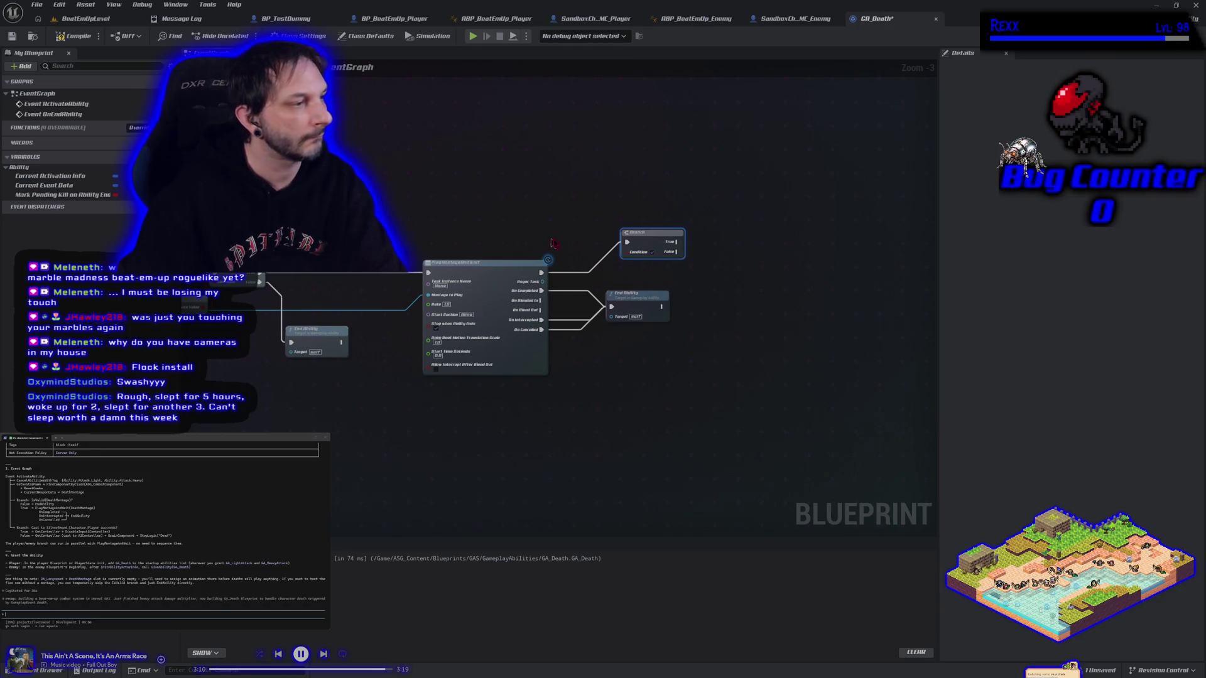
{"action": "left_click_drag", "start_coordinate": [650, 236], "coordinate": [733, 227]}
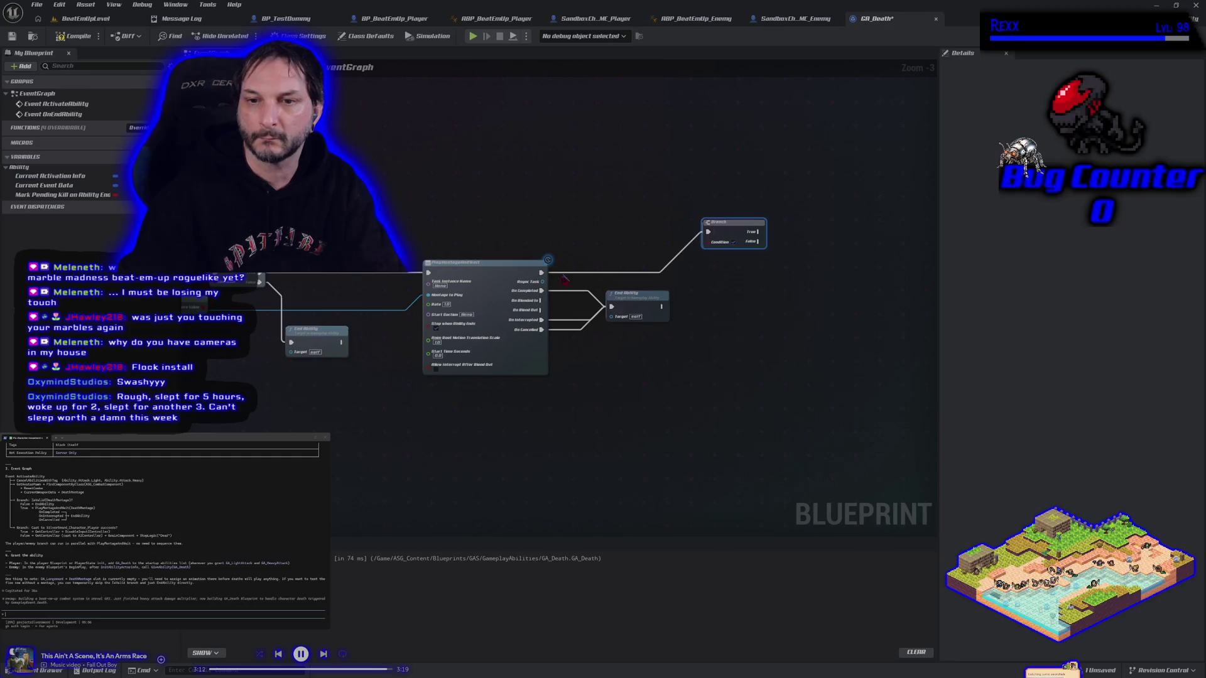
{"action": "left_click_drag", "start_coordinate": [541, 273], "coordinate": [585, 251]}
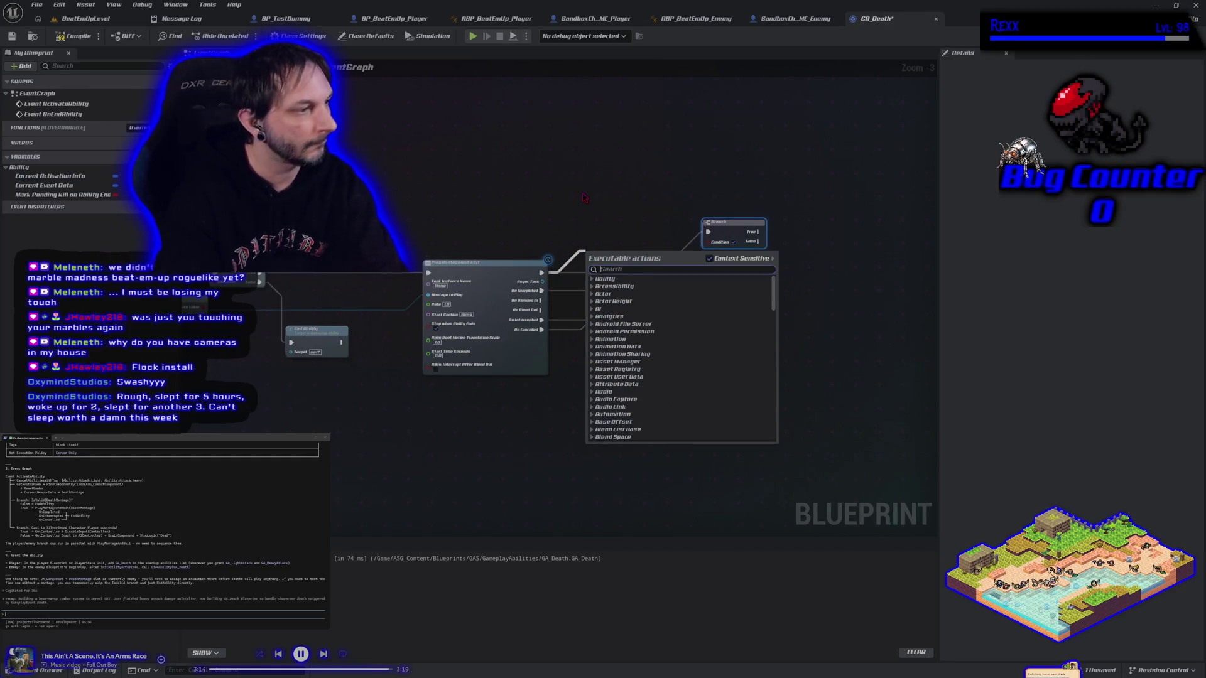
{"action": "type", "text": "cast to silver"}
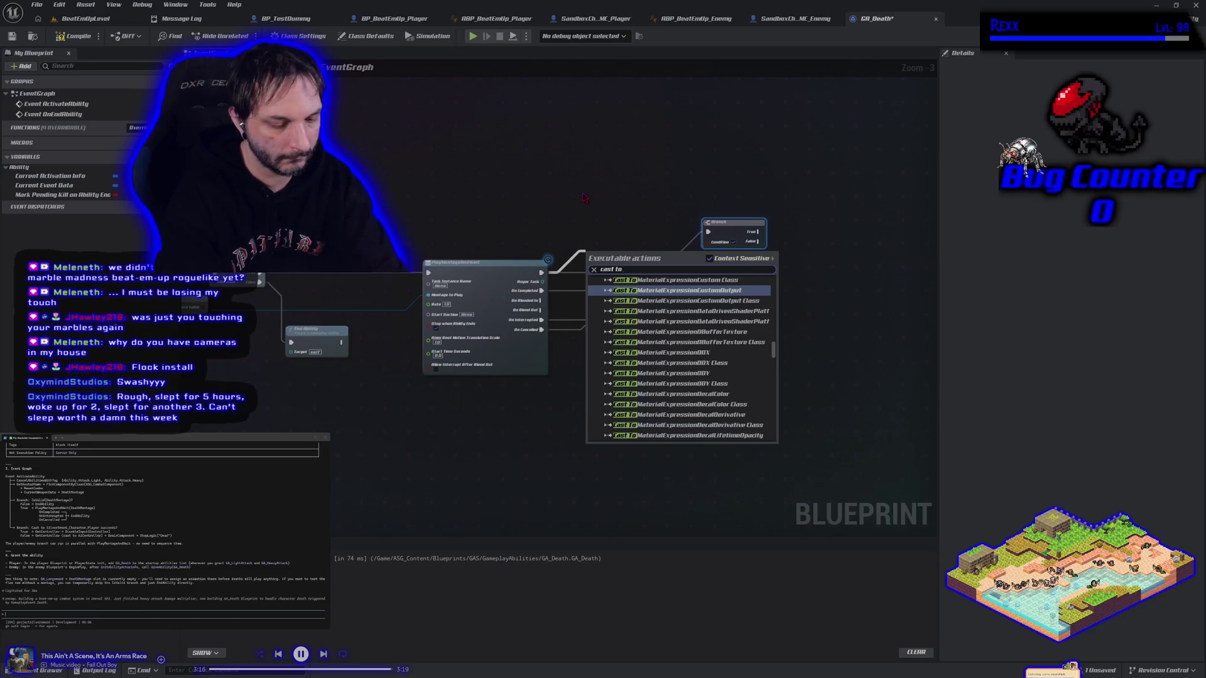
{"action": "type", "text": "sword_c"}
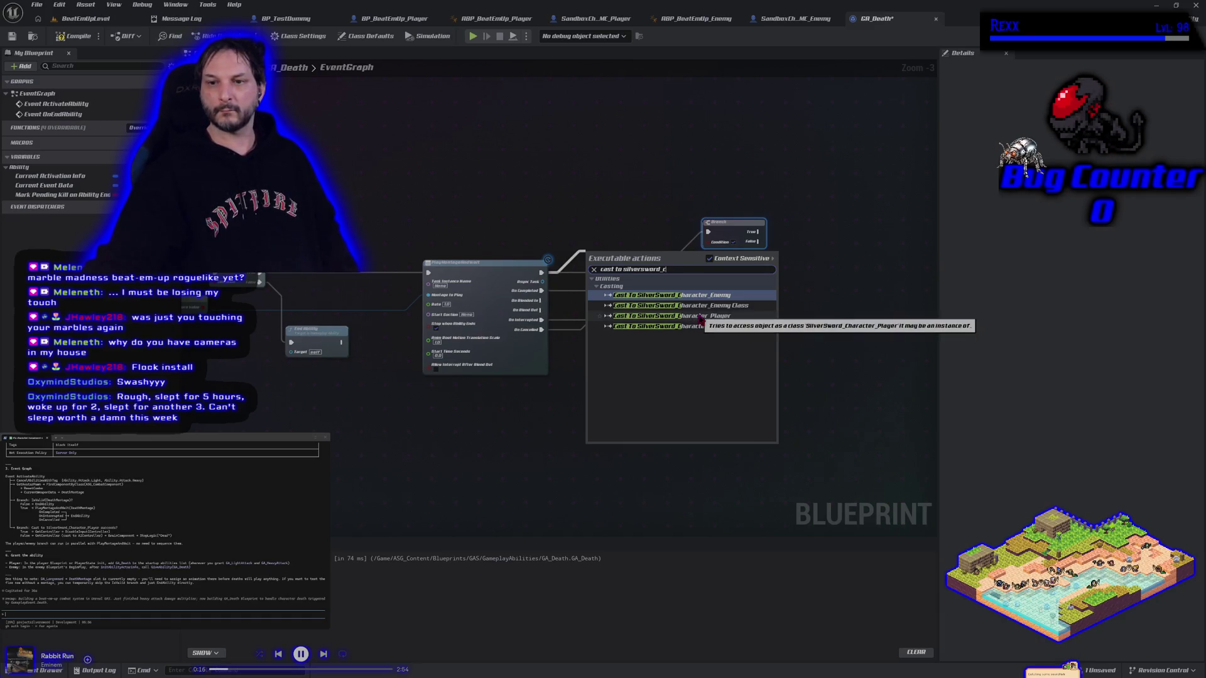
{"action": "left_click", "coordinate": [666, 316]}
{"action": "left_click_drag", "start_coordinate": [645, 259], "coordinate": [636, 234]}
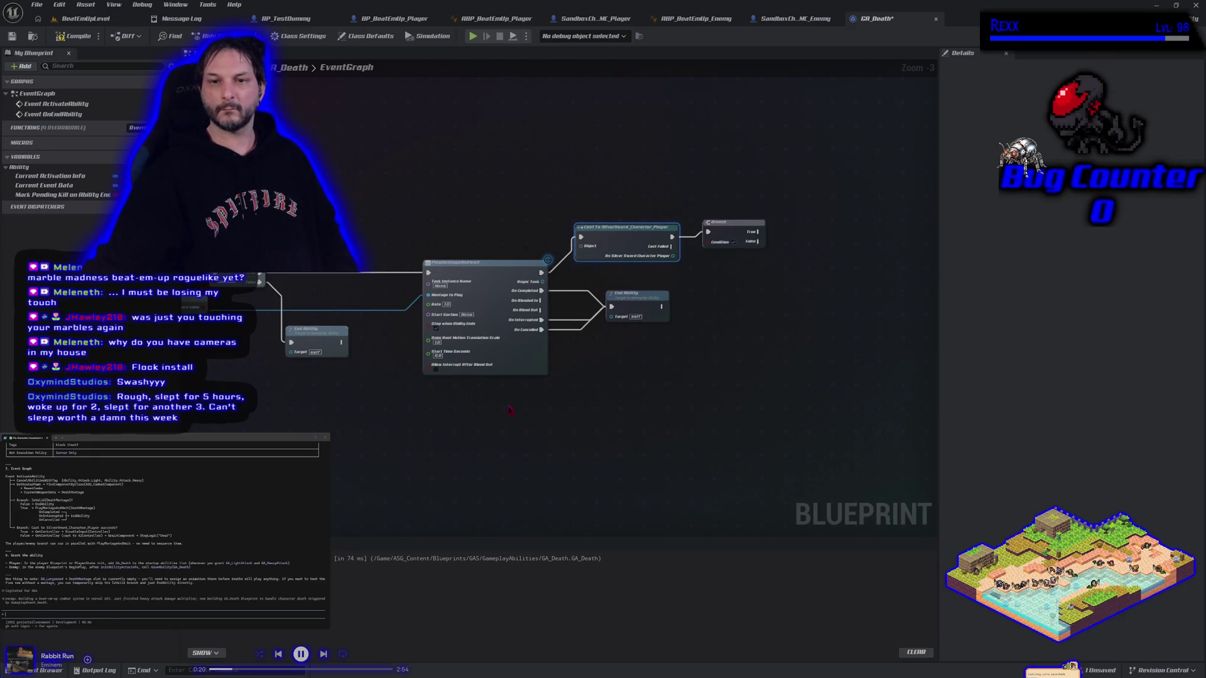
Step: Move Get Controller and Get Avatar Pawn near the cast and feed Get Avatar Pawn into Get Controller
{"action": "left_click_drag", "start_coordinate": [507, 411], "coordinate": [581, 388]}
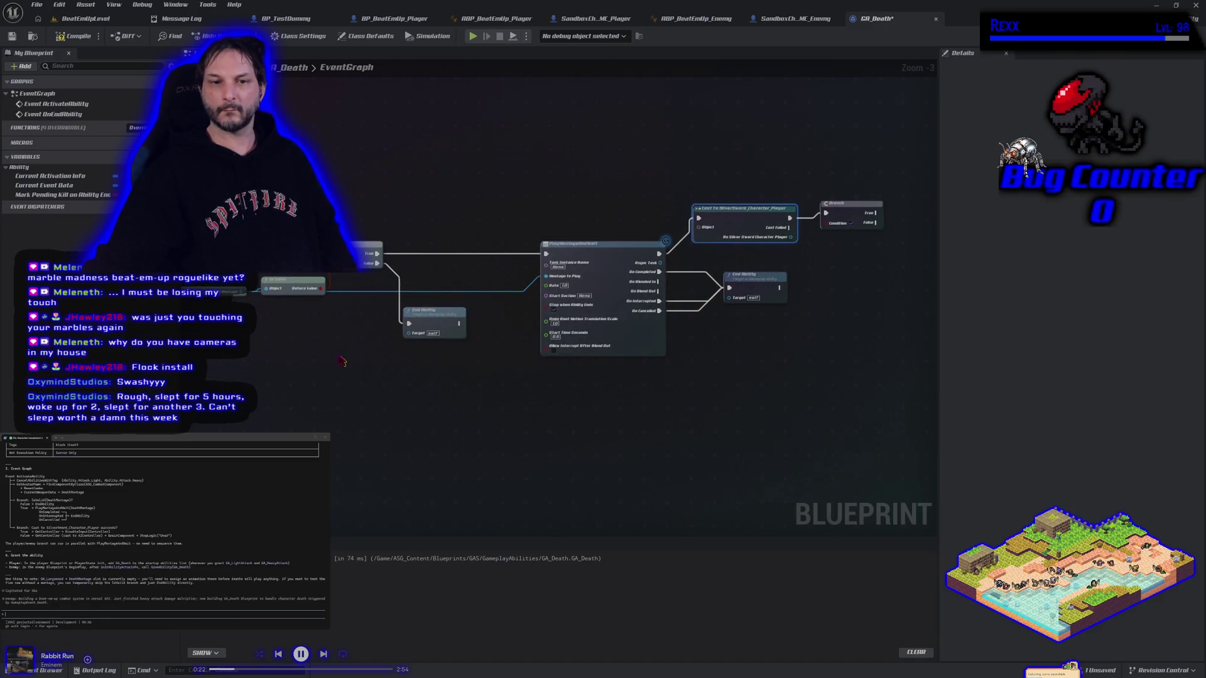
{"action": "left_click_drag", "start_coordinate": [341, 358], "coordinate": [619, 369]}
{"action": "mouse_move", "coordinate": [286, 312]}
{"action": "left_mouse_down"}
{"action": "mouse_move", "coordinate": [373, 332]}
{"action": "mouse_move", "coordinate": [904, 317]}
{"action": "mouse_move", "coordinate": [694, 323]}
{"action": "left_mouse_up"}
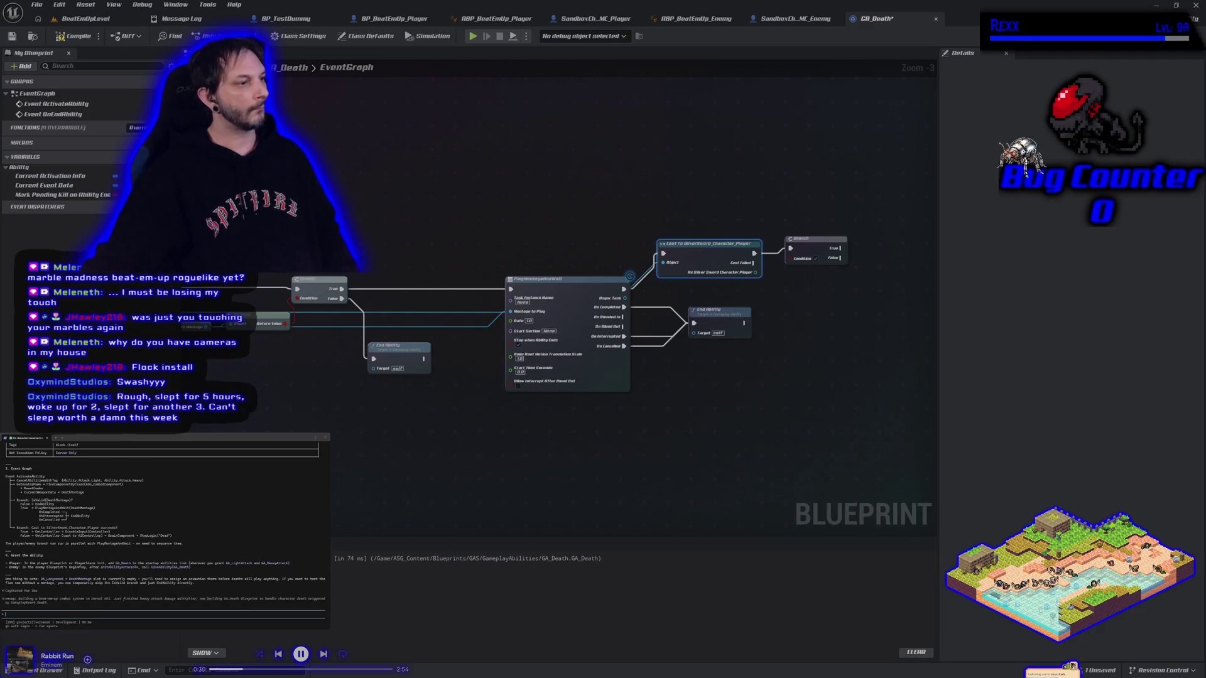
{"action": "mouse_move", "coordinate": [377, 237]}
{"action": "left_mouse_down"}
{"action": "mouse_move", "coordinate": [503, 247]}
{"action": "mouse_move", "coordinate": [427, 256]}
{"action": "mouse_move", "coordinate": [672, 251]}
{"action": "left_mouse_up"}
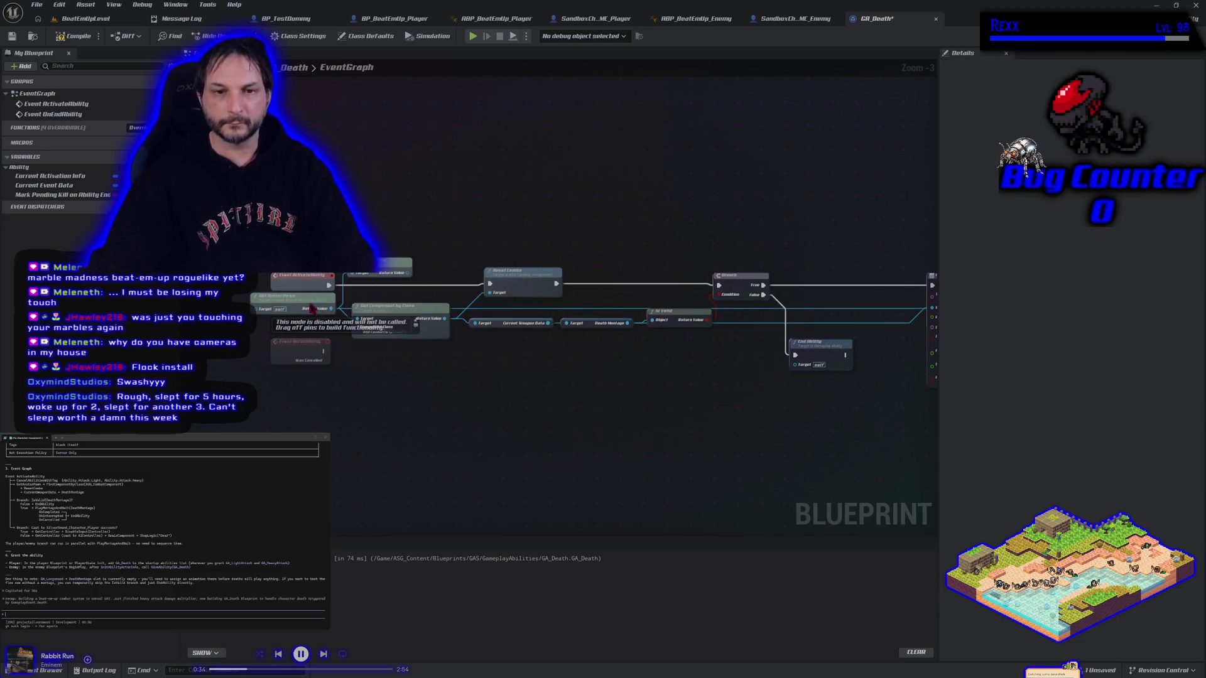
{"action": "left_click", "coordinate": [392, 264]}
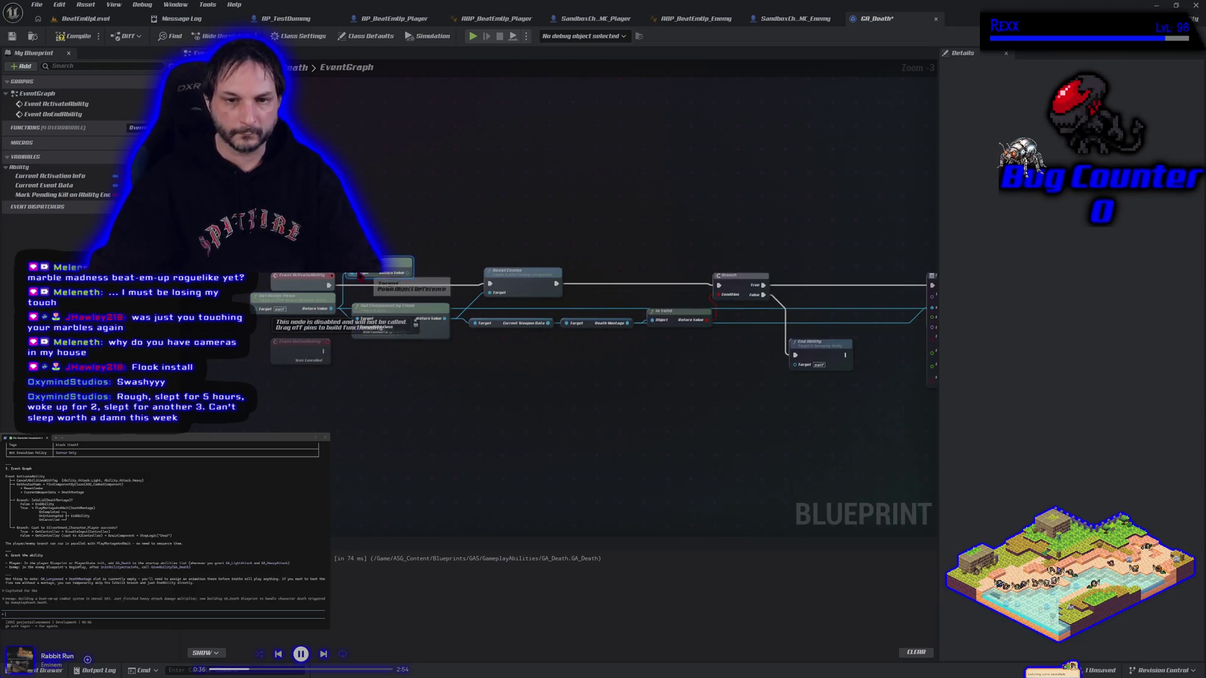
{"action": "left_click_drag", "start_coordinate": [385, 268], "coordinate": [869, 187]}
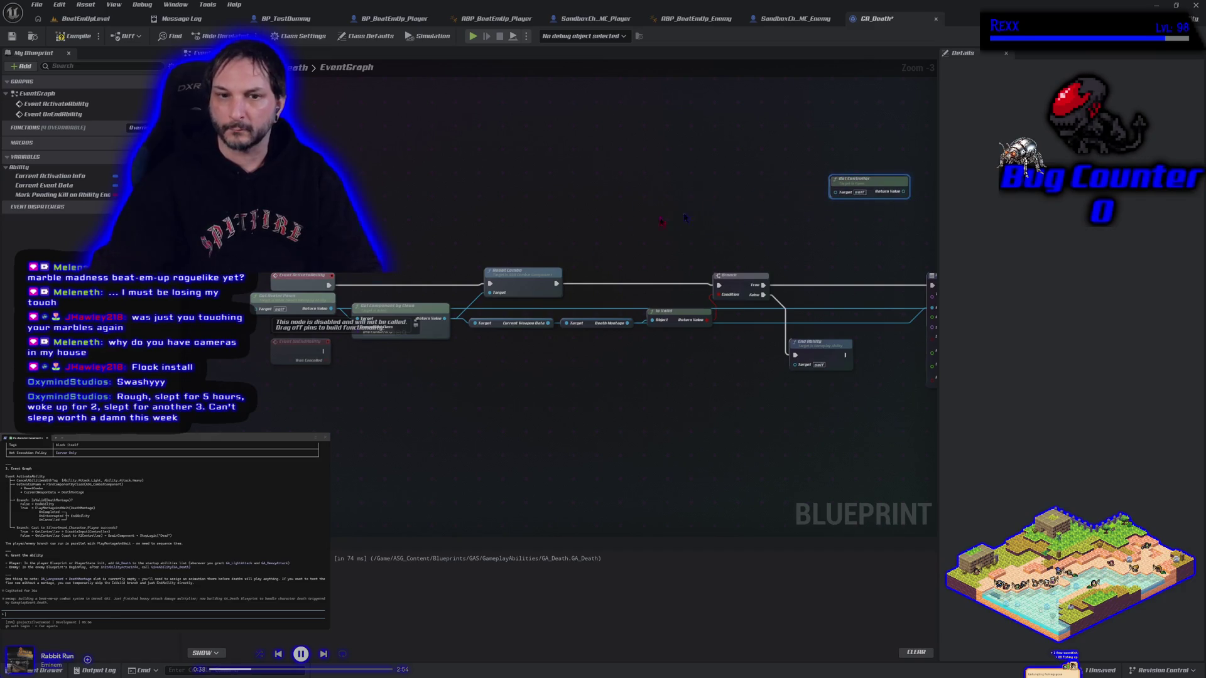
{"action": "left_click", "coordinate": [331, 291]}
{"action": "key", "text": "ctrl+x"}
{"action": "key", "text": "ctrl+v"}
{"action": "mouse_move", "coordinate": [864, 249]}
{"action": "left_mouse_down"}
{"action": "mouse_move", "coordinate": [415, 282]}
{"action": "mouse_move", "coordinate": [636, 293]}
{"action": "left_mouse_up"}
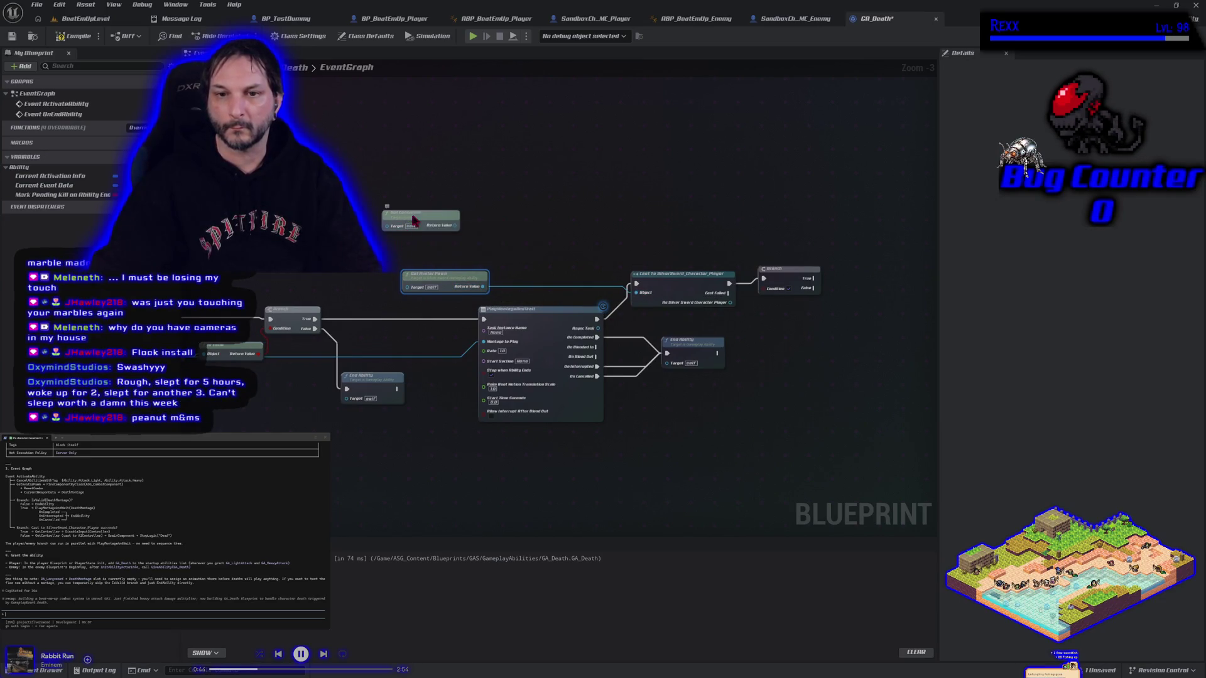
{"action": "left_click_drag", "start_coordinate": [409, 220], "coordinate": [525, 240]}
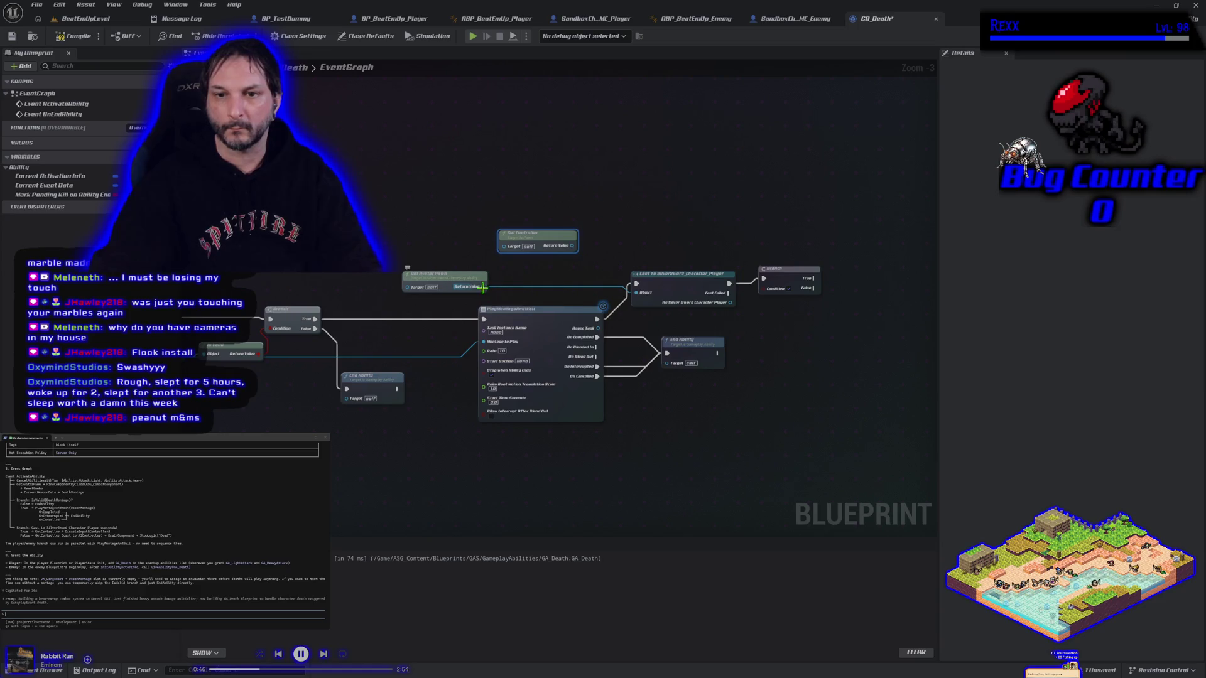
{"action": "left_click_drag", "start_coordinate": [482, 286], "coordinate": [504, 245]}
{"action": "left_click", "coordinate": [528, 269]}
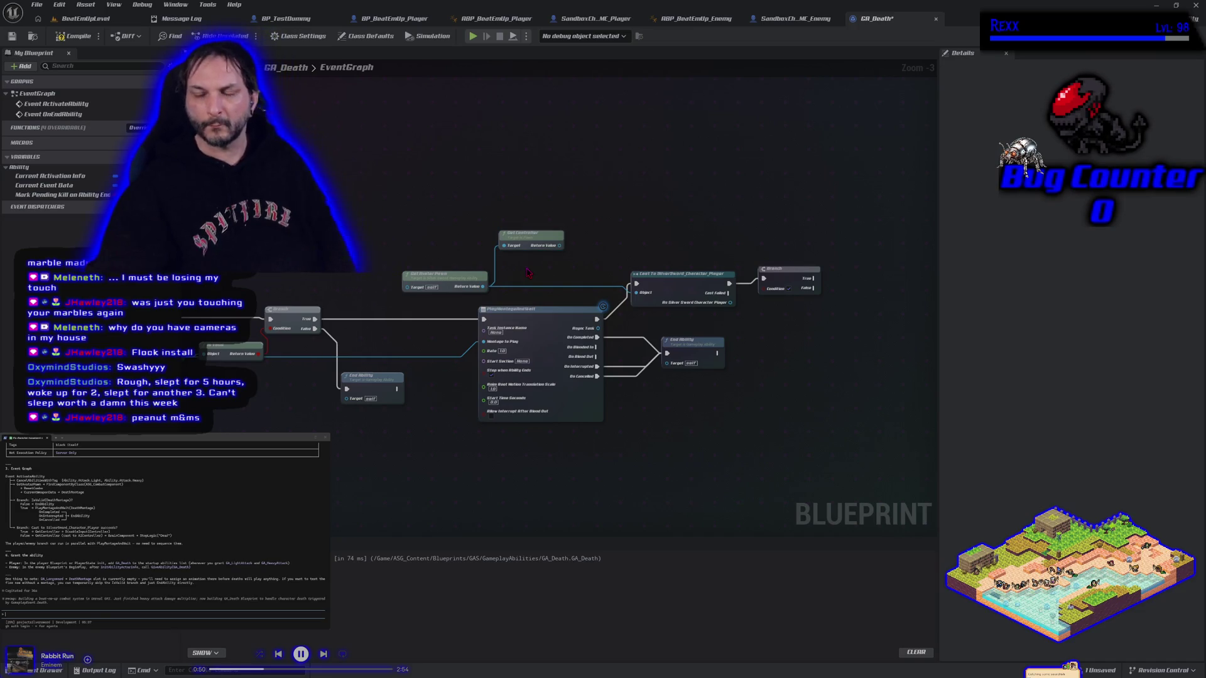
Step: Delete the leftover Branch node and drag out from Get Controller's result
{"action": "mouse_move", "coordinate": [714, 337]}
{"action": "left_mouse_down"}
{"action": "mouse_move", "coordinate": [651, 333]}
{"action": "mouse_move", "coordinate": [570, 300]}
{"action": "left_mouse_up"}
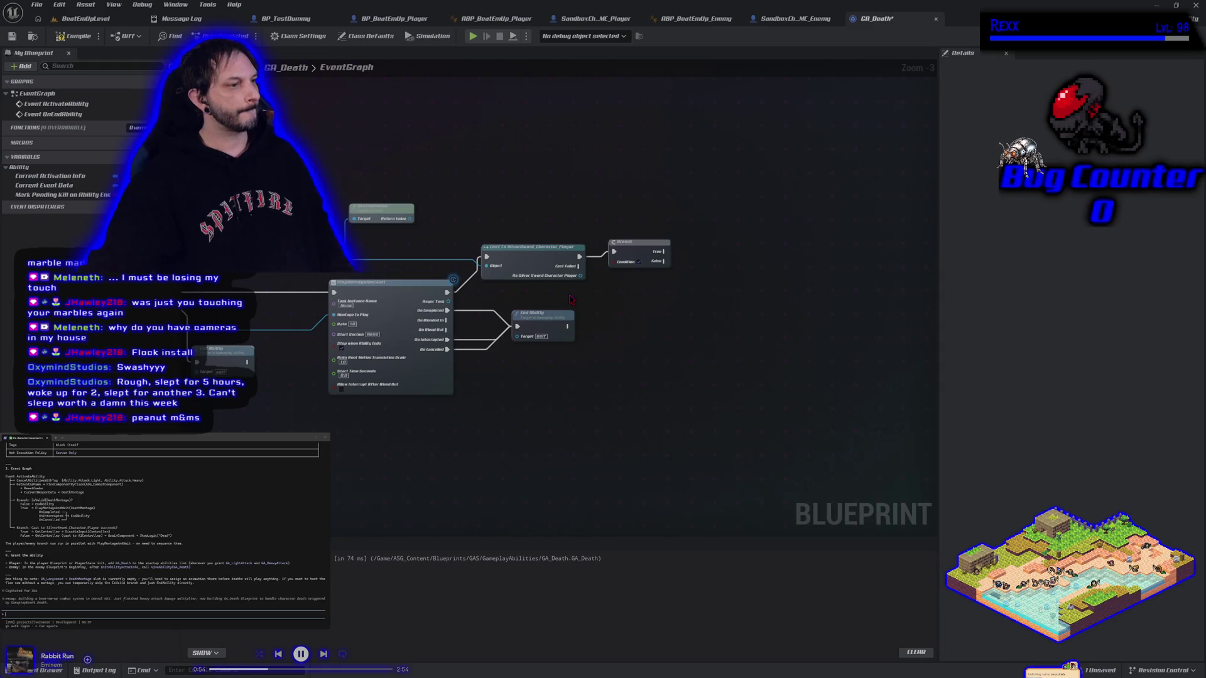
{"action": "left_click", "coordinate": [632, 241]}
{"action": "key", "text": "Delete"}
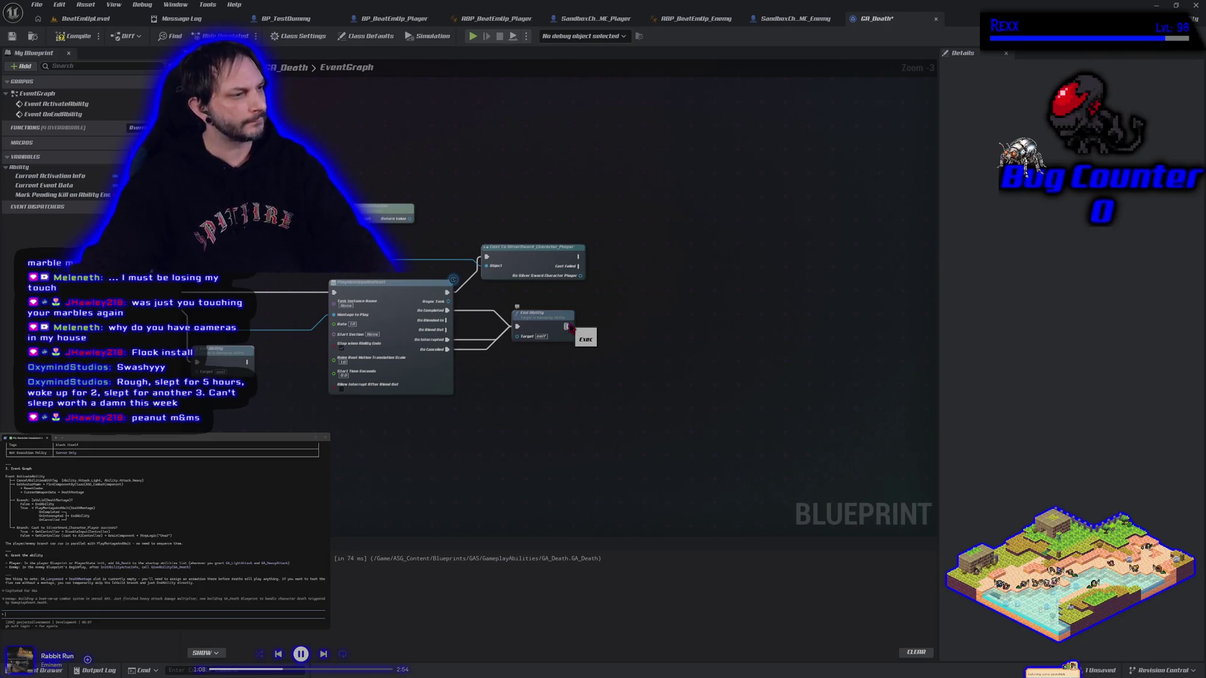
{"action": "mouse_move", "coordinate": [390, 209]}
{"action": "left_mouse_down"}
{"action": "mouse_move", "coordinate": [516, 188]}
{"action": "mouse_move", "coordinate": [570, 195]}
{"action": "left_mouse_up"}
Step: Add a Disable Input node from Get Controller's result and move it right
{"action": "type", "text": "disable"}
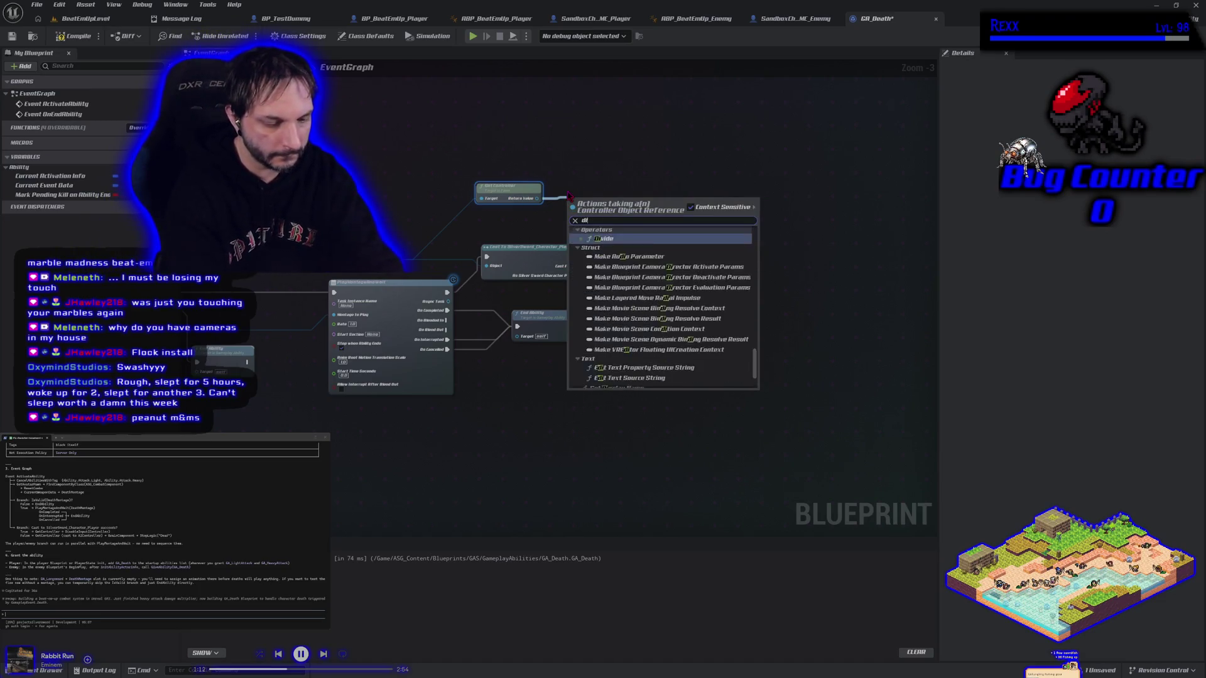
{"action": "key", "text": "Return"}
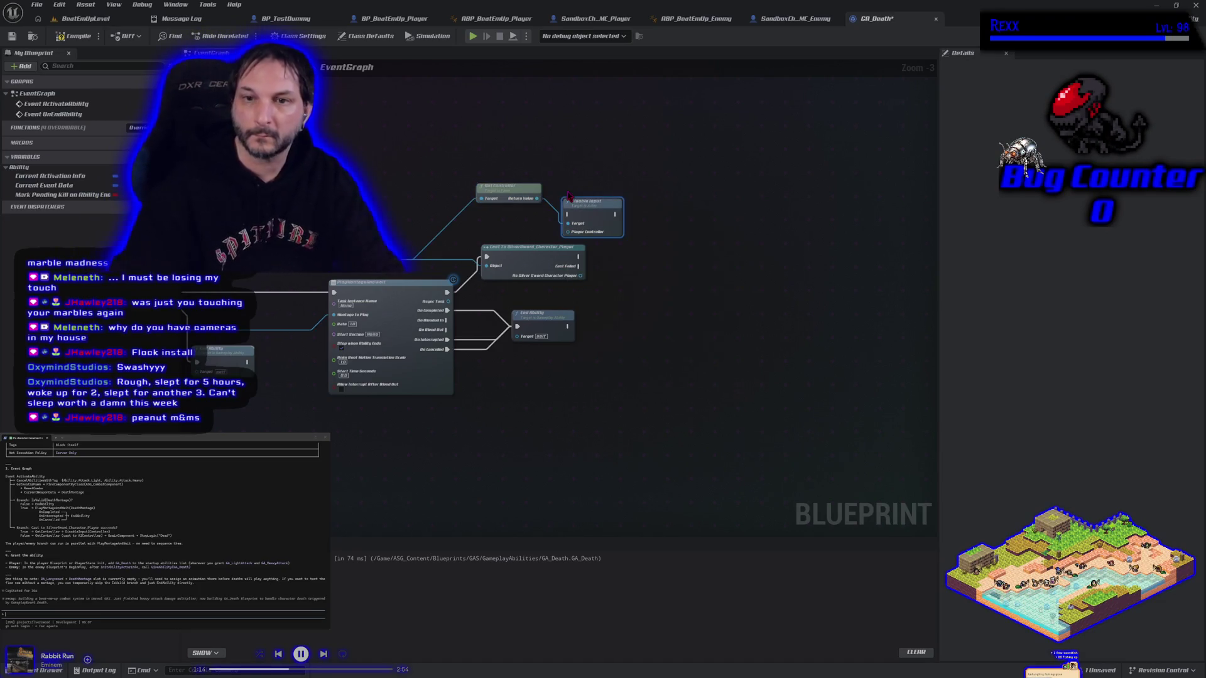
{"action": "left_click_drag", "start_coordinate": [603, 213], "coordinate": [673, 222]}
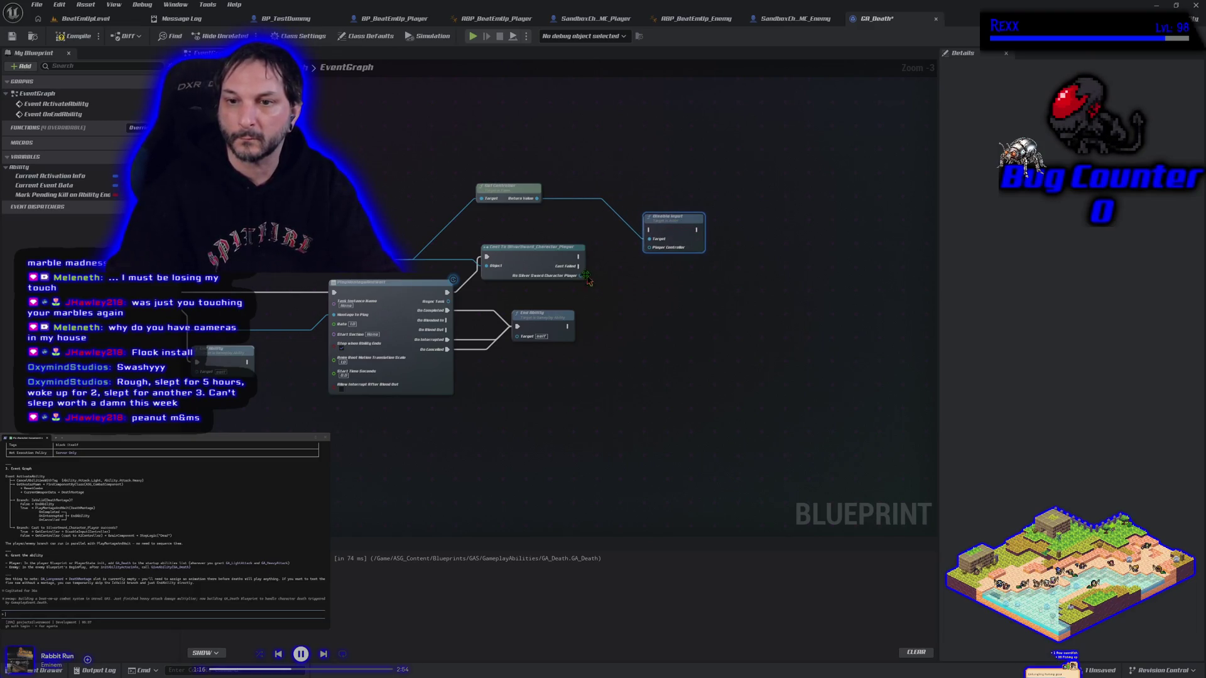
Step: Search 'get player' actions off the Silver Sword player output, then dismiss without adding anything
{"action": "left_click_drag", "start_coordinate": [580, 275], "coordinate": [595, 276]}
{"action": "type", "text": "get player contr"}
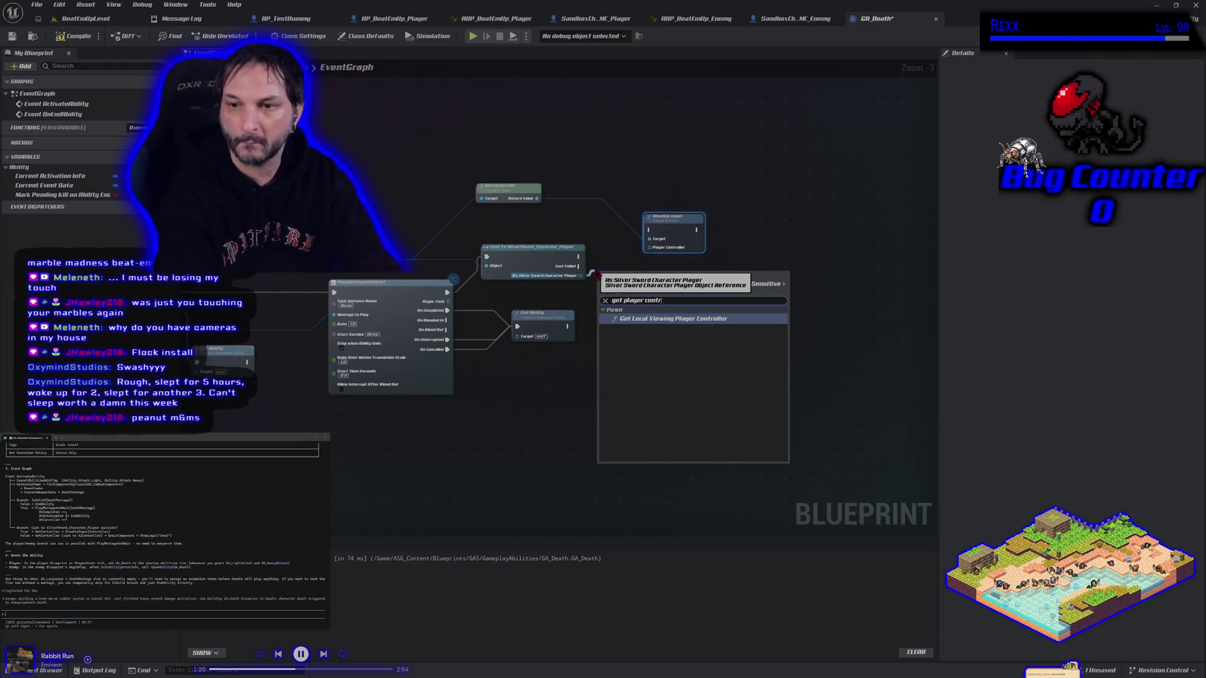
{"action": "key", "text": "BackSpace"}
{"action": "key", "text": "BackSpace"}
{"action": "key", "text": "BackSpace"}
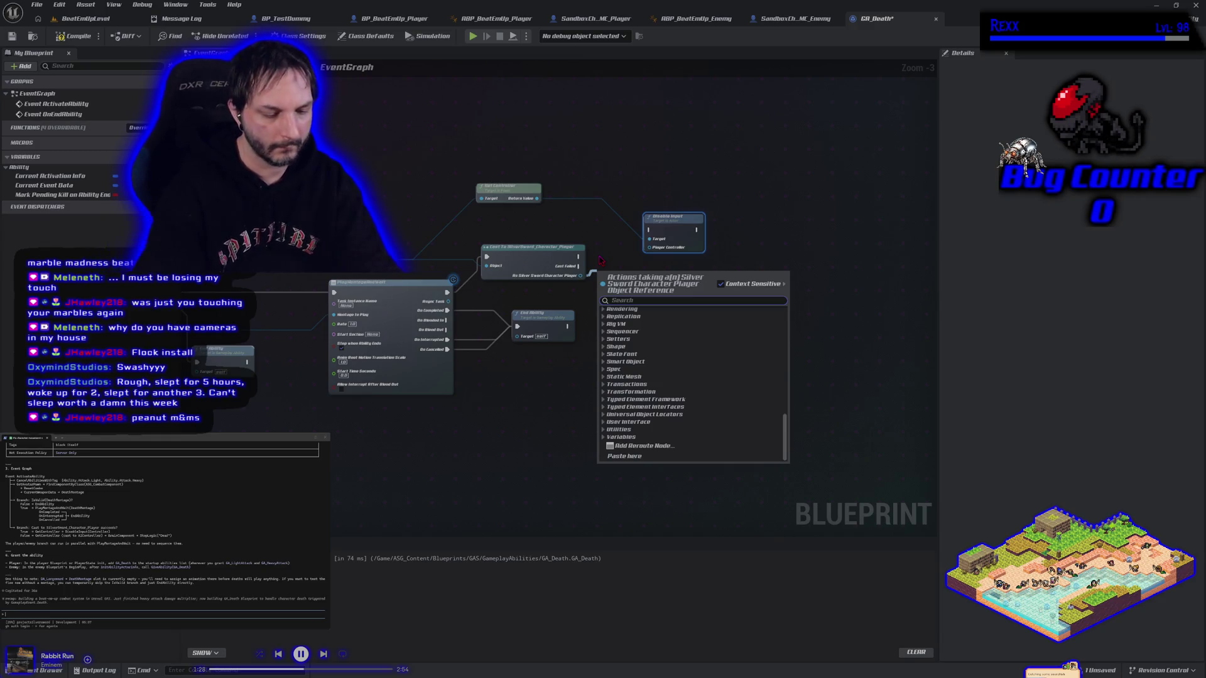
{"action": "type", "text": "player co"}
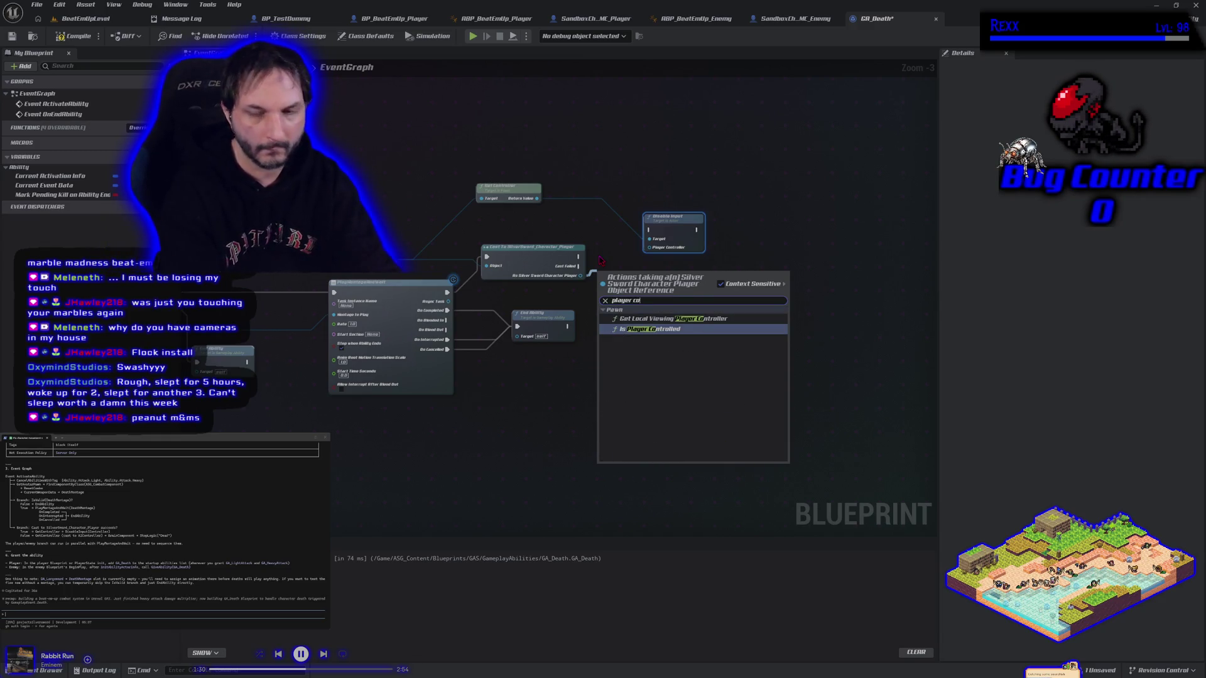
{"action": "key", "text": "BackSpace"}
{"action": "key", "text": "BackSpace"}
{"action": "key", "text": "BackSpace"}
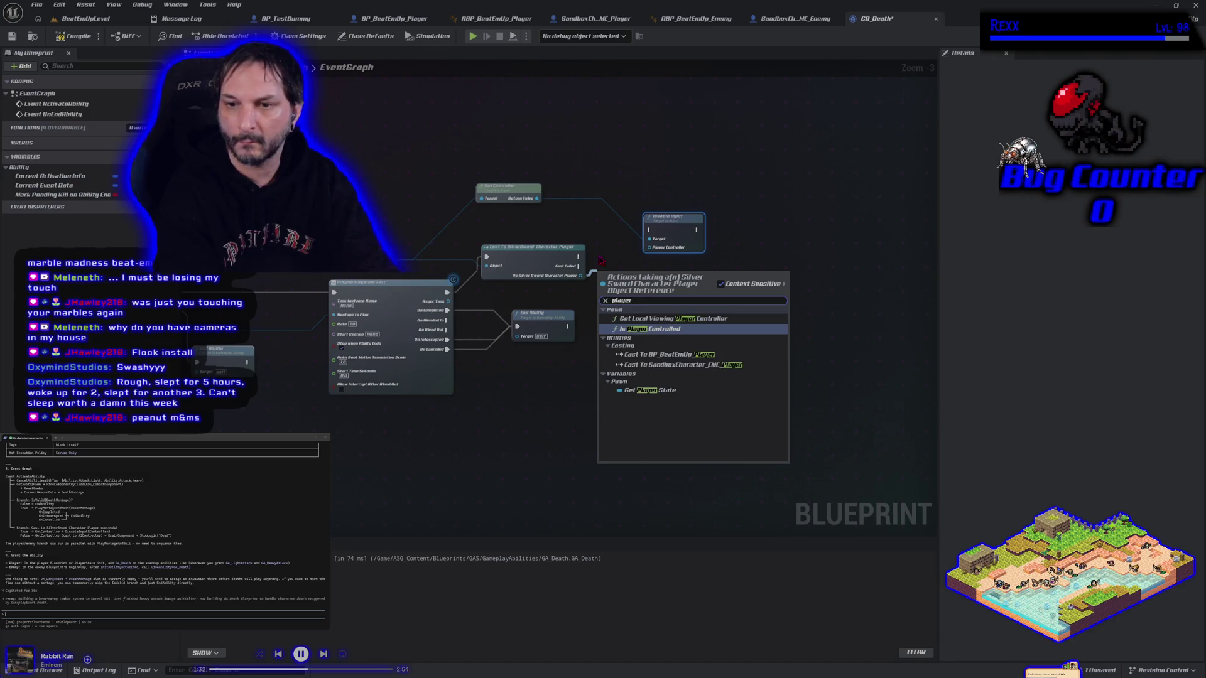
{"action": "key", "text": "BackSpace"}
{"action": "key", "text": "BackSpace"}
{"action": "key", "text": "BackSpace"}
{"action": "type", "text": "ge"}
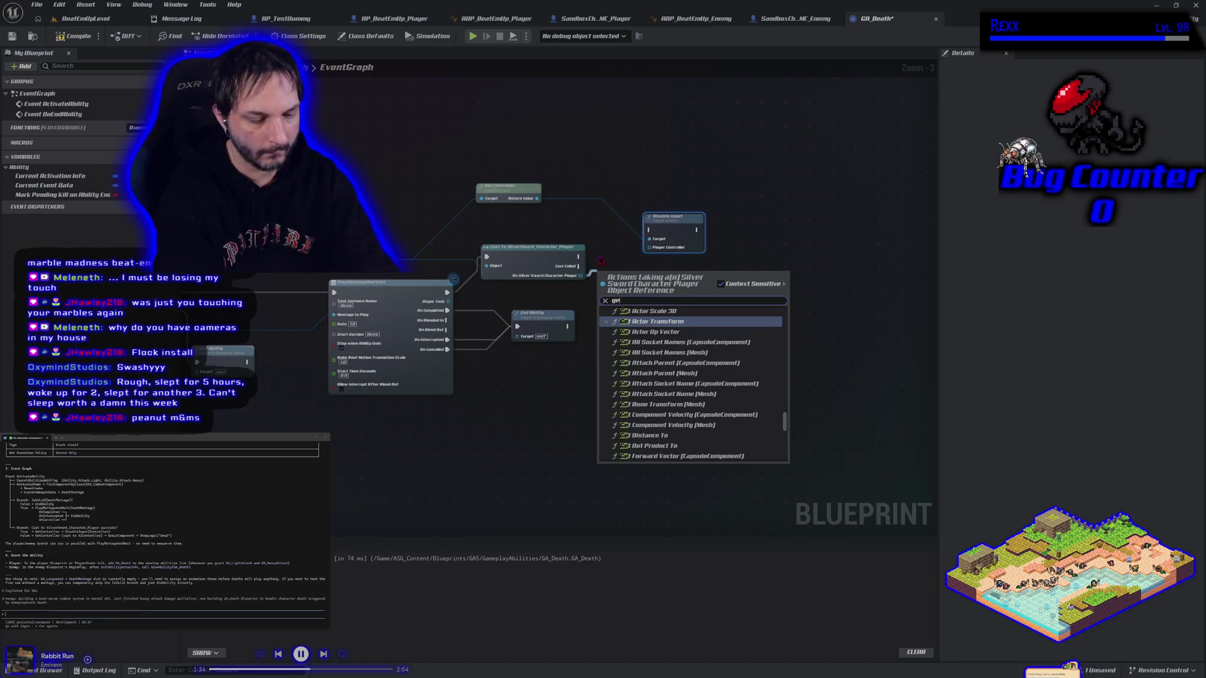
{"action": "type", "text": "t player"}
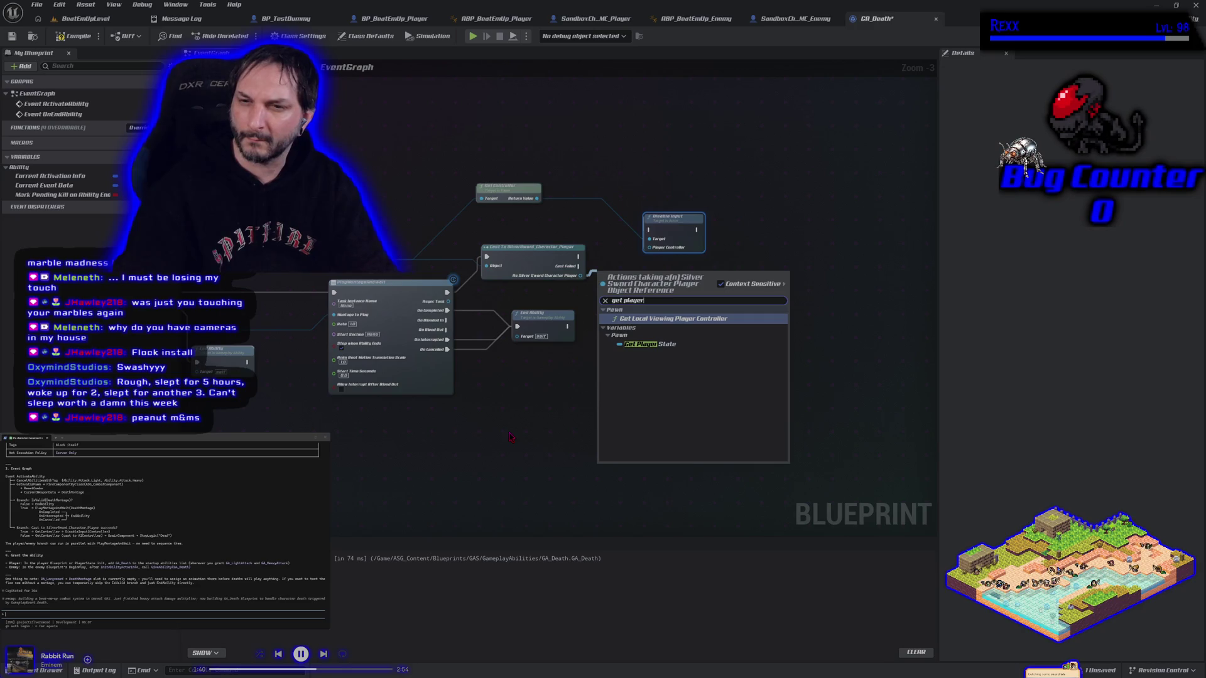
{"action": "left_click", "coordinate": [601, 391]}
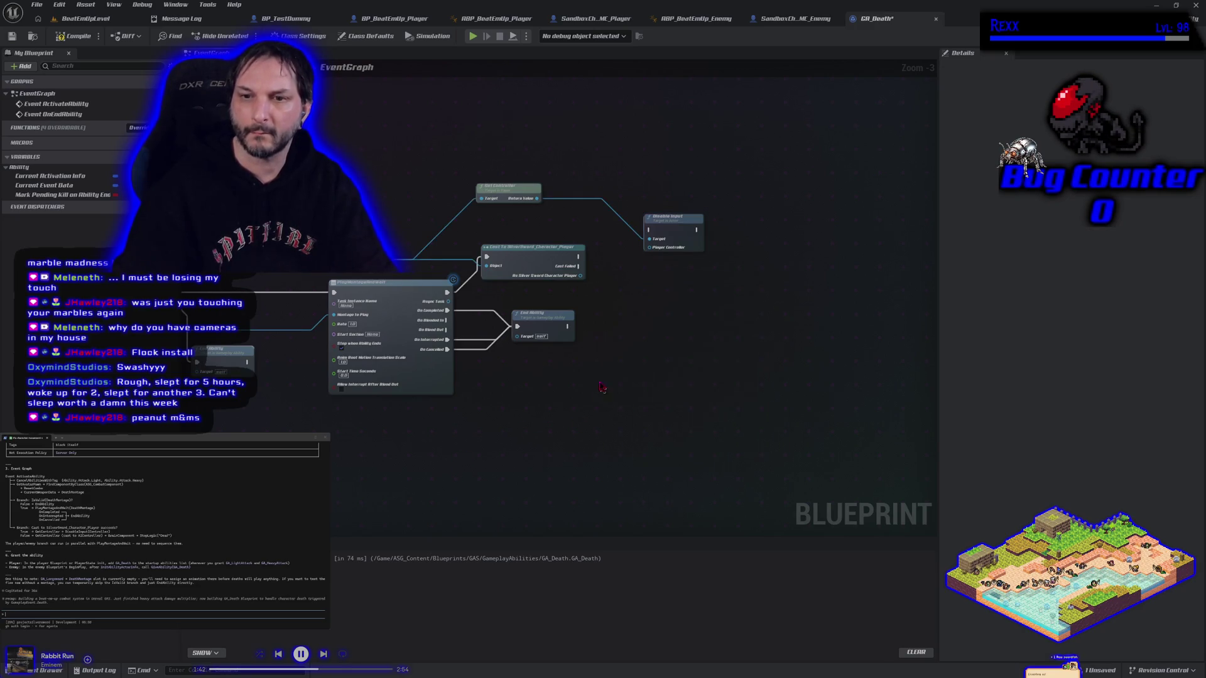
Step: Add a Get Player Controller node next to Disable Input
{"action": "right_click", "coordinate": [591, 305]}
{"action": "type", "text": "get pl"}
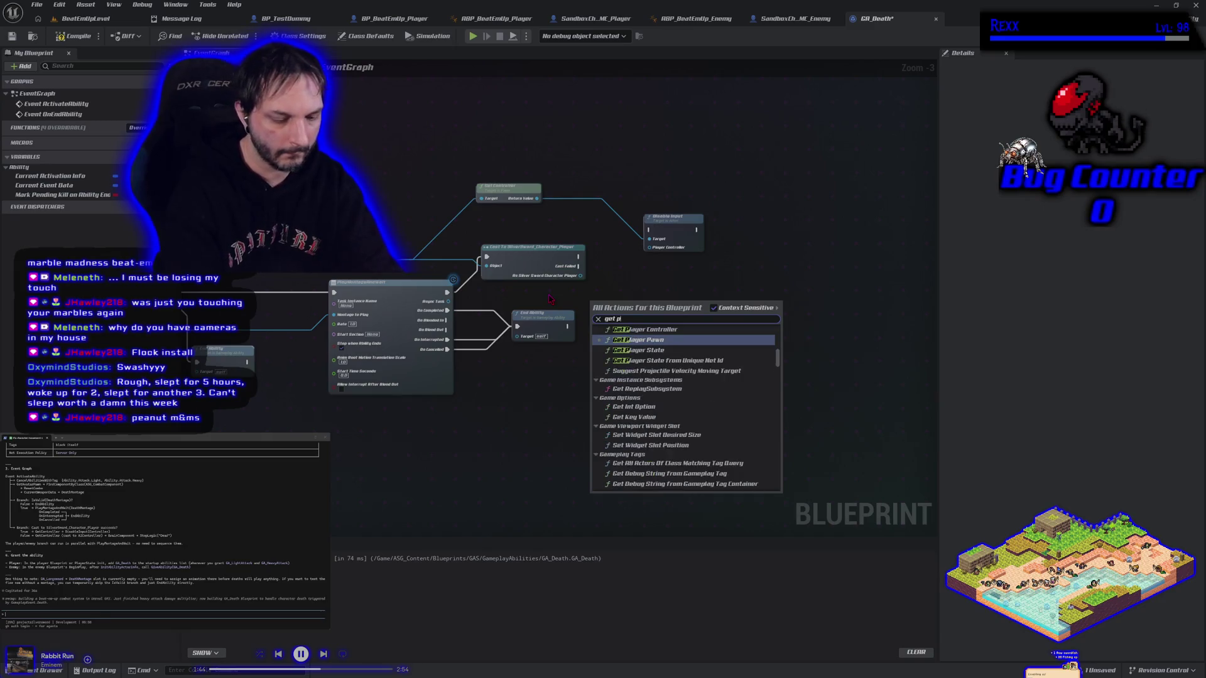
{"action": "type", "text": "ayer contr"}
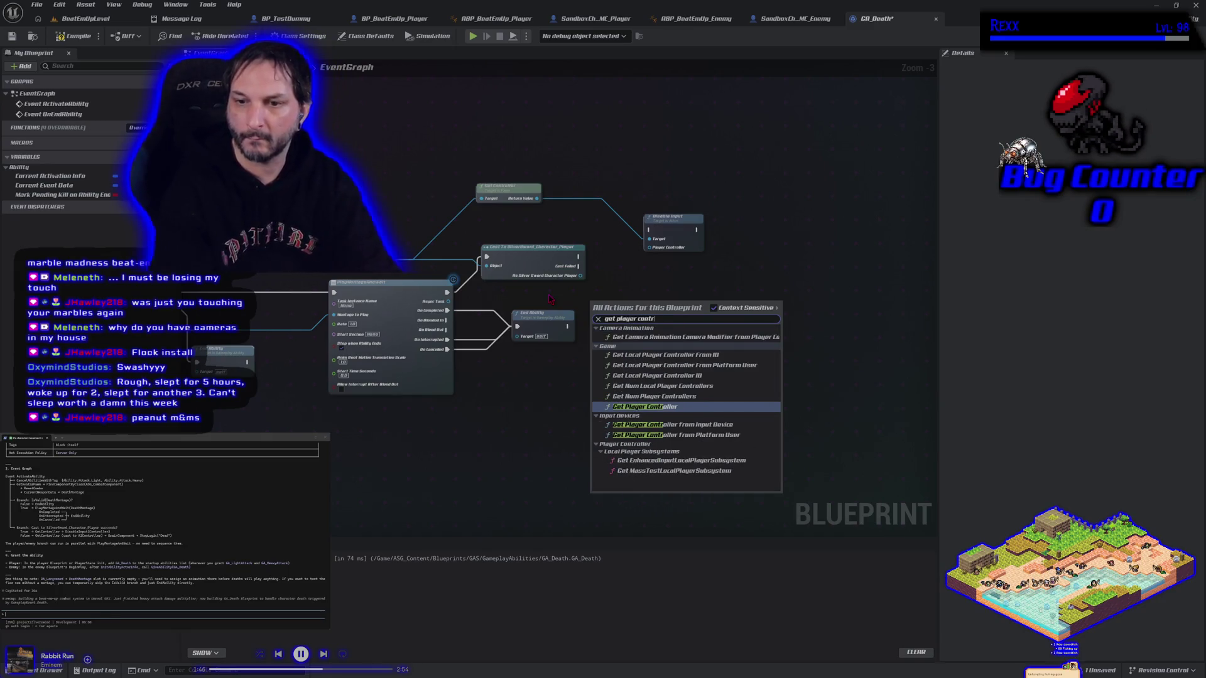
{"action": "left_click", "coordinate": [636, 409]}
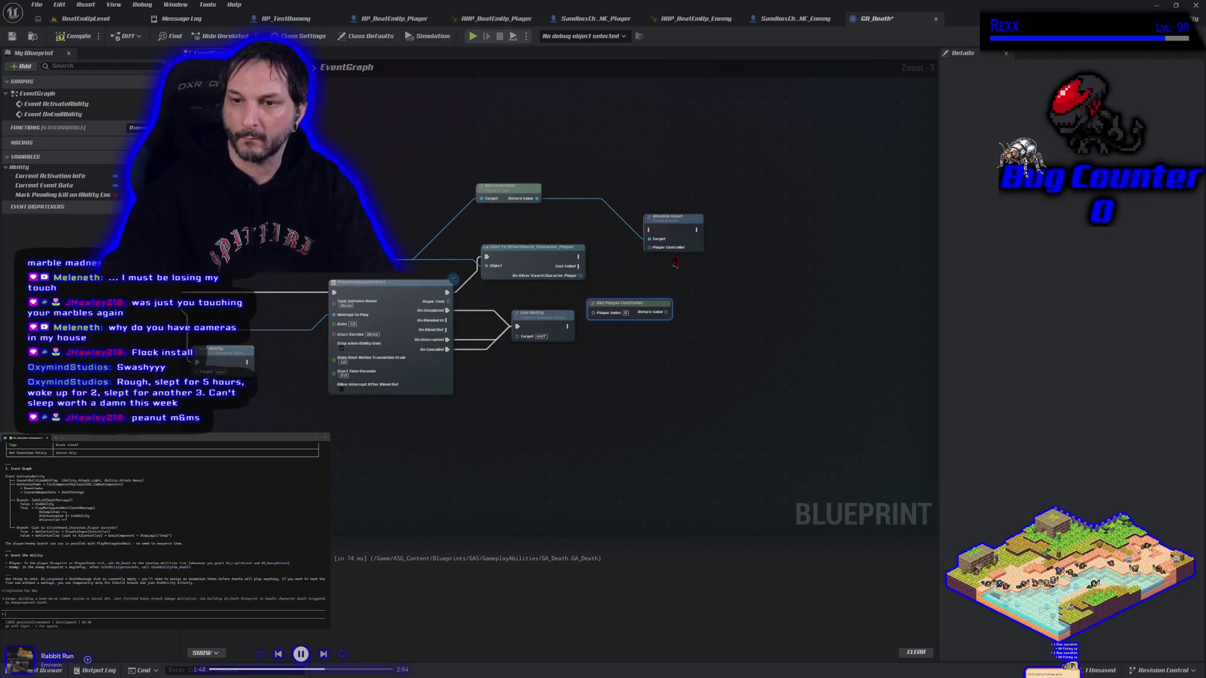
{"action": "mouse_move", "coordinate": [628, 315]}
{"action": "left_mouse_down"}
{"action": "mouse_move", "coordinate": [568, 231]}
{"action": "mouse_move", "coordinate": [649, 247]}
{"action": "mouse_move", "coordinate": [628, 242]}
{"action": "mouse_move", "coordinate": [649, 230]}
{"action": "left_mouse_up"}
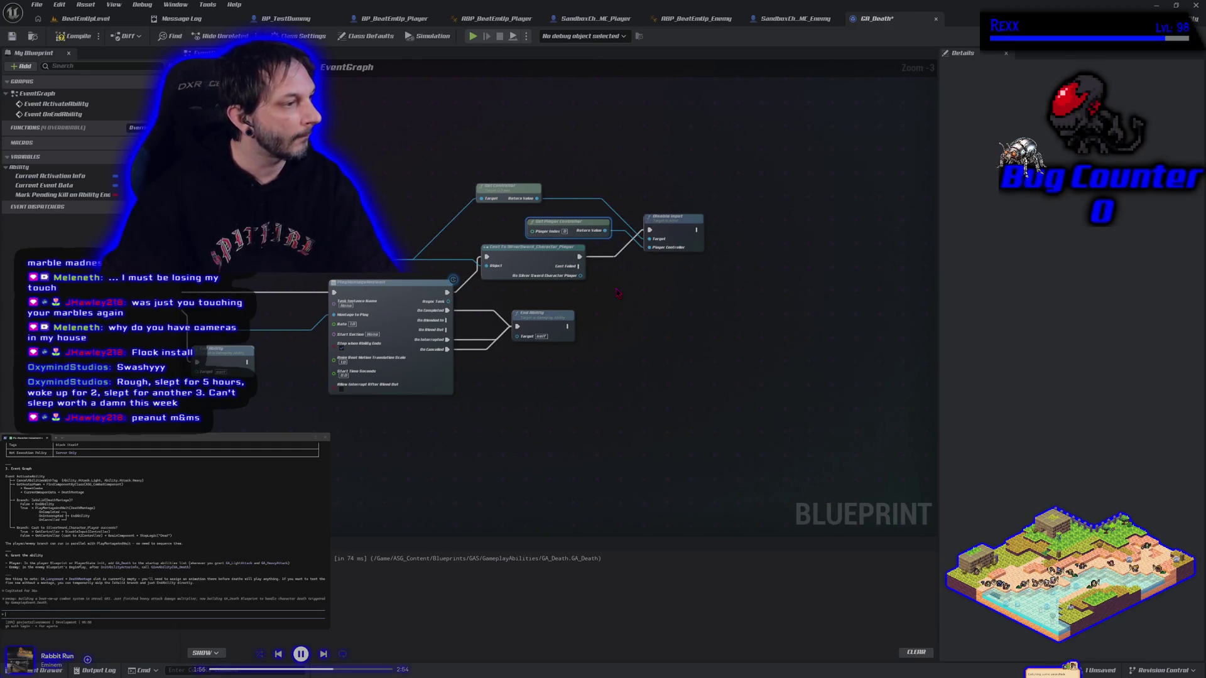
Step: Add a Cast To AIController on Get Controller, run when the player cast fails
{"action": "left_click_drag", "start_coordinate": [537, 199], "coordinate": [590, 302]}
{"action": "type", "text": "cast to aic"}
{"action": "key", "text": "Return"}
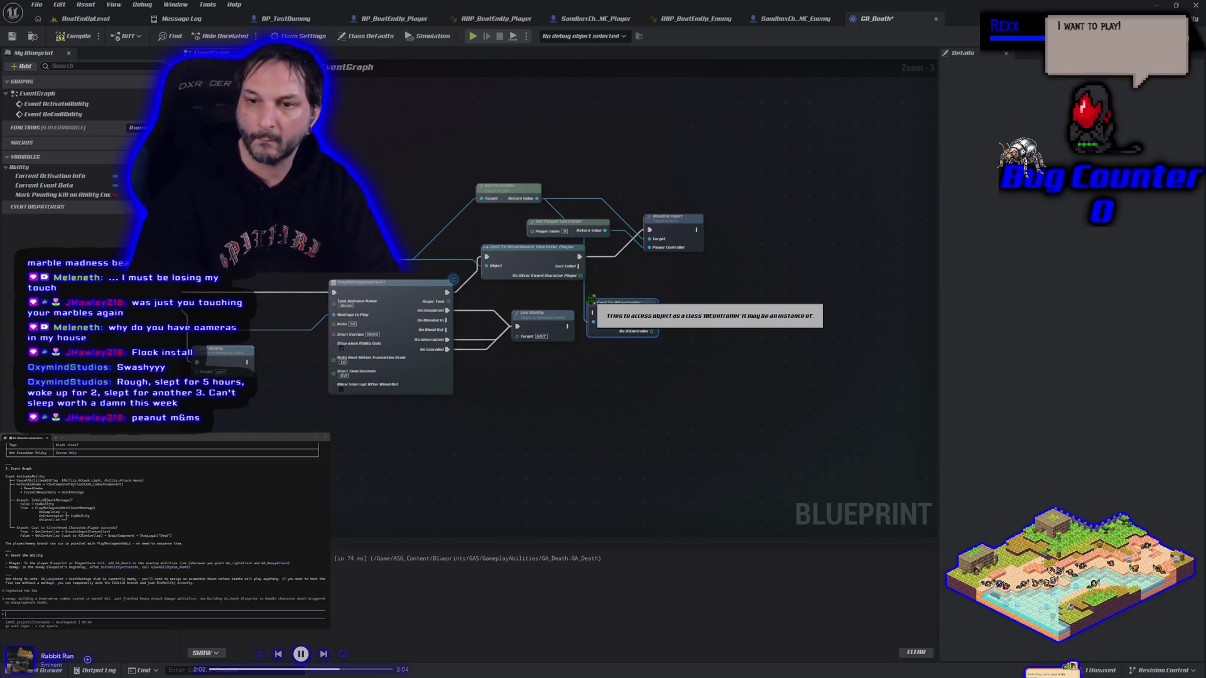
{"action": "left_click_drag", "start_coordinate": [579, 266], "coordinate": [592, 312]}
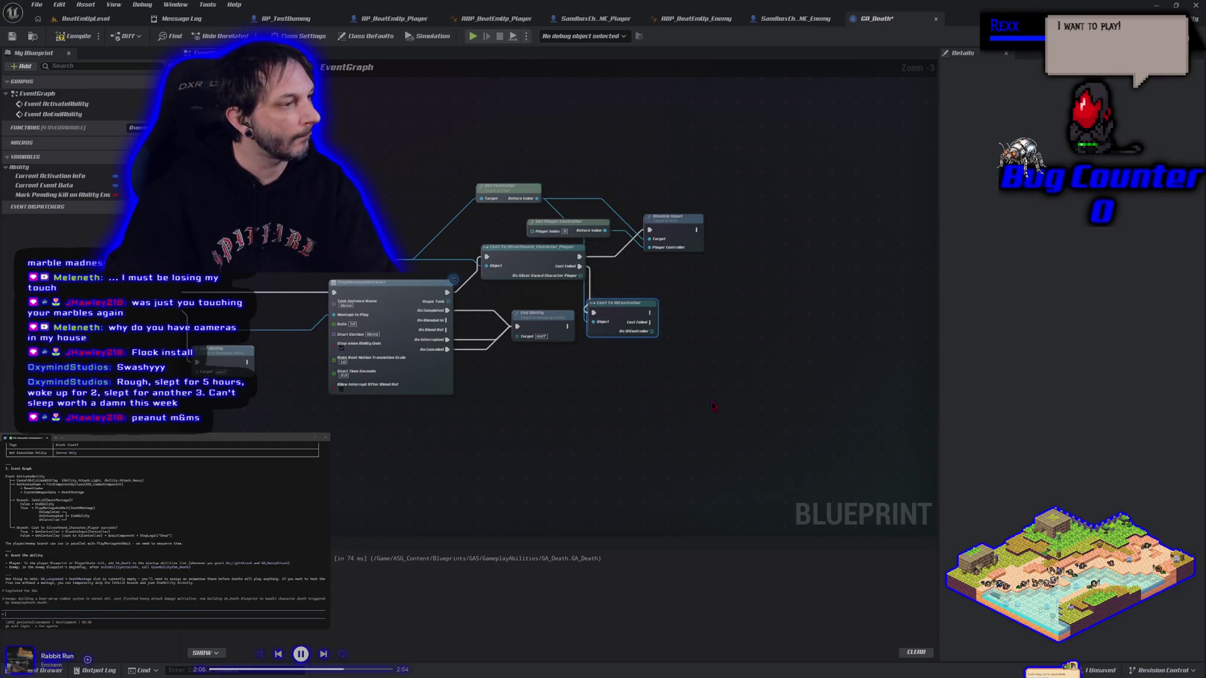
{"action": "left_click_drag", "start_coordinate": [652, 330], "coordinate": [676, 331]}
Step: Add Get Brain Component and Stop Logic on it, executed after the AIController cast
{"action": "type", "text": "get brain"}
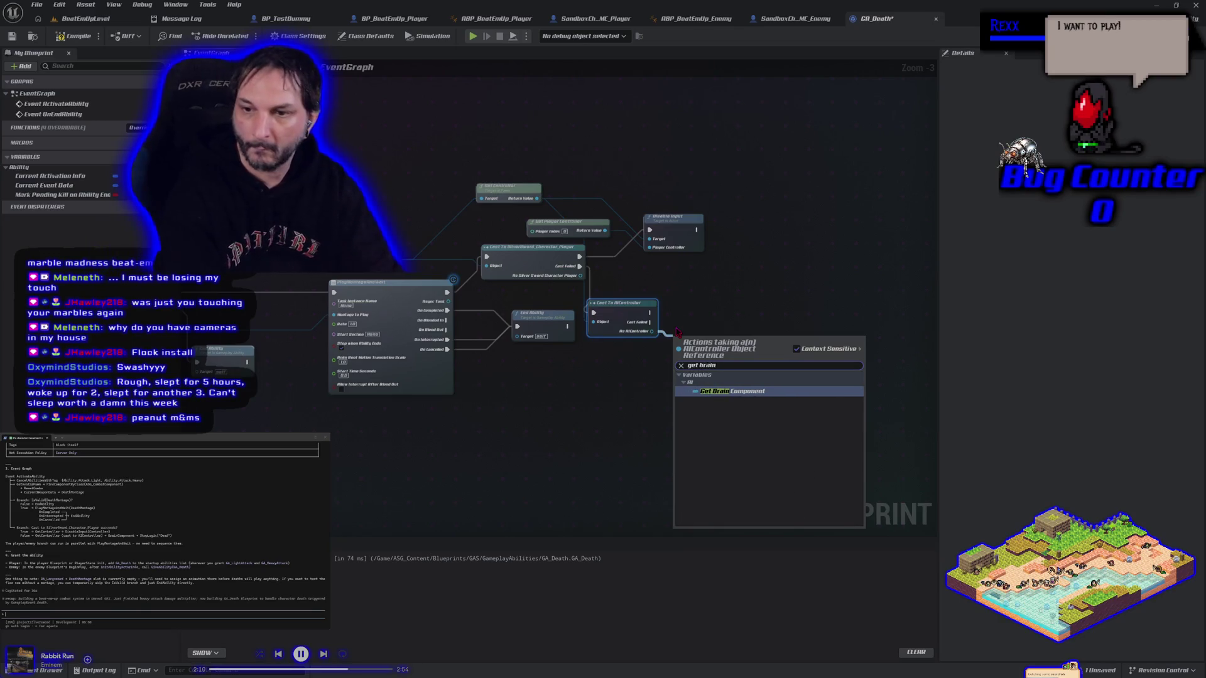
{"action": "key", "text": "Return"}
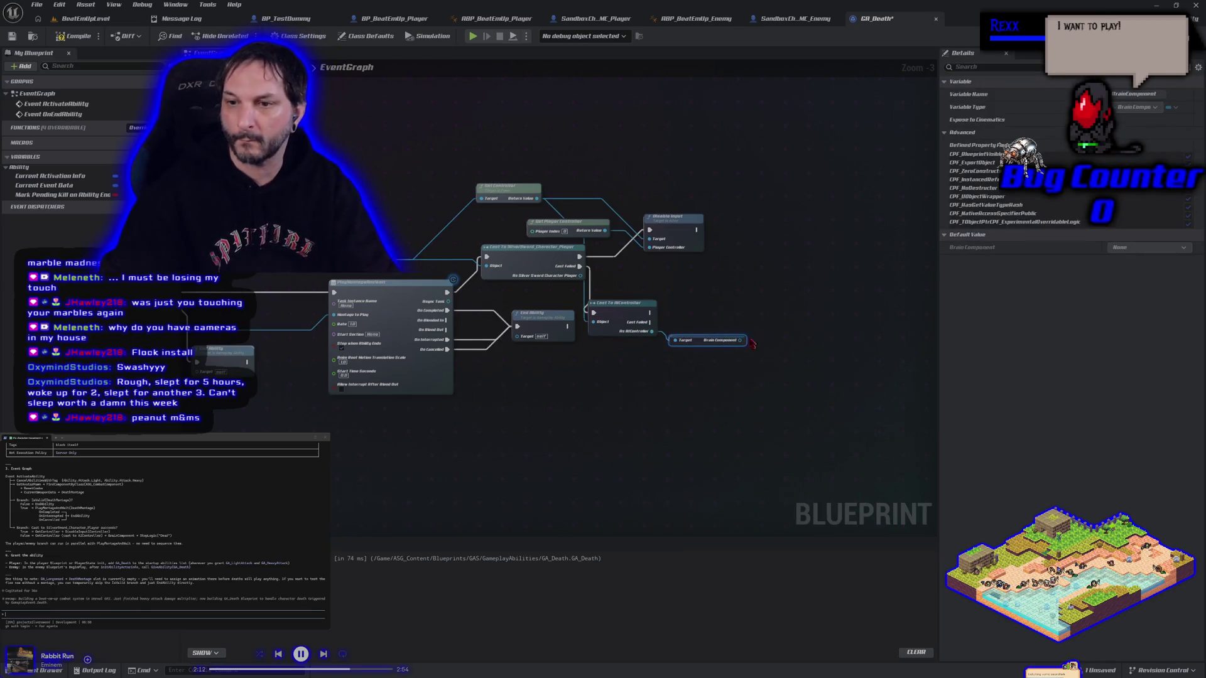
{"action": "left_click_drag", "start_coordinate": [742, 339], "coordinate": [760, 336]}
{"action": "type", "text": "stop logic"}
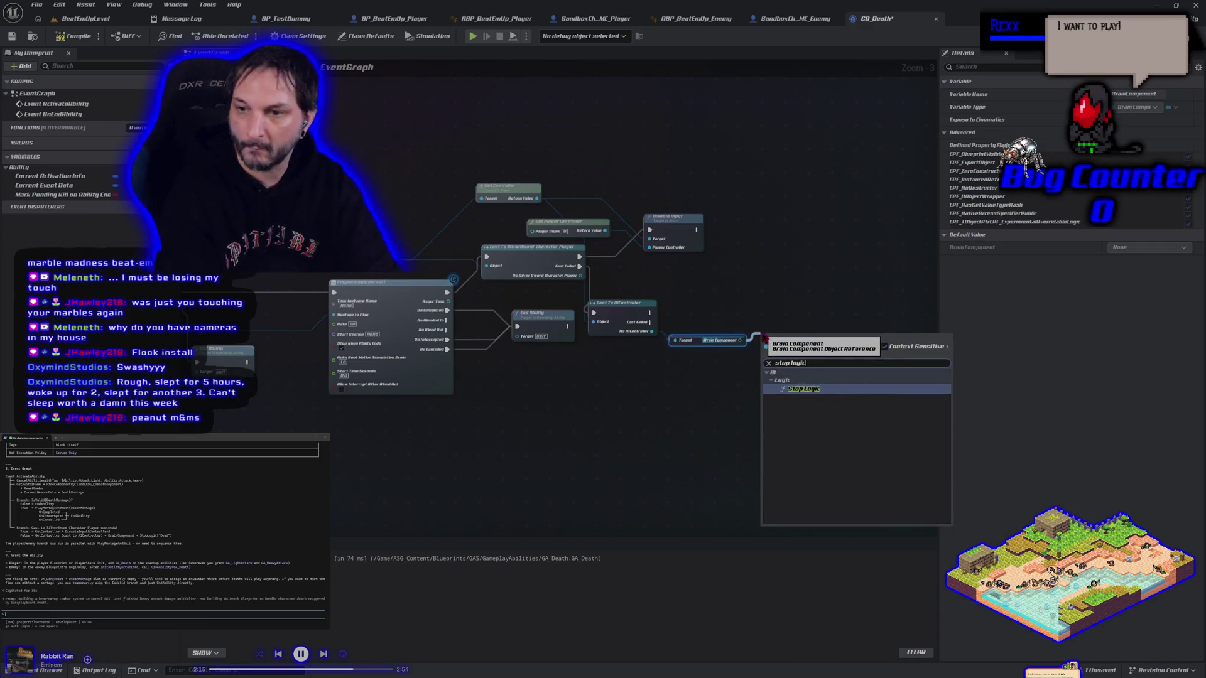
{"action": "key", "text": "Return"}
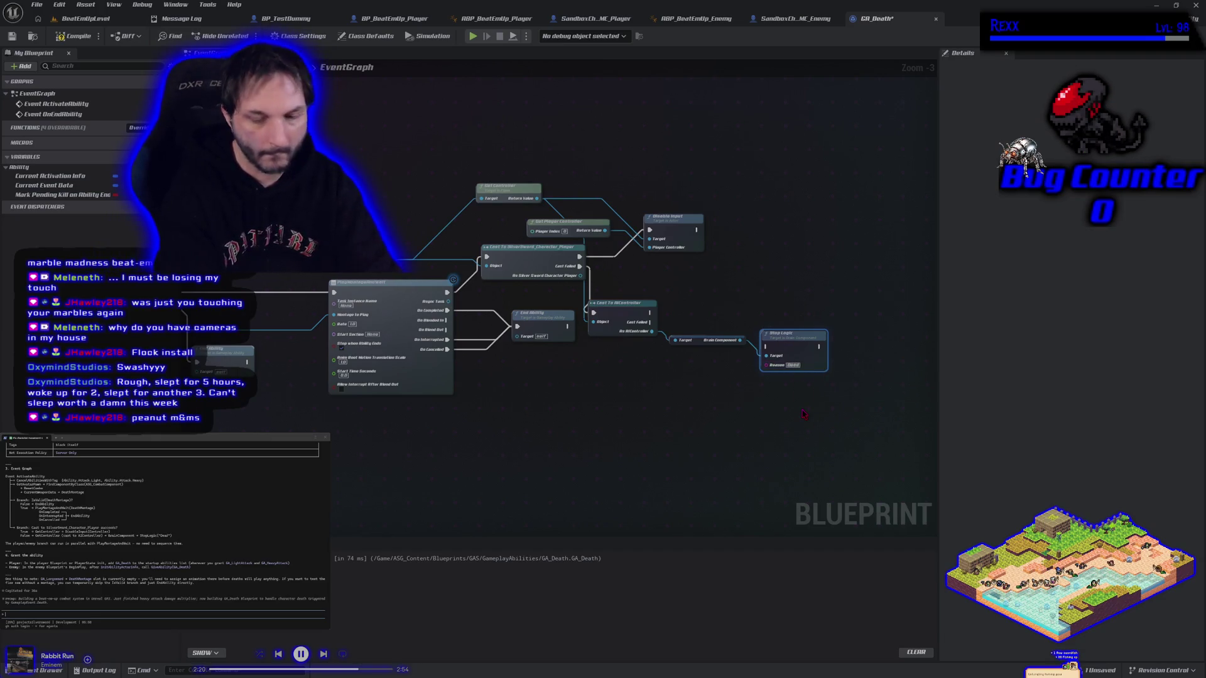
{"action": "mouse_move", "coordinate": [650, 312]}
{"action": "left_mouse_down"}
{"action": "mouse_move", "coordinate": [716, 345]}
{"action": "mouse_move", "coordinate": [767, 349]}
{"action": "mouse_move", "coordinate": [784, 305]}
{"action": "left_mouse_up"}
Step: Save the GA_Death blueprint and survey the whole ability graph
{"action": "left_click_drag", "start_coordinate": [576, 383], "coordinate": [743, 350]}
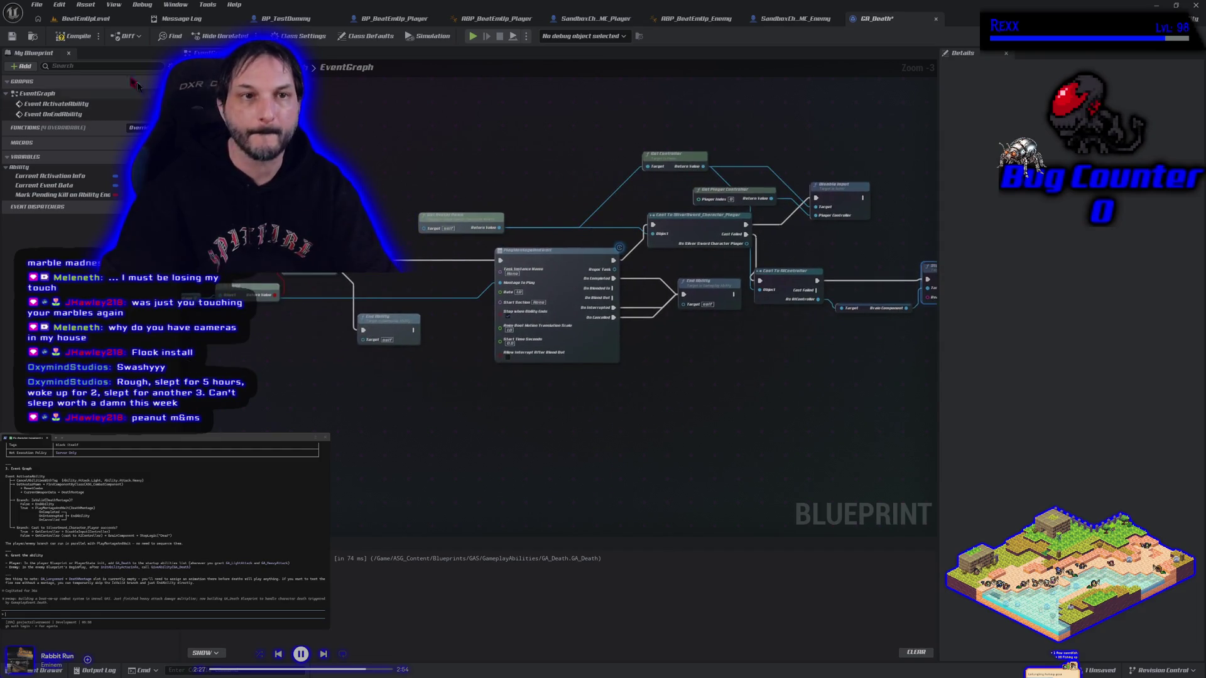
{"action": "left_click", "coordinate": [12, 36]}
{"action": "scroll", "coordinate": [305, 359], "scroll_direction": "down", "scroll_amount": 2}
{"action": "mouse_move", "coordinate": [305, 358]}
{"action": "left_mouse_down"}
{"action": "mouse_move", "coordinate": [323, 398]}
{"action": "mouse_move", "coordinate": [476, 373]}
{"action": "mouse_move", "coordinate": [479, 383]}
{"action": "left_mouse_up"}
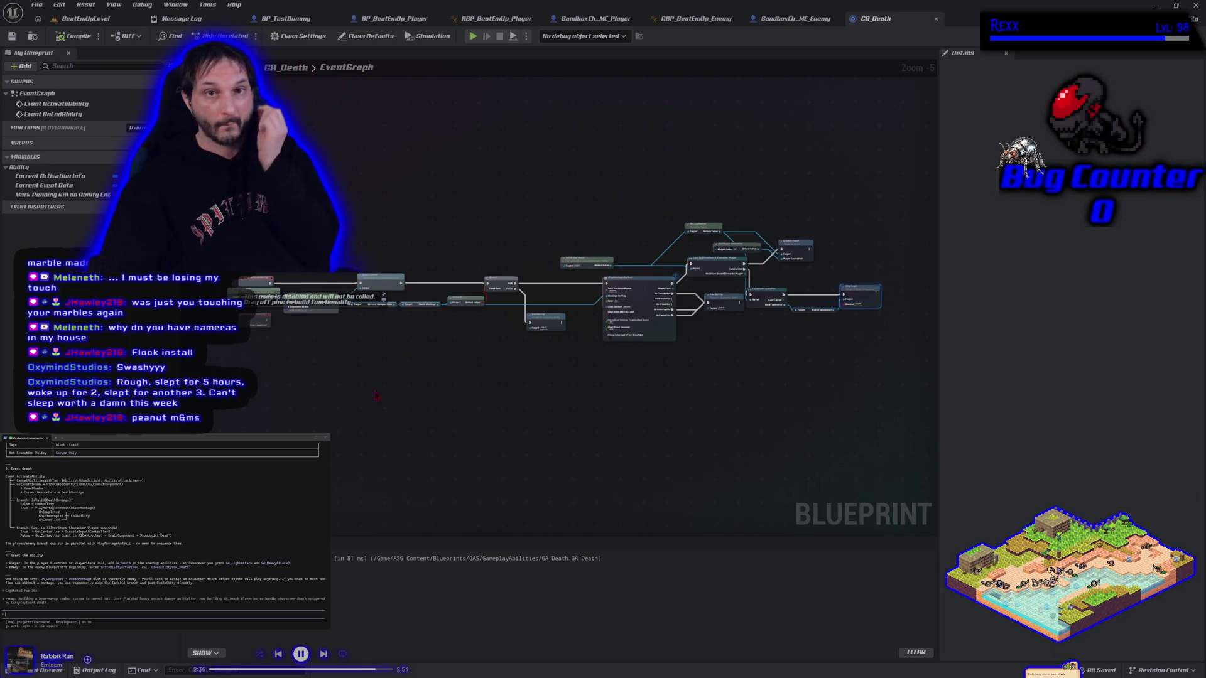
Step: Switch through the BP_BeatEmUp_Player and SandboxCharacter_CMC_Enemy tabs, then bring up BP_TestDummy
{"action": "left_click", "coordinate": [394, 18]}
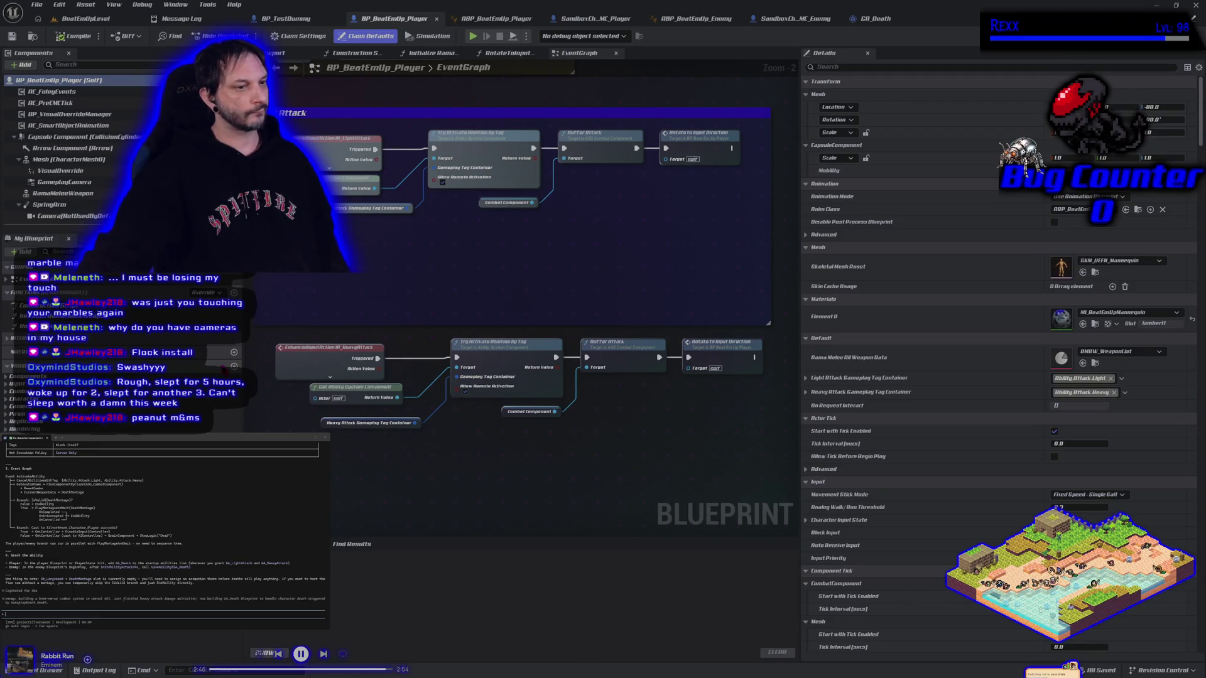
{"action": "left_click", "coordinate": [794, 18]}
{"action": "mouse_move", "coordinate": [578, 235]}
{"action": "left_mouse_down"}
{"action": "mouse_move", "coordinate": [490, 452]}
{"action": "mouse_move", "coordinate": [521, 326]}
{"action": "mouse_move", "coordinate": [579, 231]}
{"action": "left_mouse_up"}
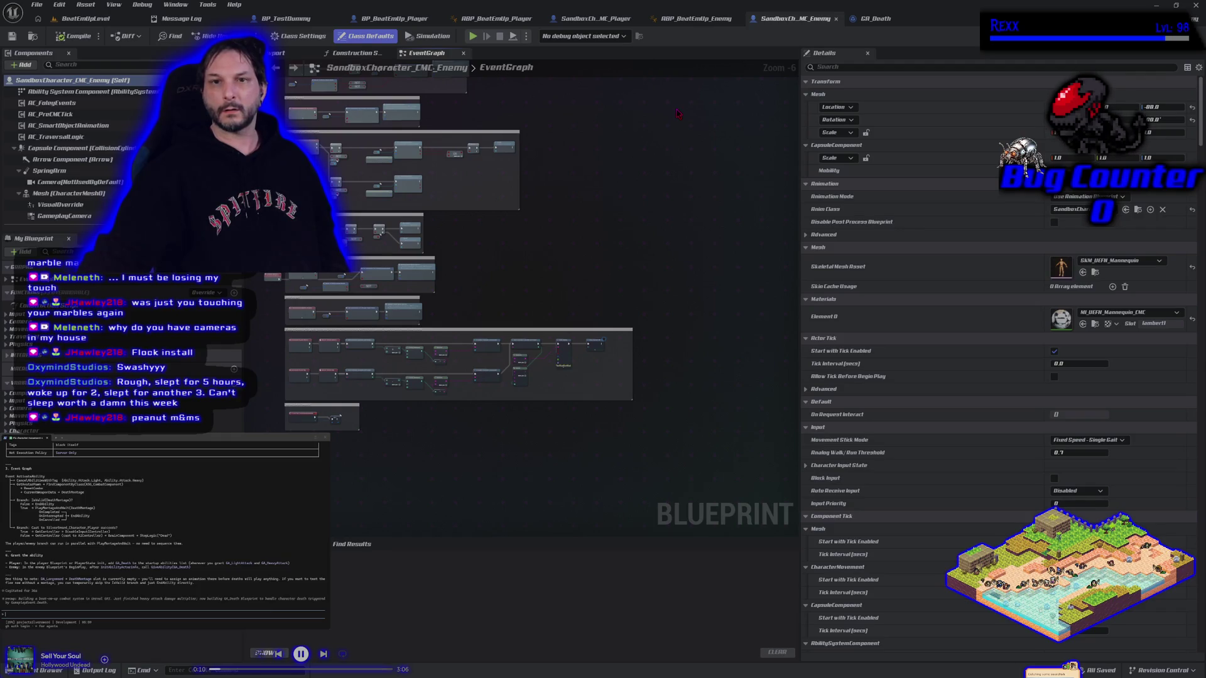
{"action": "left_click_drag", "start_coordinate": [285, 18], "coordinate": [779, 24]}
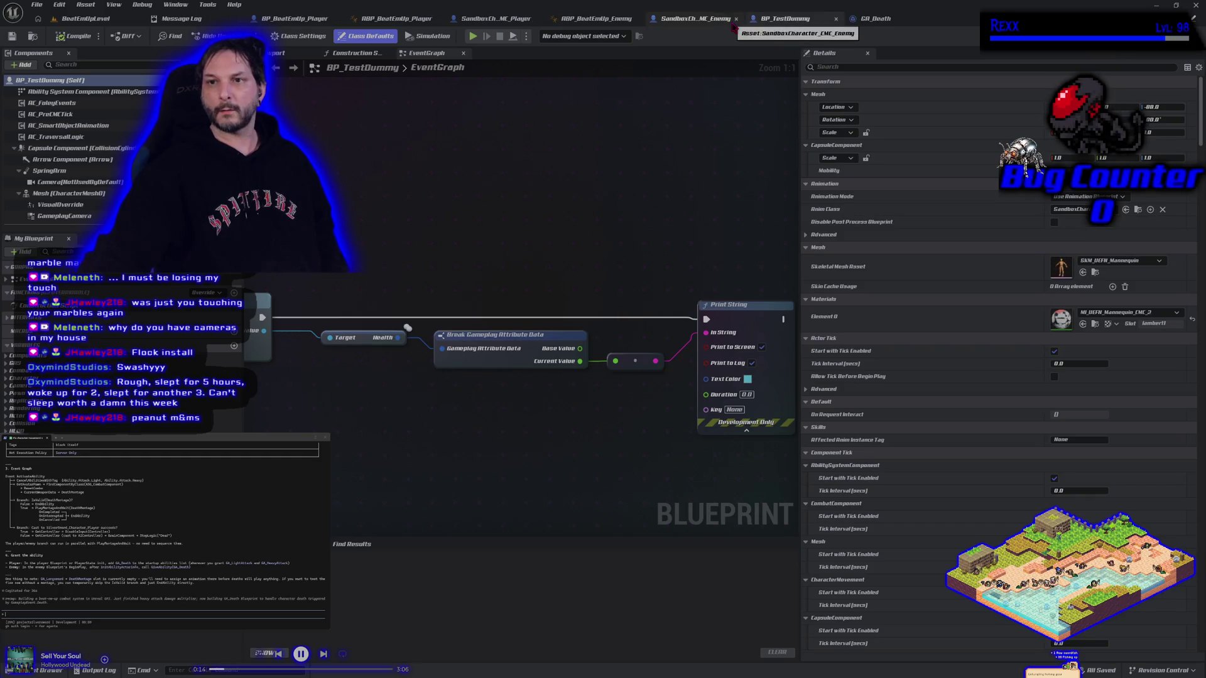
Step: Add a Give Ability node with the Ability System Component as its target
{"action": "scroll", "coordinate": [541, 270], "scroll_direction": "down", "scroll_amount": 1}
{"action": "scroll", "coordinate": [541, 270], "scroll_direction": "down", "scroll_amount": 2}
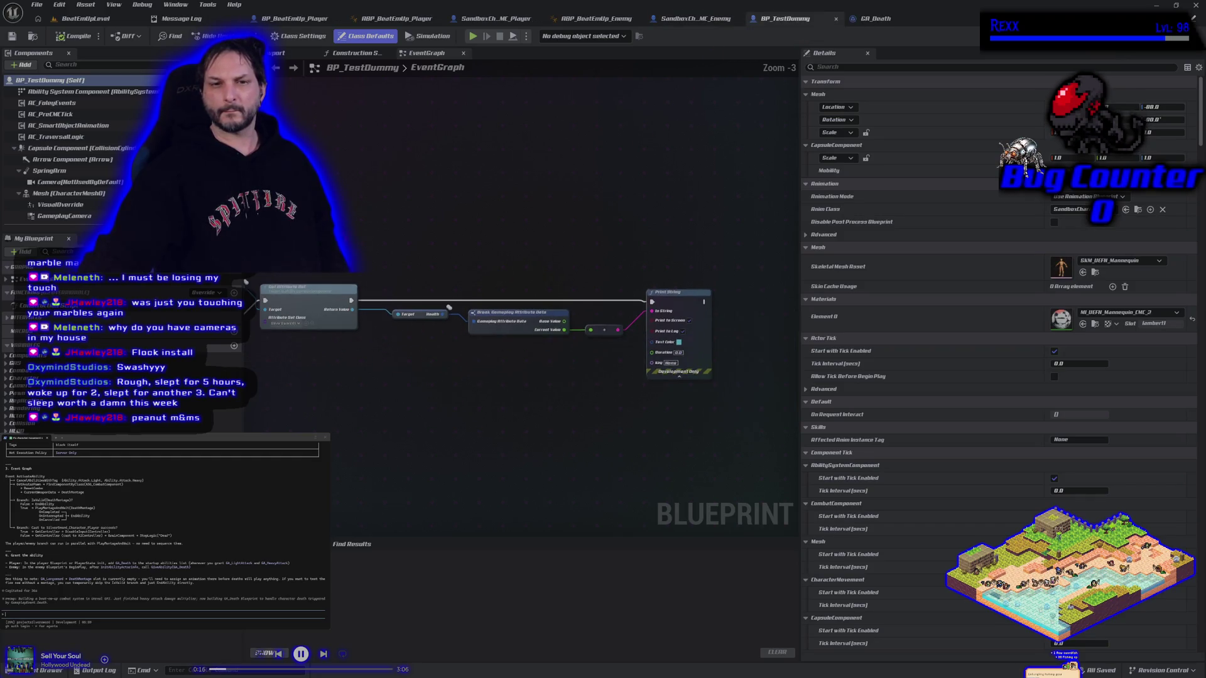
{"action": "left_click_drag", "start_coordinate": [341, 233], "coordinate": [508, 216]}
{"action": "left_click_drag", "start_coordinate": [573, 387], "coordinate": [539, 408]}
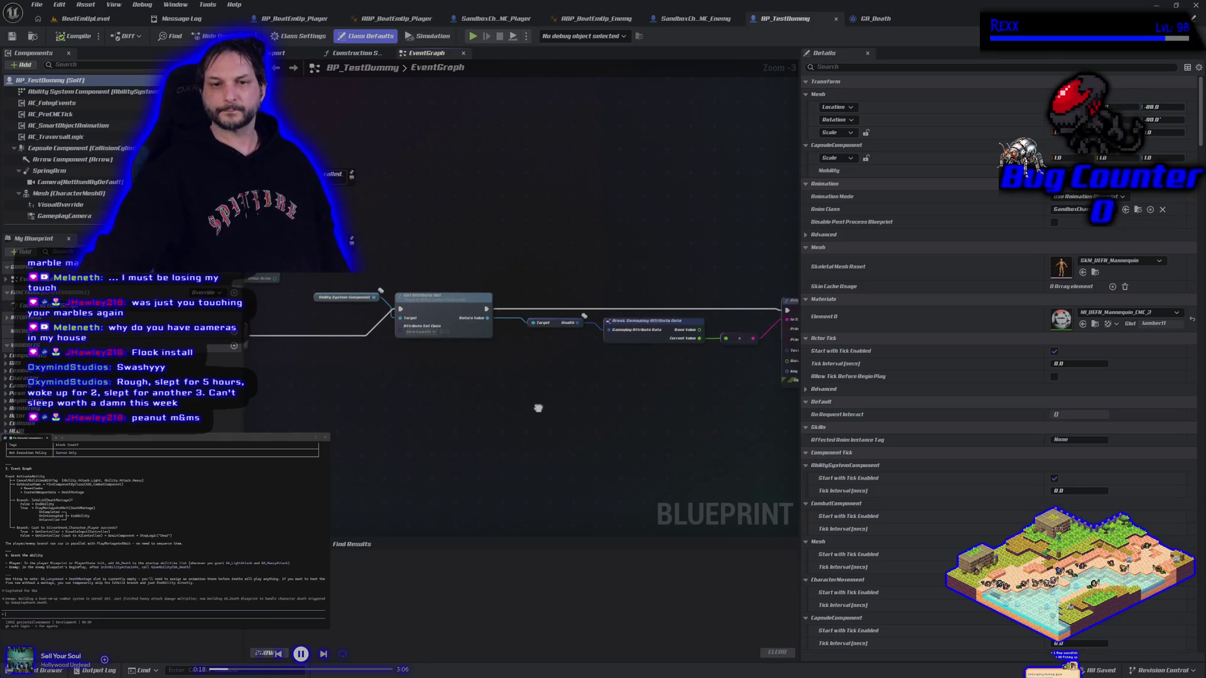
{"action": "left_click_drag", "start_coordinate": [374, 297], "coordinate": [394, 277]}
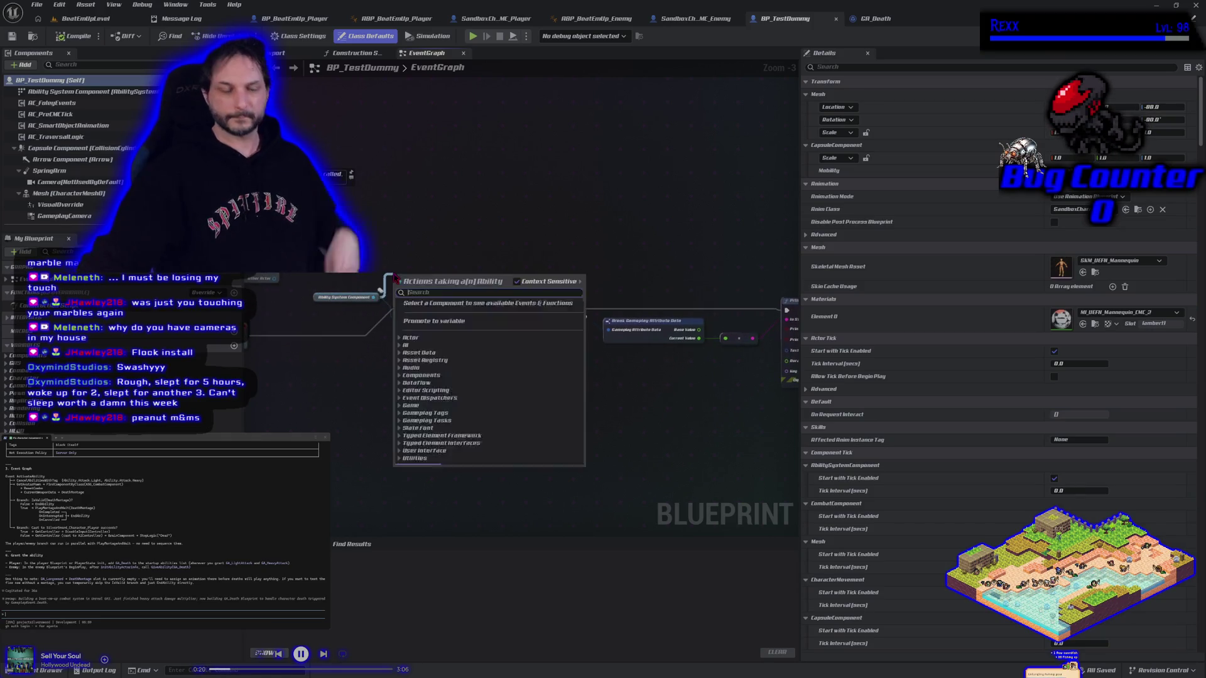
{"action": "type", "text": "give ability"}
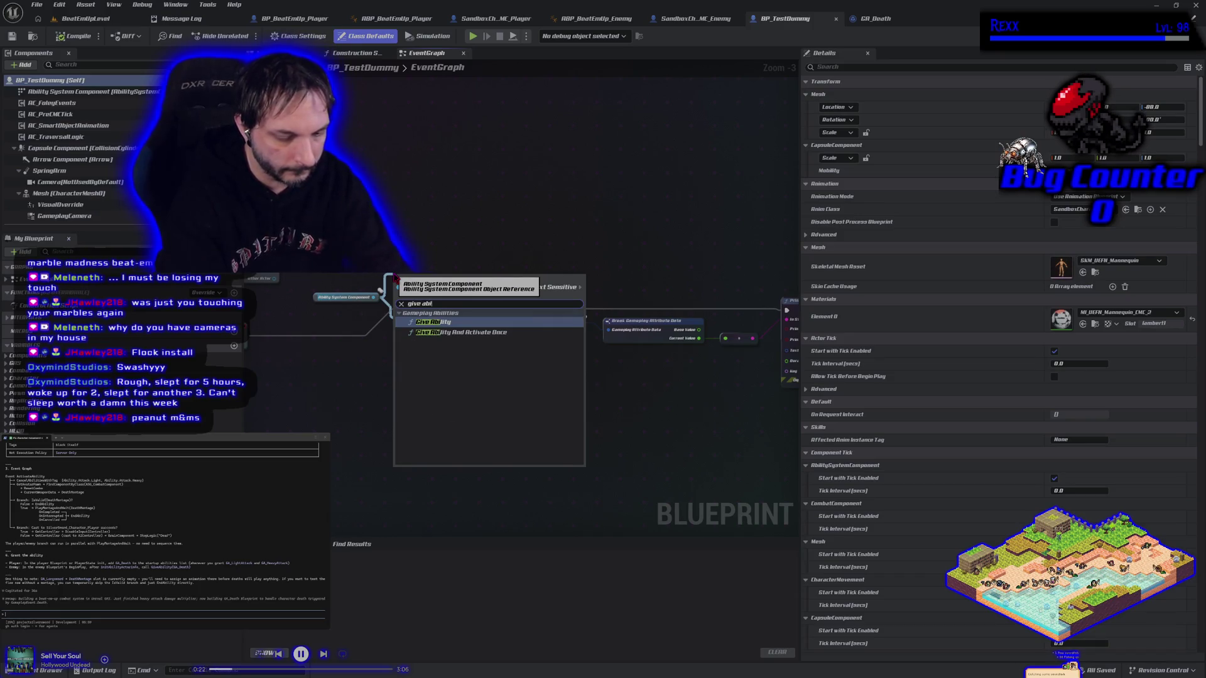
{"action": "key", "text": "Return"}
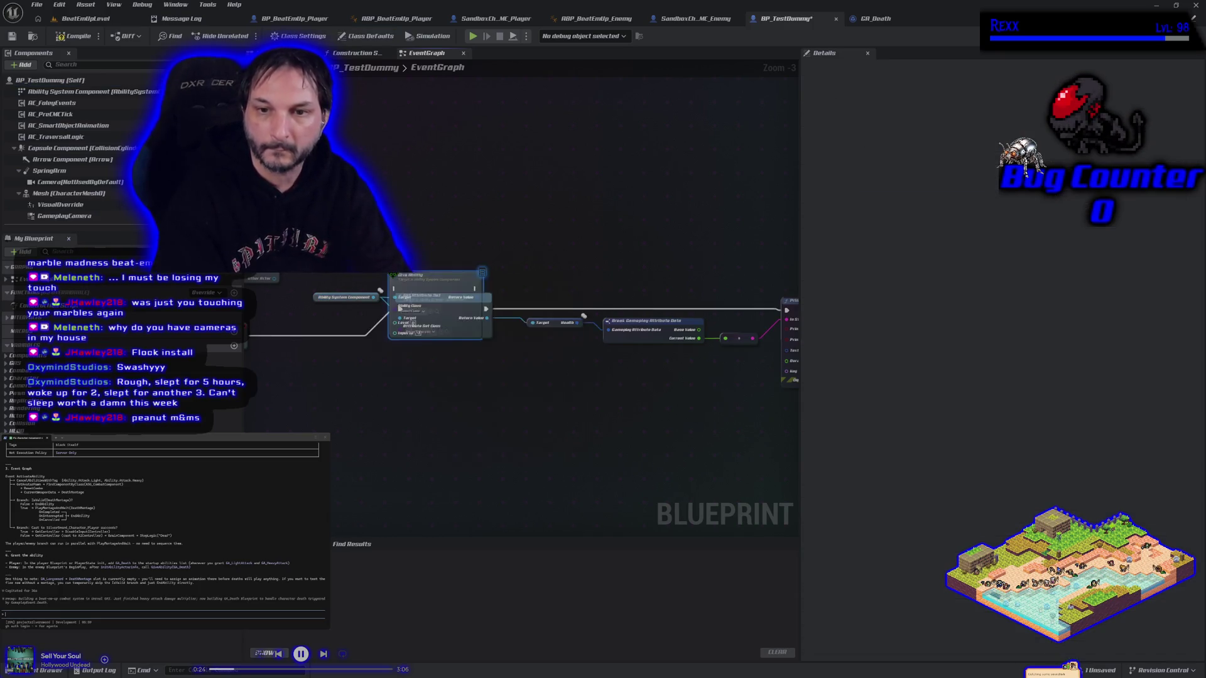
{"action": "left_click_drag", "start_coordinate": [405, 276], "coordinate": [451, 226]}
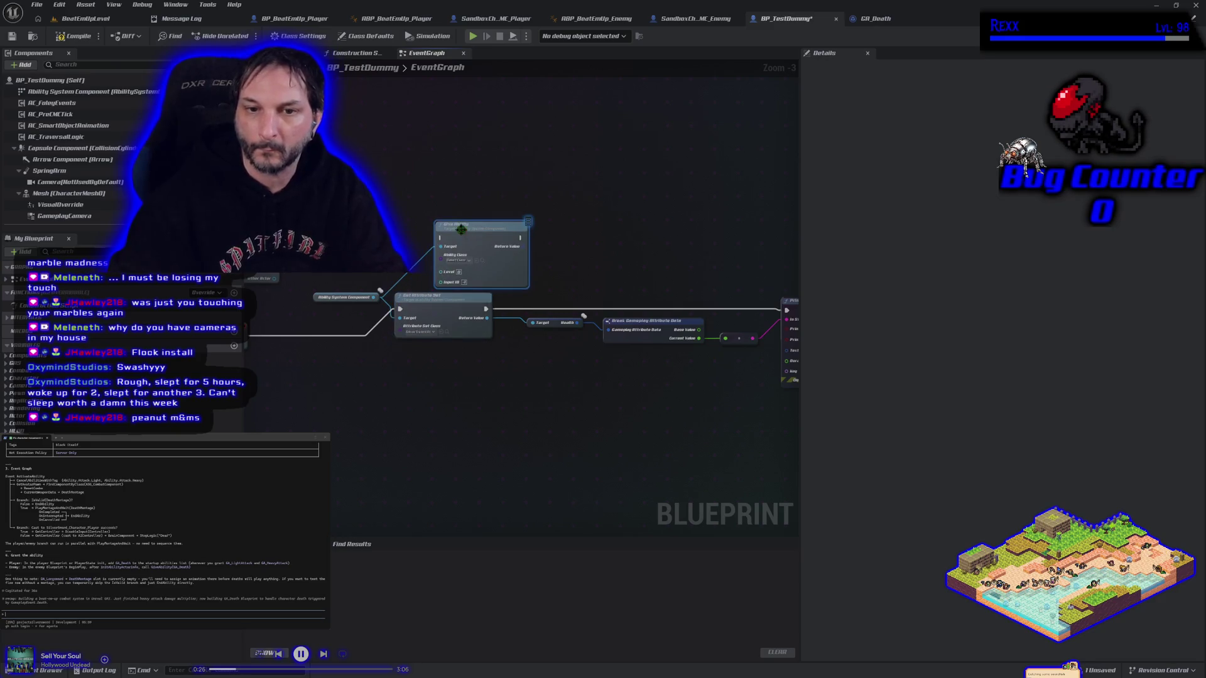
{"action": "left_click", "coordinate": [334, 294]}
{"action": "left_click_drag", "start_coordinate": [373, 297], "coordinate": [441, 246]}
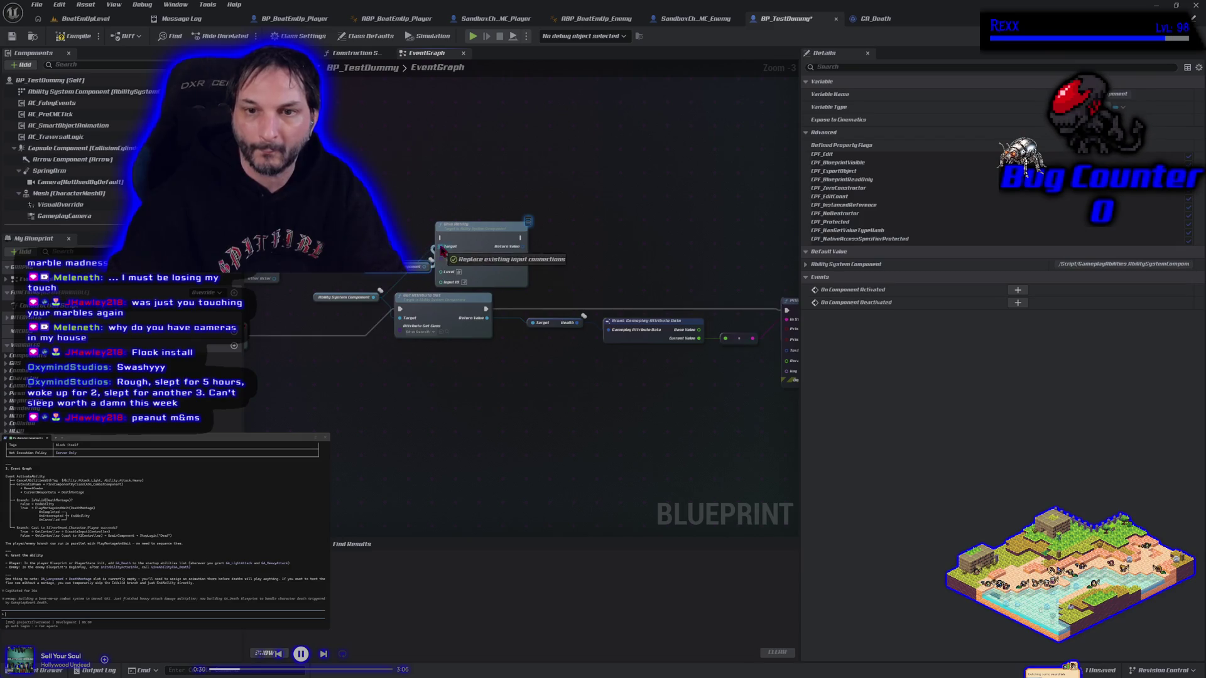
{"action": "mouse_move", "coordinate": [581, 264]}
{"action": "left_mouse_down"}
{"action": "mouse_move", "coordinate": [410, 227]}
{"action": "mouse_move", "coordinate": [533, 237]}
{"action": "left_mouse_up"}
Step: Run Give Ability after Get Attribute Set and set its Ability Class to GA_Death
{"action": "left_click_drag", "start_coordinate": [392, 217], "coordinate": [445, 192]}
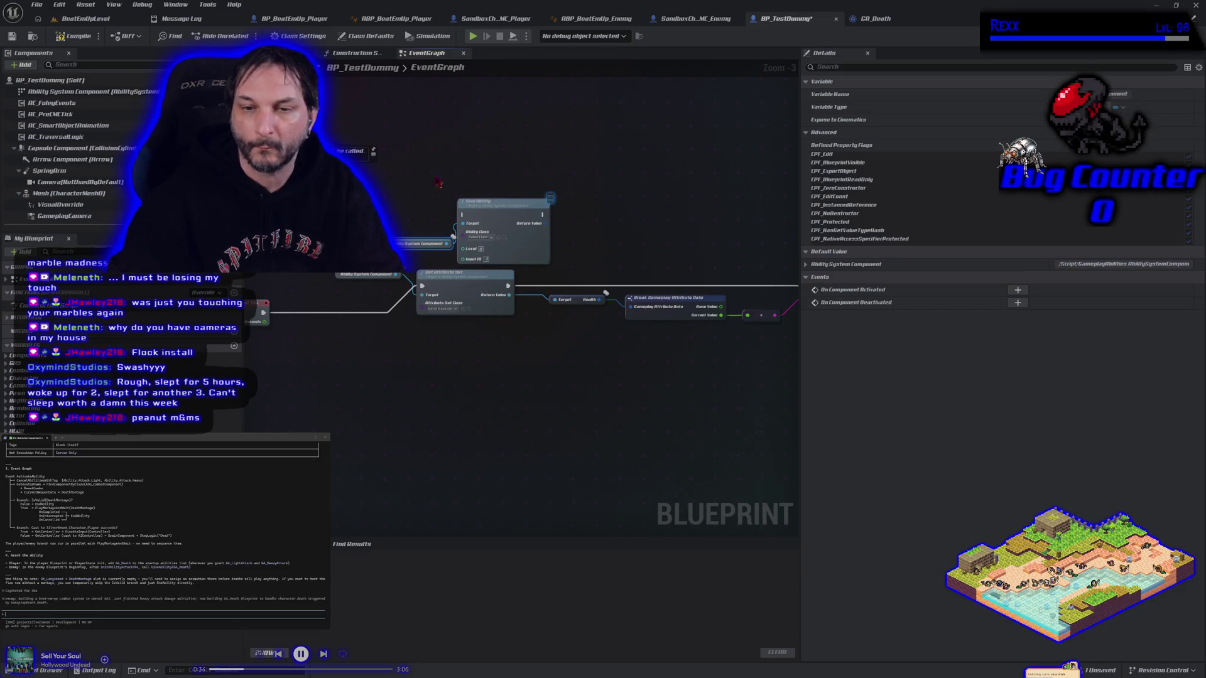
{"action": "left_click", "coordinate": [514, 216]}
{"action": "left_click_drag", "start_coordinate": [504, 203], "coordinate": [666, 218]}
{"action": "mouse_move", "coordinate": [512, 283]}
{"action": "left_mouse_down"}
{"action": "mouse_move", "coordinate": [578, 295]}
{"action": "mouse_move", "coordinate": [626, 230]}
{"action": "left_mouse_up"}
{"action": "mouse_move", "coordinate": [753, 260]}
{"action": "left_mouse_down"}
{"action": "mouse_move", "coordinate": [510, 245]}
{"action": "mouse_move", "coordinate": [541, 233]}
{"action": "mouse_move", "coordinate": [565, 275]}
{"action": "left_mouse_up"}
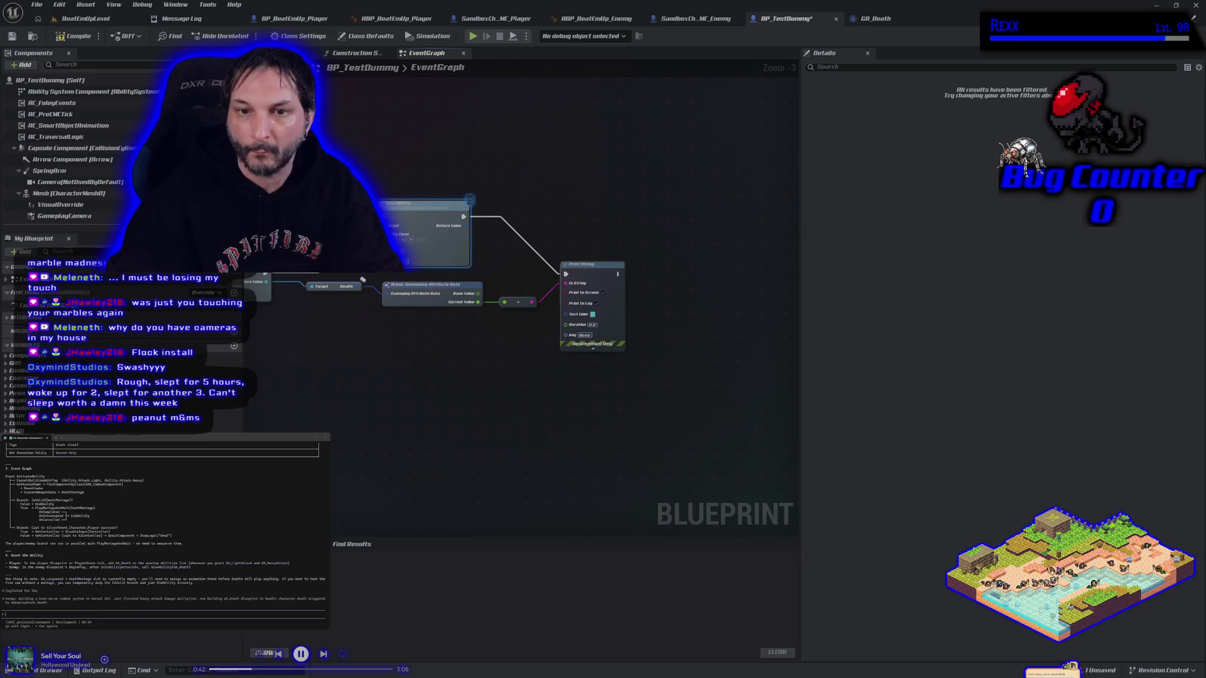
{"action": "left_click", "coordinate": [410, 239]}
{"action": "left_click", "coordinate": [438, 270]}
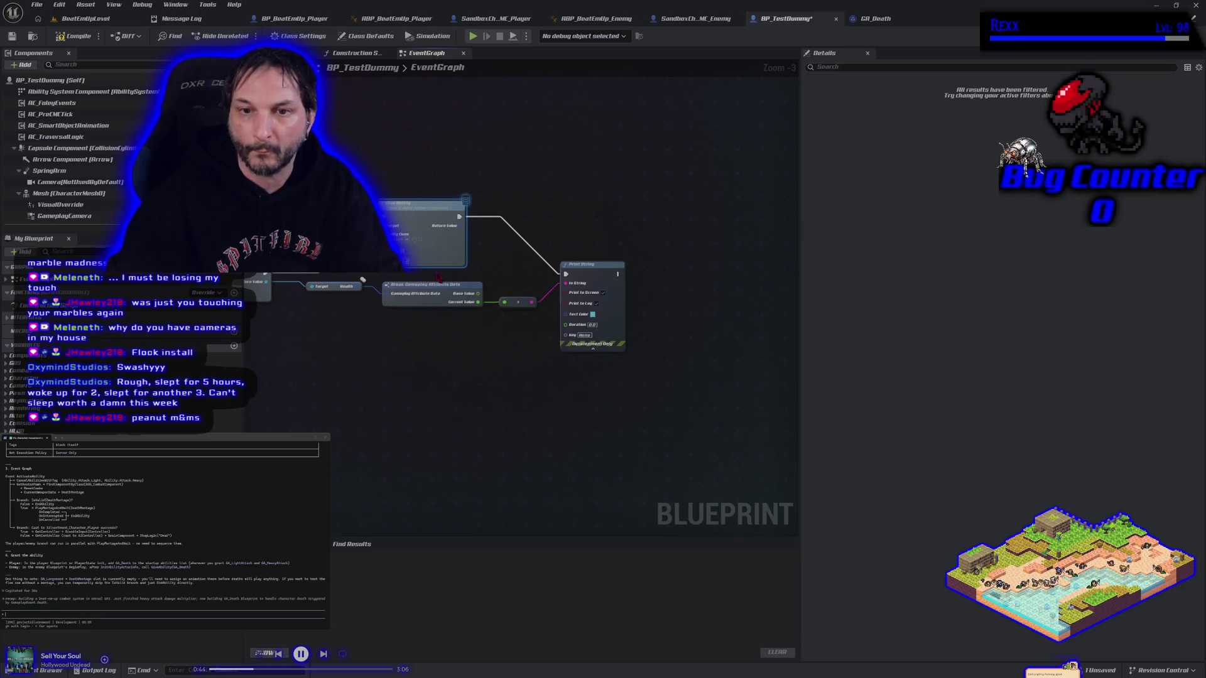
Step: Compile and save BP_TestDummy
{"action": "left_click_drag", "start_coordinate": [378, 341], "coordinate": [398, 325]}
{"action": "left_click", "coordinate": [420, 241]}
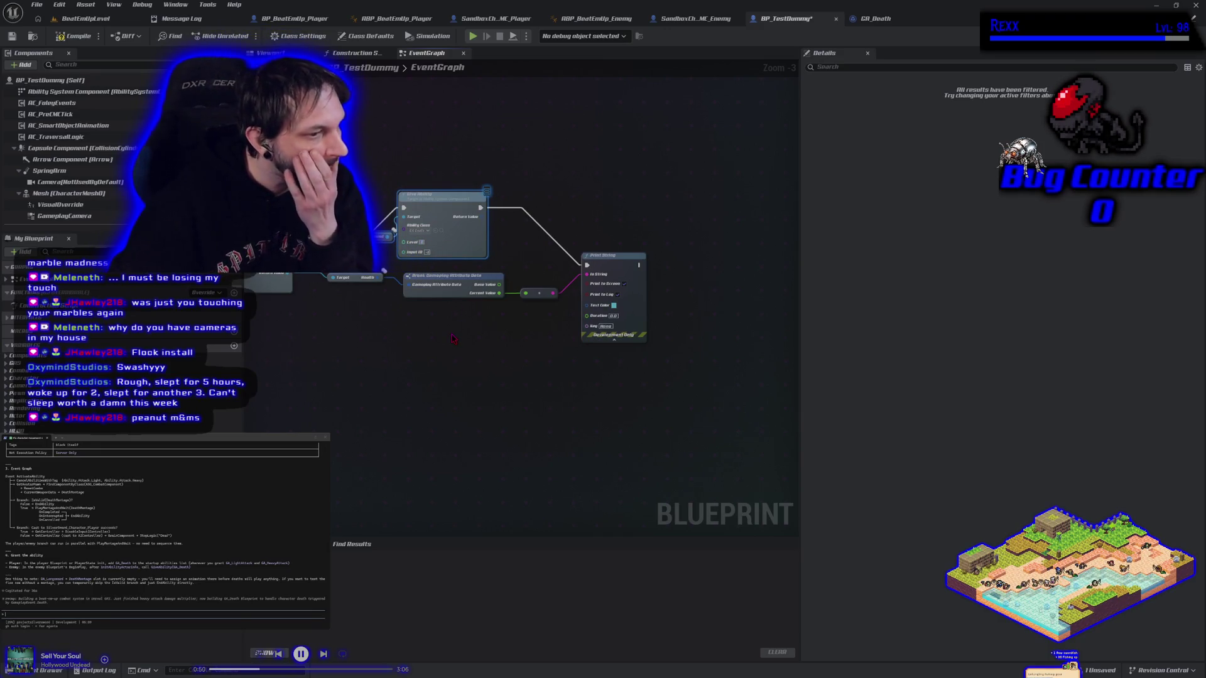
{"action": "left_click", "coordinate": [74, 38]}
{"action": "left_click", "coordinate": [12, 36]}
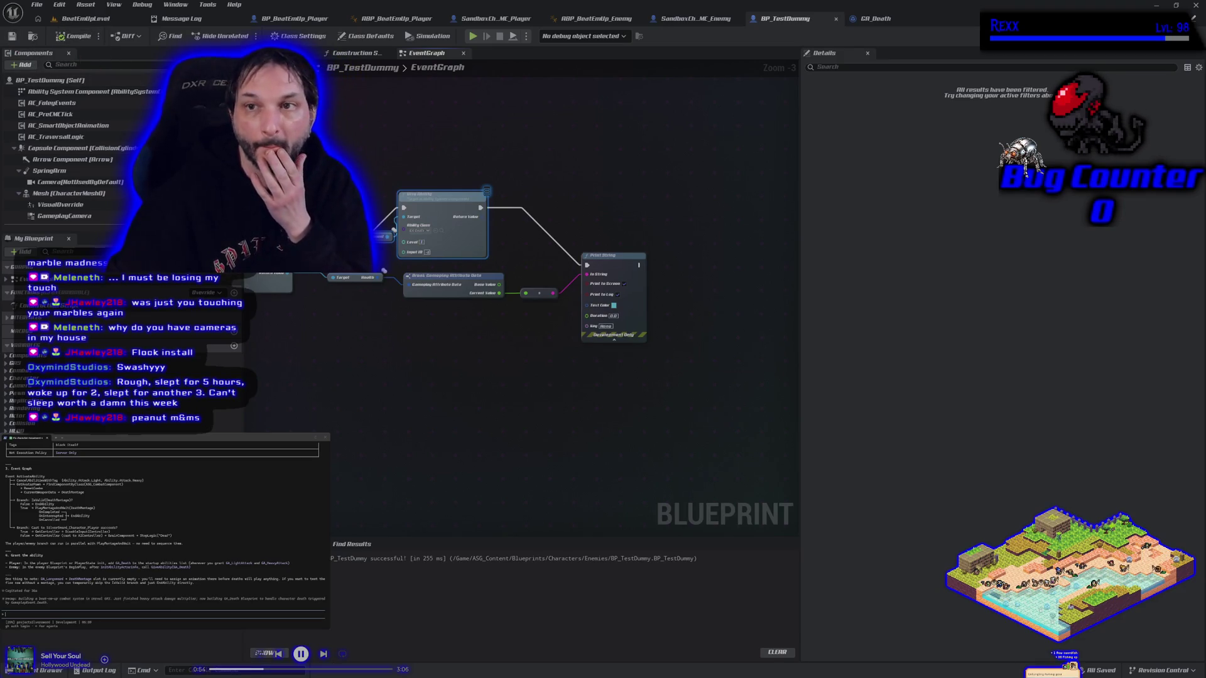
{"action": "left_click", "coordinate": [49, 670]}
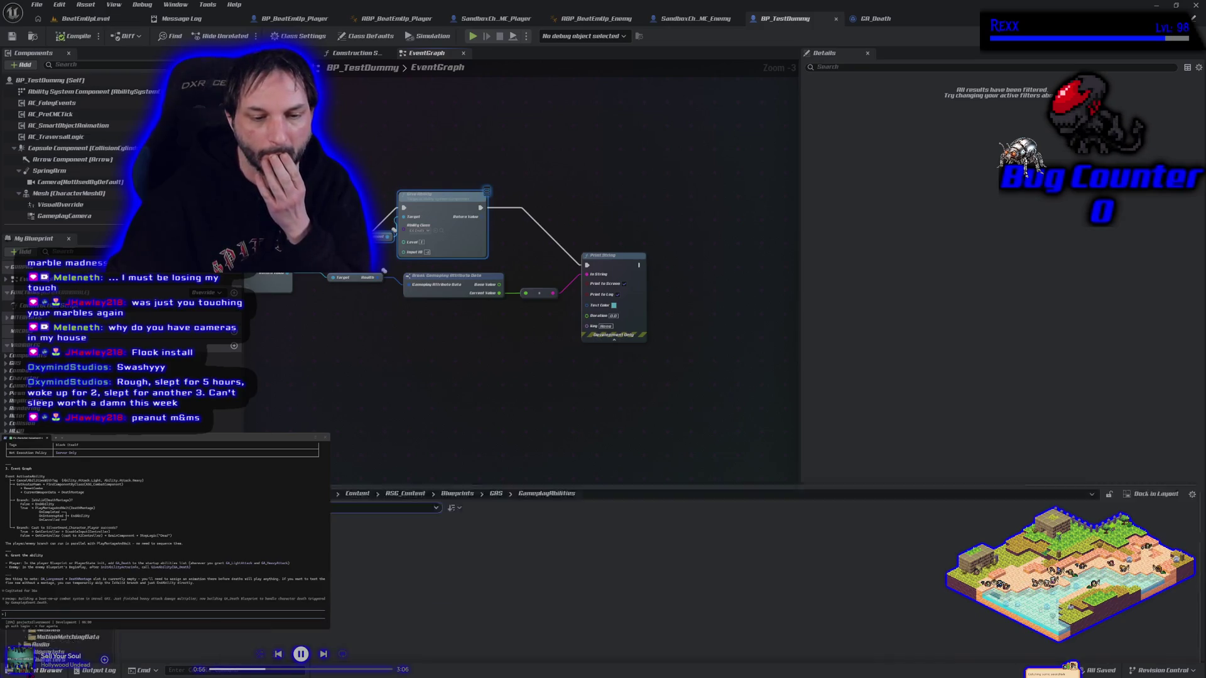
Step: Open BP_SilverSword_PlayerState from the Characters > PlayerState folder
{"action": "left_click", "coordinate": [60, 295]}
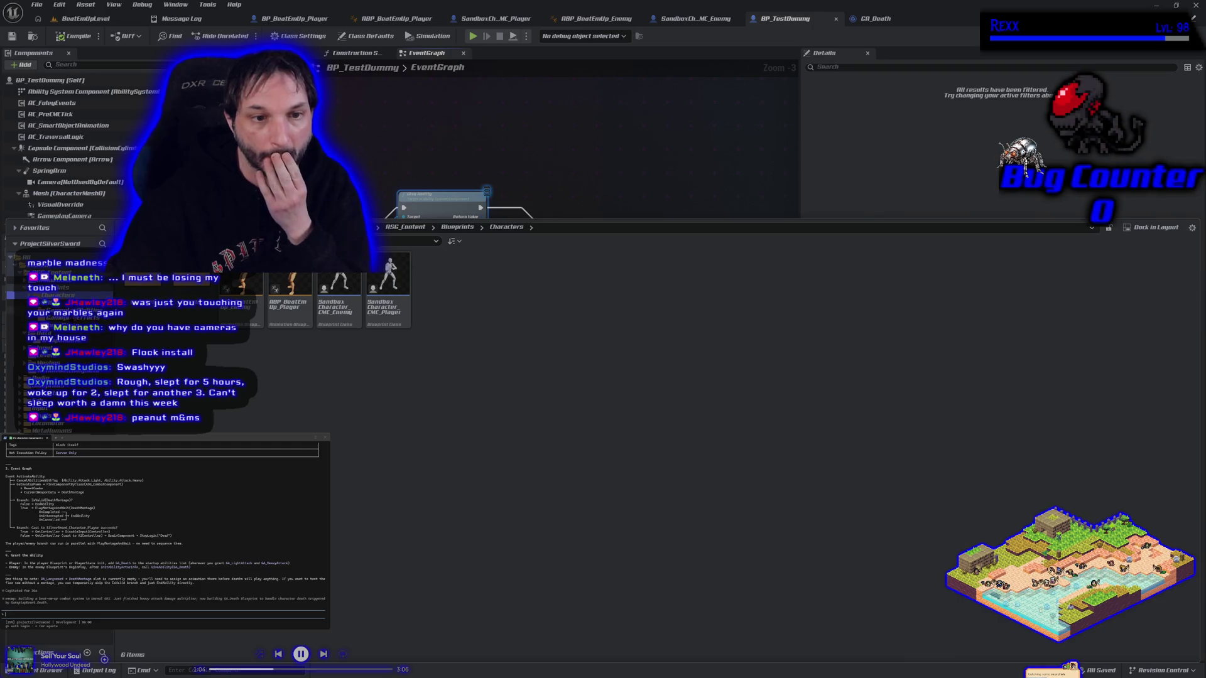
{"action": "left_click", "coordinate": [57, 326]}
{"action": "left_click", "coordinate": [143, 302]}
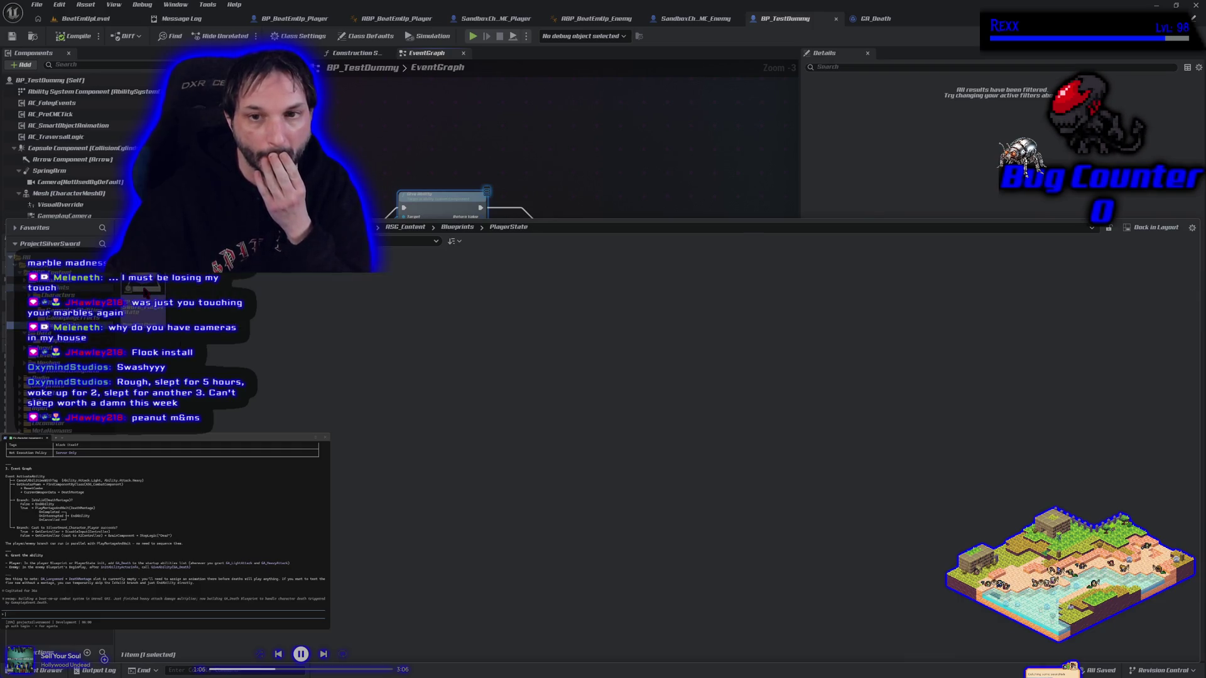
{"action": "double_click", "coordinate": [143, 291]}
Step: Duplicate the Give Ability node, chain it after the first, and grant GA Death
{"action": "left_click_drag", "start_coordinate": [562, 491], "coordinate": [383, 475]}
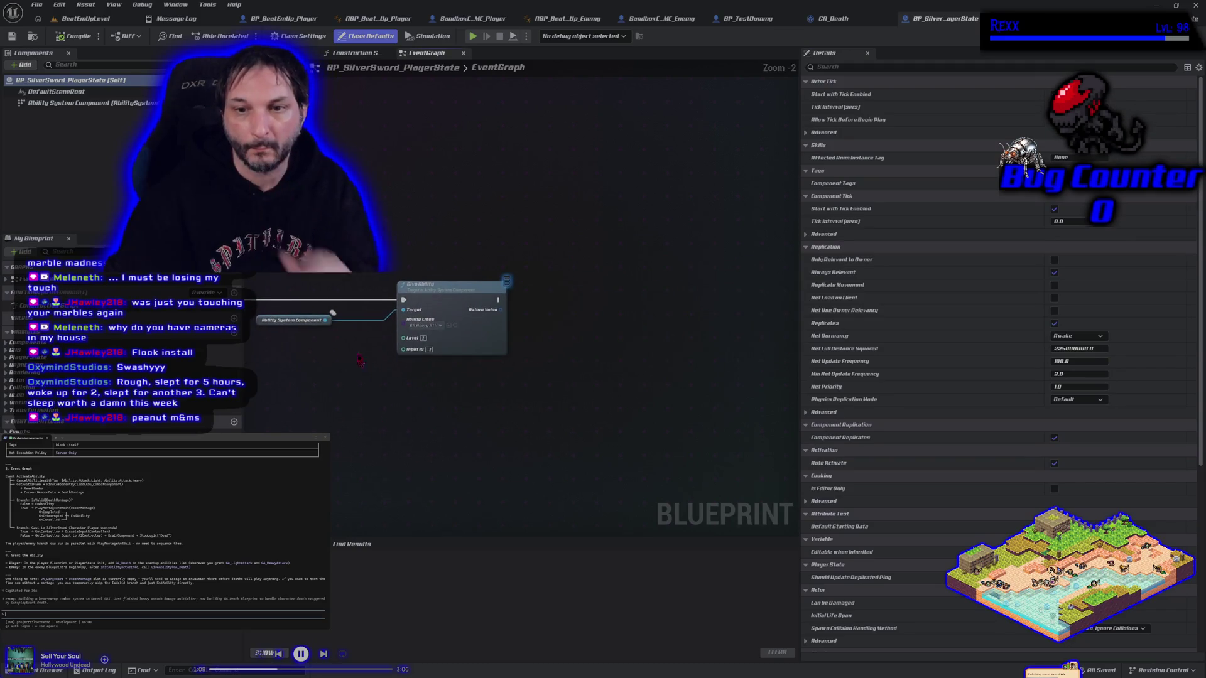
{"action": "left_click", "coordinate": [452, 286]}
{"action": "key", "text": "ctrl+c"}
{"action": "key", "text": "ctrl+v"}
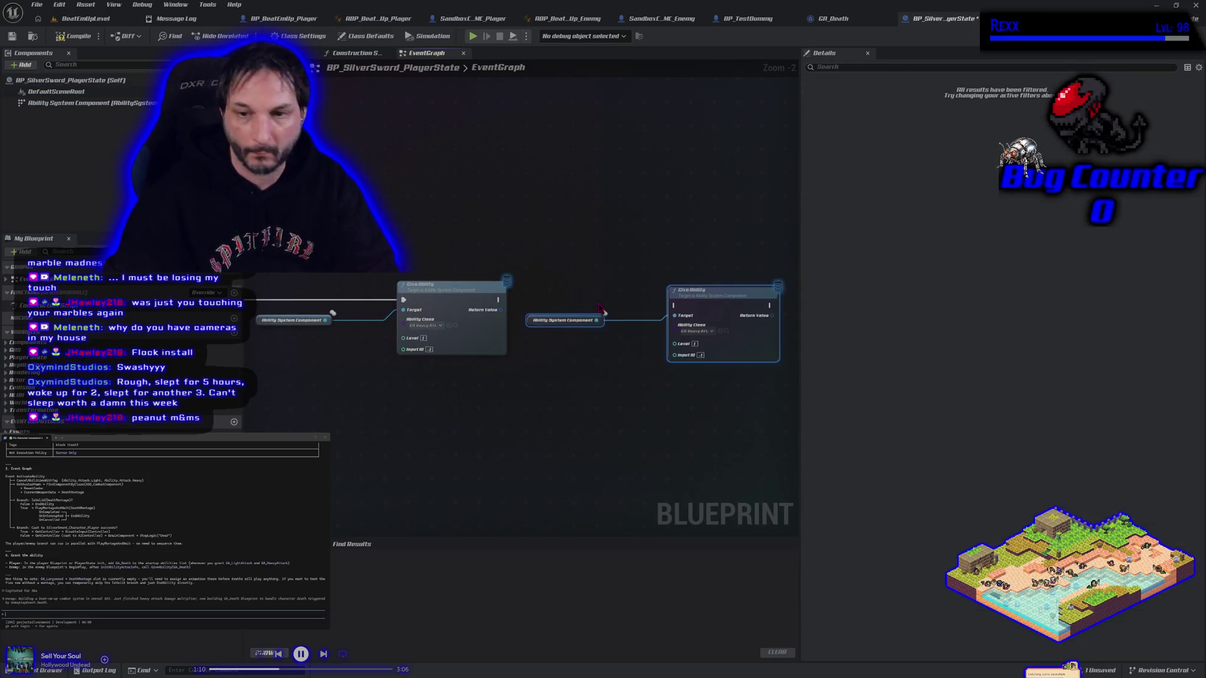
{"action": "mouse_move", "coordinate": [498, 304]}
{"action": "left_mouse_down"}
{"action": "mouse_move", "coordinate": [584, 318]}
{"action": "mouse_move", "coordinate": [677, 309]}
{"action": "left_mouse_up"}
{"action": "left_click", "coordinate": [696, 331]}
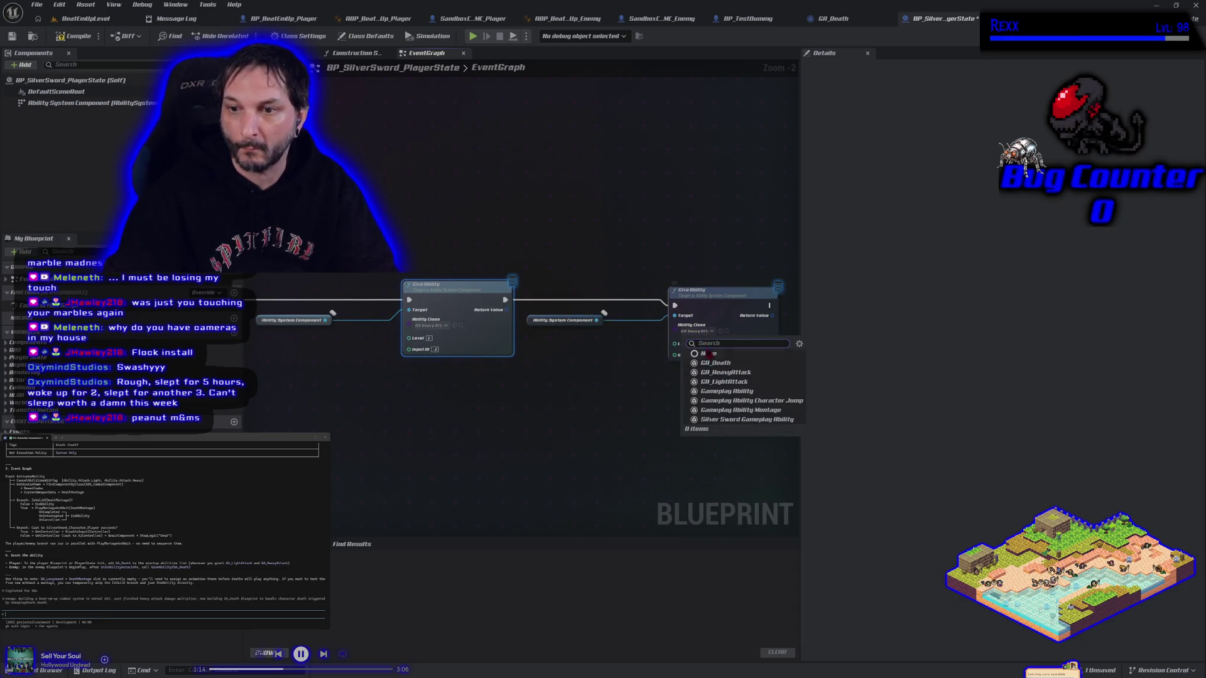
{"action": "left_click", "coordinate": [713, 364]}
Step: Compile and save the player state blueprint
{"action": "left_click", "coordinate": [70, 36]}
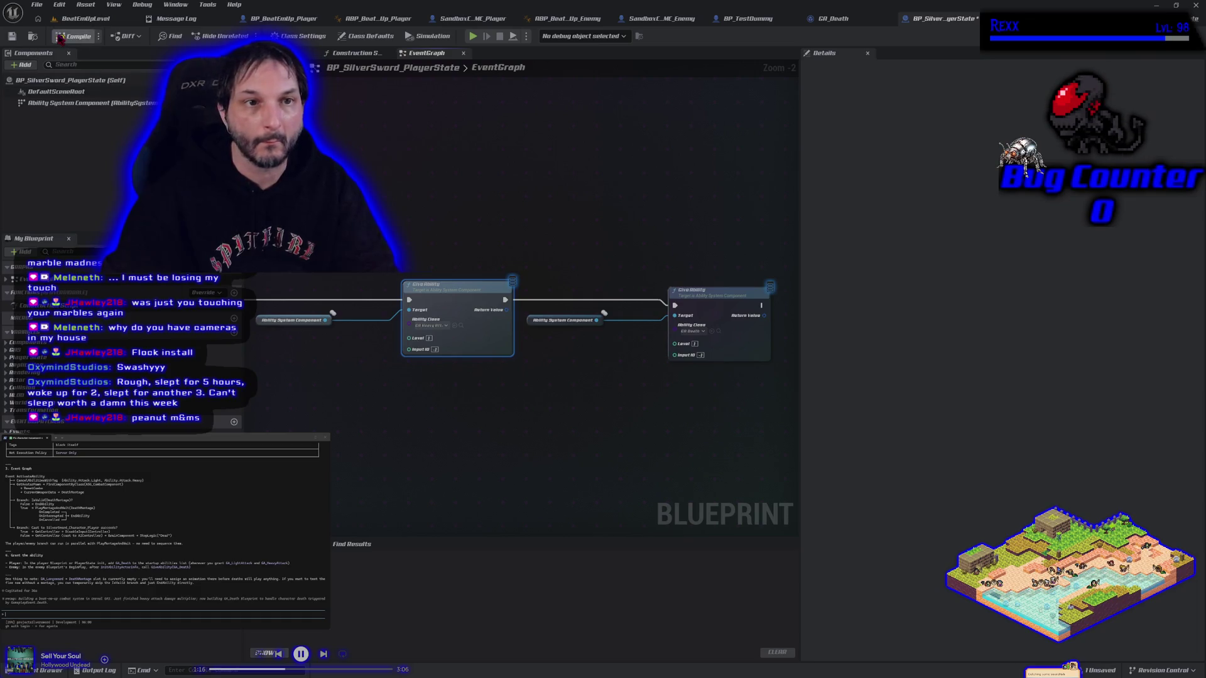
{"action": "left_click", "coordinate": [367, 425]}
{"action": "key", "text": "ctrl+s"}
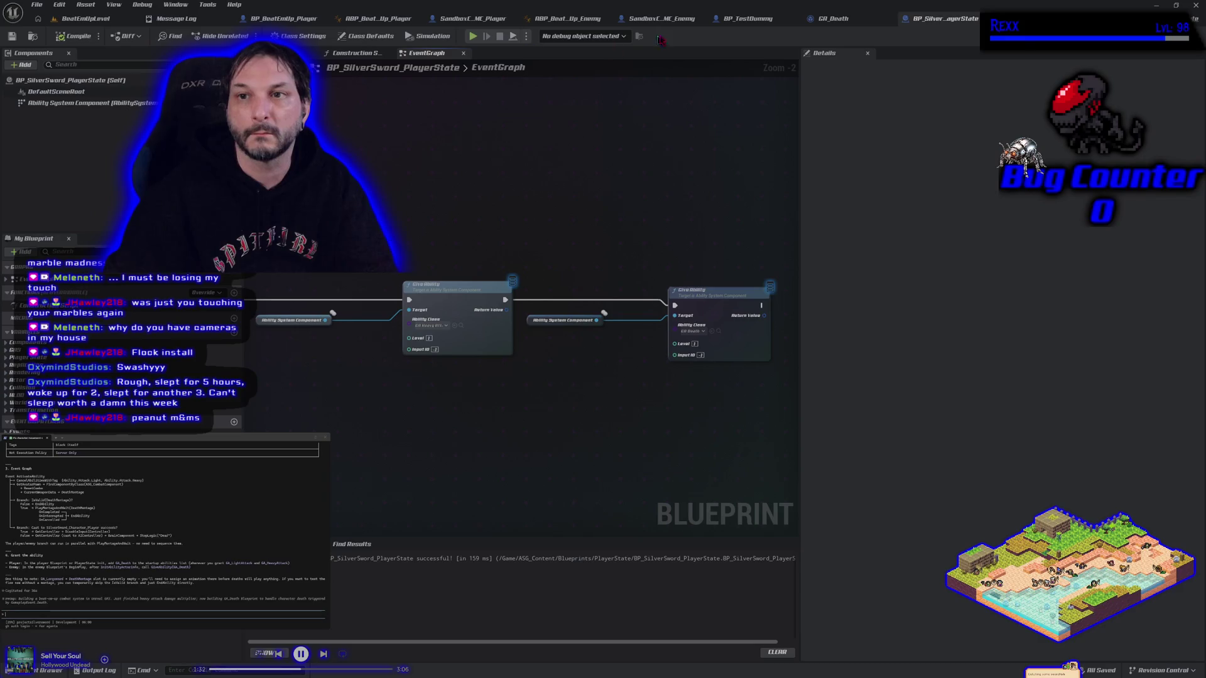
{"action": "left_click", "coordinate": [690, 20]}
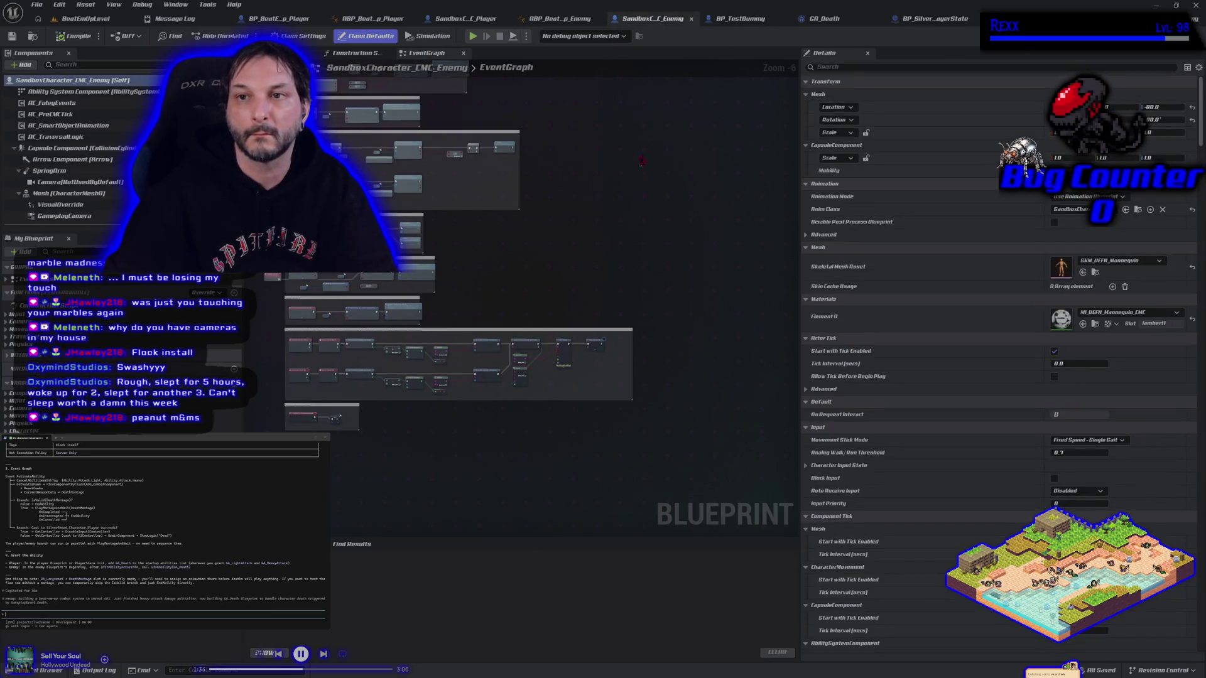
{"action": "left_click", "coordinate": [735, 19]}
{"action": "scroll", "coordinate": [356, 342], "scroll_direction": "up", "scroll_amount": 2}
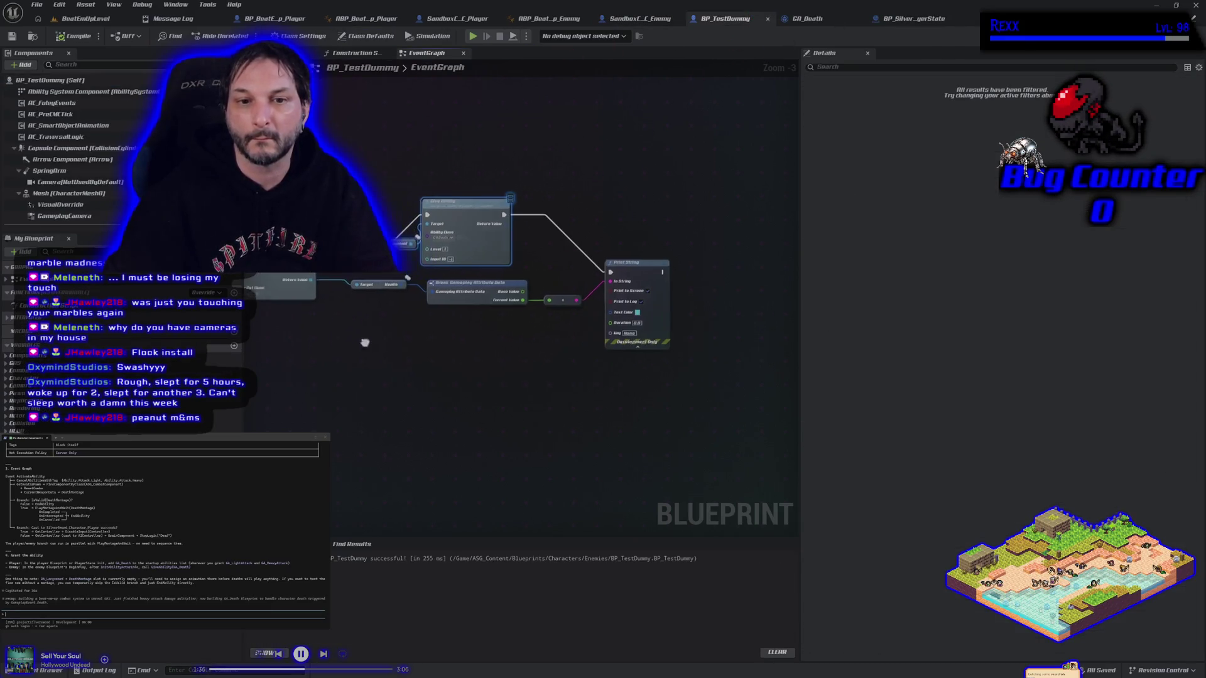
{"action": "left_click_drag", "start_coordinate": [447, 373], "coordinate": [525, 339]}
{"action": "left_click_drag", "start_coordinate": [424, 217], "coordinate": [427, 200]}
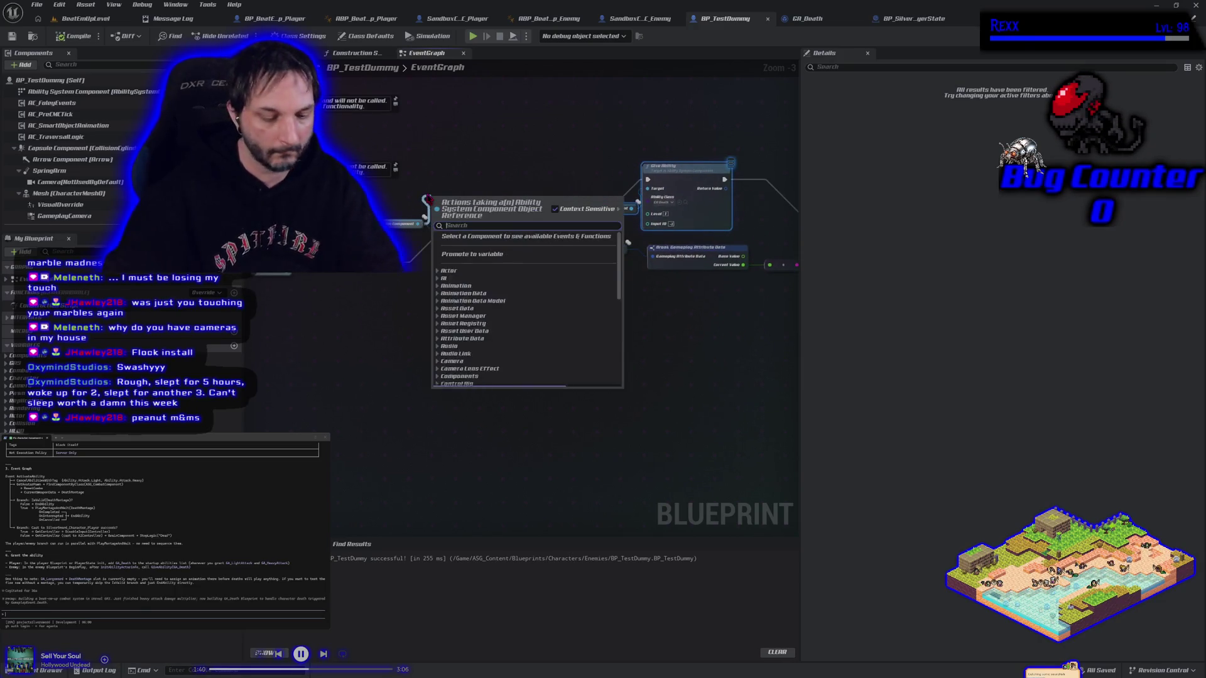
{"action": "type", "text": "init"}
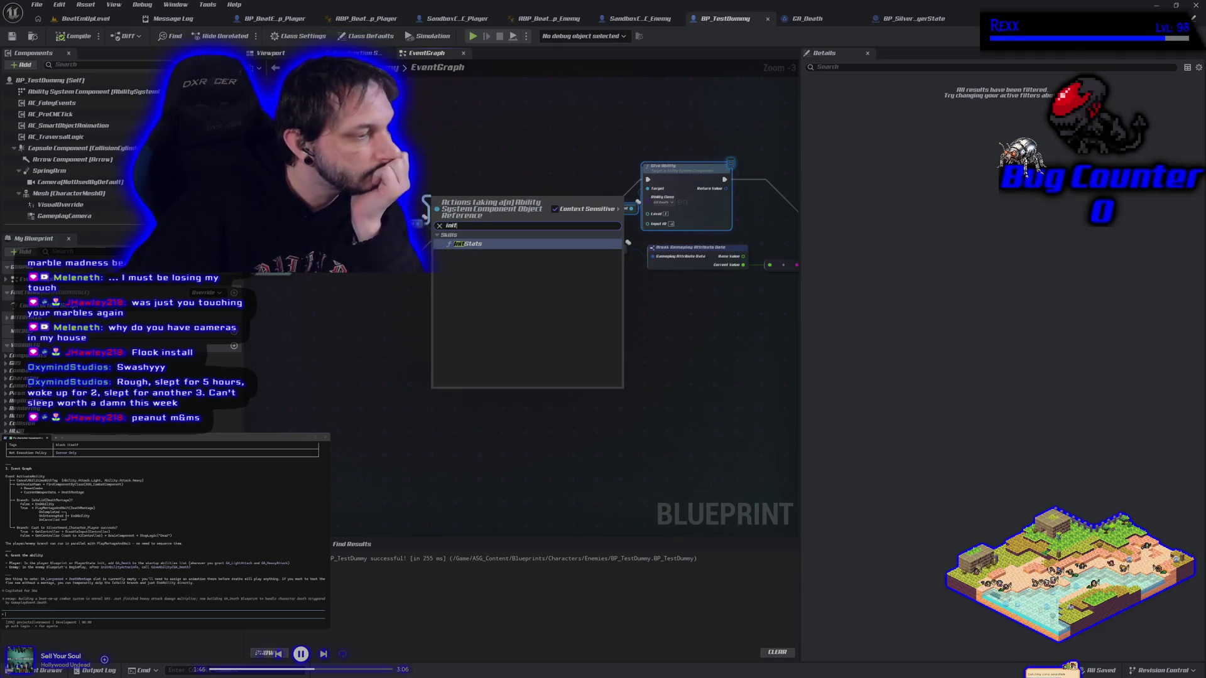
{"action": "left_click", "coordinate": [266, 408]}
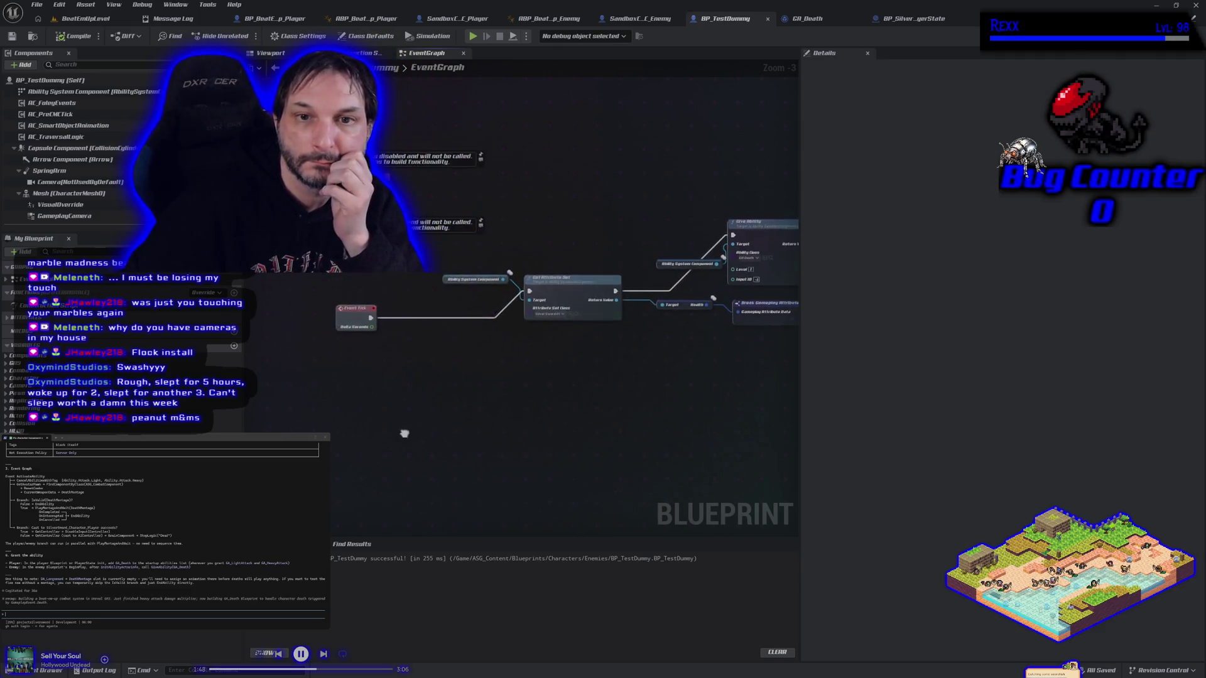
{"action": "right_click", "coordinate": [401, 148]}
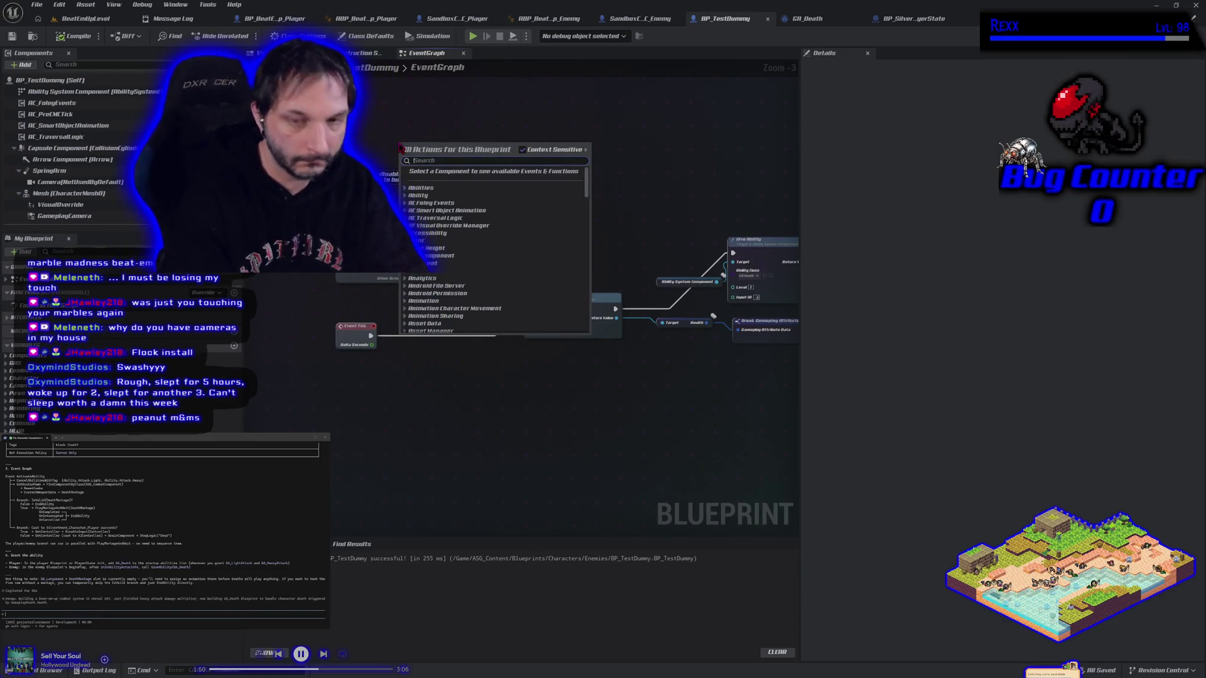
{"action": "type", "text": "initability"}
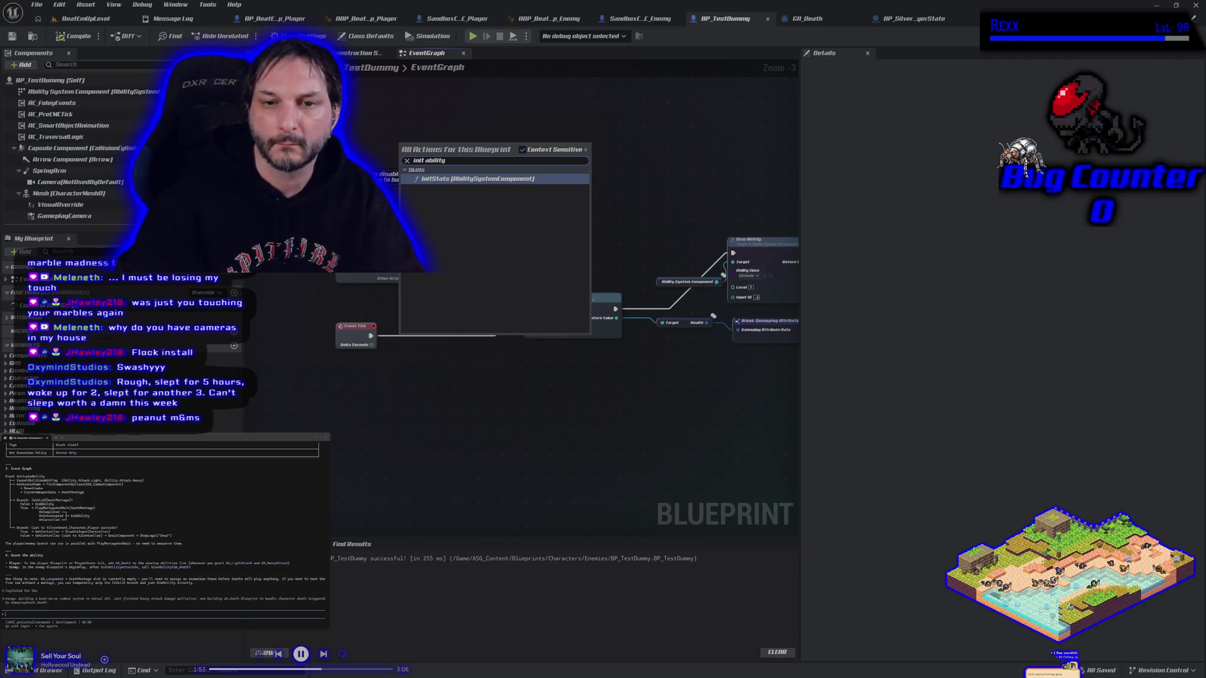
{"action": "left_click", "coordinate": [331, 490]}
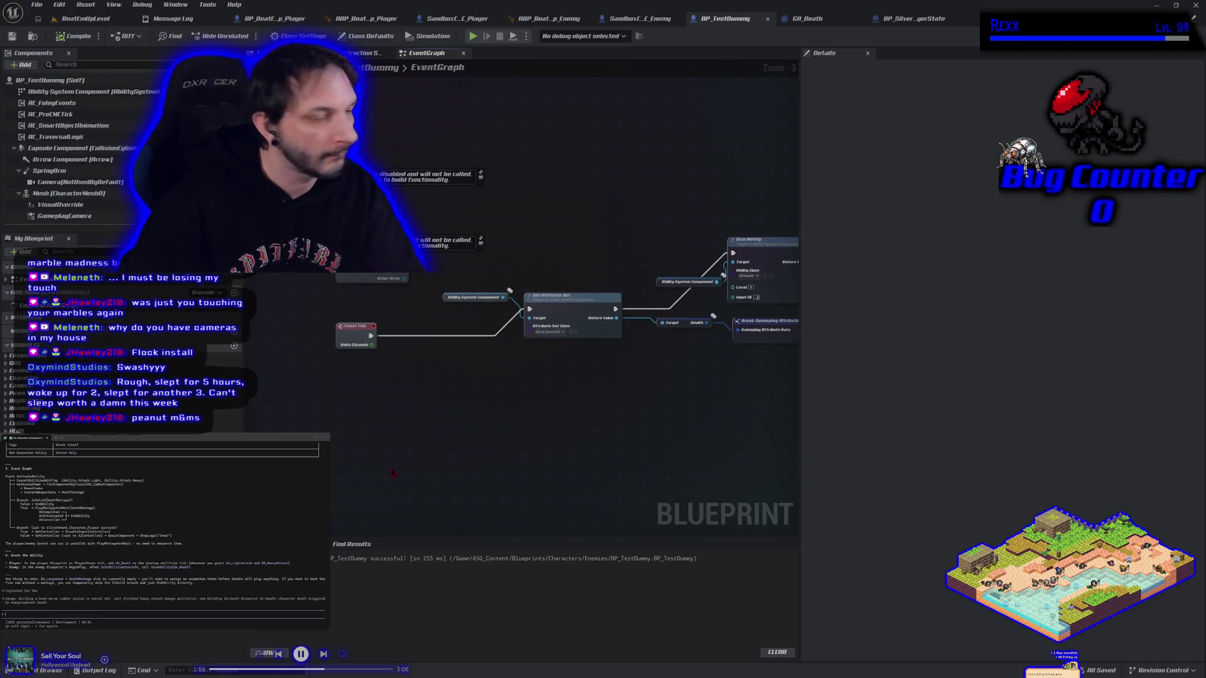
{"action": "mouse_move", "coordinate": [562, 413]}
{"action": "left_mouse_down"}
{"action": "mouse_move", "coordinate": [343, 378]}
{"action": "mouse_move", "coordinate": [484, 397]}
{"action": "left_mouse_up"}
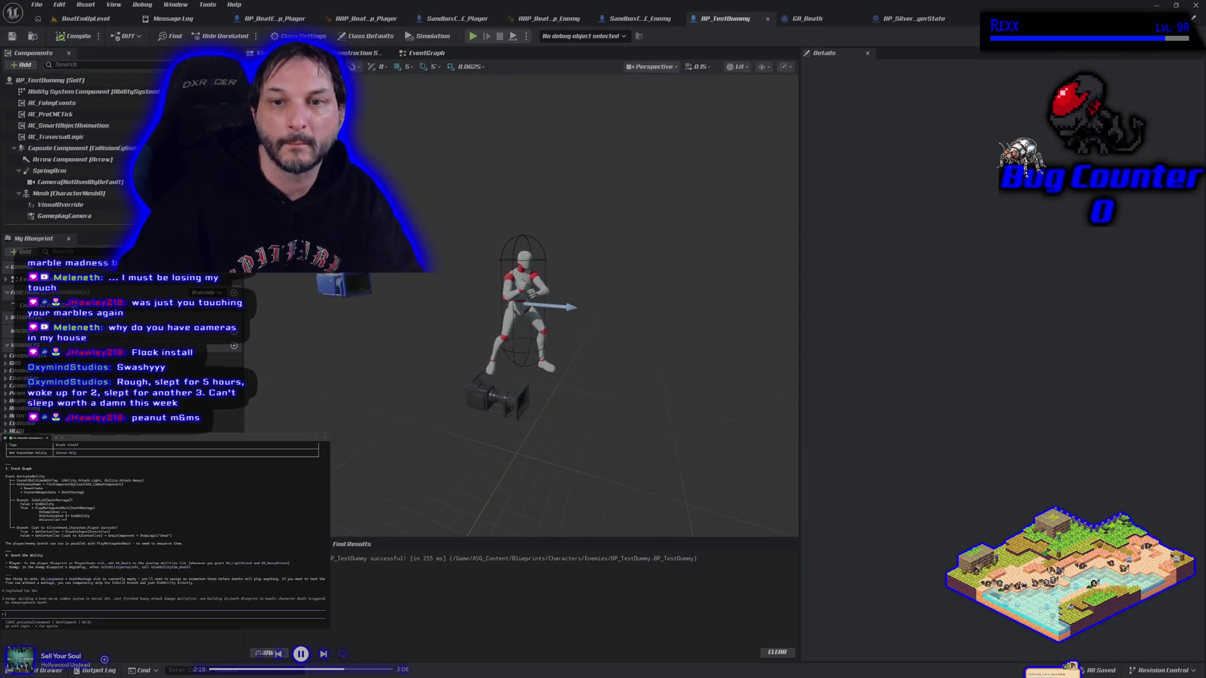
{"action": "left_click", "coordinate": [259, 53]}
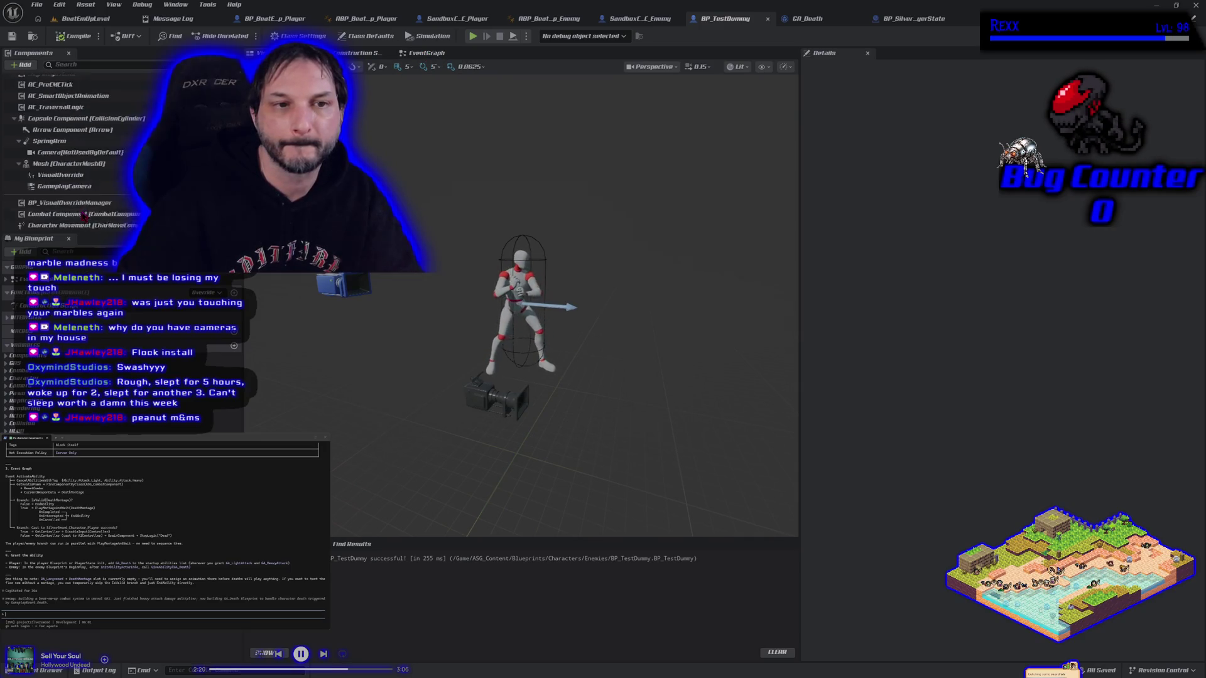
{"action": "scroll", "coordinate": [84, 215], "scroll_direction": "down", "scroll_amount": 2}
{"action": "scroll", "coordinate": [84, 215], "scroll_direction": "up", "scroll_amount": 2}
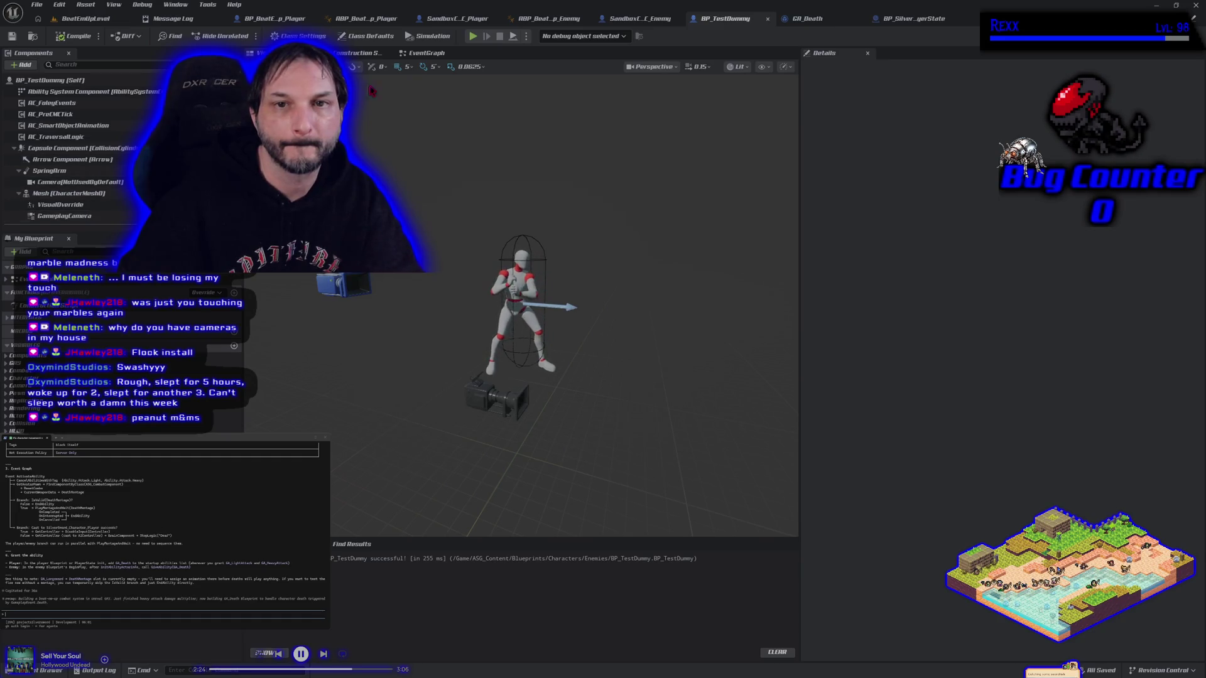
{"action": "left_click", "coordinate": [441, 54]}
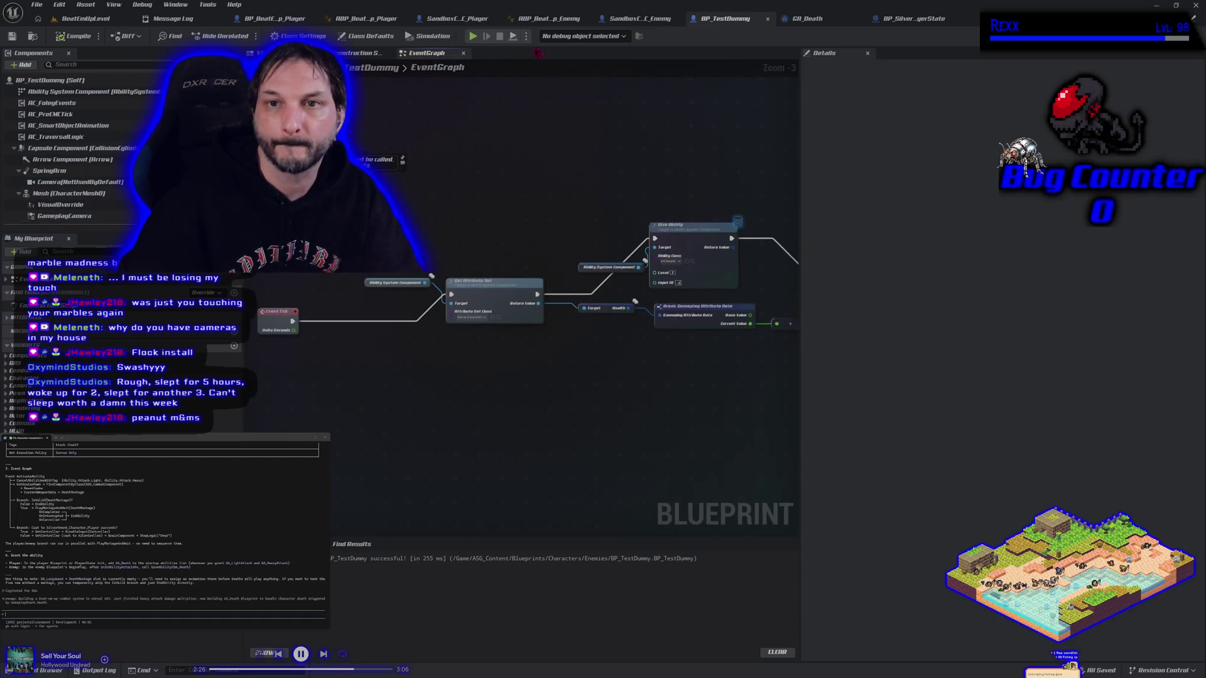
{"action": "left_click", "coordinate": [457, 19]}
{"action": "mouse_move", "coordinate": [104, 223]}
{"action": "left_mouse_down"}
{"action": "mouse_move", "coordinate": [105, 94]}
{"action": "mouse_move", "coordinate": [126, 75]}
{"action": "mouse_move", "coordinate": [247, 47]}
{"action": "left_mouse_up"}
{"action": "double_click", "coordinate": [292, 18]}
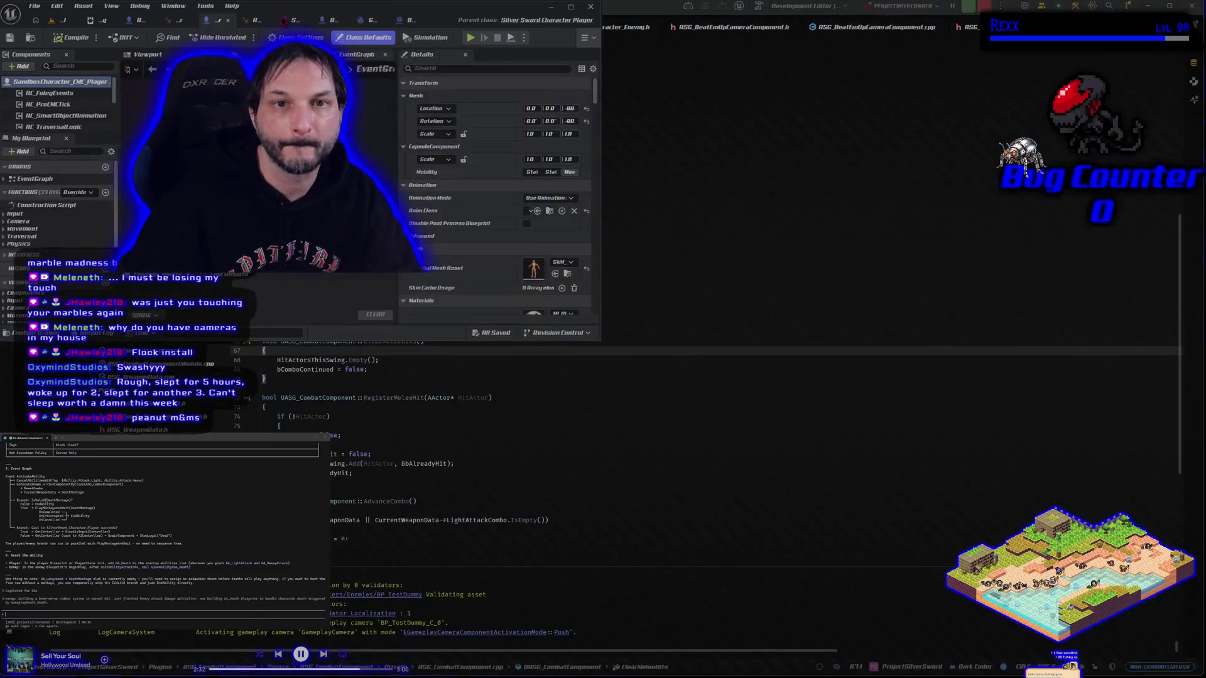
{"action": "left_click", "coordinate": [572, 7]}
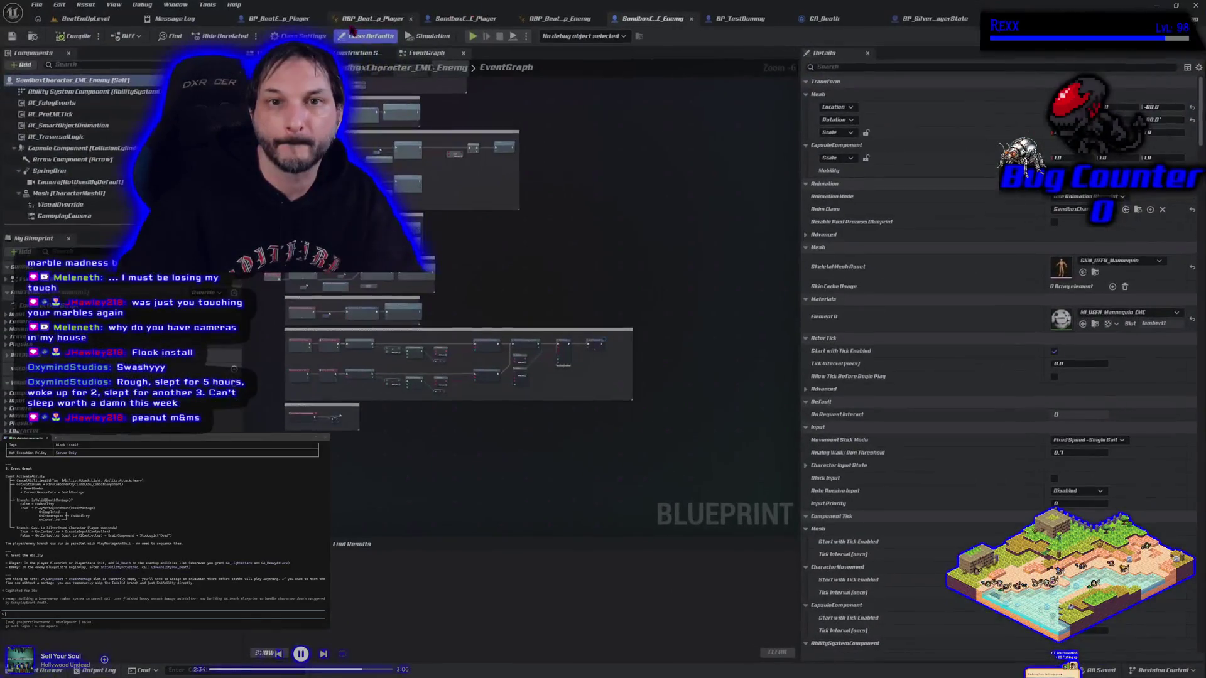
{"action": "left_click", "coordinate": [279, 19]}
{"action": "left_click", "coordinate": [69, 193]}
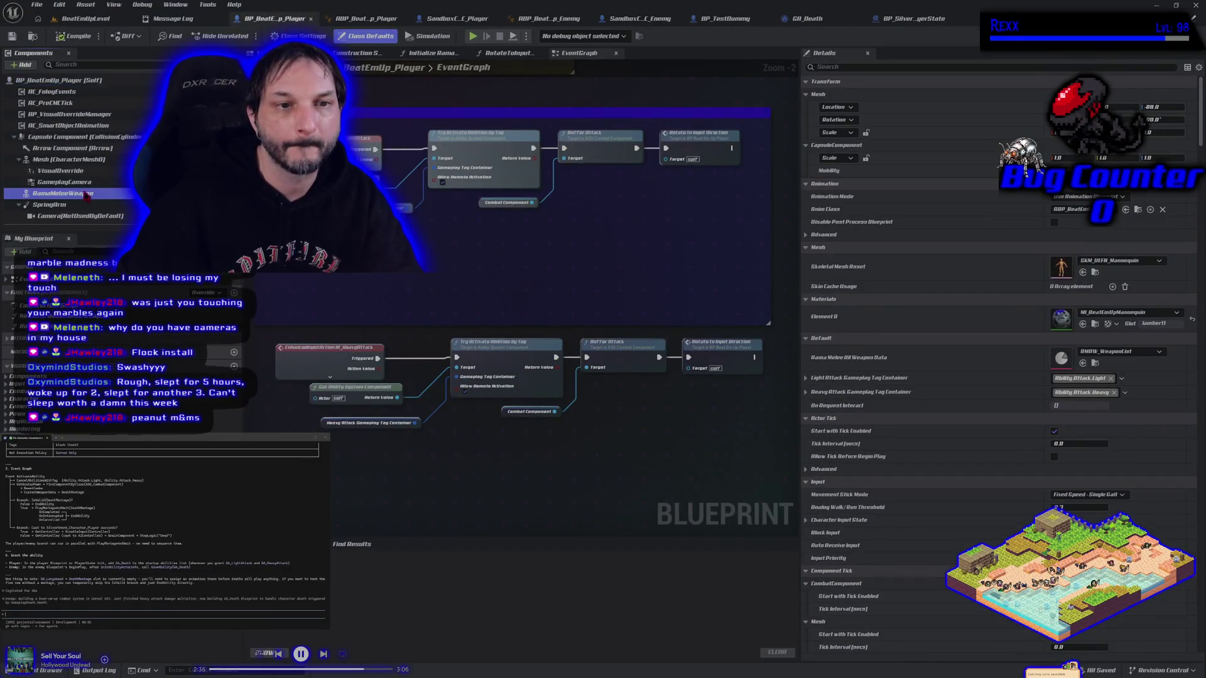
{"action": "right_click", "coordinate": [85, 195]}
{"action": "key", "text": "Escape"}
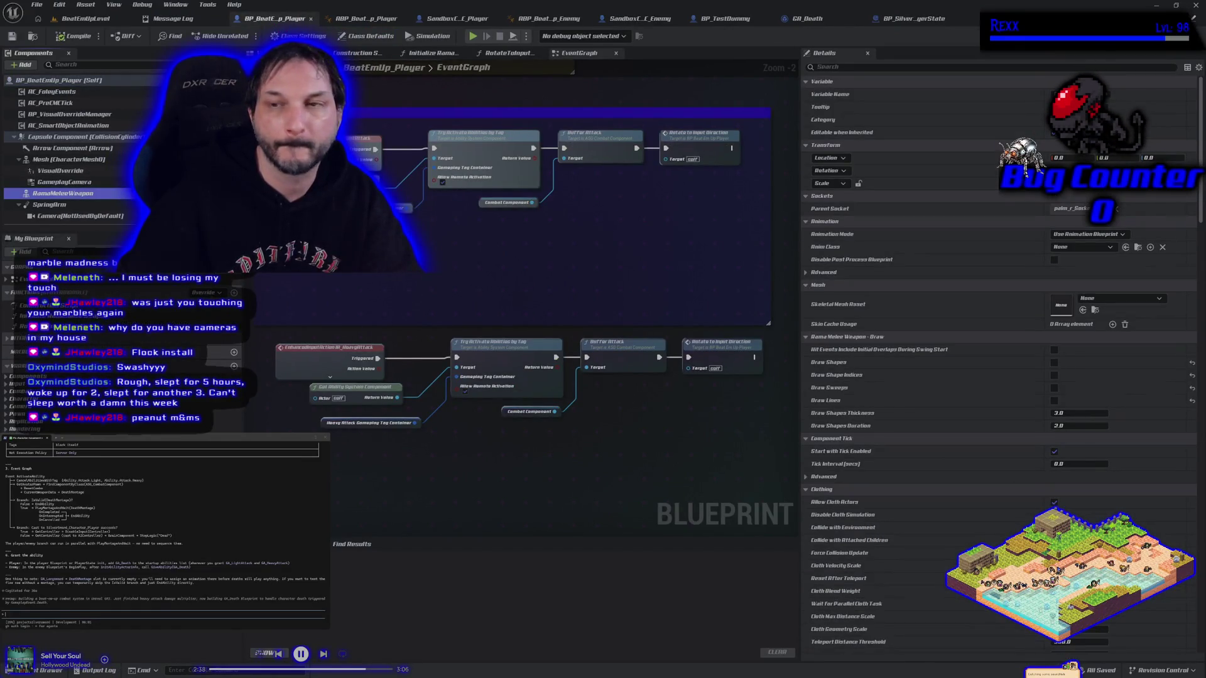
{"action": "left_click", "coordinate": [728, 19]}
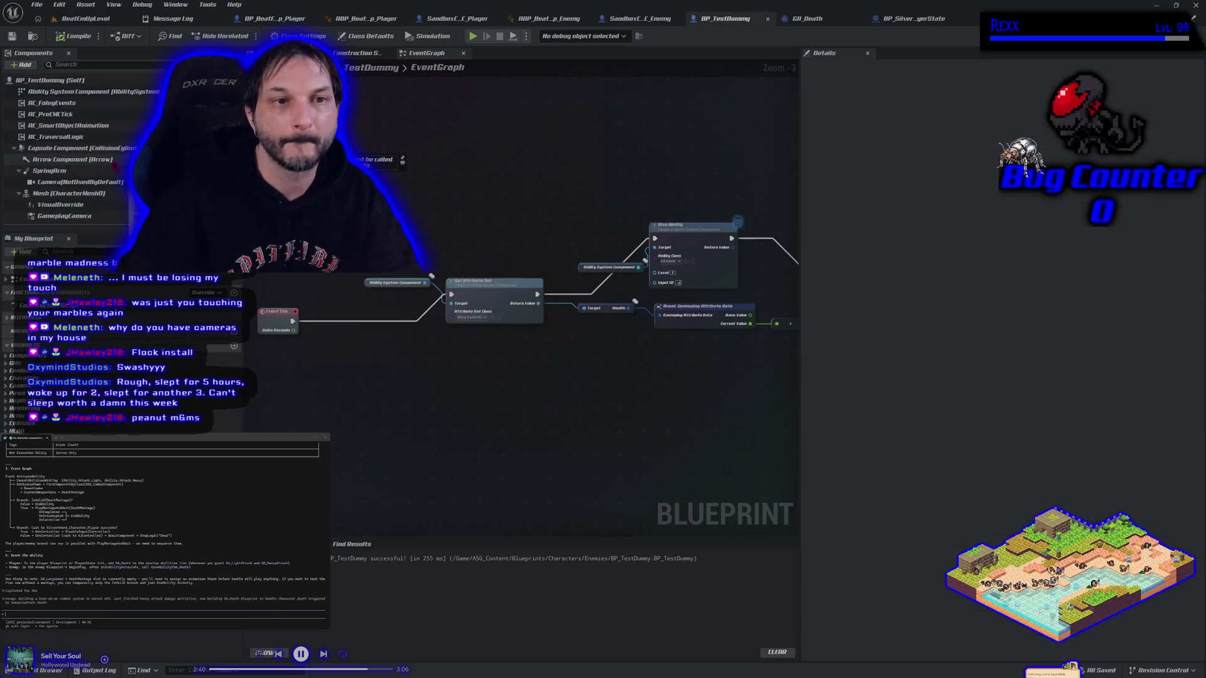
{"action": "left_click", "coordinate": [294, 19]}
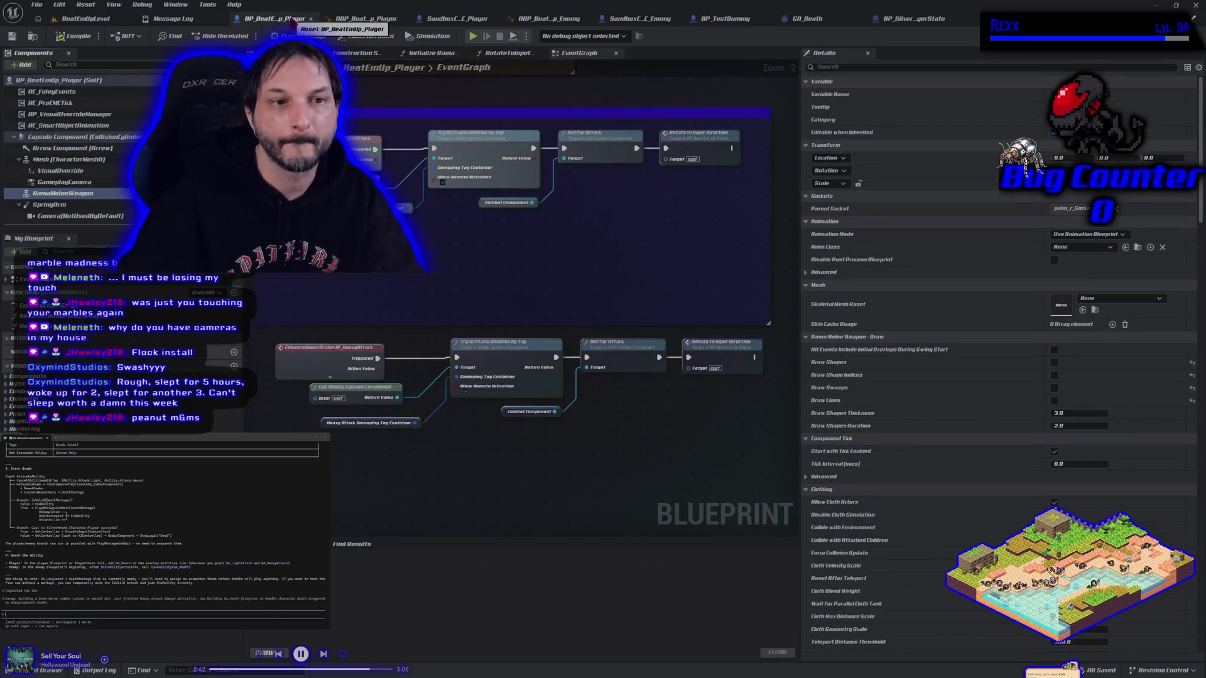
{"action": "left_click", "coordinate": [728, 19]}
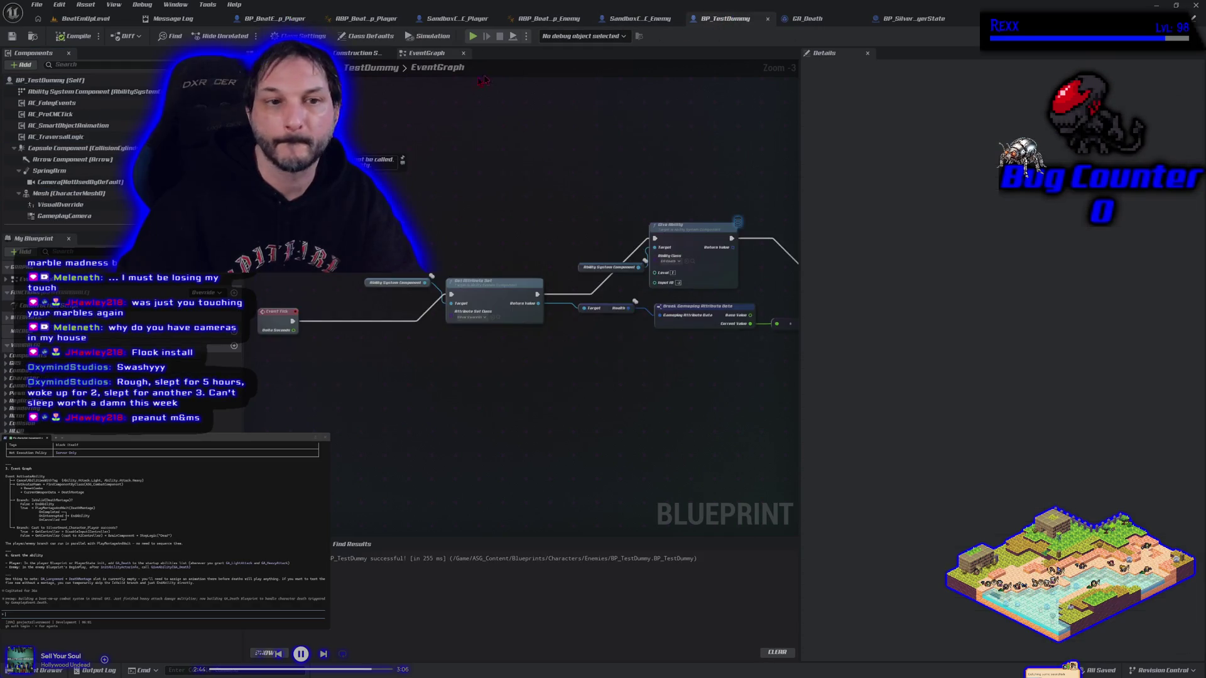
Step: Add a RamaMeleeWeapon component to BP_TestDummy using the Longsword skeletal mesh
{"action": "left_click", "coordinate": [101, 149]}
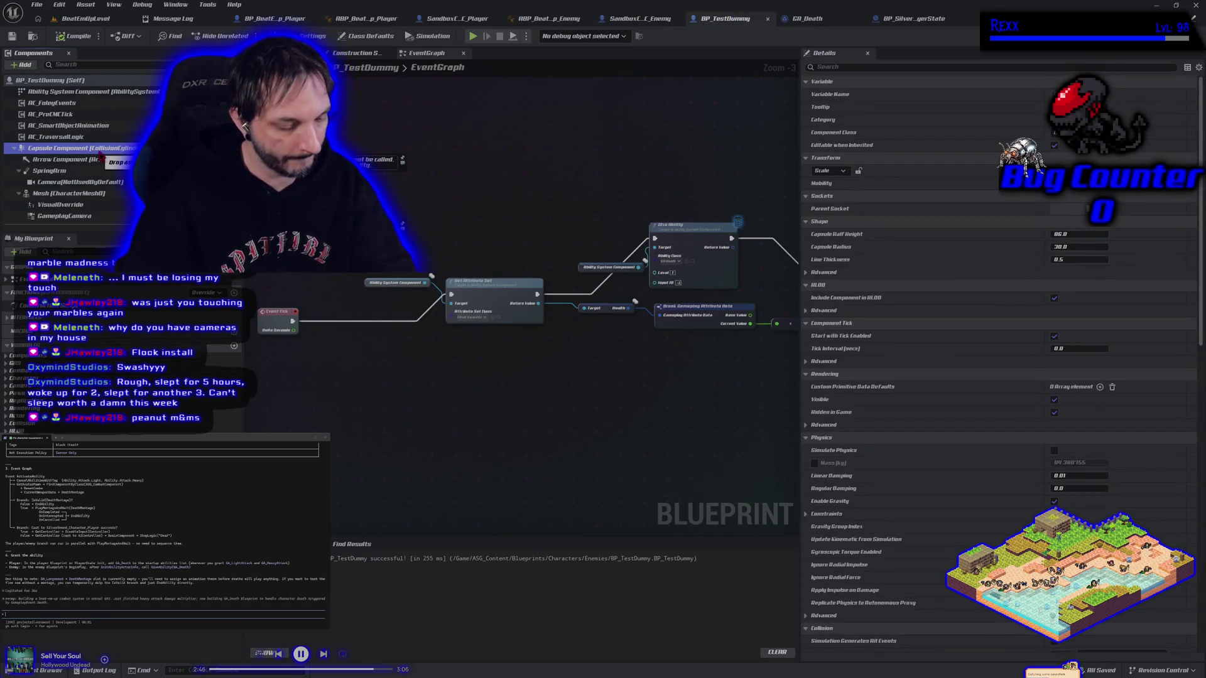
{"action": "left_click_drag", "start_coordinate": [101, 155], "coordinate": [101, 156]}
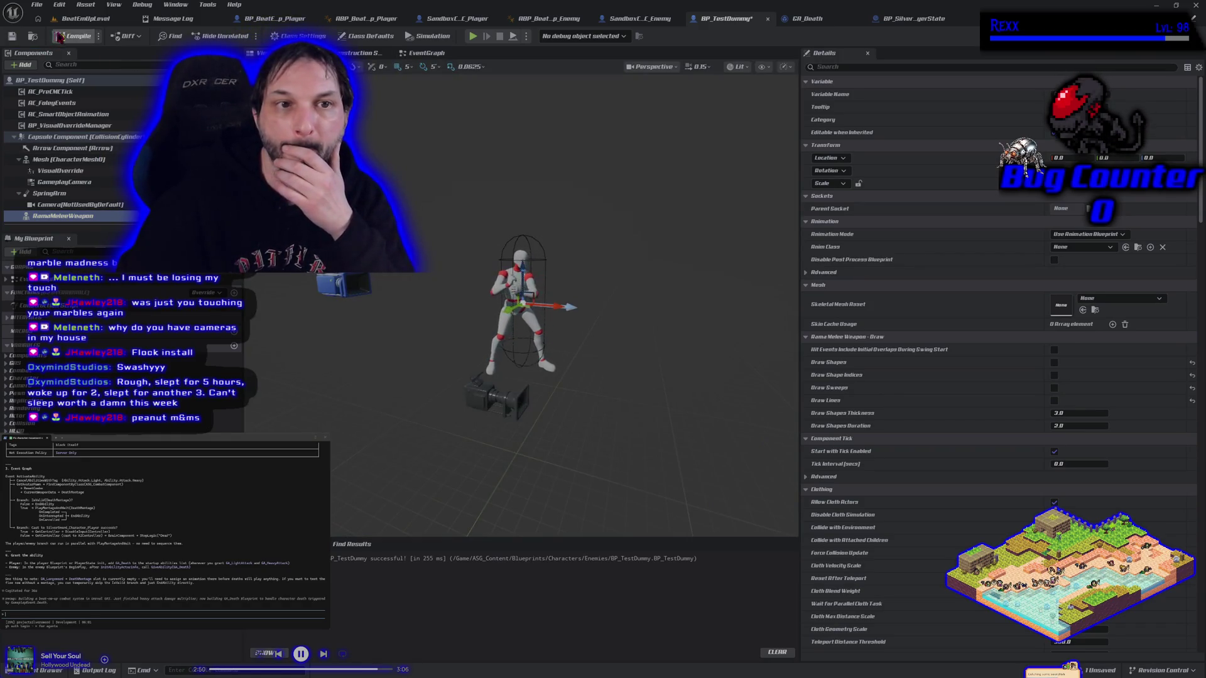
{"action": "left_click", "coordinate": [1109, 301]}
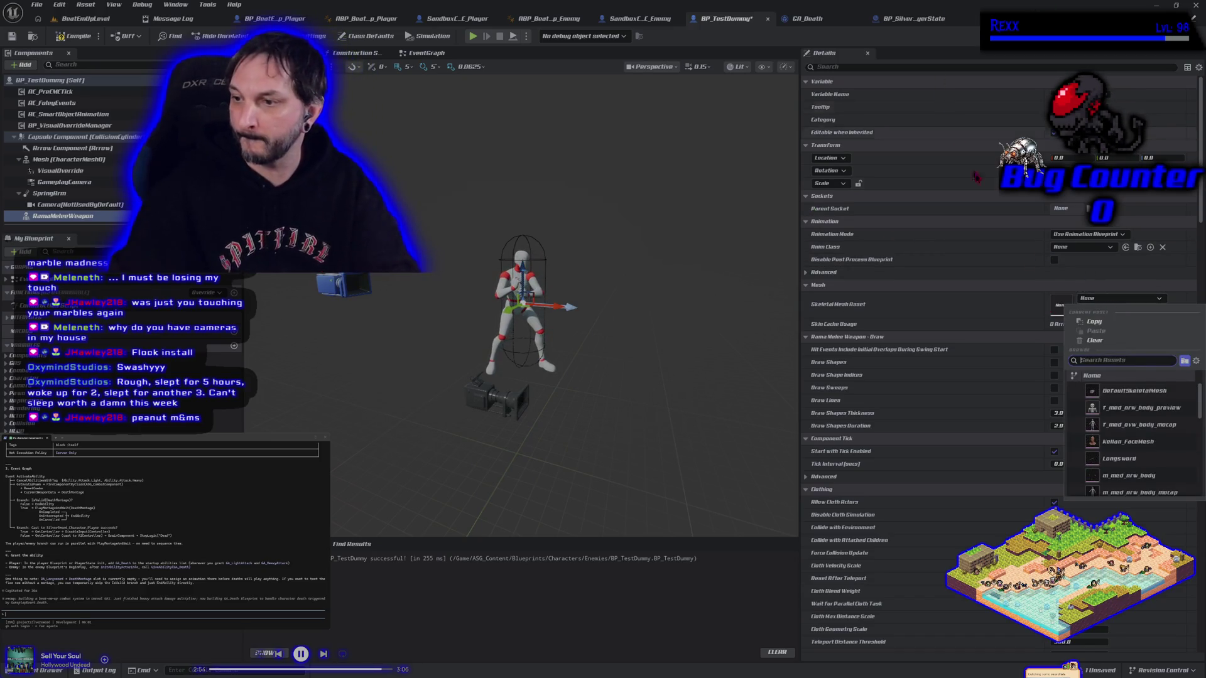
{"action": "left_click", "coordinate": [1153, 460]}
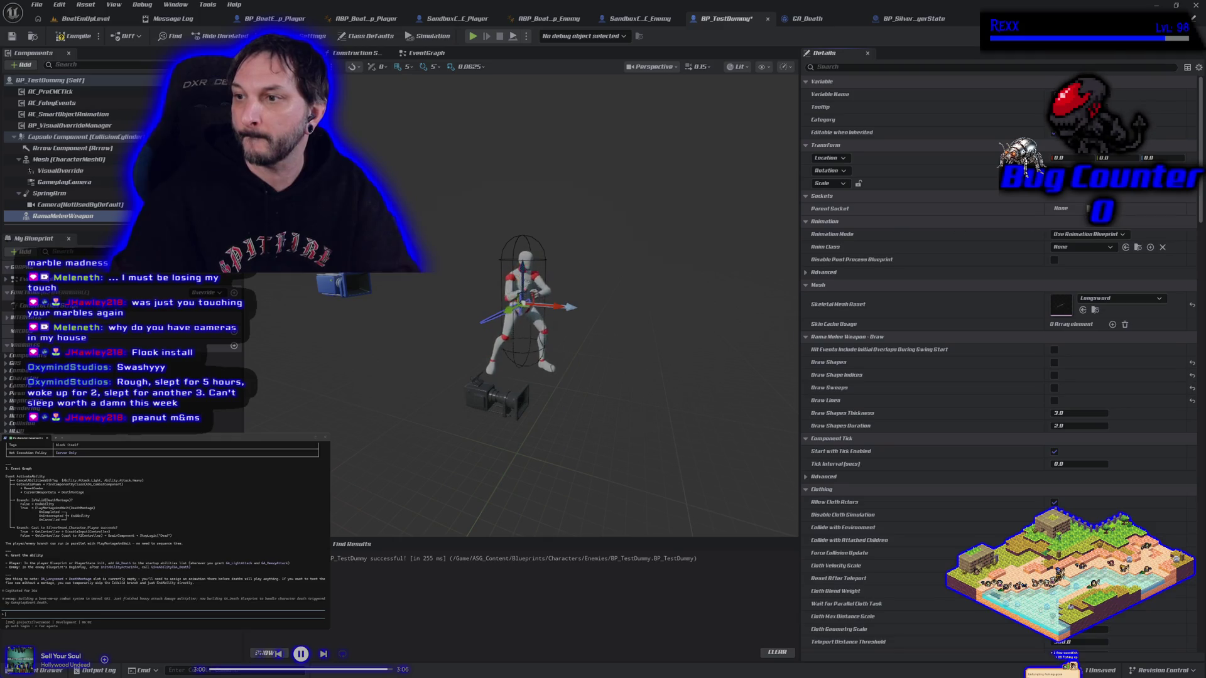
Step: Parent the weapon under Mesh and attach it to palm_r_Socket in the right hand
{"action": "left_click_drag", "start_coordinate": [86, 218], "coordinate": [74, 167]}
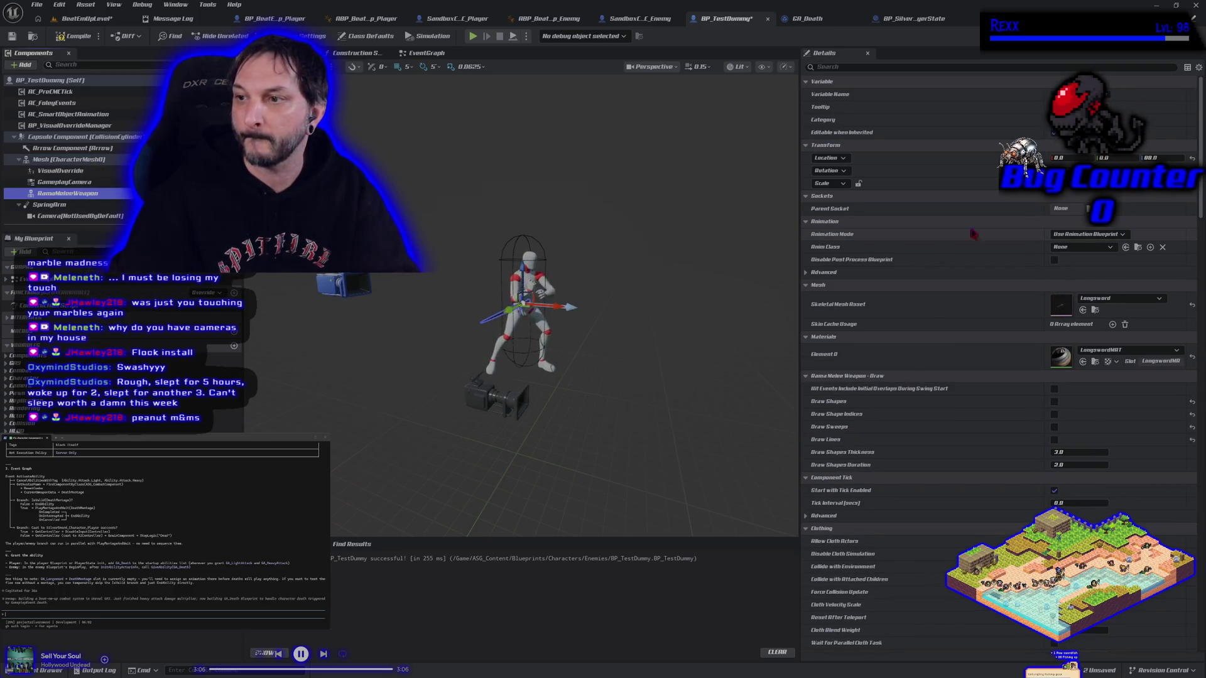
{"action": "left_click", "coordinate": [1083, 209]}
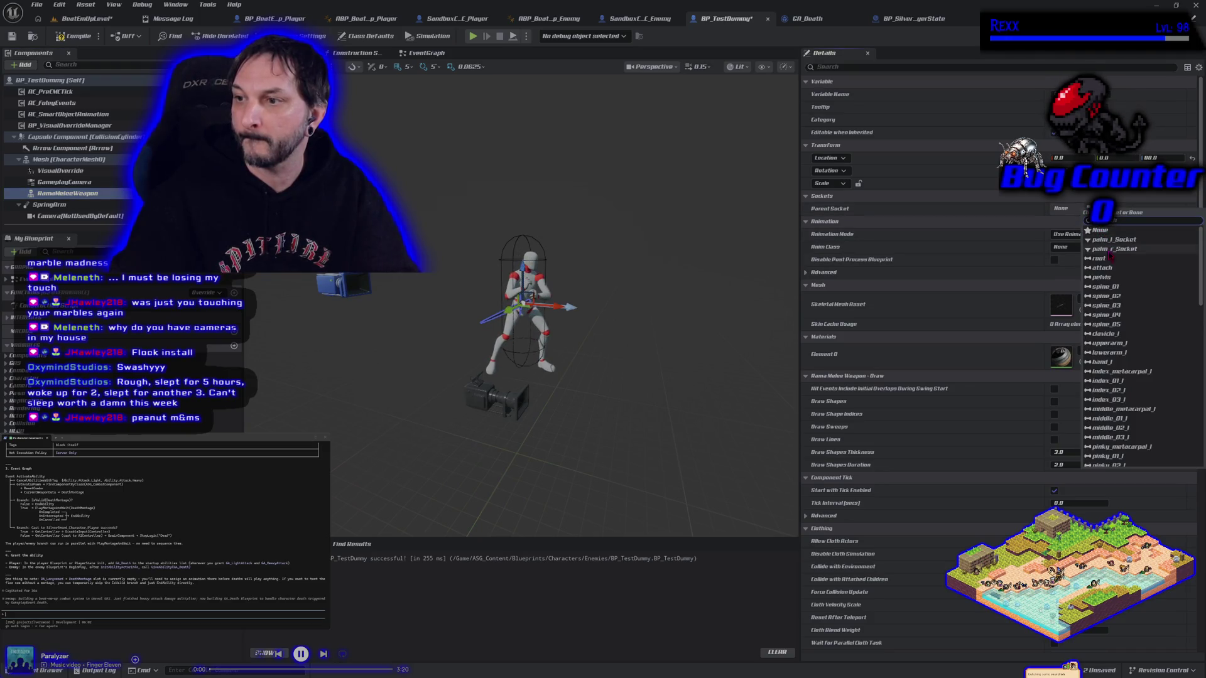
{"action": "left_click", "coordinate": [1117, 249]}
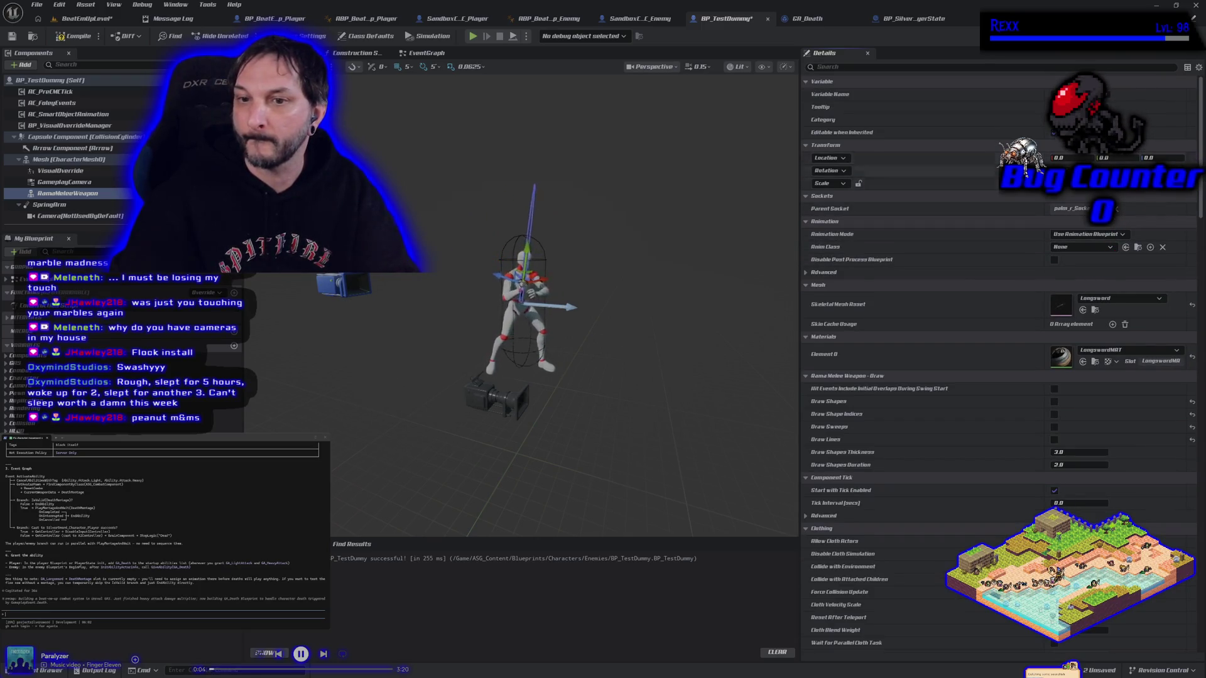
{"action": "scroll", "coordinate": [546, 358], "scroll_direction": "up", "scroll_amount": 5}
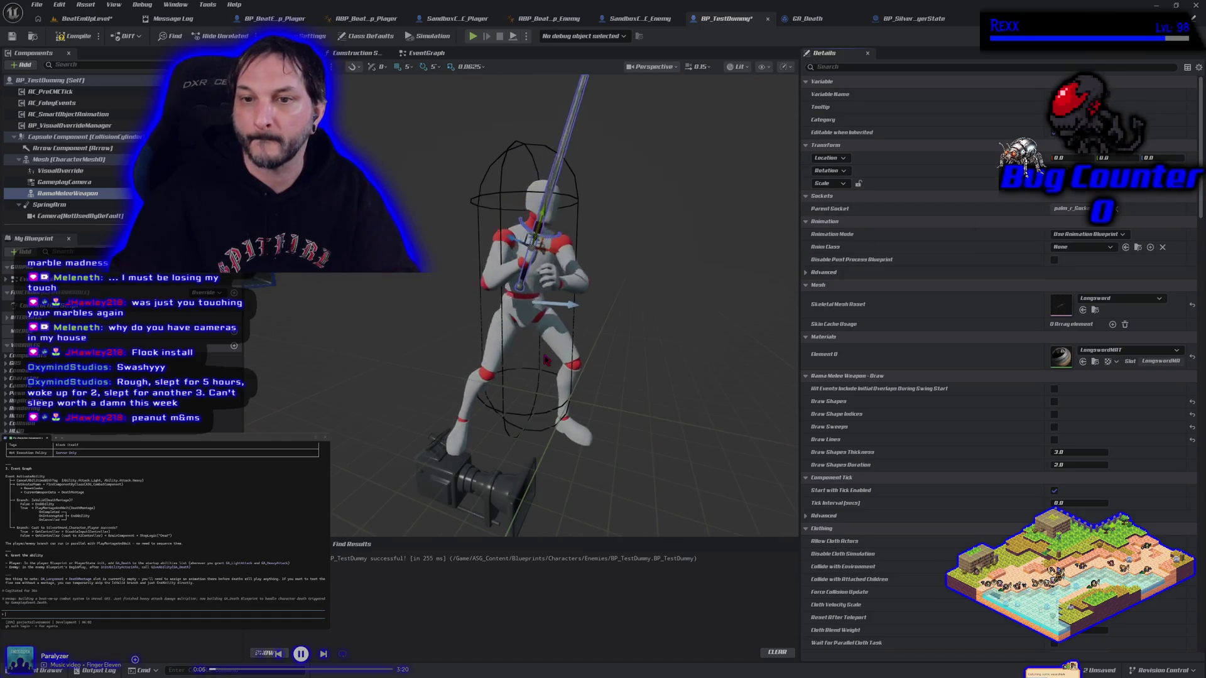
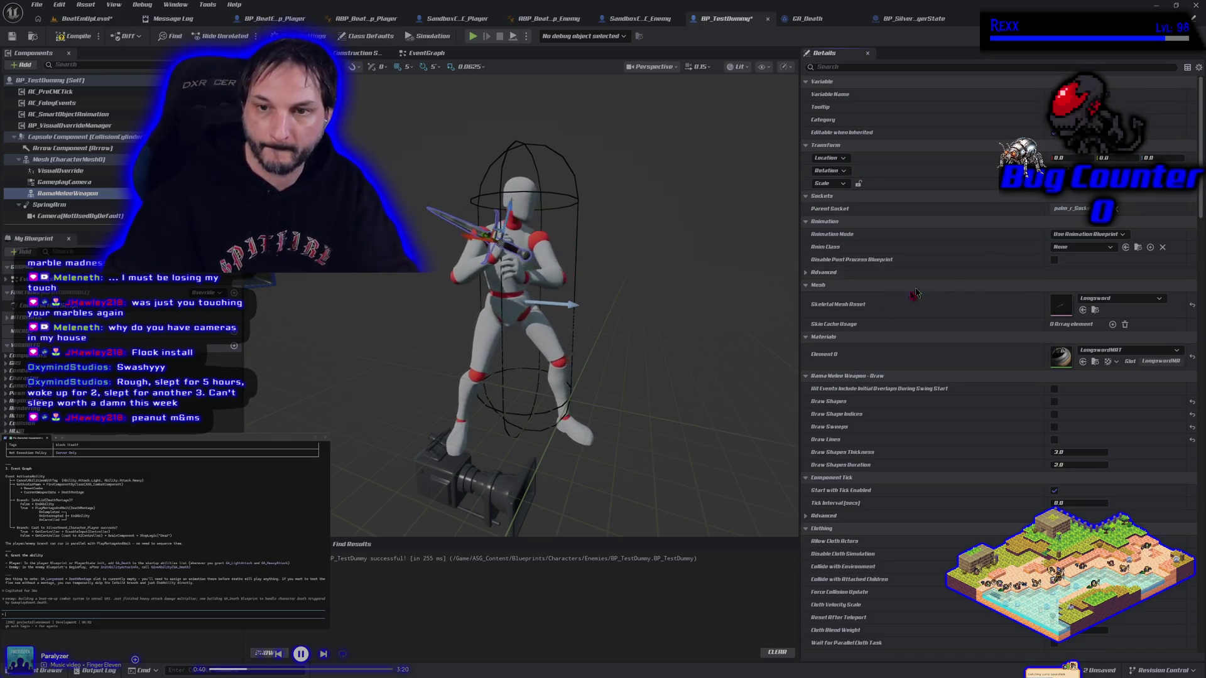
Step: Compile the Longsword-holding BP_TestDummy, then bring up the BP_BeatEmUp_Player event graph
{"action": "mouse_move", "coordinate": [477, 339]}
{"action": "left_mouse_down"}
{"action": "mouse_move", "coordinate": [508, 346]}
{"action": "mouse_move", "coordinate": [493, 374]}
{"action": "left_mouse_up"}
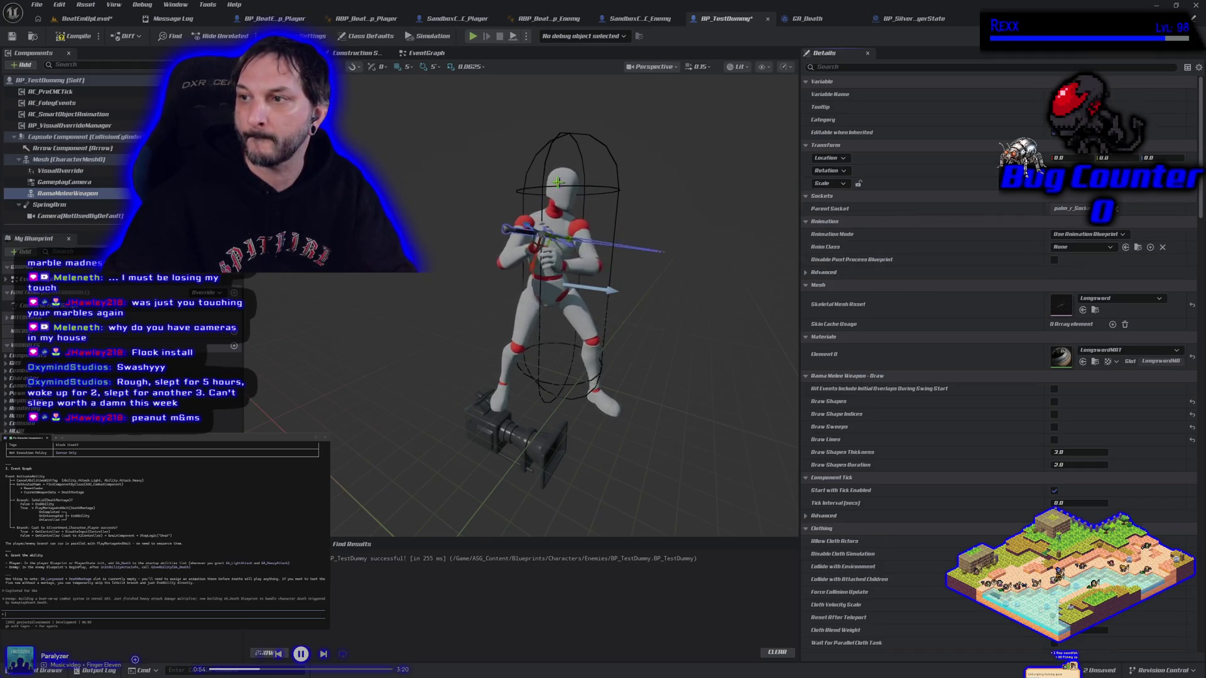
{"action": "left_click", "coordinate": [72, 35]}
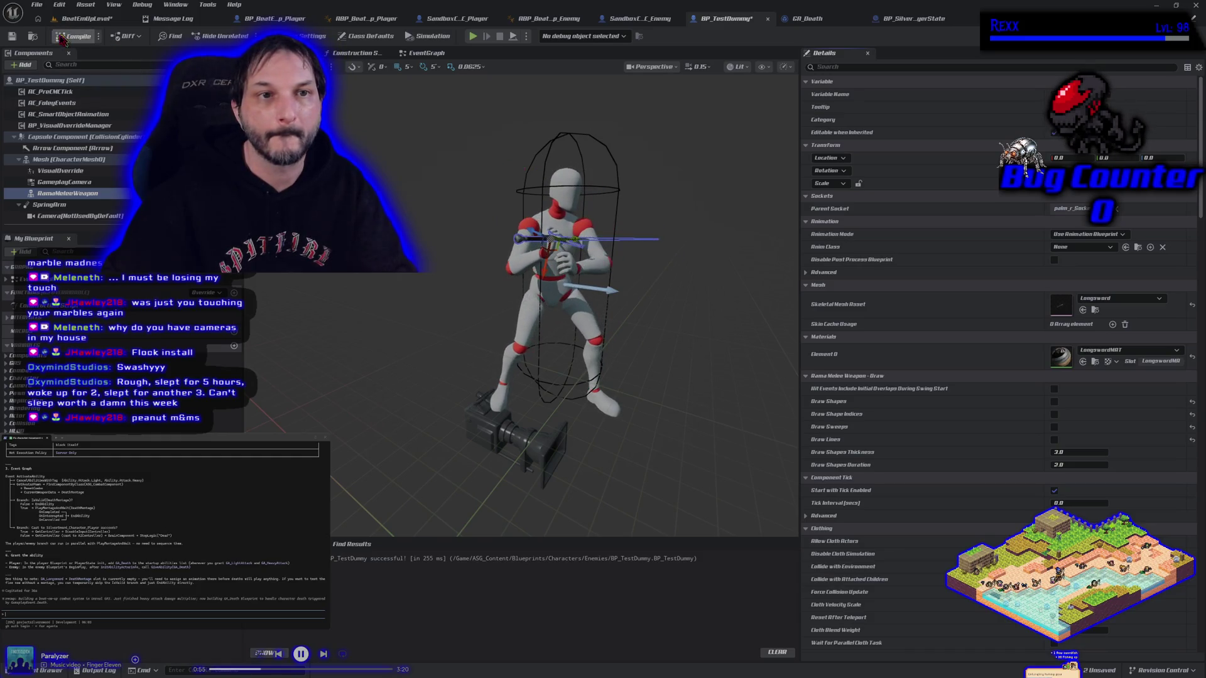
{"action": "left_click", "coordinate": [12, 35]}
{"action": "left_click", "coordinate": [267, 20]}
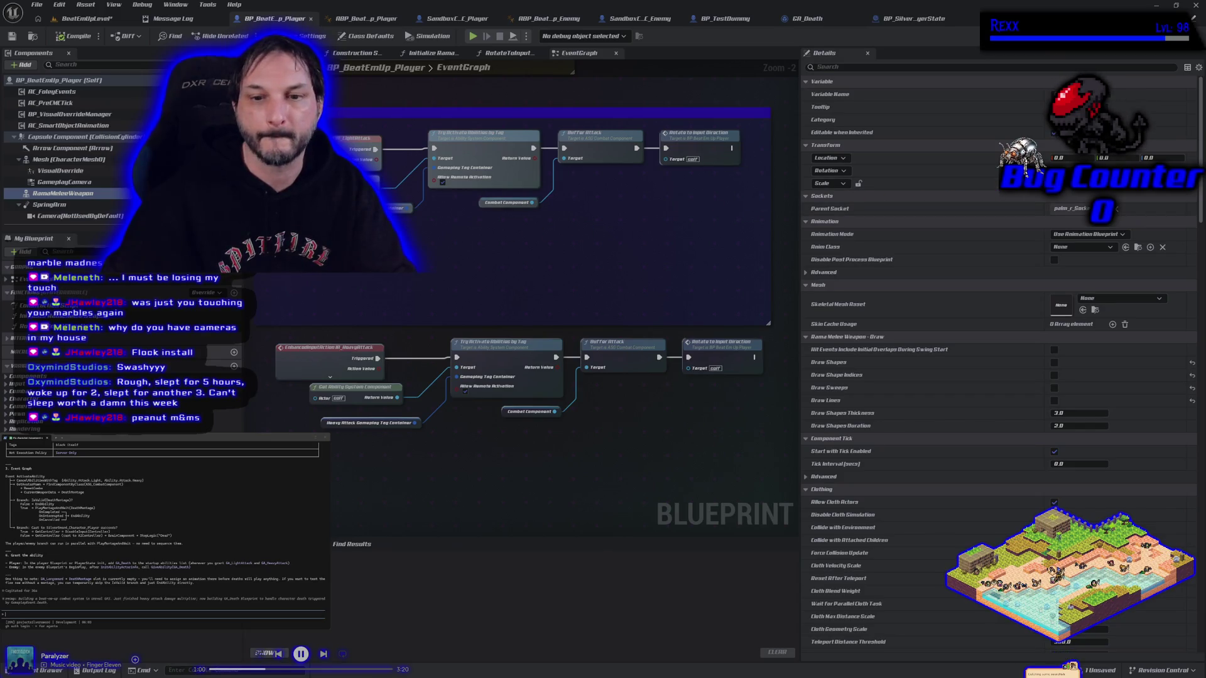
Step: Browse the player event graph, including a look inside the collapsed Melee Hit Trace graph
{"action": "scroll", "coordinate": [551, 331], "scroll_direction": "down", "scroll_amount": 3}
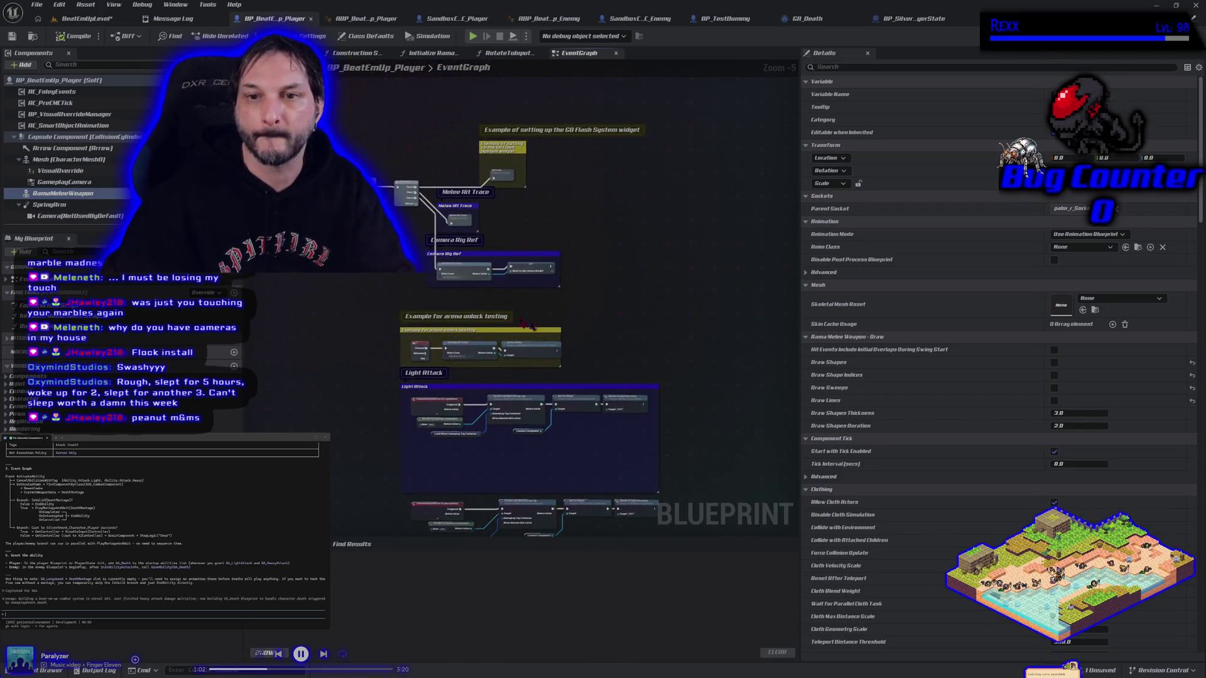
{"action": "scroll", "coordinate": [552, 331], "scroll_direction": "up", "scroll_amount": 2}
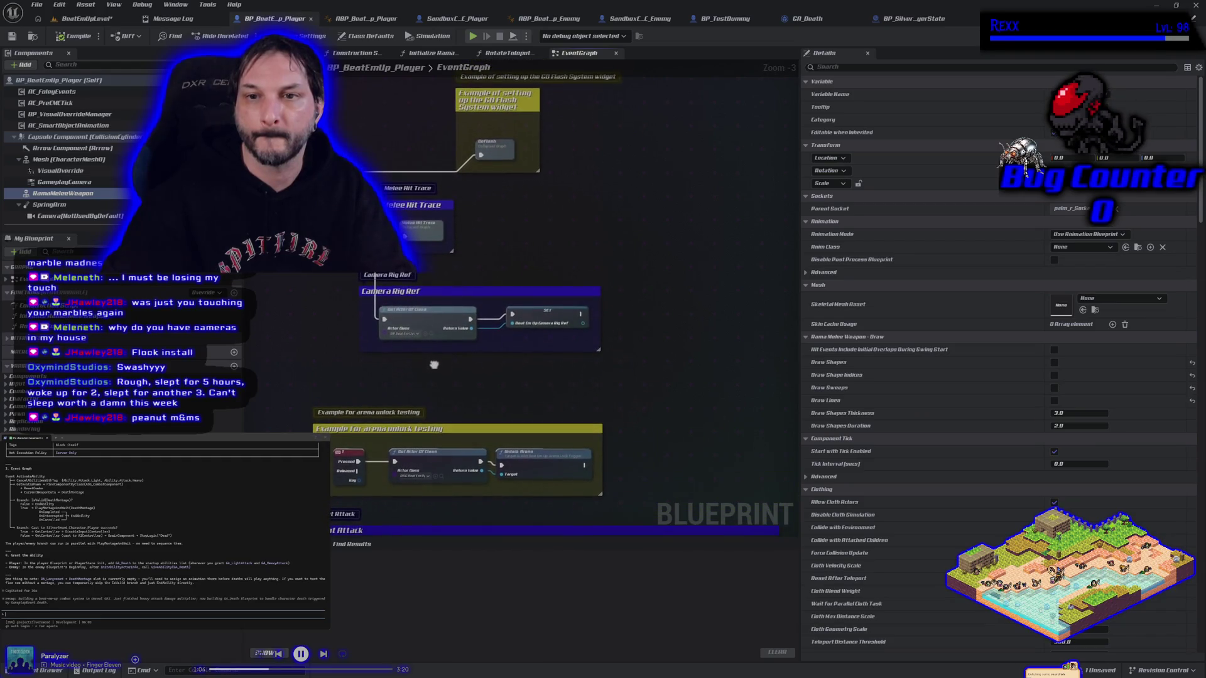
{"action": "scroll", "coordinate": [433, 364], "scroll_direction": "down", "scroll_amount": 1}
{"action": "left_click_drag", "start_coordinate": [433, 365], "coordinate": [515, 265]}
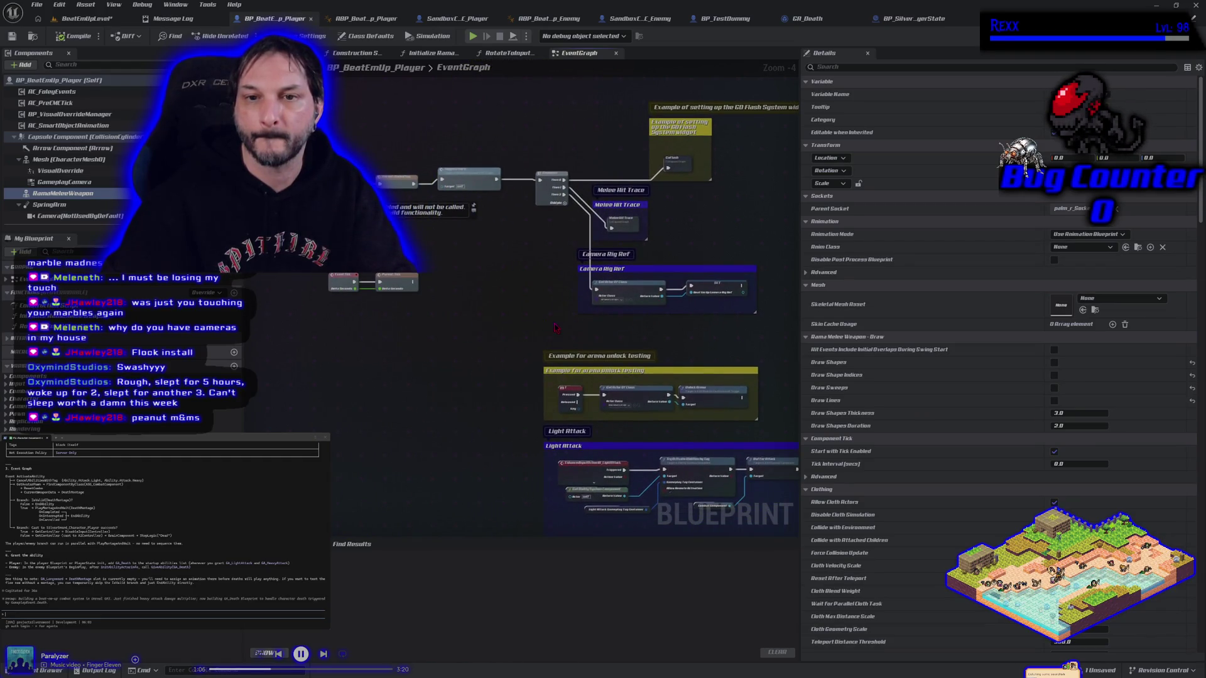
{"action": "left_click_drag", "start_coordinate": [555, 327], "coordinate": [441, 277]}
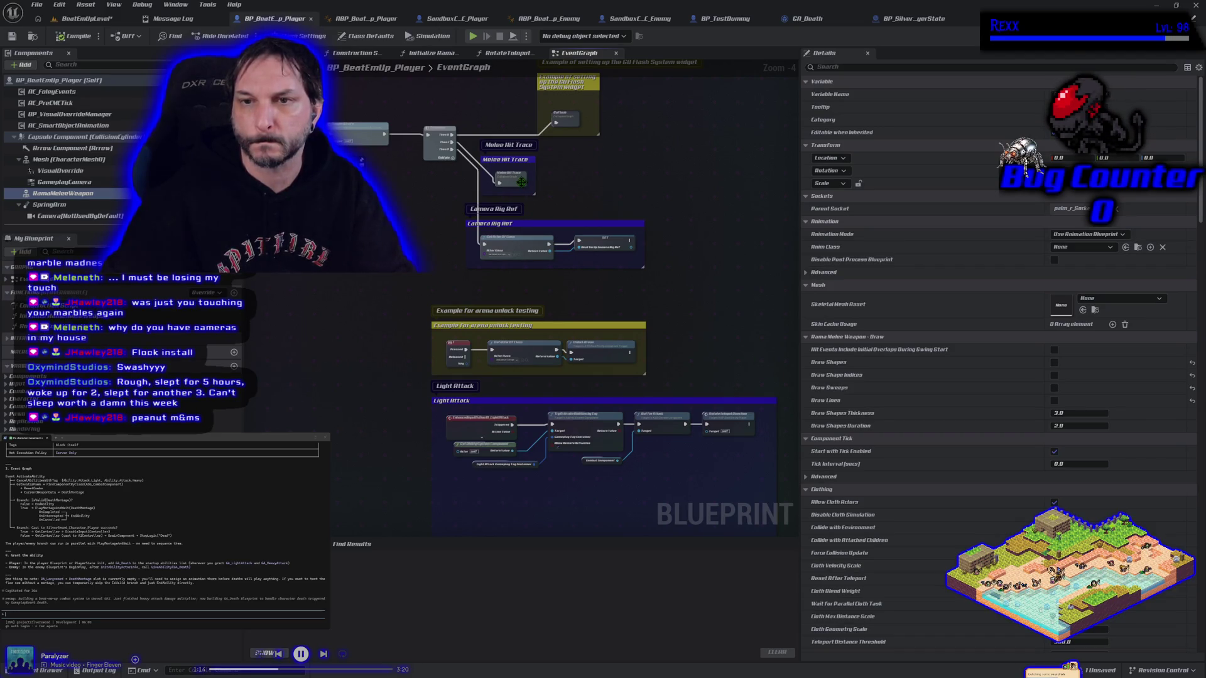
{"action": "double_click", "coordinate": [520, 182]}
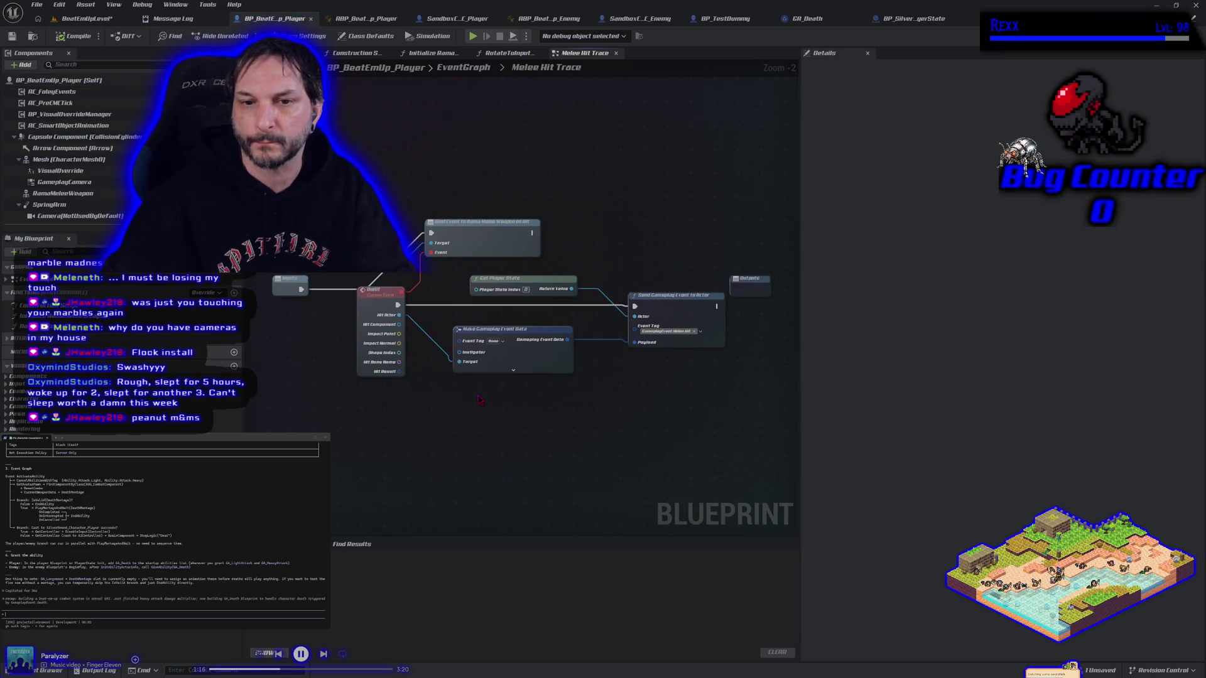
{"action": "key", "text": "alt+Left"}
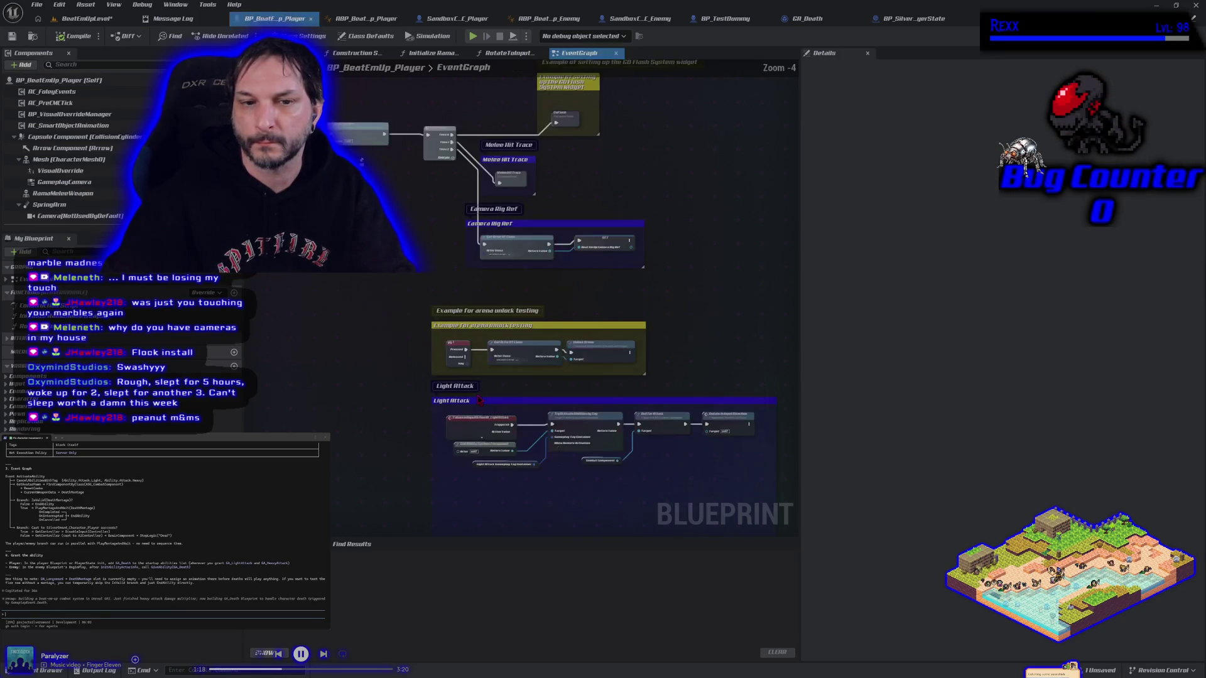
{"action": "mouse_move", "coordinate": [478, 400]}
{"action": "left_mouse_down"}
{"action": "mouse_move", "coordinate": [402, 408]}
{"action": "mouse_move", "coordinate": [437, 370]}
{"action": "left_mouse_up"}
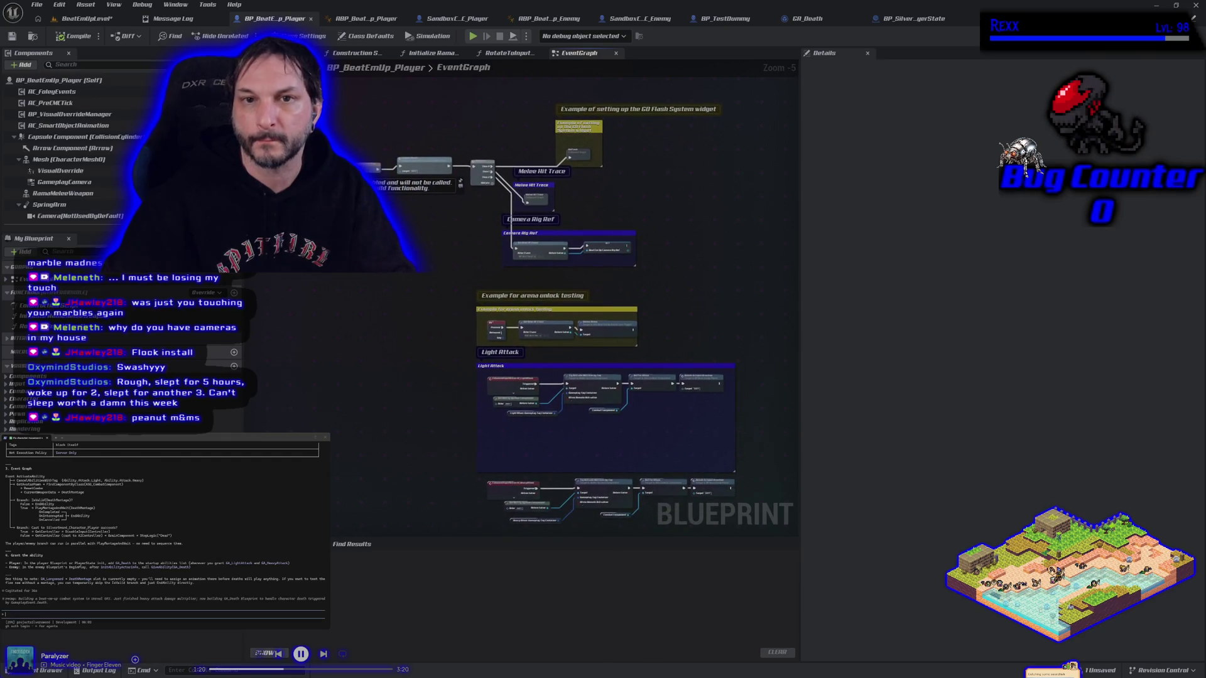
Step: Copy the Initialize RamaMeleeWeapon node from the player's construction script for BP_TestDummy
{"action": "left_click", "coordinate": [361, 54]}
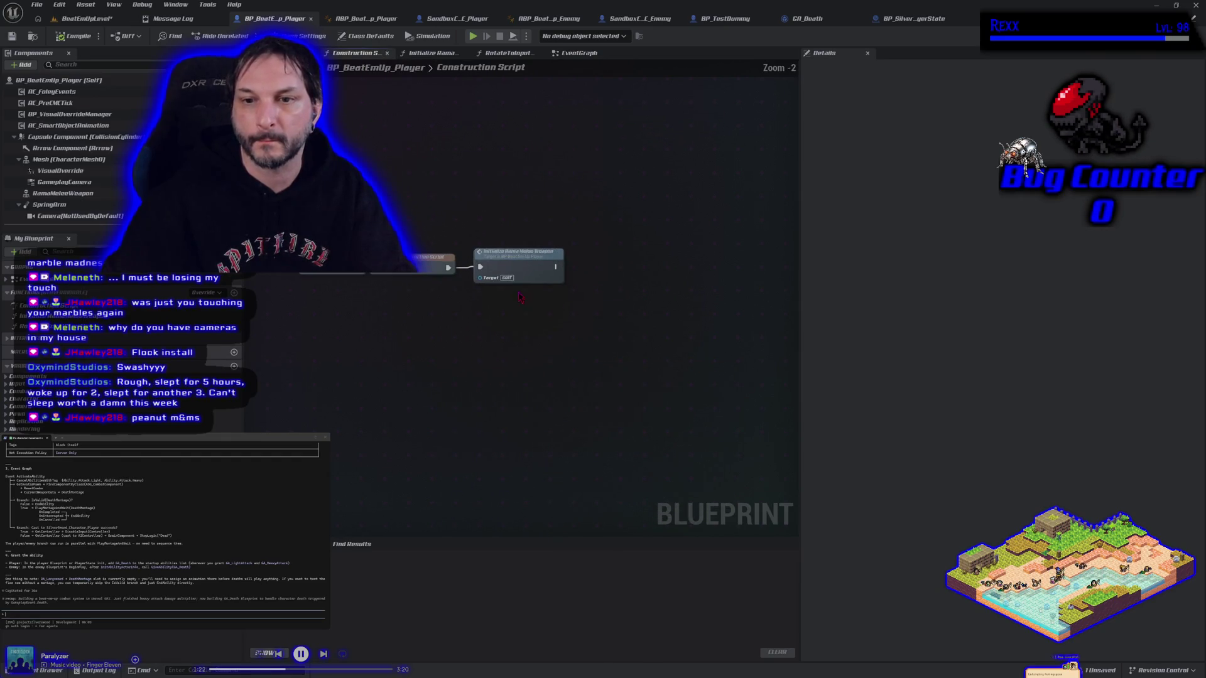
{"action": "right_click", "coordinate": [518, 262]}
{"action": "left_click", "coordinate": [554, 317]}
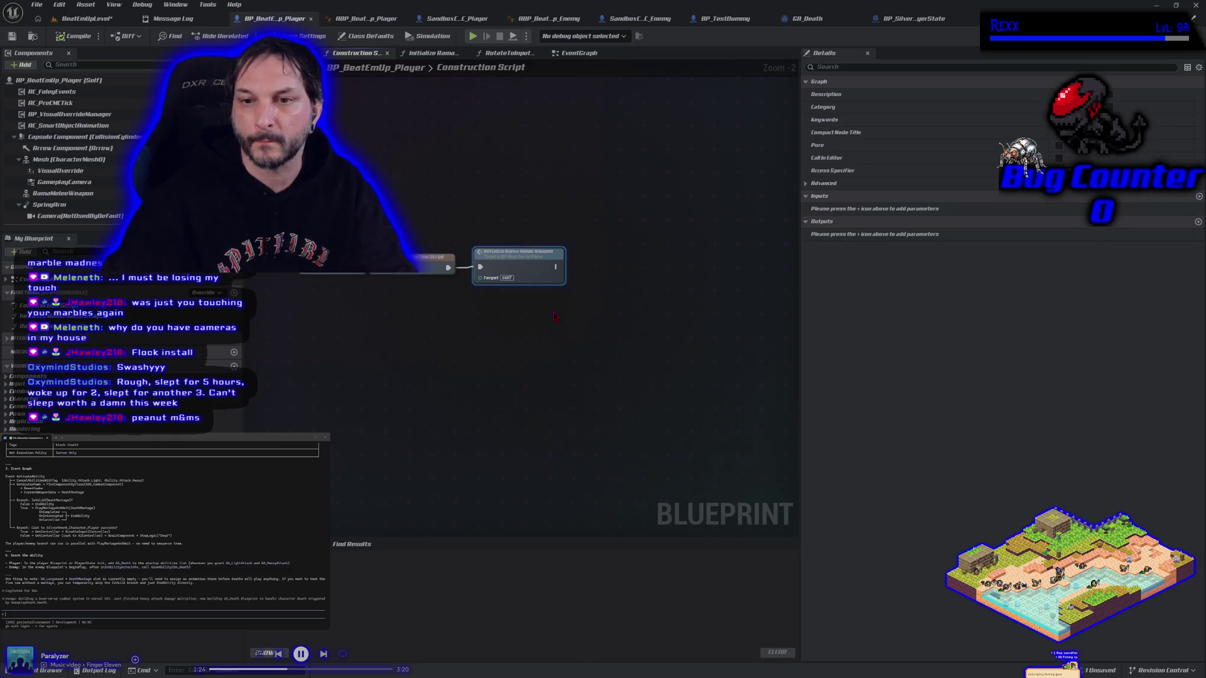
{"action": "left_click", "coordinate": [725, 19]}
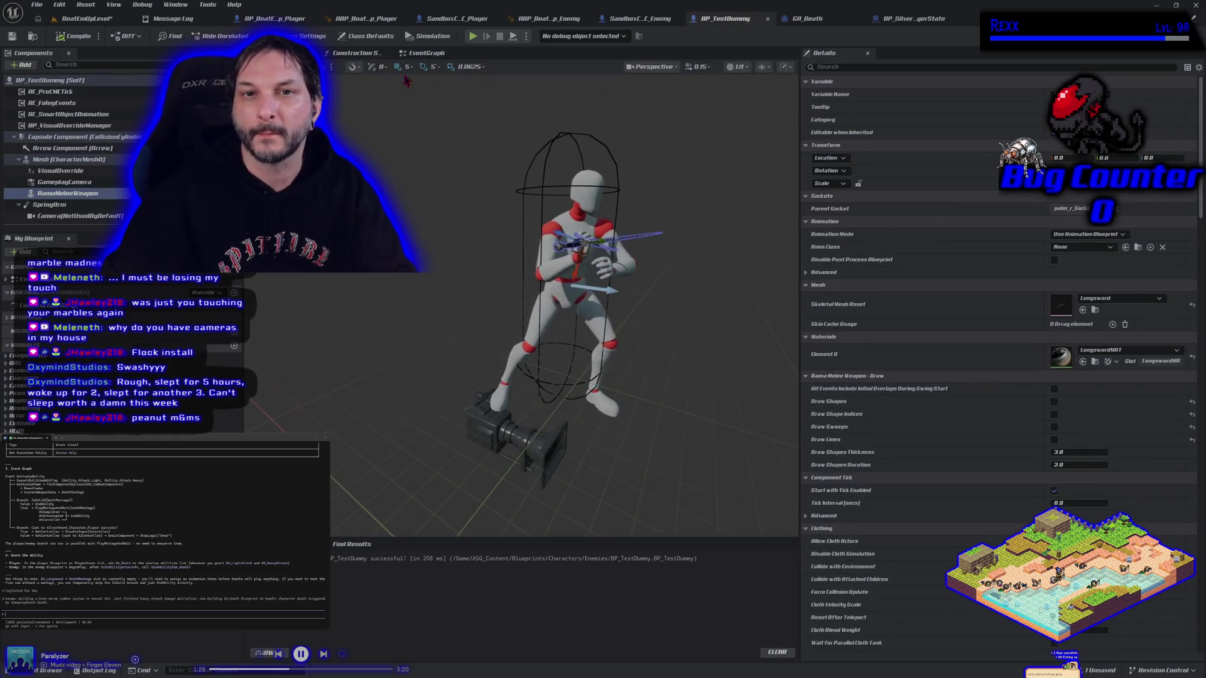
Step: Paste Initialize RamaMeleeWeapon into BP_TestDummy's construction script, creating a matching function, and wire it in
{"action": "left_click", "coordinate": [369, 57]}
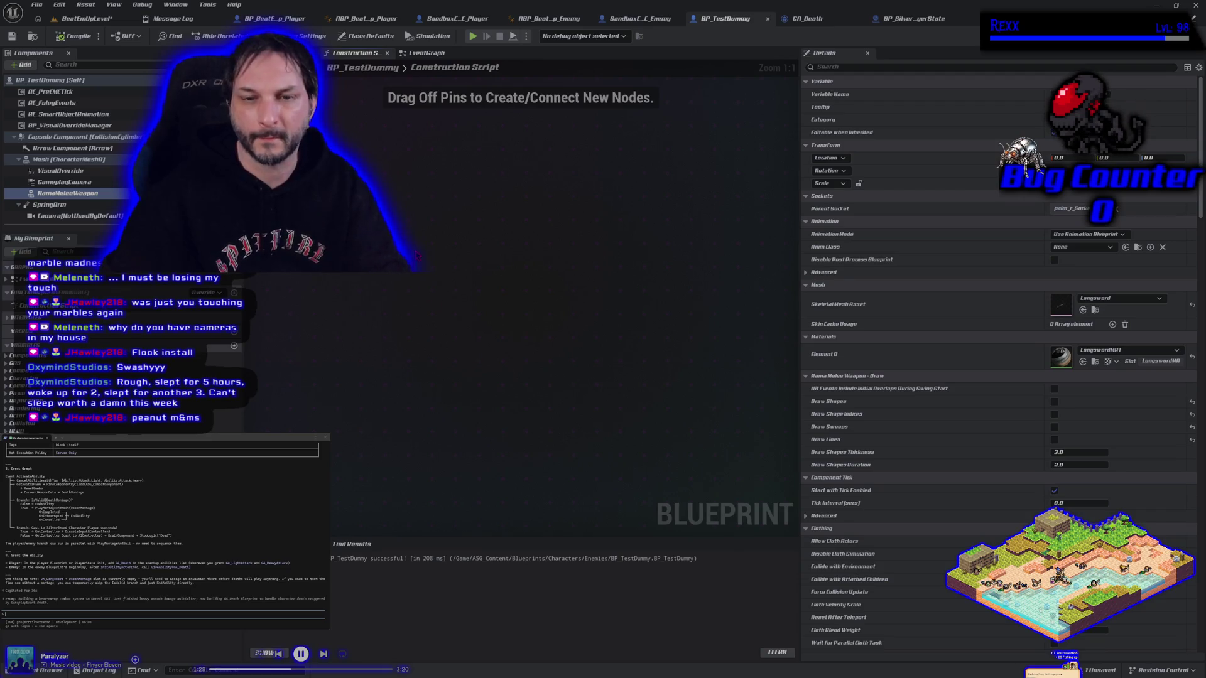
{"action": "key", "text": "ctrl+v"}
{"action": "left_click", "coordinate": [650, 297]}
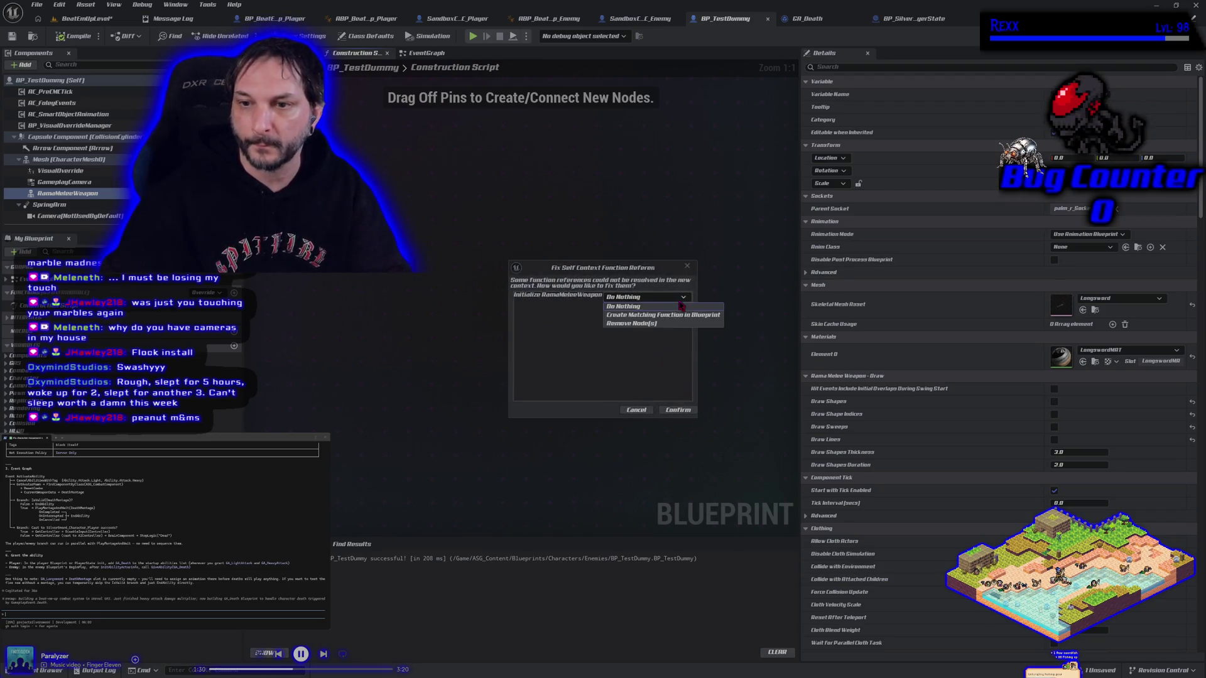
{"action": "left_click", "coordinate": [653, 317]}
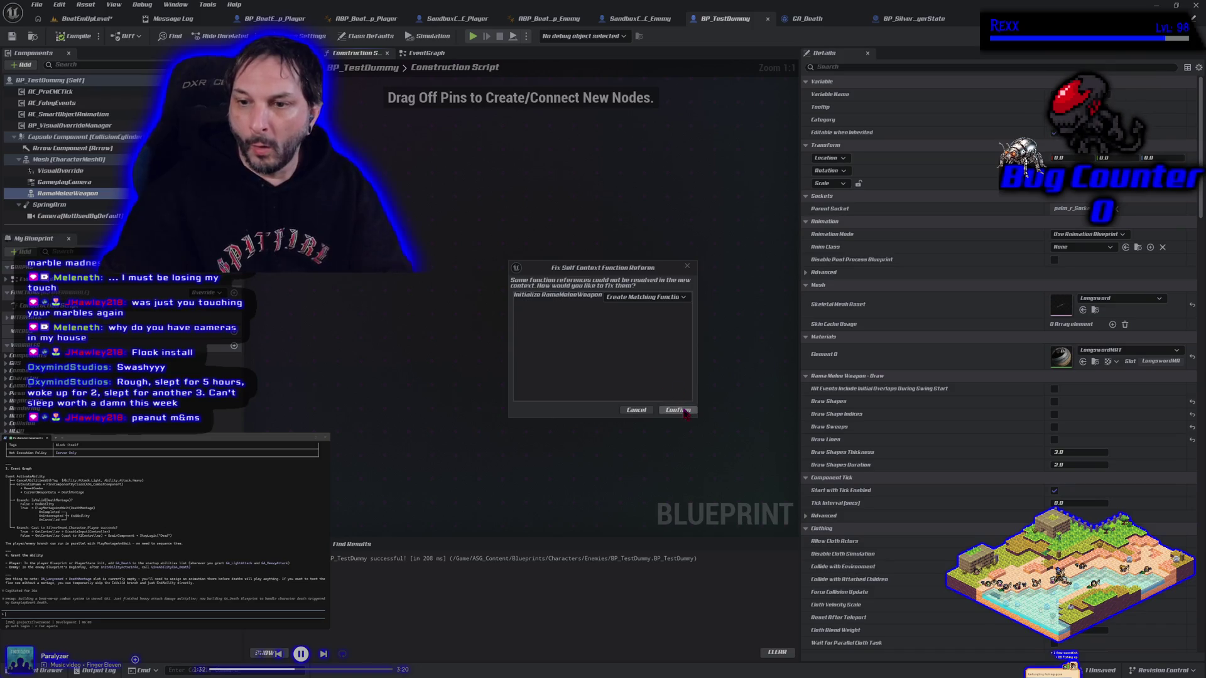
{"action": "left_click", "coordinate": [686, 411]}
{"action": "left_click_drag", "start_coordinate": [446, 251], "coordinate": [352, 251]}
Step: Open the new empty Initialize RamaMeleeWeapon function, then return to BP_BeatEmUp_Player
{"action": "double_click", "coordinate": [504, 231]}
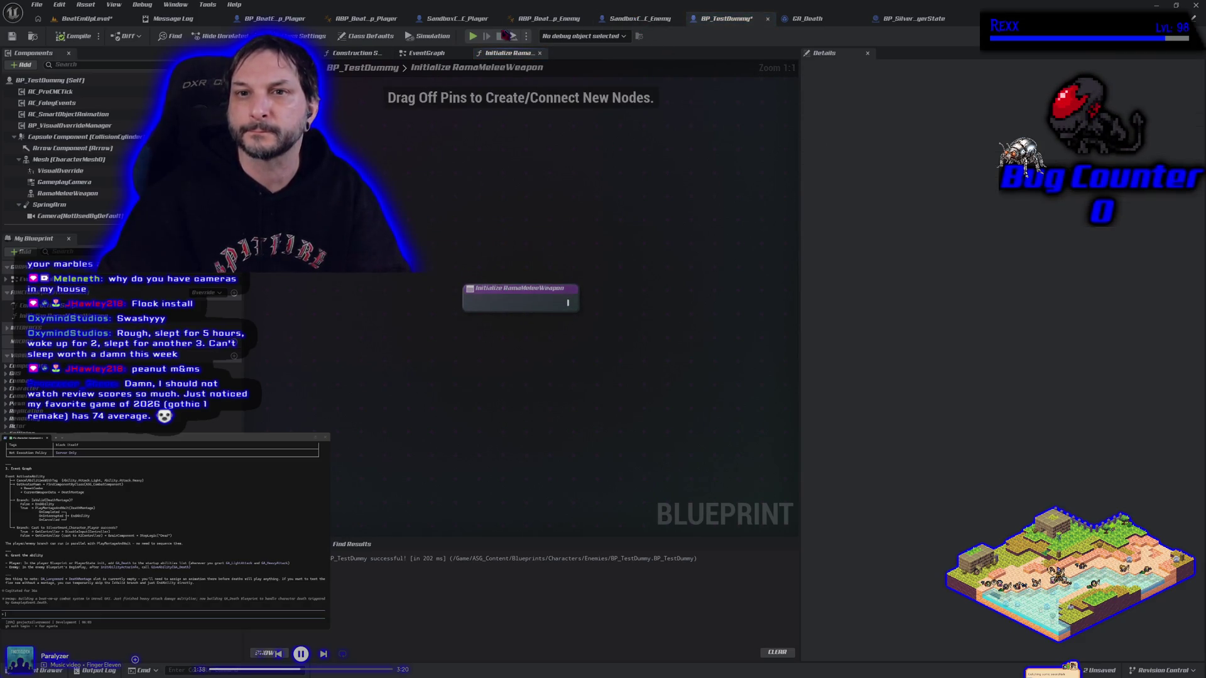
{"action": "left_click", "coordinate": [457, 19]}
{"action": "left_click", "coordinate": [307, 19]}
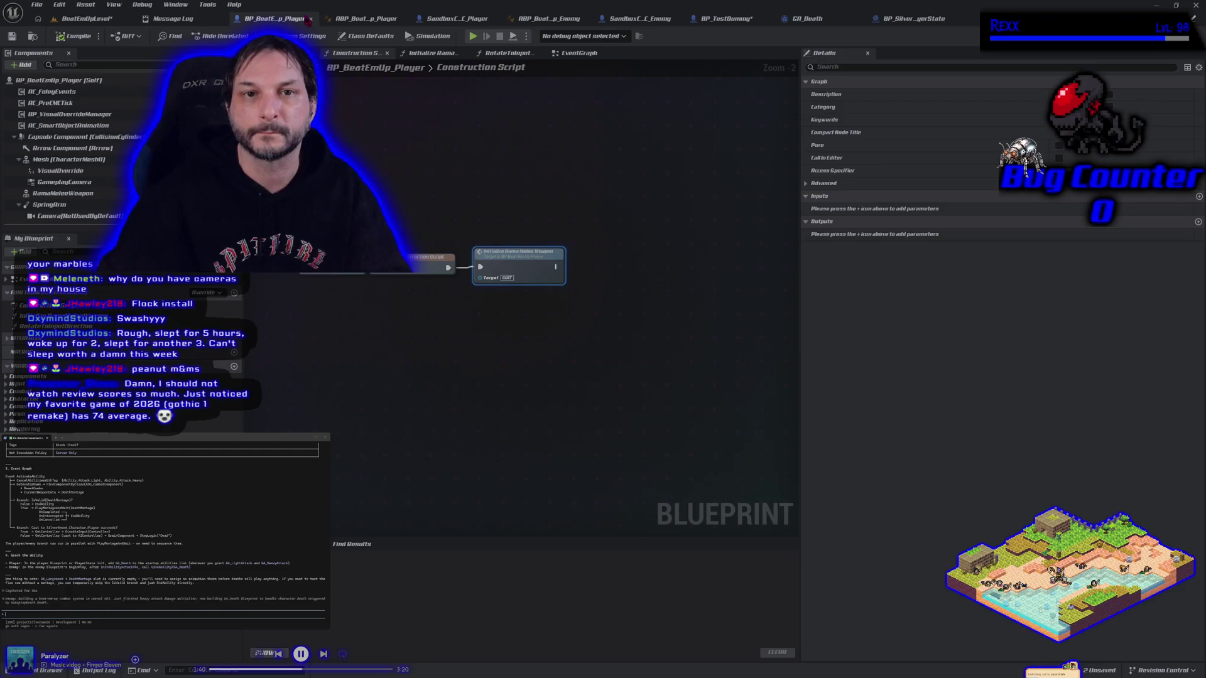
Step: Select and copy all weapon-setup nodes in the player's Initialize RamaMeleeWeapon function for the dummy
{"action": "double_click", "coordinate": [533, 270]}
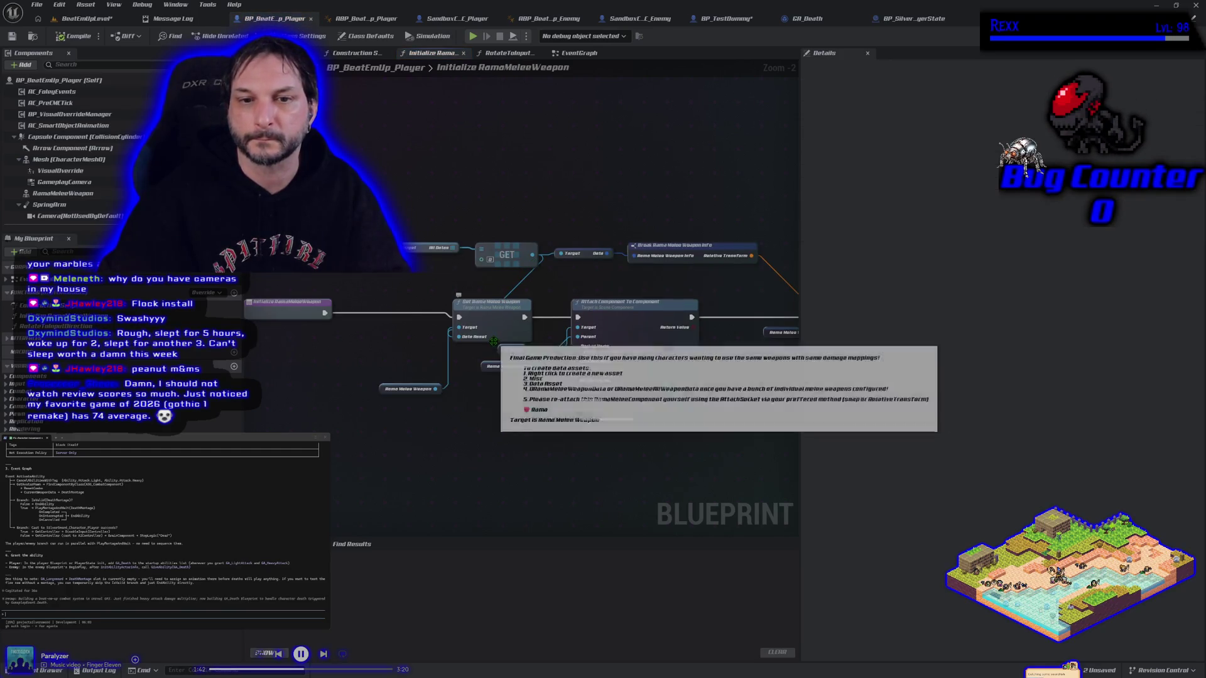
{"action": "mouse_move", "coordinate": [347, 186]}
{"action": "left_mouse_down"}
{"action": "mouse_move", "coordinate": [544, 352]}
{"action": "mouse_move", "coordinate": [691, 452]}
{"action": "left_mouse_up"}
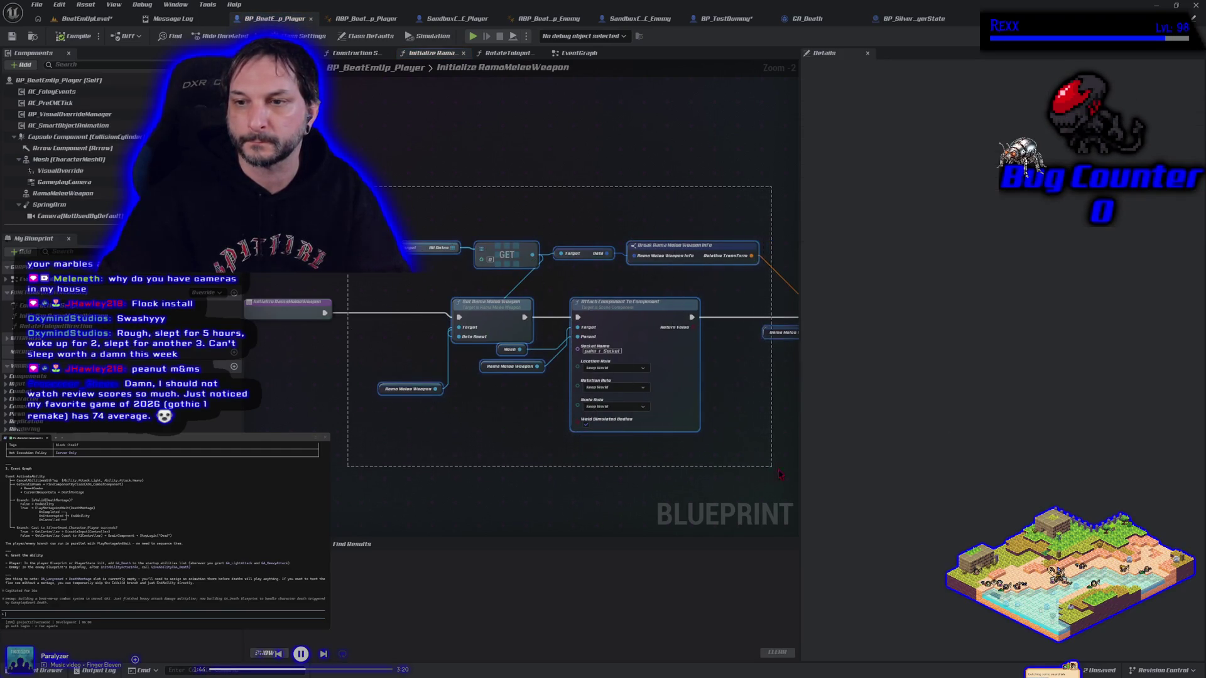
{"action": "left_click_drag", "start_coordinate": [777, 474], "coordinate": [778, 475]}
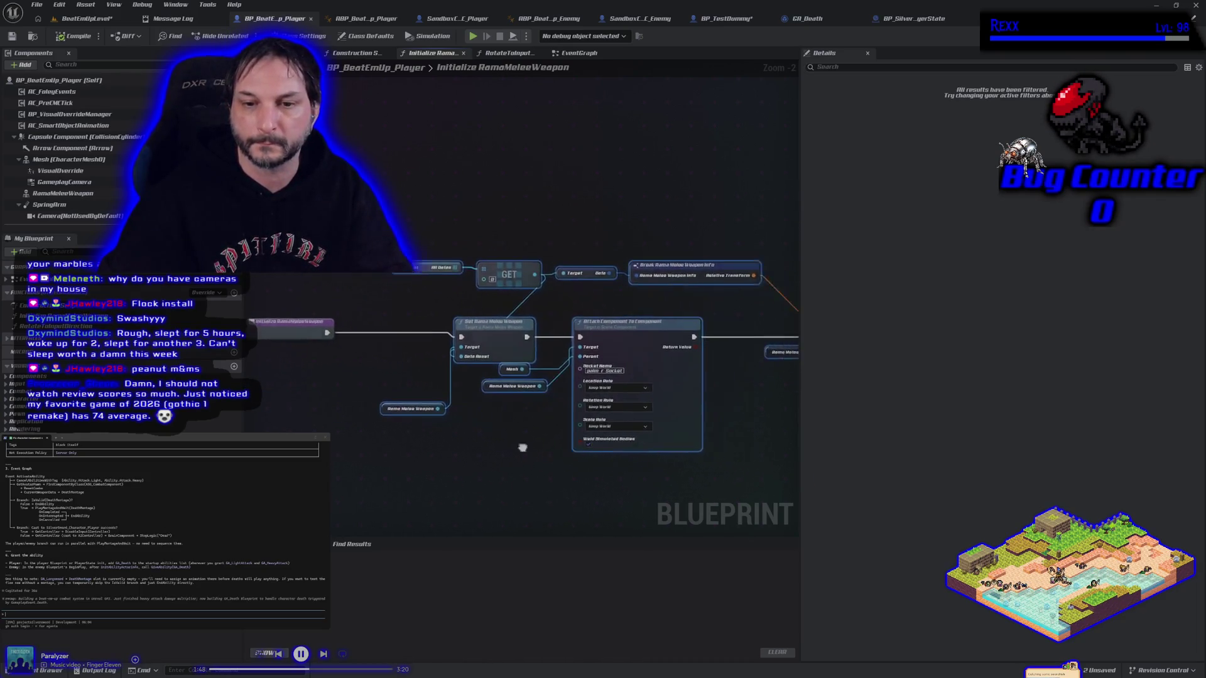
{"action": "left_click", "coordinate": [732, 20]}
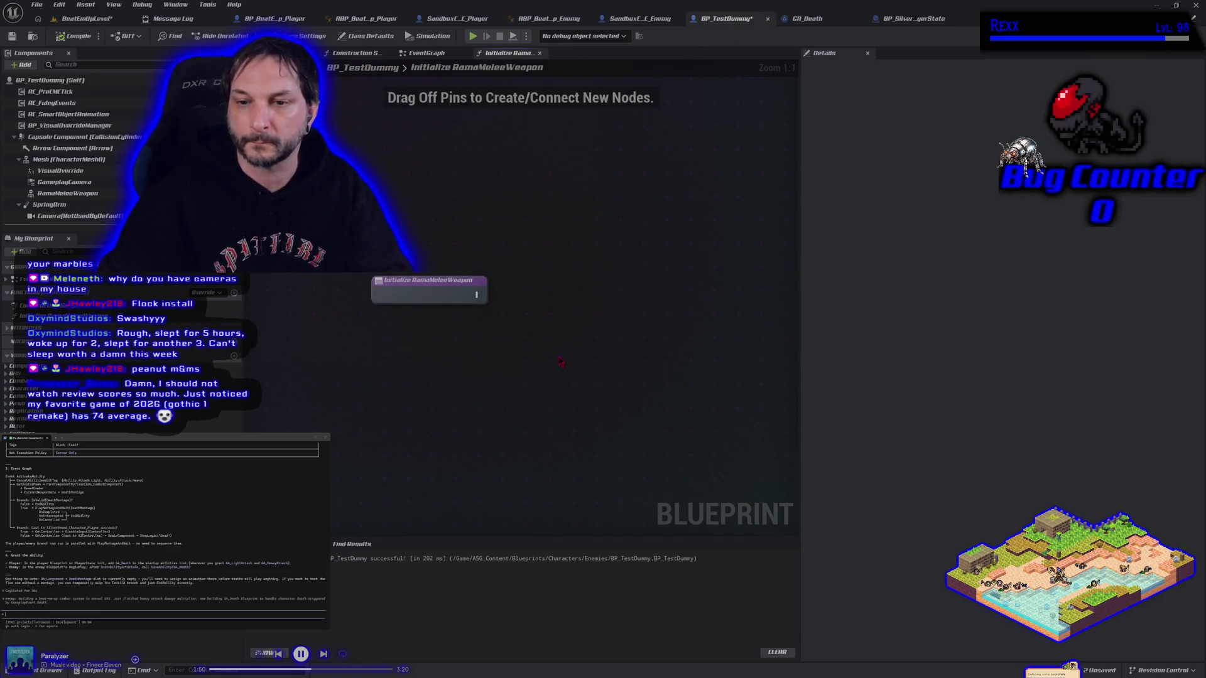
Step: Paste the weapon-setup nodes into the dummy's function, wire Initialize to Set Rama Melee Weapon, and compile
{"action": "key", "text": "ctrl+v"}
{"action": "left_click_drag", "start_coordinate": [524, 365], "coordinate": [577, 275]}
{"action": "left_click_drag", "start_coordinate": [479, 294], "coordinate": [515, 293]}
{"action": "left_click", "coordinate": [71, 36]}
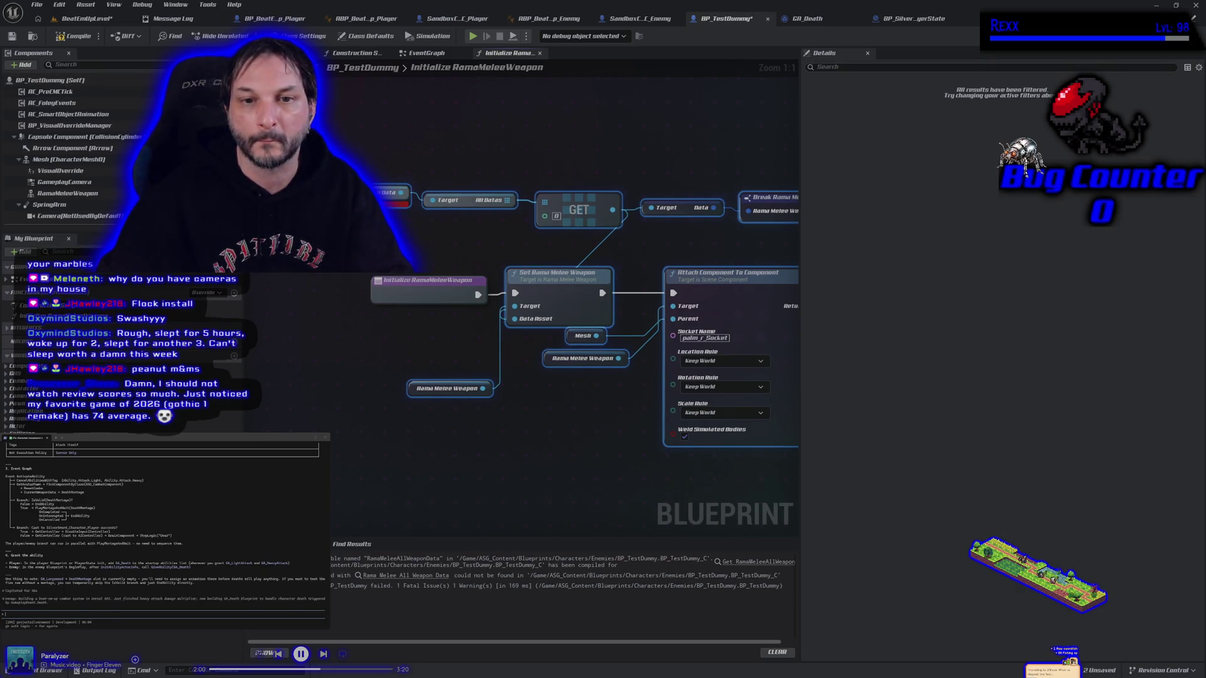
{"action": "left_click", "coordinate": [71, 36]}
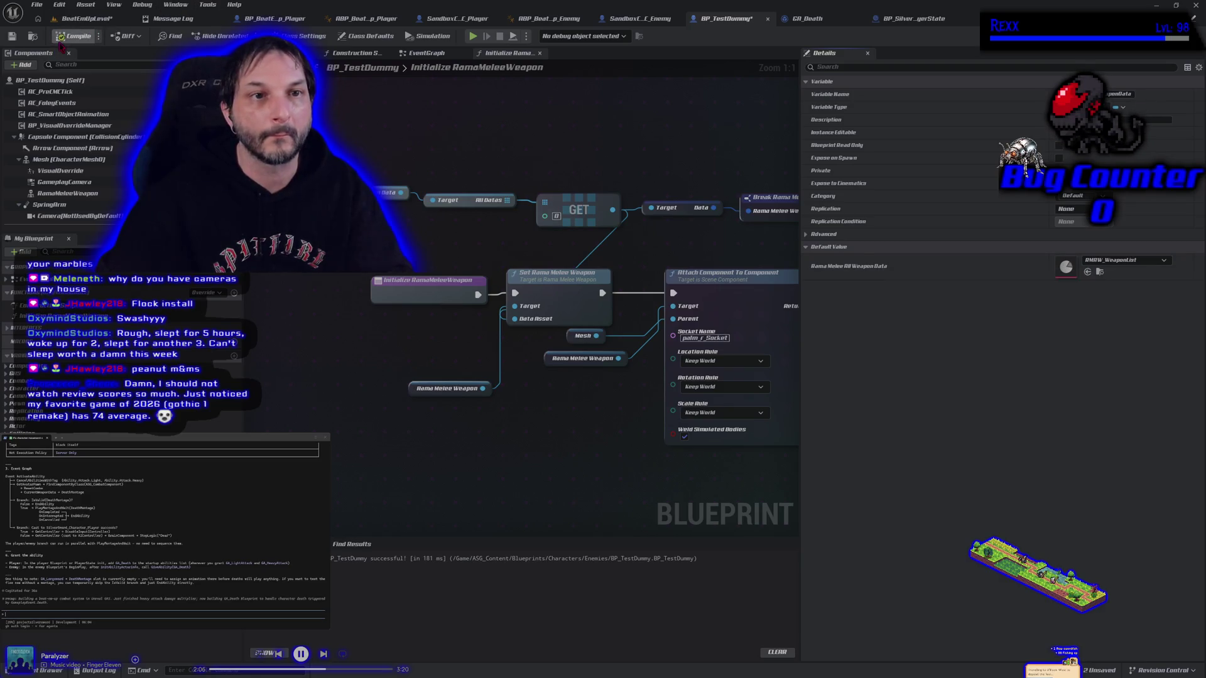
Step: Save all assets and check the dummy in its Viewport and EventGraph
{"action": "left_click", "coordinate": [36, 5]}
{"action": "left_click", "coordinate": [73, 66]}
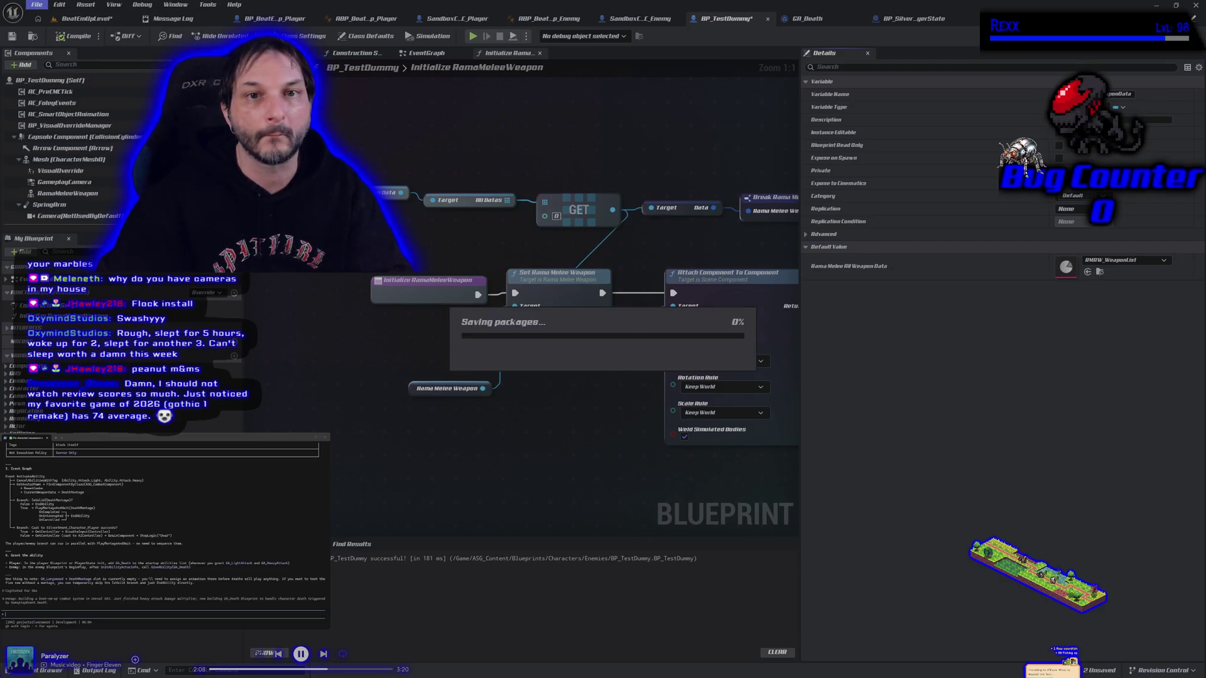
{"action": "left_click", "coordinate": [295, 53]}
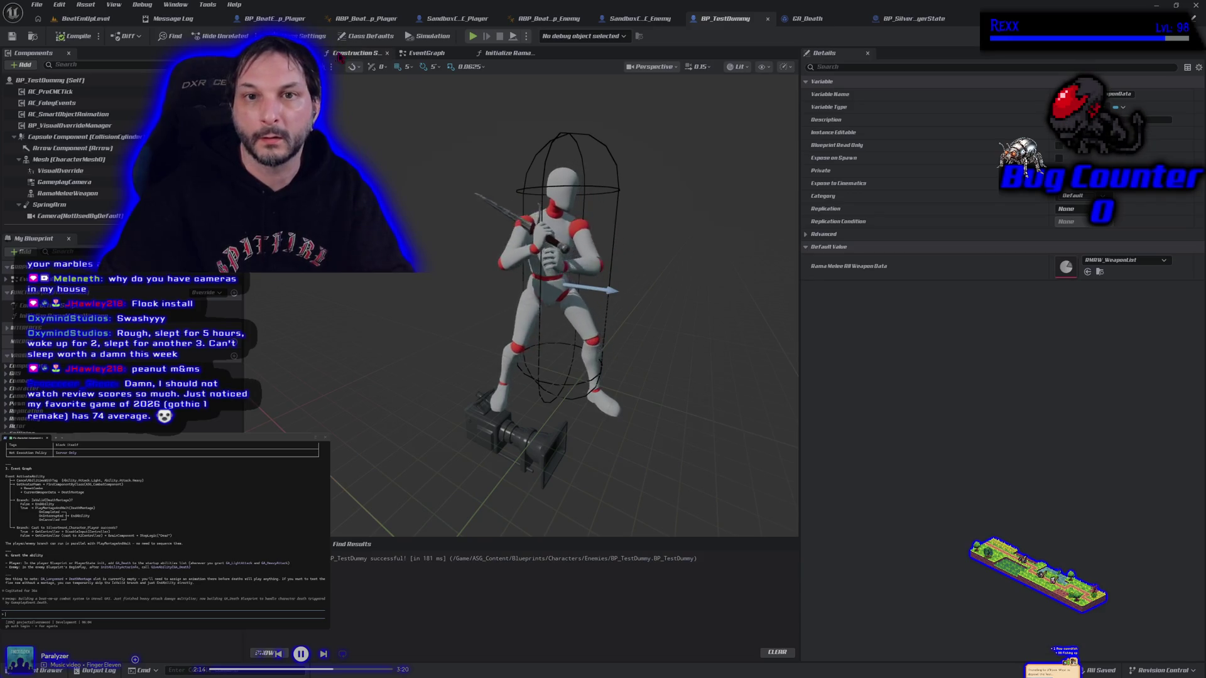
{"action": "left_click", "coordinate": [427, 53]}
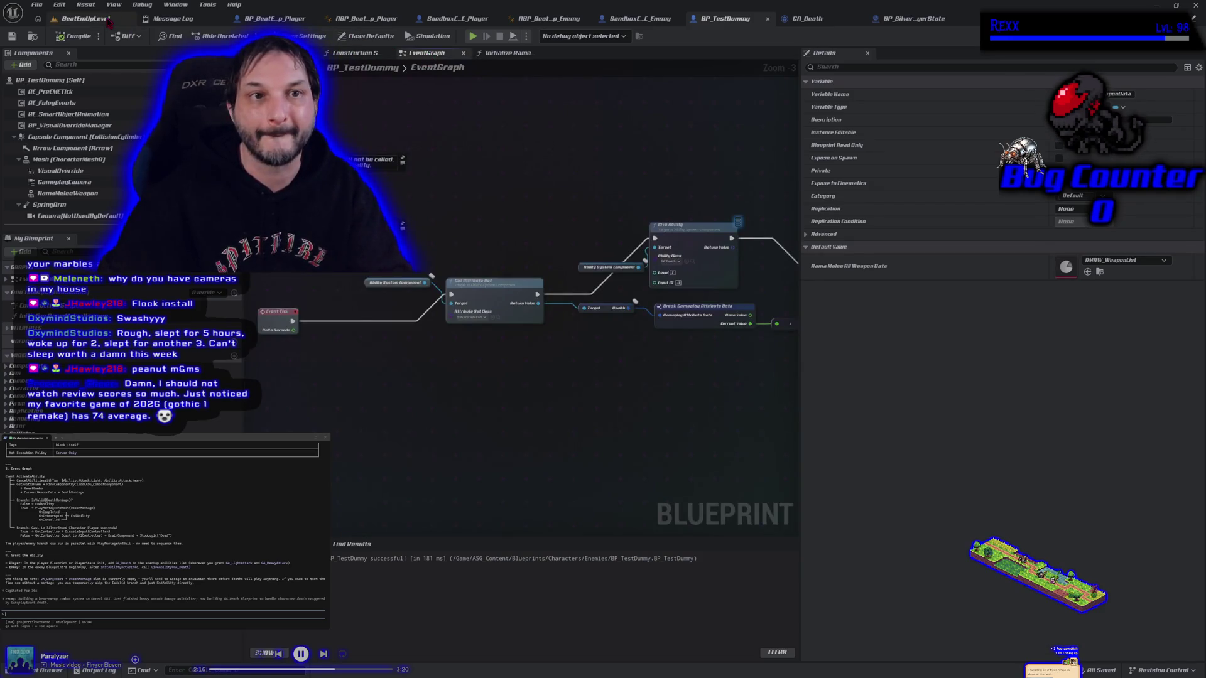
Step: Playtest the level to see the sword-holding dummy, then return to BP_TestDummy's event graph
{"action": "left_click", "coordinate": [86, 18]}
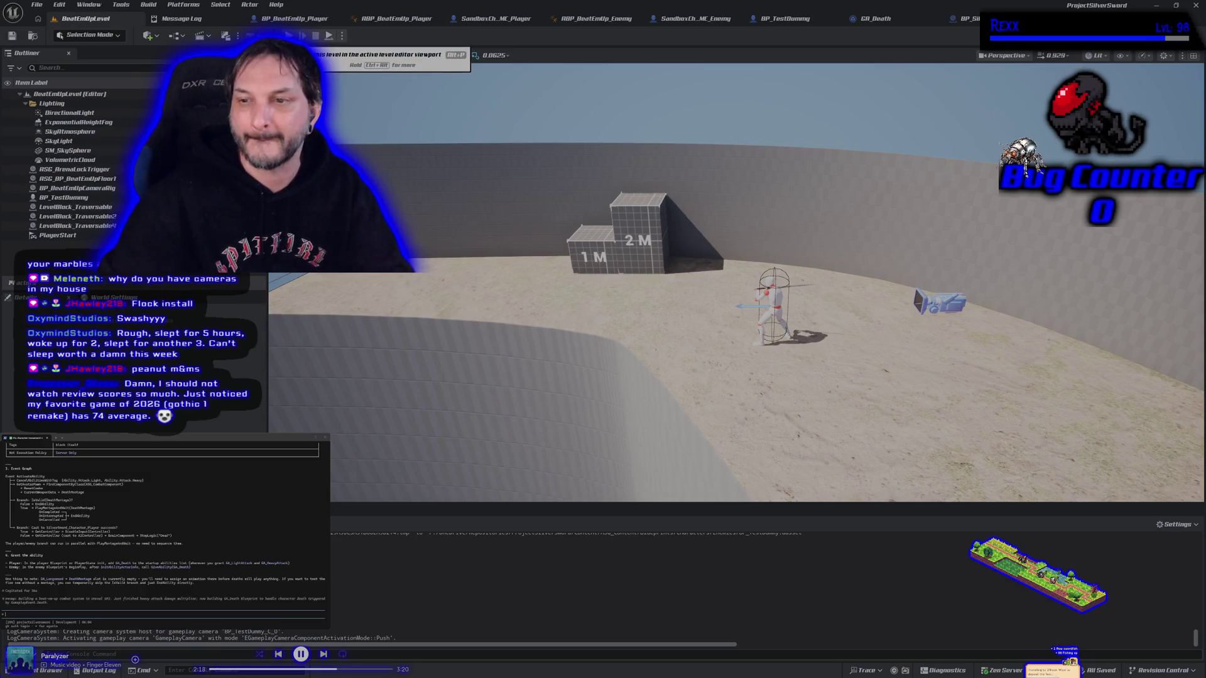
{"action": "key", "text": "alt+p"}
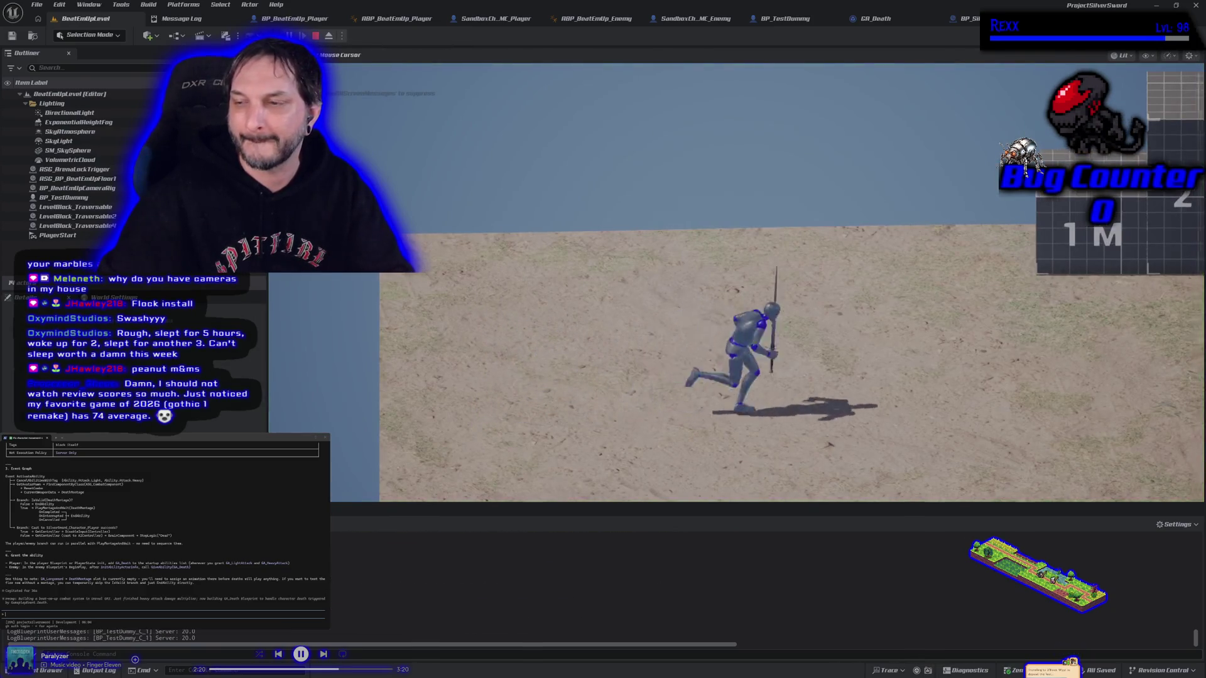
{"action": "key", "text": "a"}
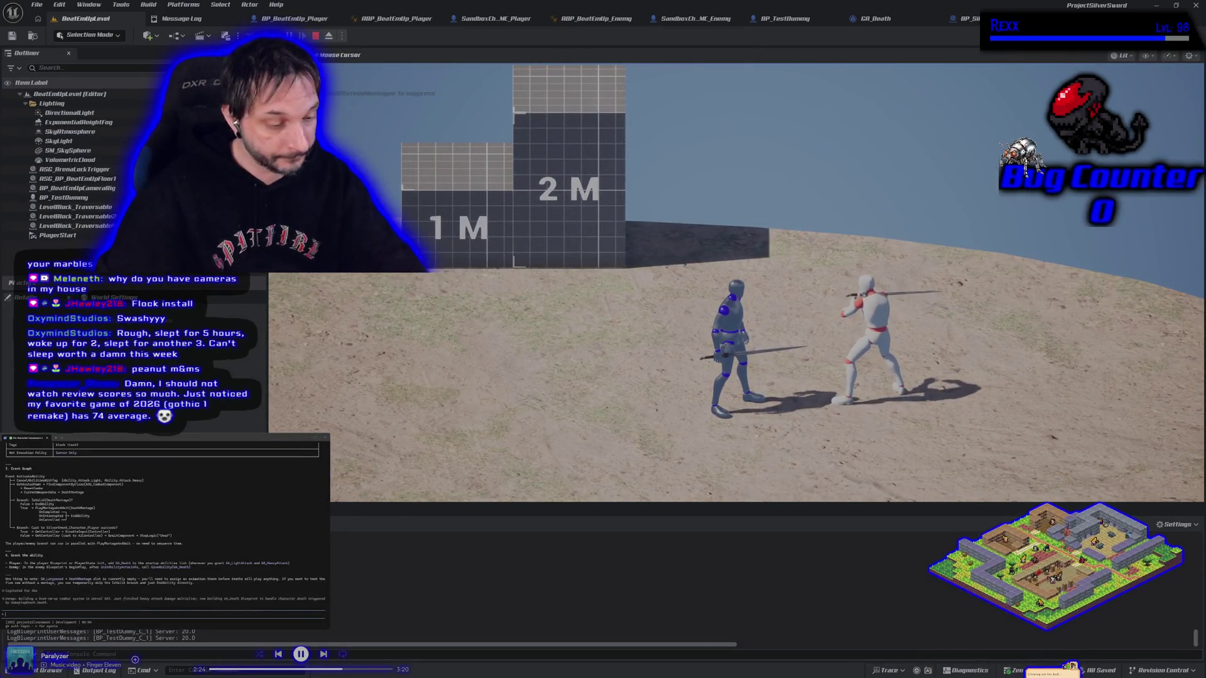
{"action": "key", "text": "Escape"}
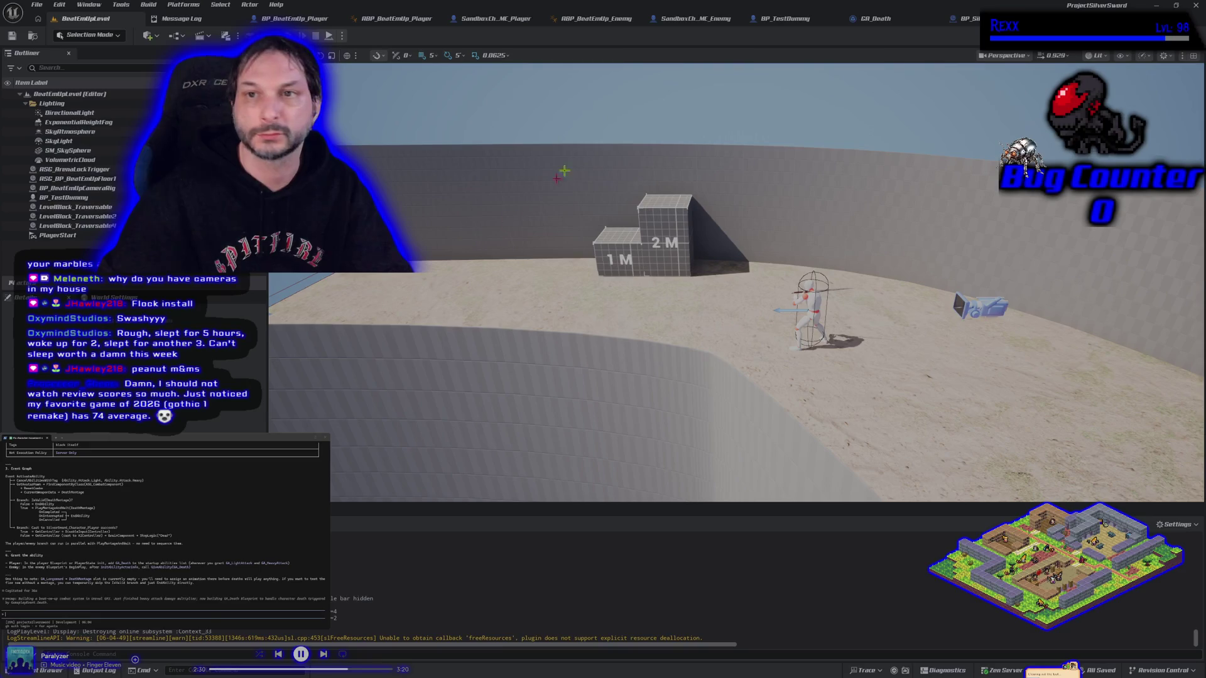
{"action": "left_click", "coordinate": [784, 18]}
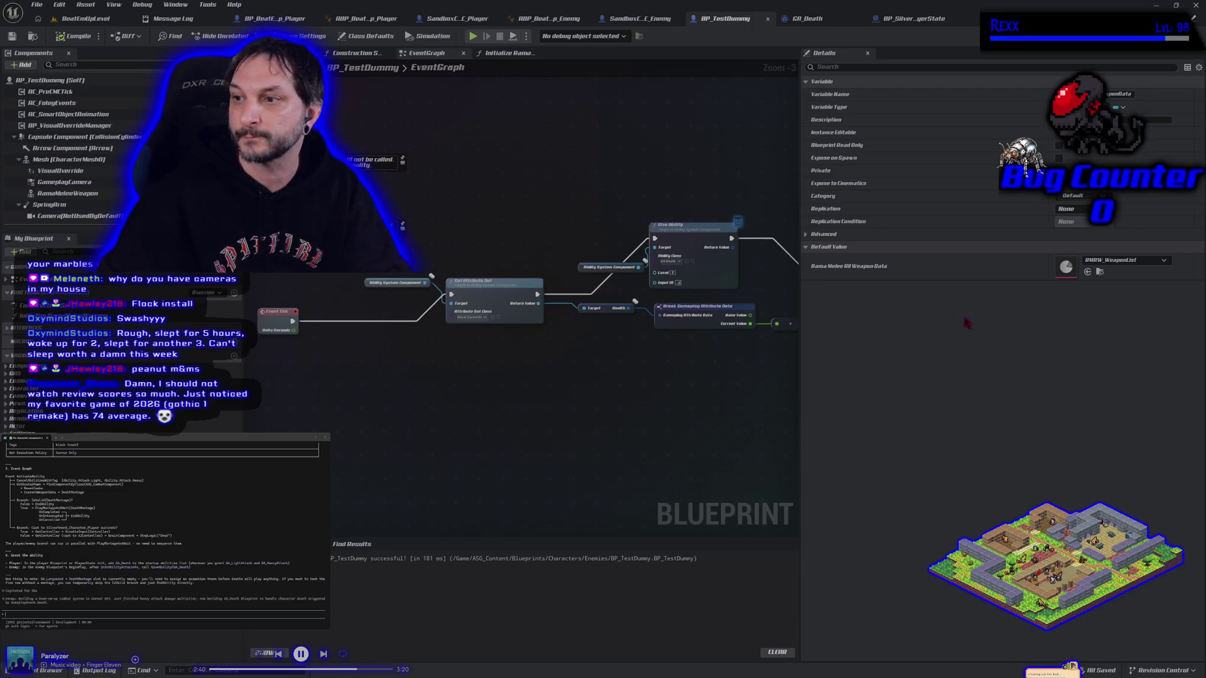
Step: Open the DA_Longsword data asset and browse to the InPlace Longsword animations folder
{"action": "left_click", "coordinate": [1099, 272]}
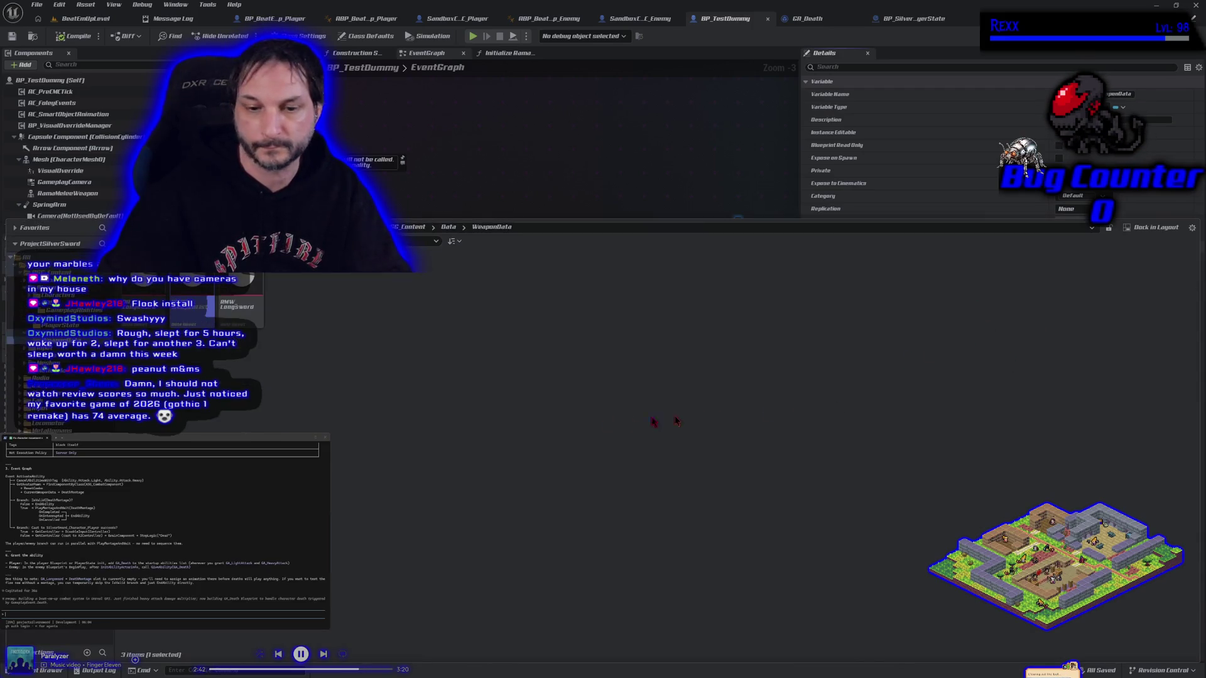
{"action": "double_click", "coordinate": [148, 317]}
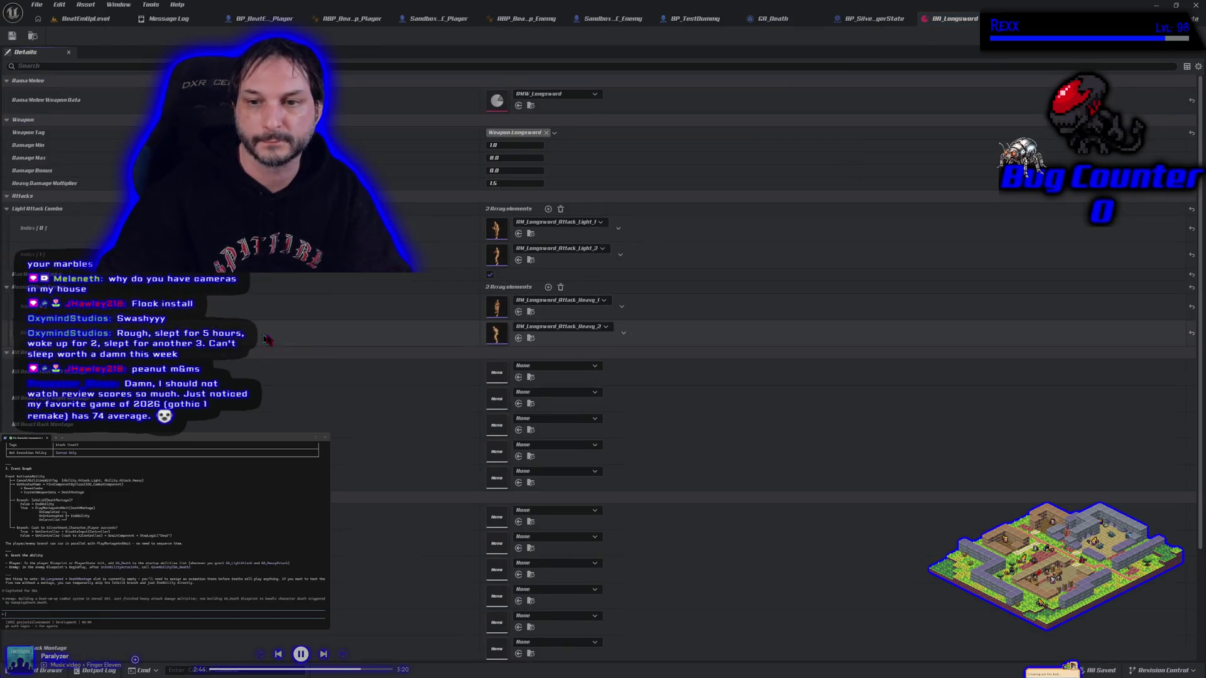
{"action": "left_click", "coordinate": [91, 20]}
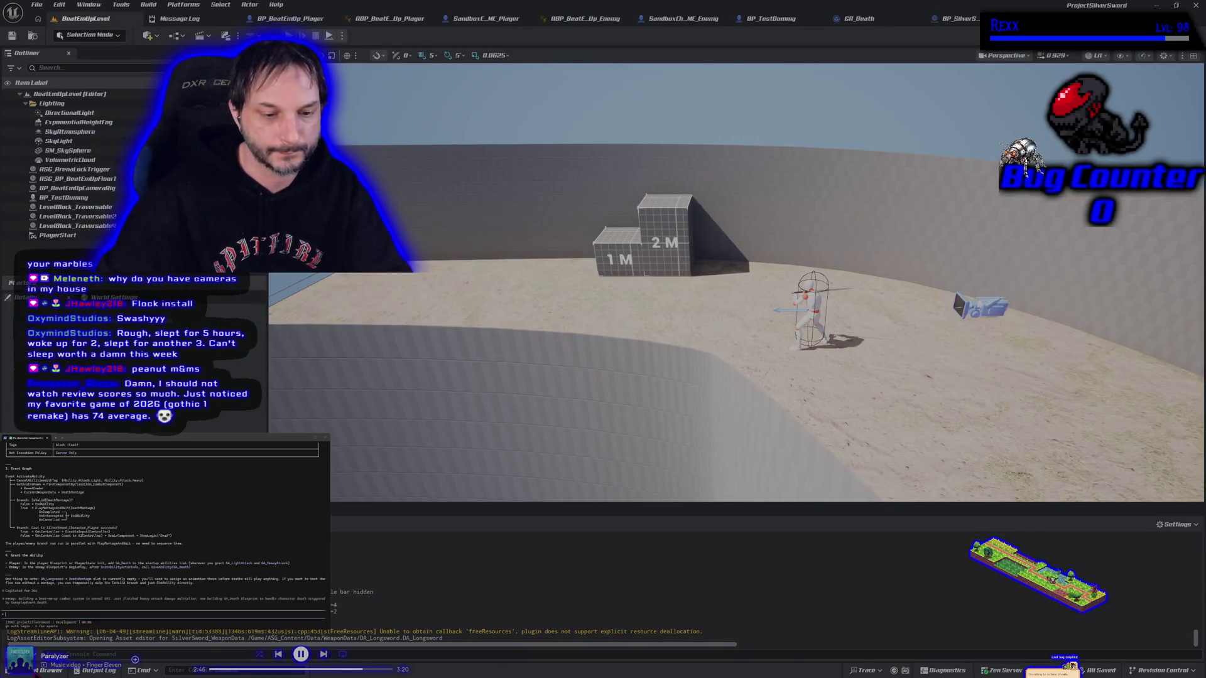
{"action": "left_click", "coordinate": [47, 670]}
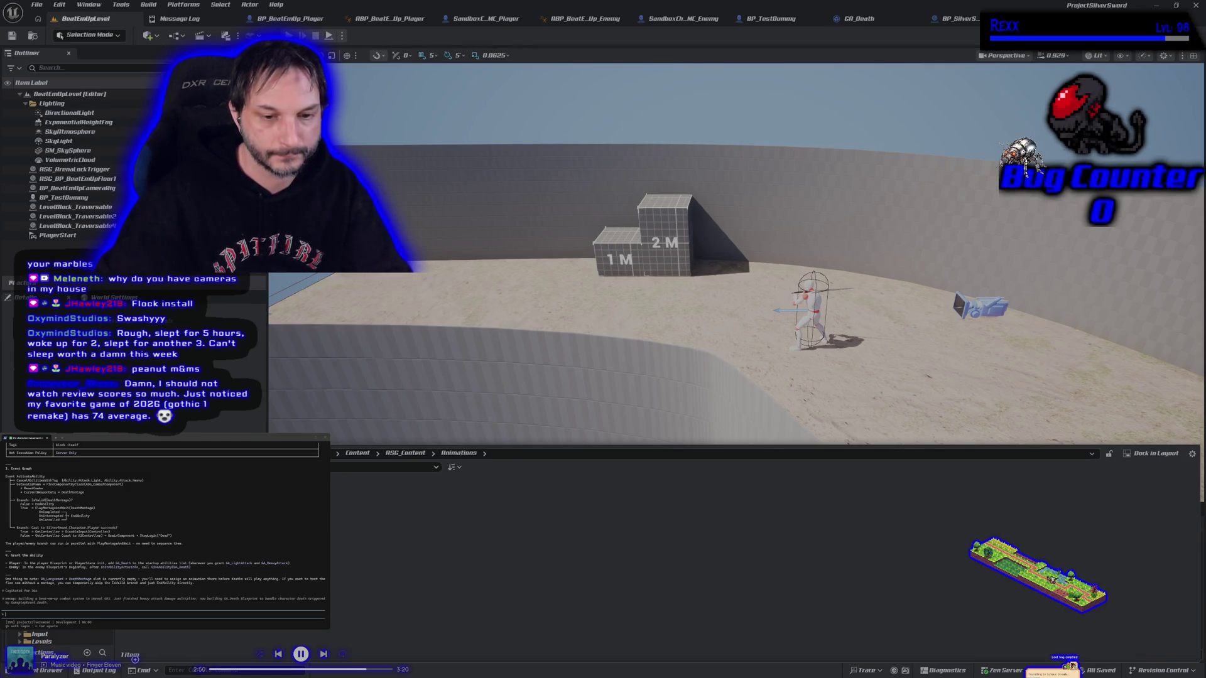
{"action": "double_click", "coordinate": [150, 496]}
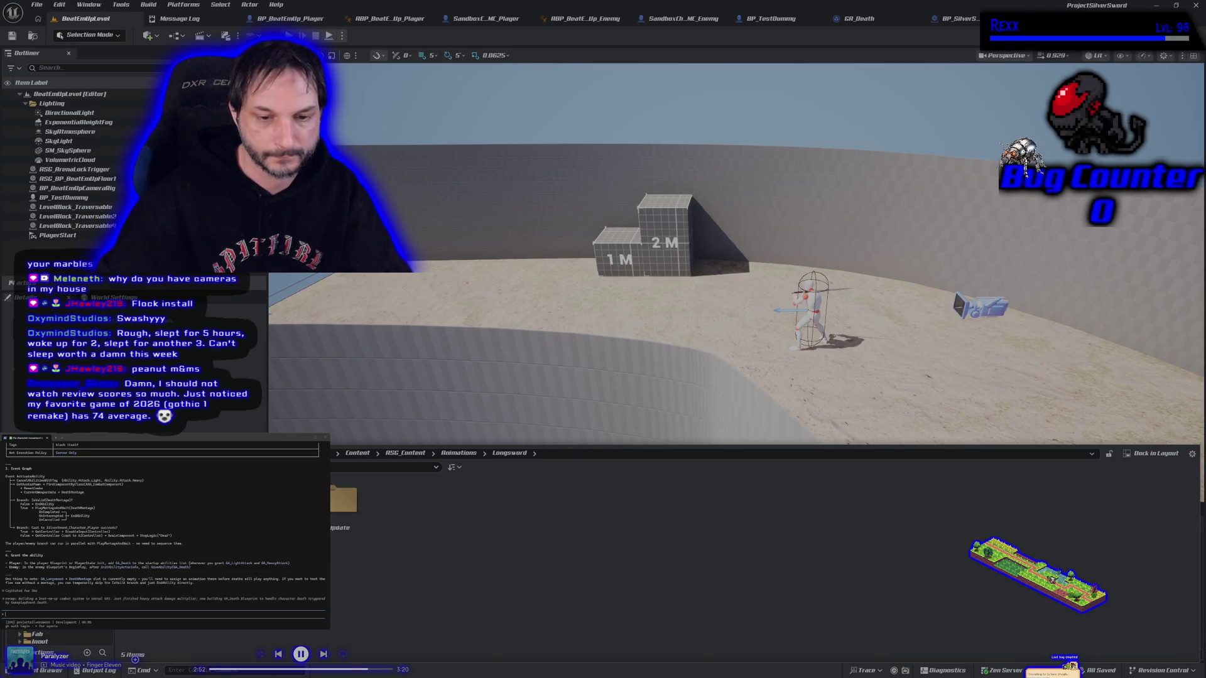
{"action": "double_click", "coordinate": [151, 496]}
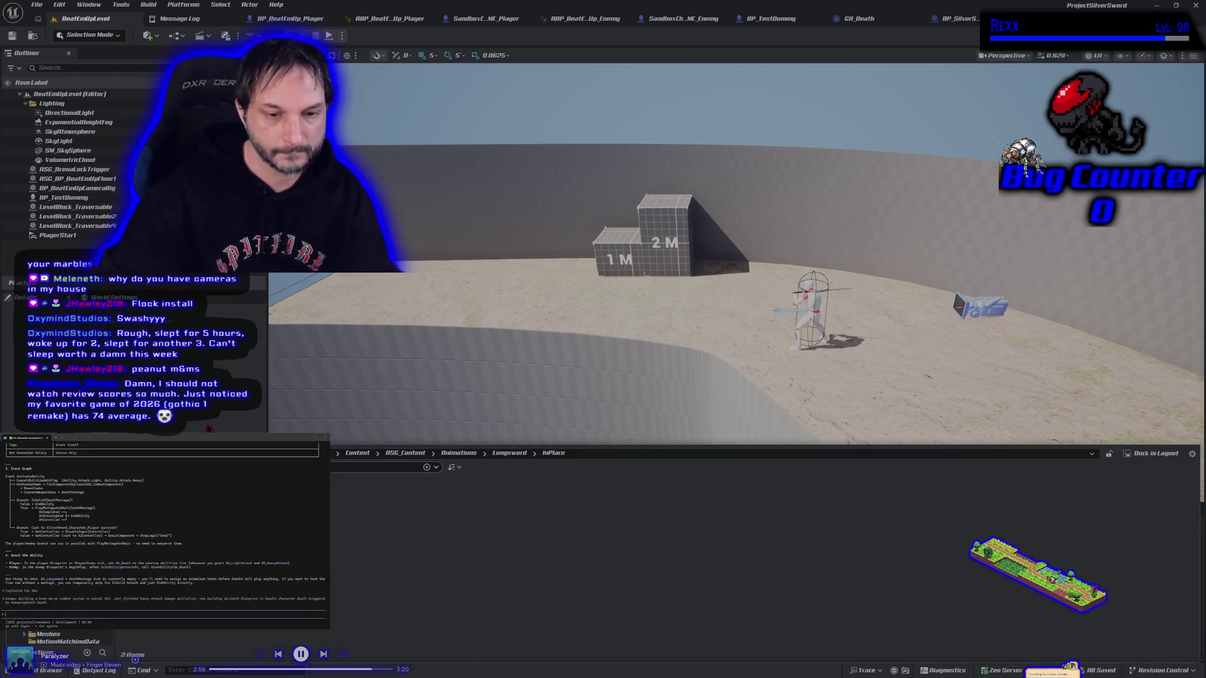
{"action": "mouse_move", "coordinate": [151, 496]}
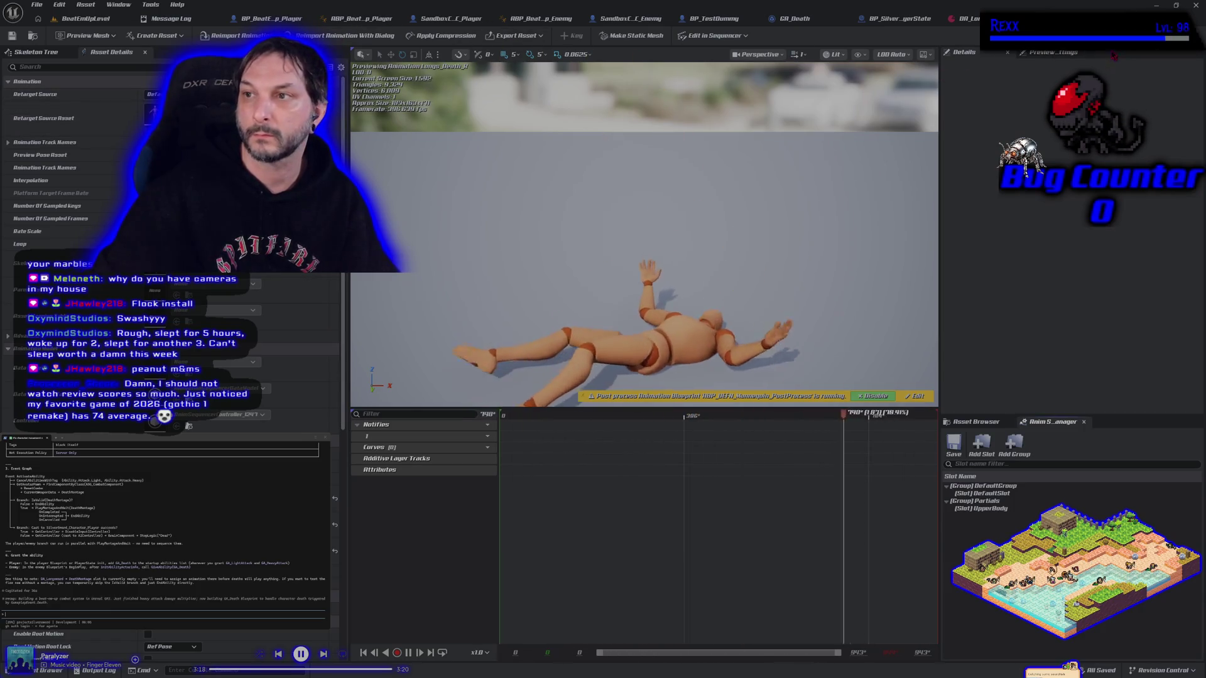
Step: Create an AnimMontage from the lying-down death animation
{"action": "key", "text": "ctrl+Tab"}
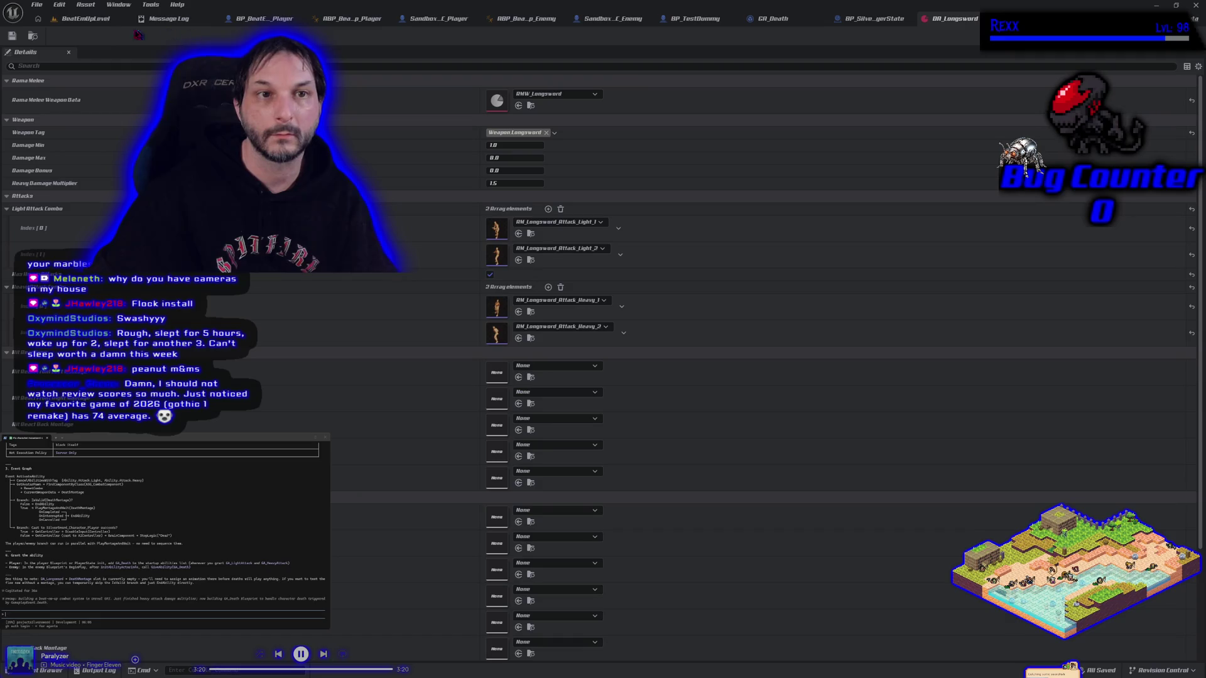
{"action": "left_click", "coordinate": [86, 18]}
{"action": "key", "text": "ctrl+space"}
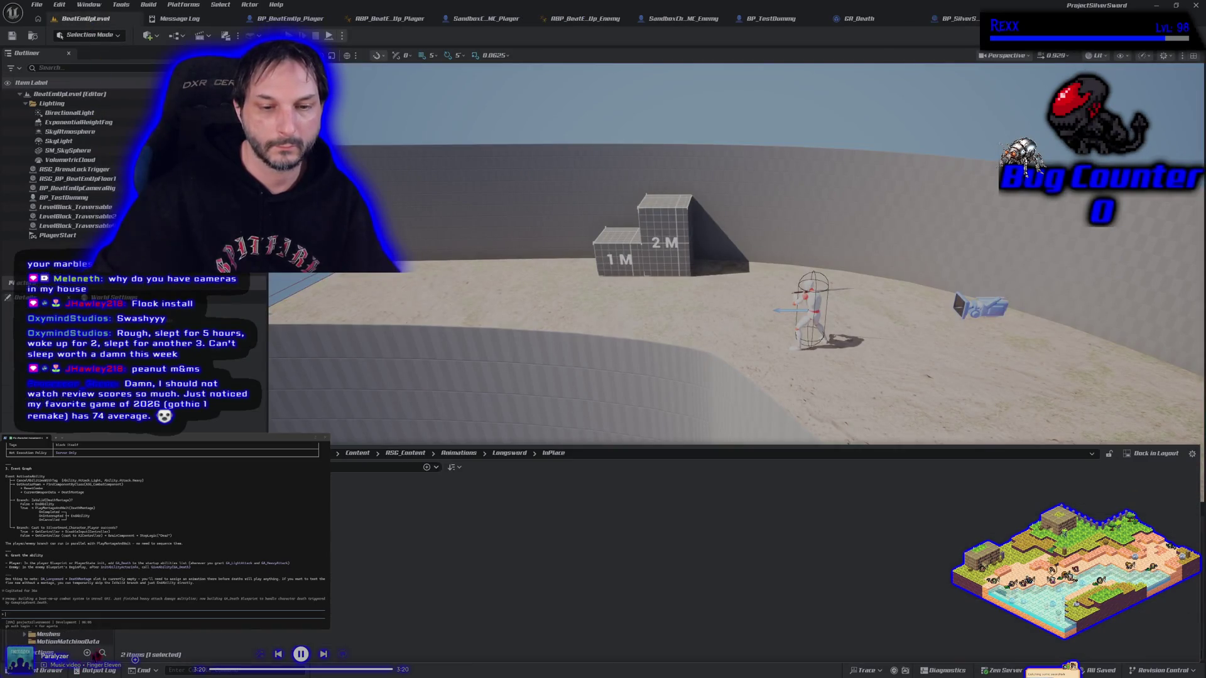
{"action": "right_click", "coordinate": [191, 490]}
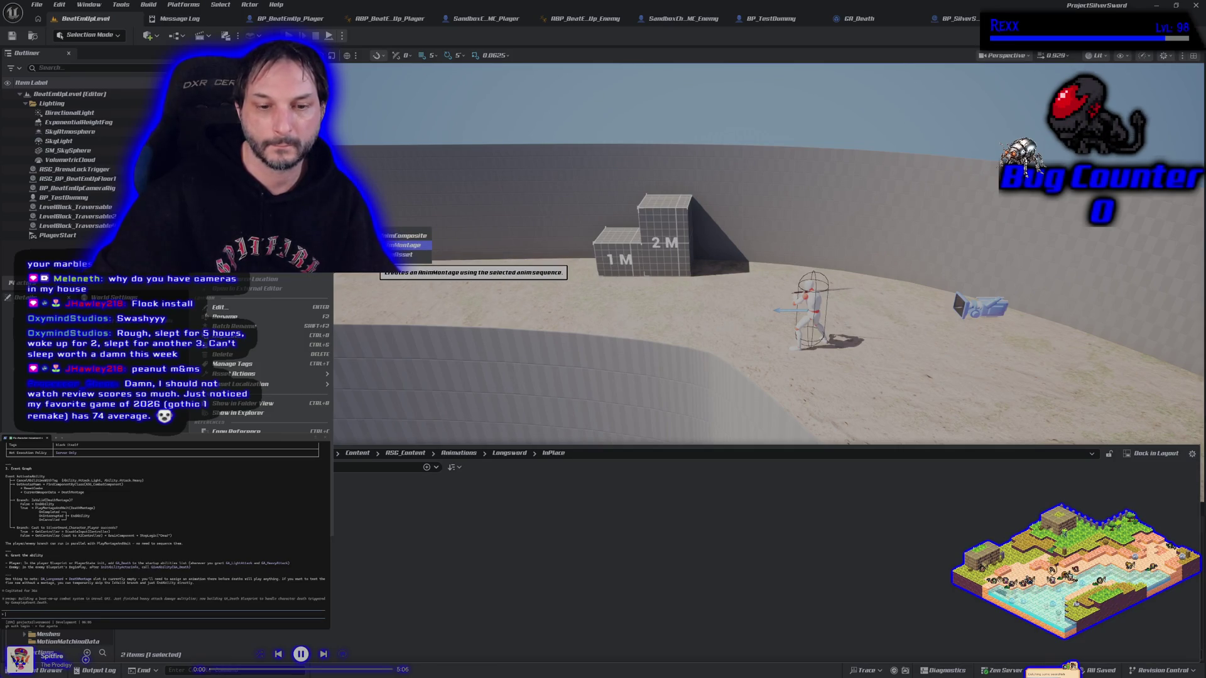
{"action": "left_click", "coordinate": [407, 245]}
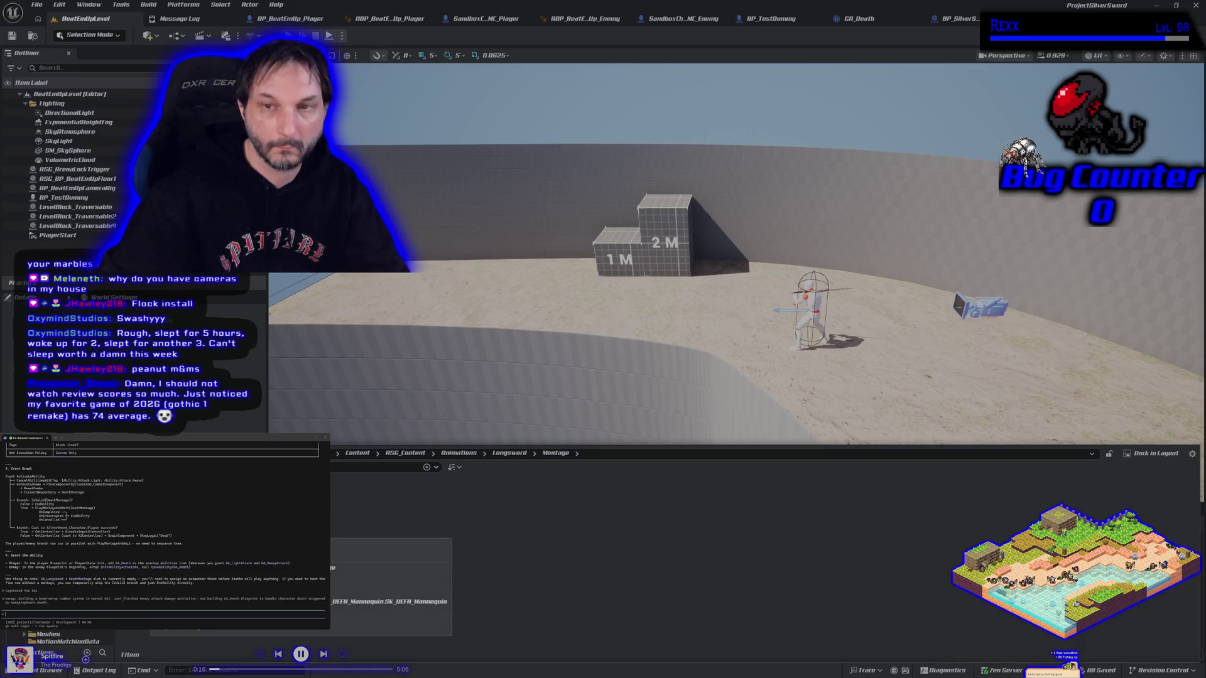
Step: Assign the Death montage to DA_Longsword's last montage slot, save, and start a playtest
{"action": "left_click", "coordinate": [182, 502]}
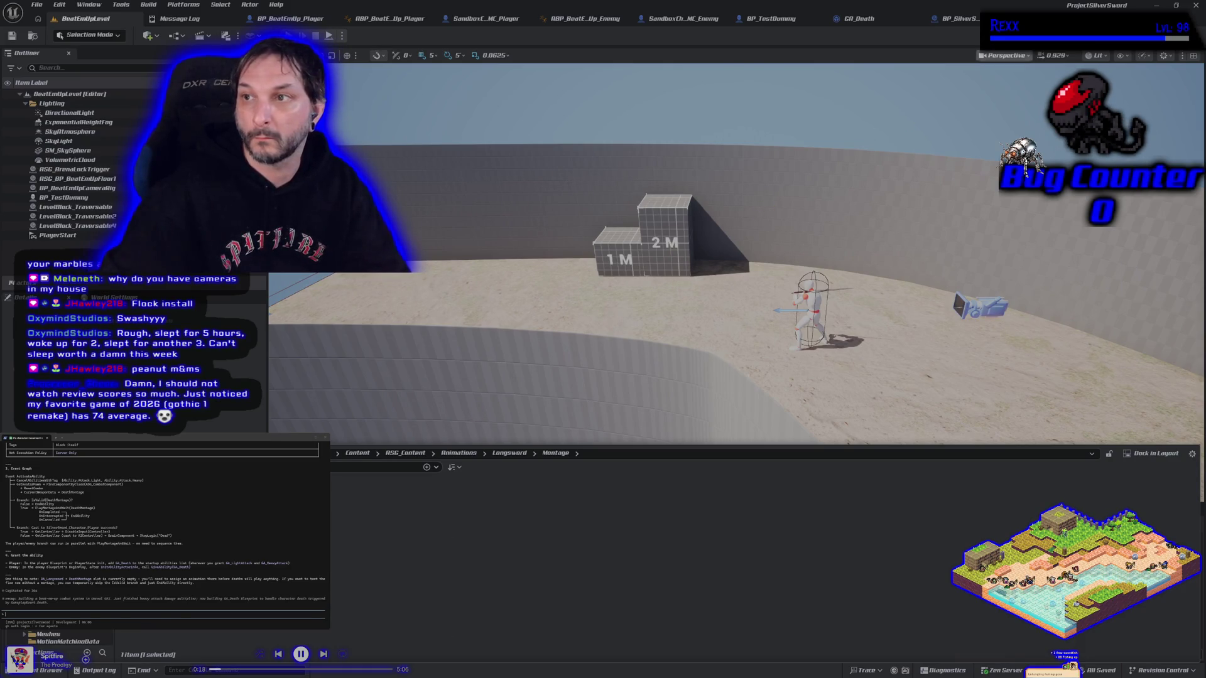
{"action": "double_click", "coordinate": [182, 502]}
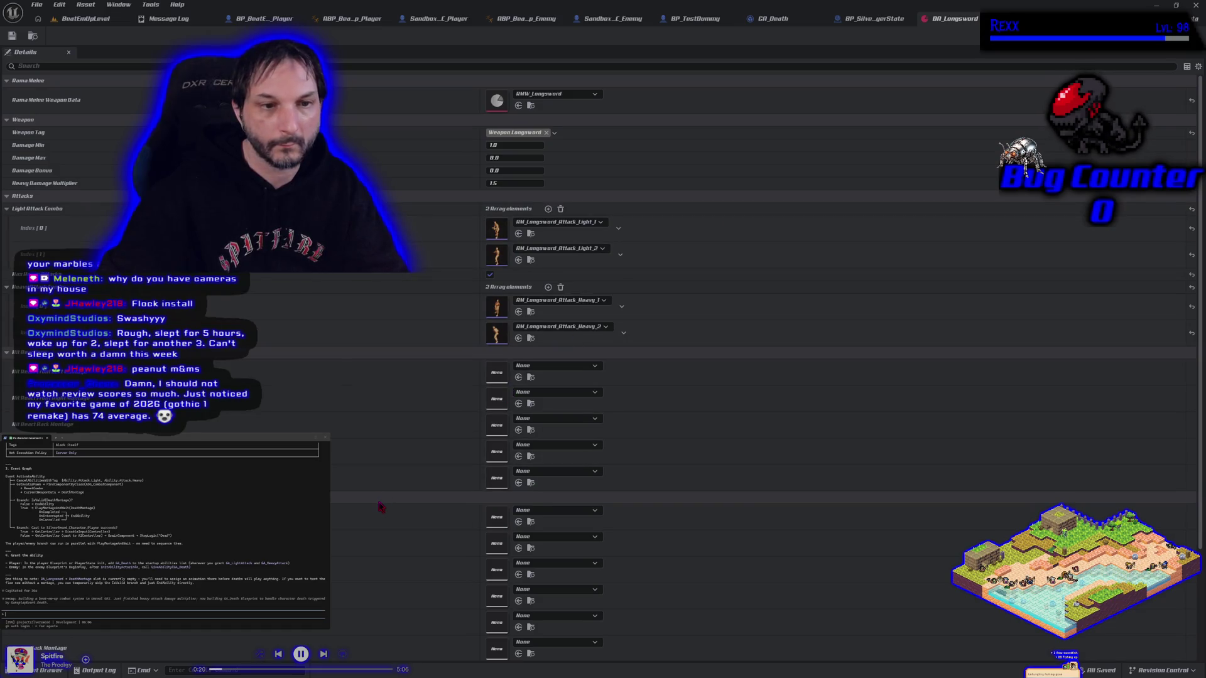
{"action": "scroll", "coordinate": [380, 506], "scroll_direction": "down", "scroll_amount": 5}
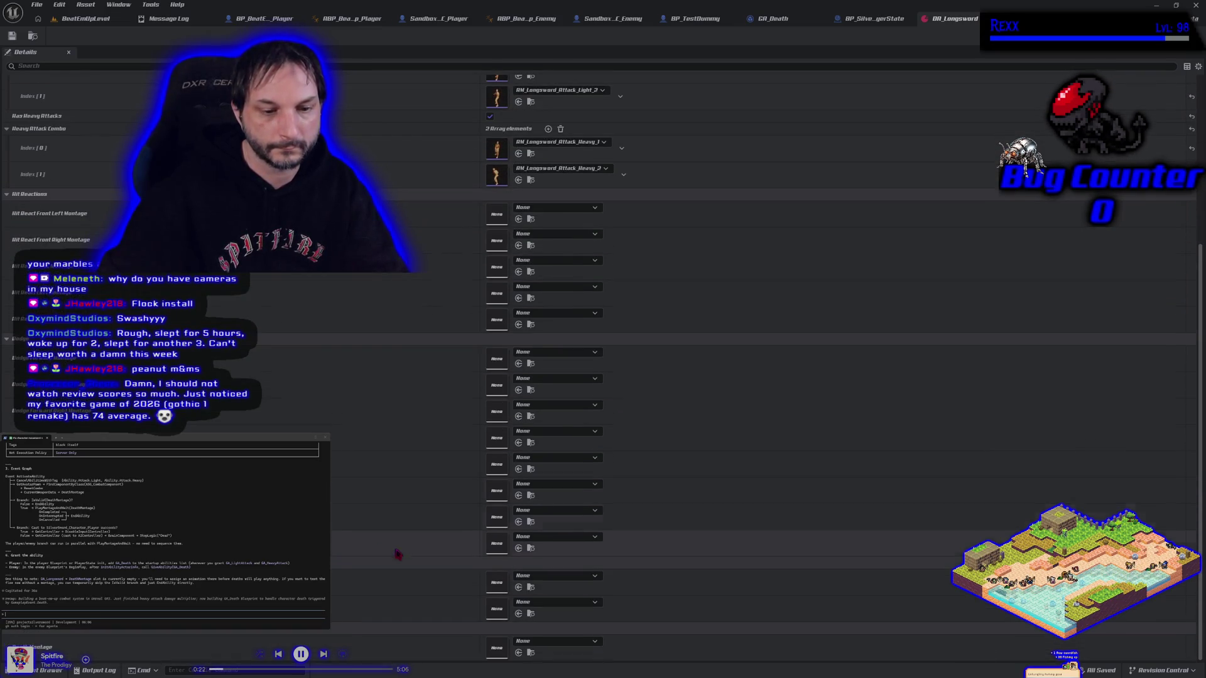
{"action": "left_click", "coordinate": [519, 653]}
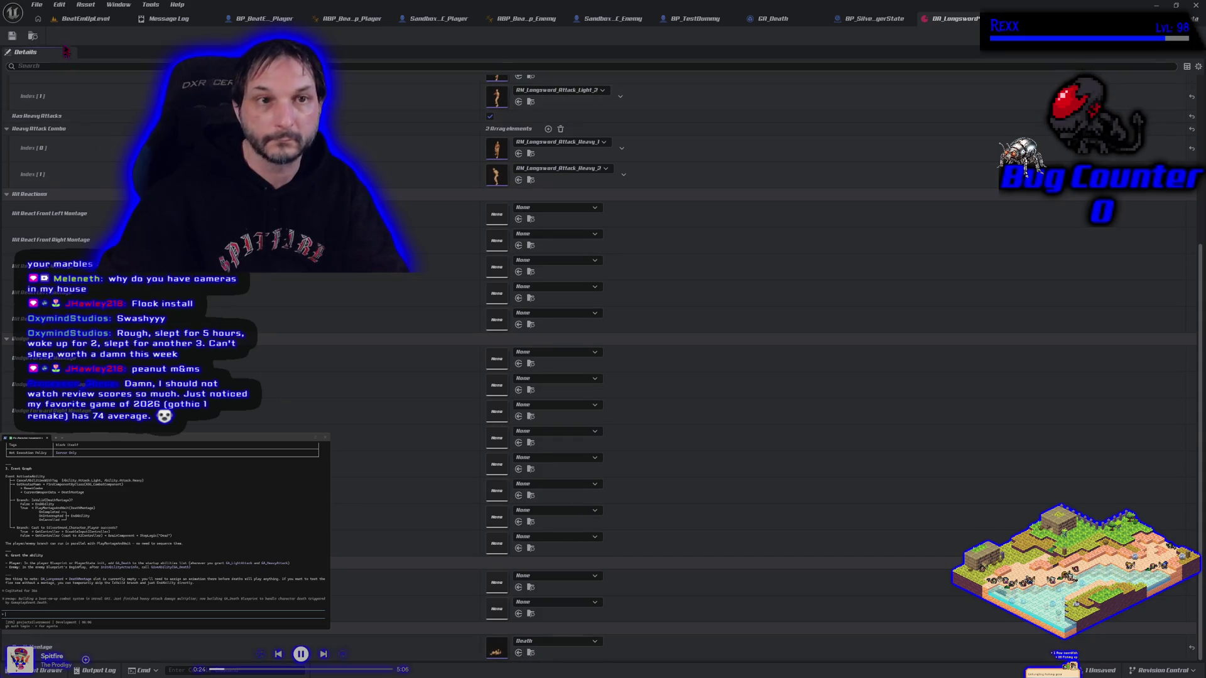
{"action": "left_click", "coordinate": [13, 37]}
{"action": "left_click", "coordinate": [85, 19]}
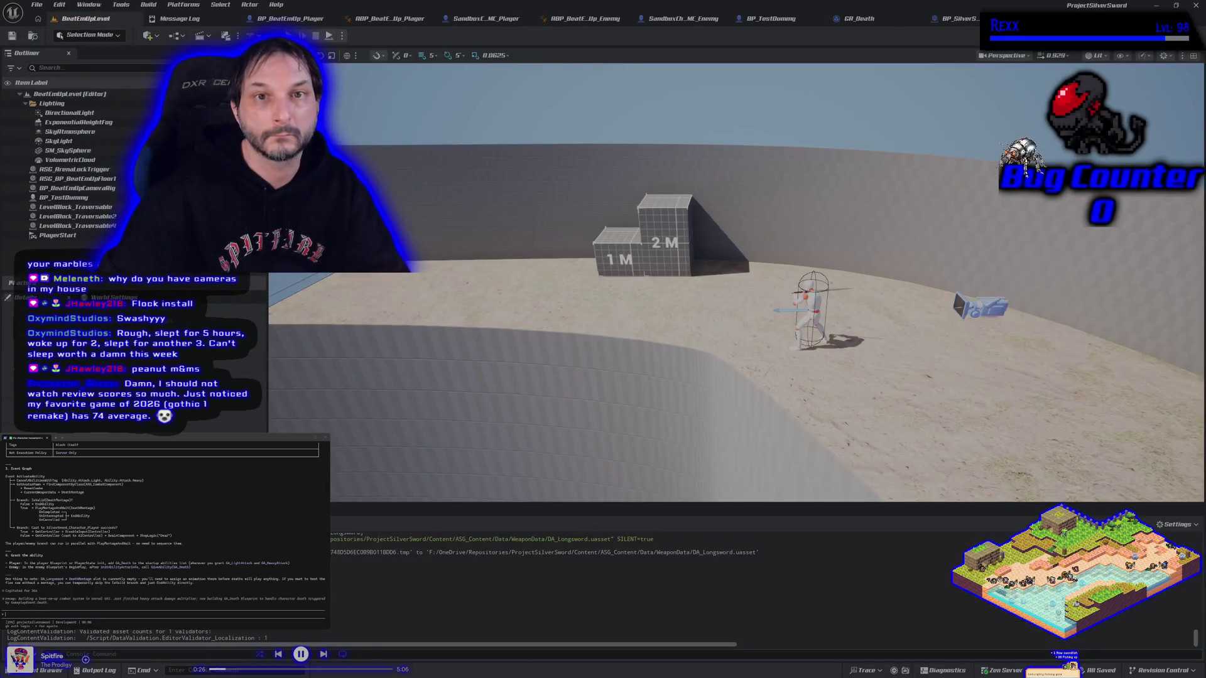
{"action": "key", "text": "alt+p"}
{"action": "key", "text": "d"}
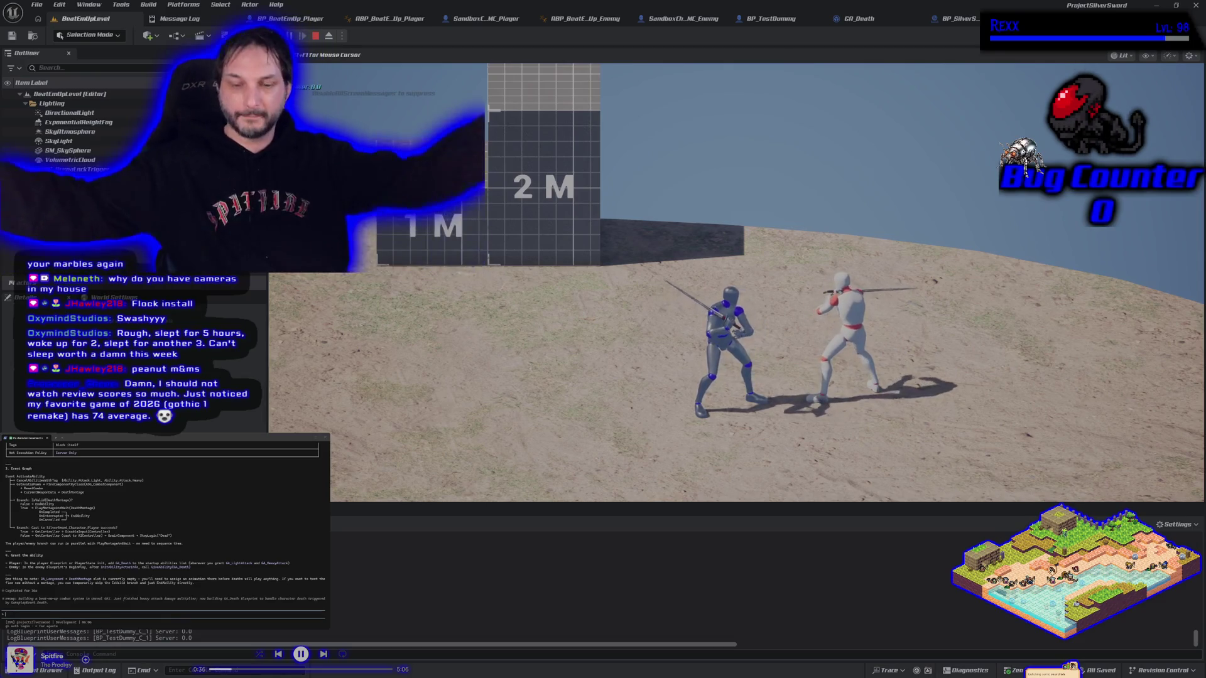
{"action": "key", "text": "Escape"}
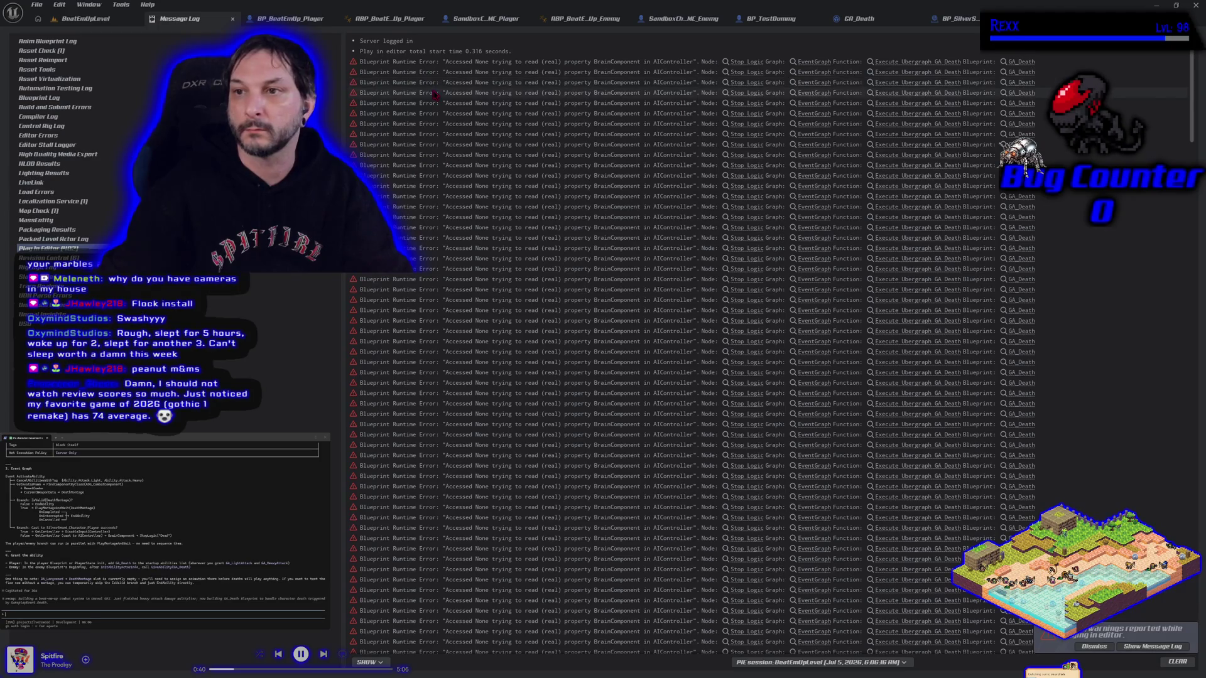
{"action": "left_click", "coordinate": [85, 18]}
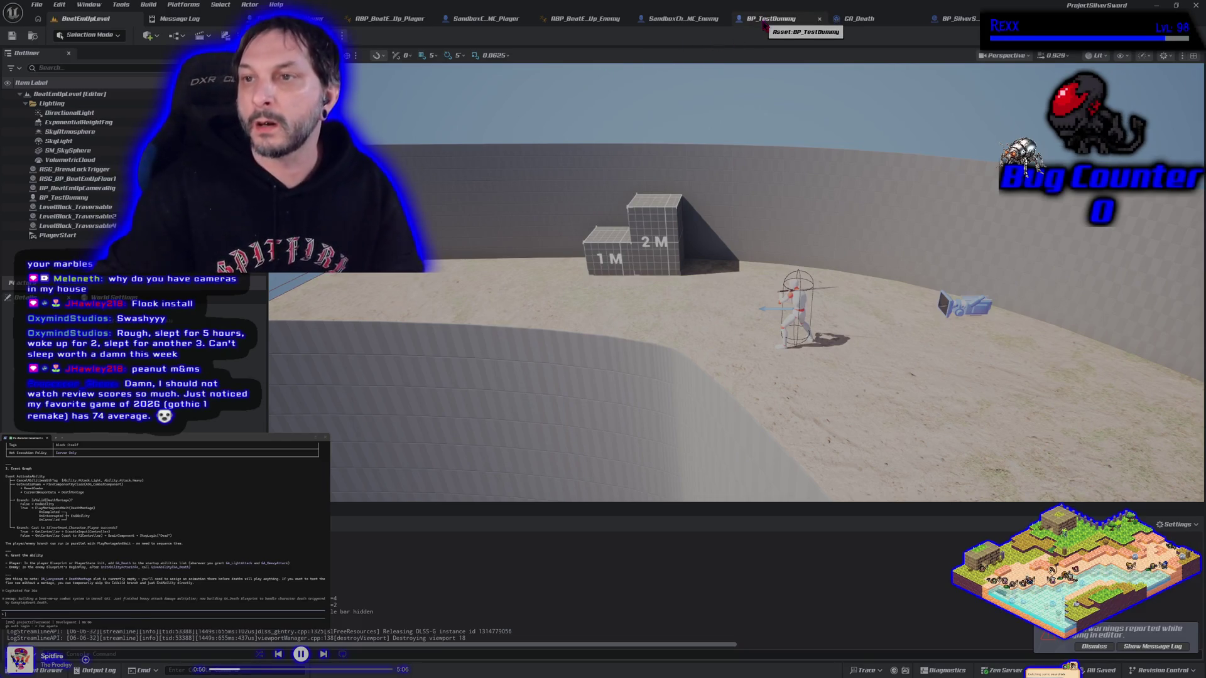
Step: Open GA_Death and bring its death-logic nodes into view
{"action": "left_click", "coordinate": [857, 18]}
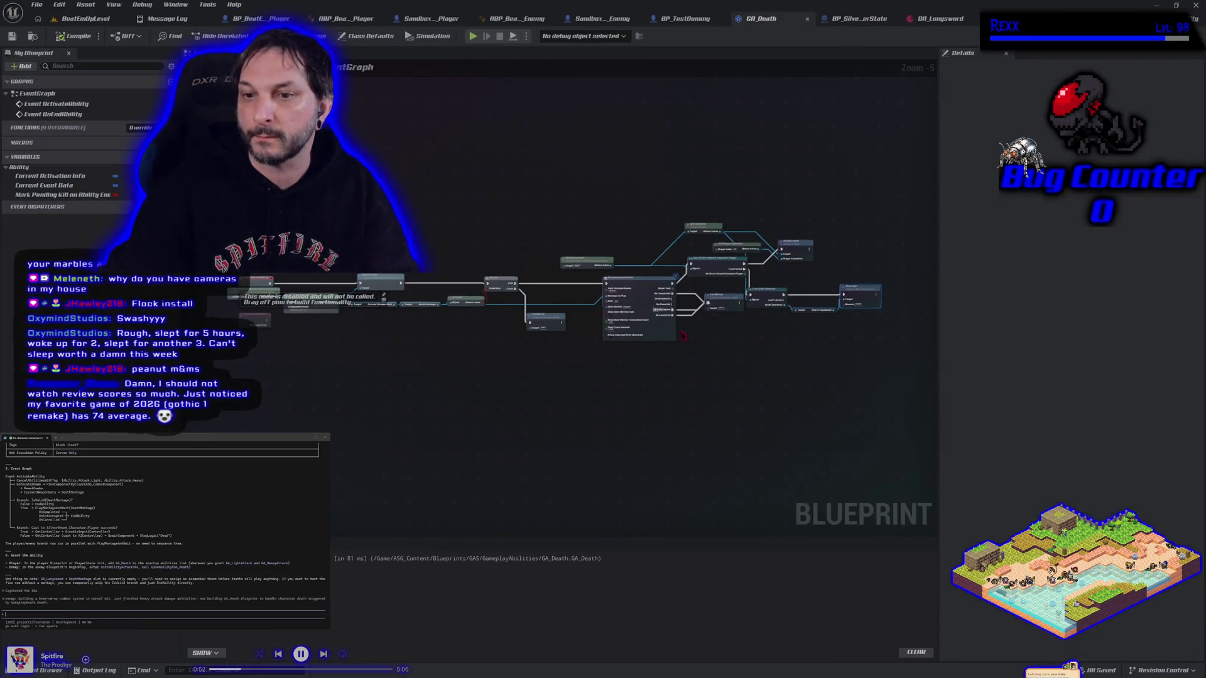
{"action": "mouse_move", "coordinate": [737, 358]}
{"action": "left_mouse_down"}
{"action": "mouse_move", "coordinate": [436, 379]}
{"action": "mouse_move", "coordinate": [375, 397]}
{"action": "left_mouse_up"}
{"action": "scroll", "coordinate": [512, 384], "scroll_direction": "up", "scroll_amount": 3}
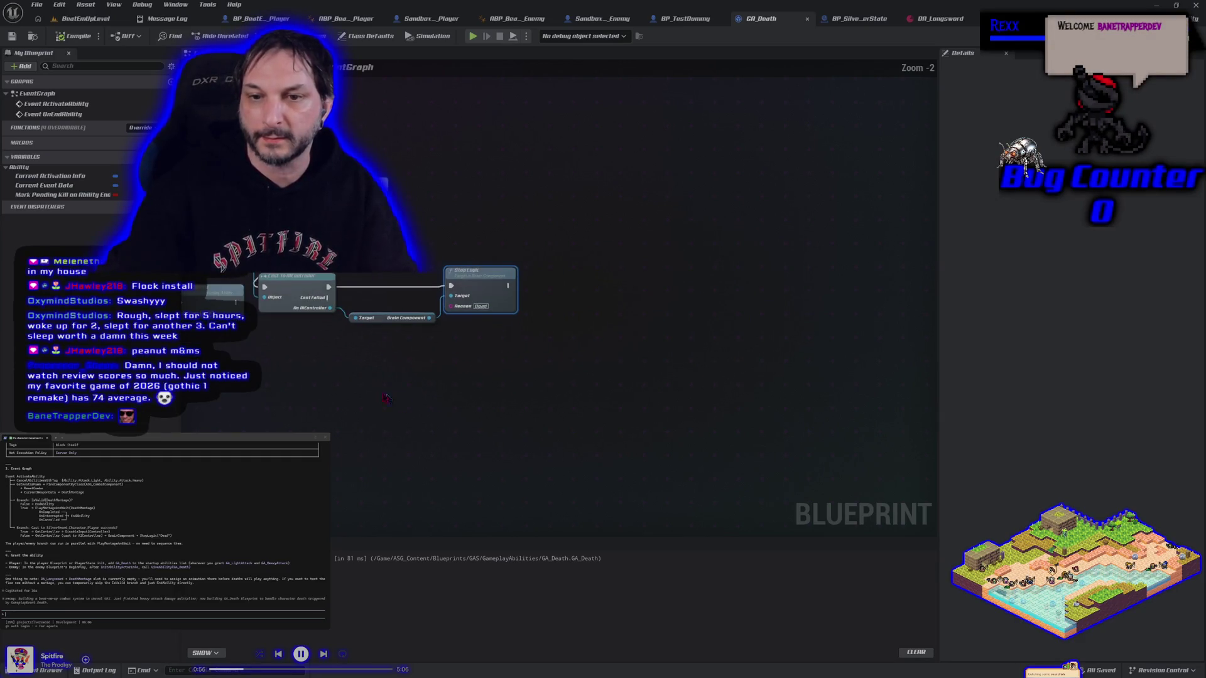
{"action": "right_click", "coordinate": [666, 334]}
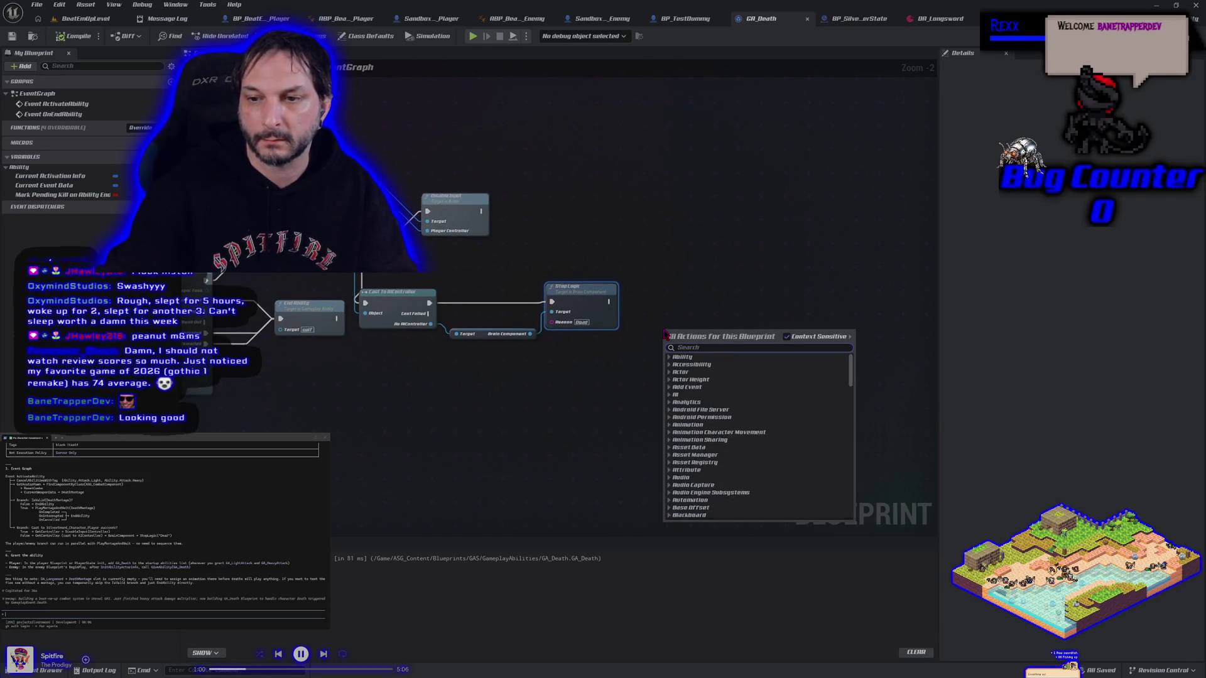
{"action": "left_click", "coordinate": [657, 293]}
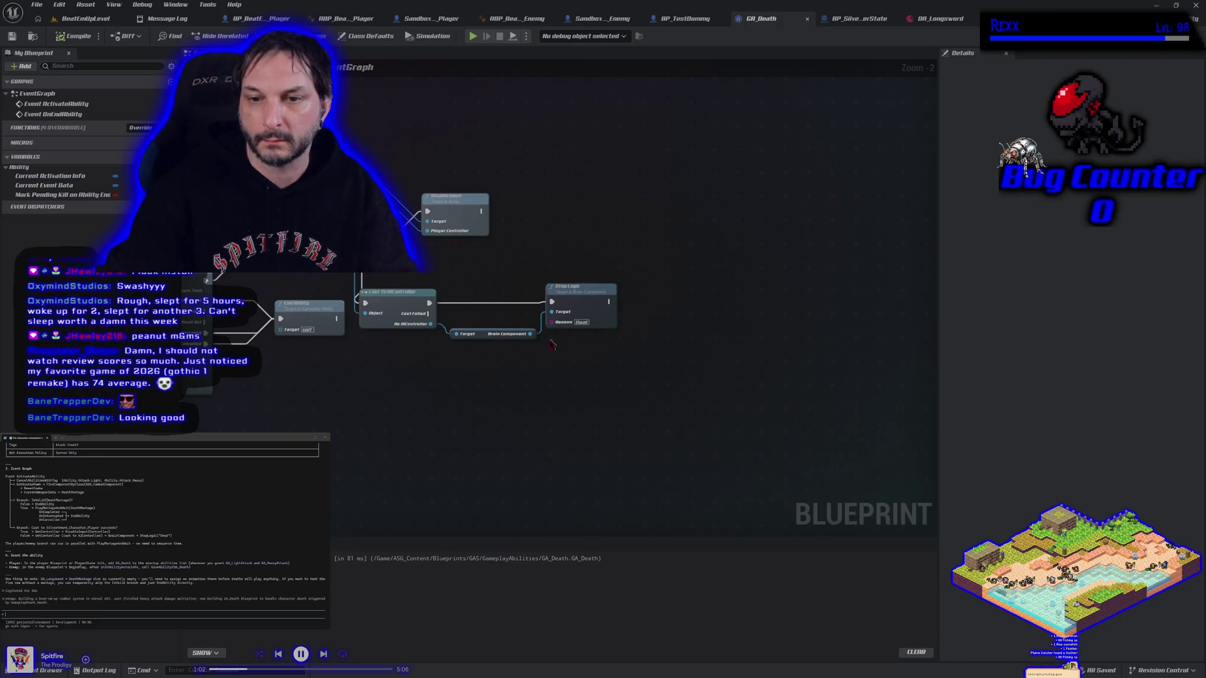
{"action": "mouse_move", "coordinate": [427, 380]}
{"action": "left_mouse_down"}
{"action": "mouse_move", "coordinate": [506, 375]}
{"action": "mouse_move", "coordinate": [519, 344]}
{"action": "left_mouse_up"}
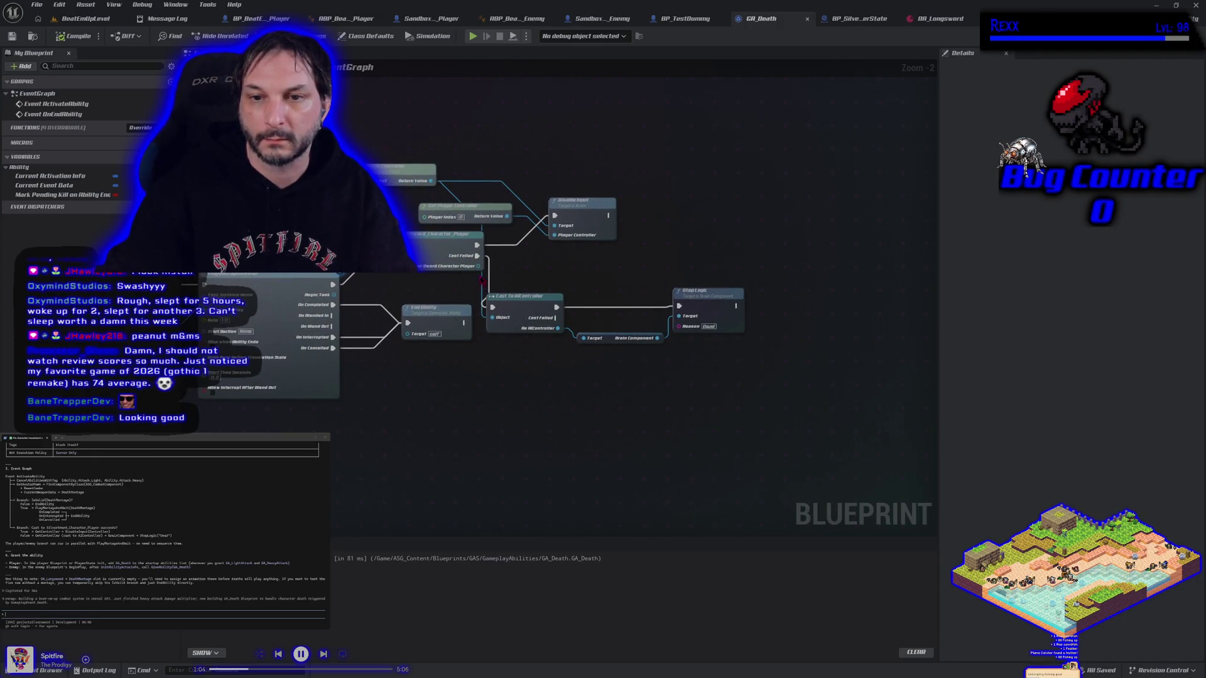
Step: Add Set Simulate Physics (Simulate on) for the player mesh after On Blend Out, and compile
{"action": "left_click_drag", "start_coordinate": [478, 267], "coordinate": [555, 271]}
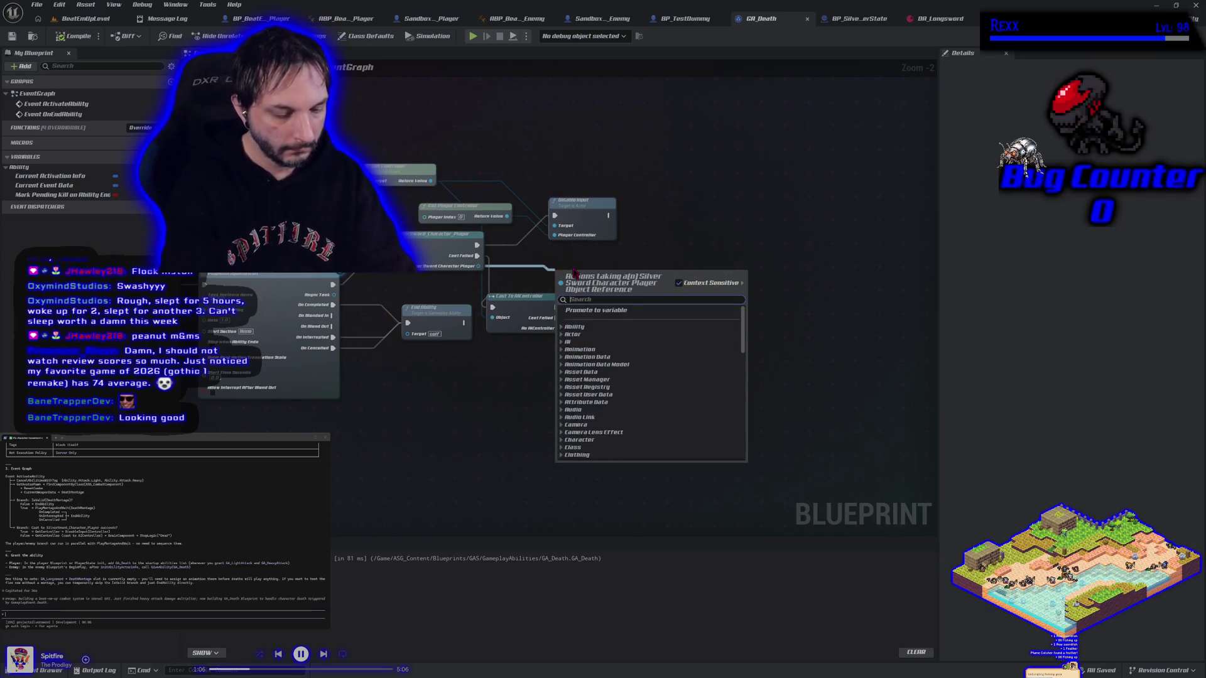
{"action": "type", "text": "set physics"}
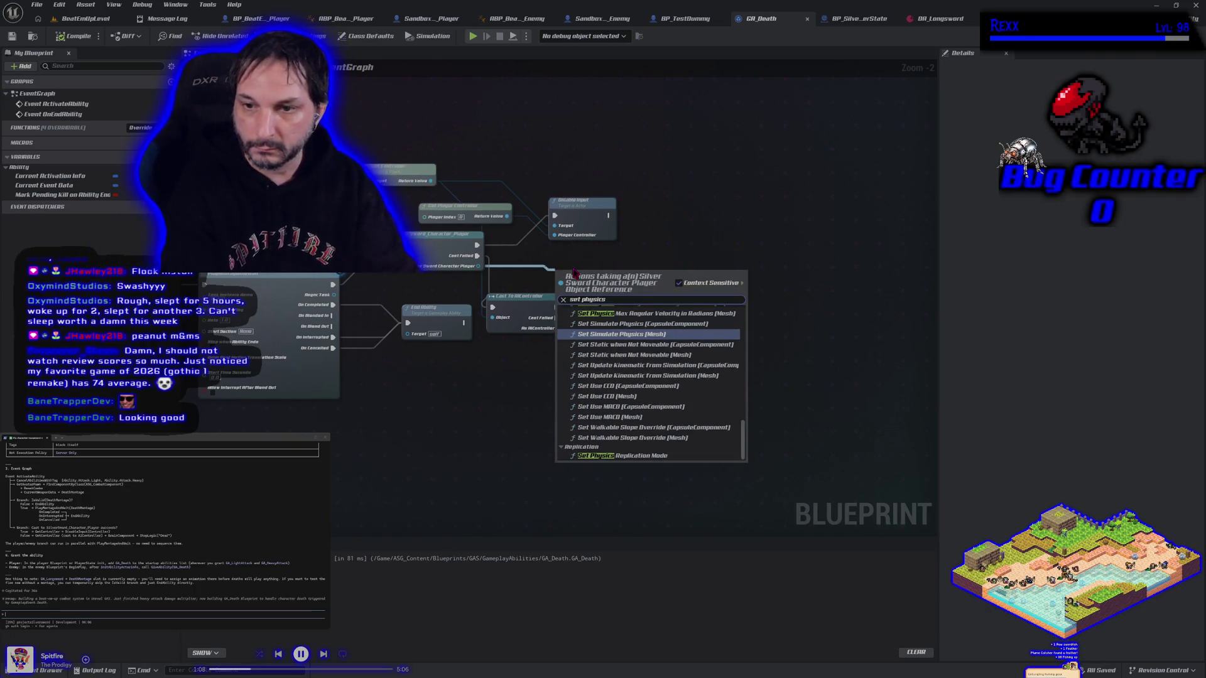
{"action": "left_click", "coordinate": [608, 334]}
{"action": "left_click_drag", "start_coordinate": [594, 288], "coordinate": [812, 312]}
{"action": "left_click", "coordinate": [827, 327]}
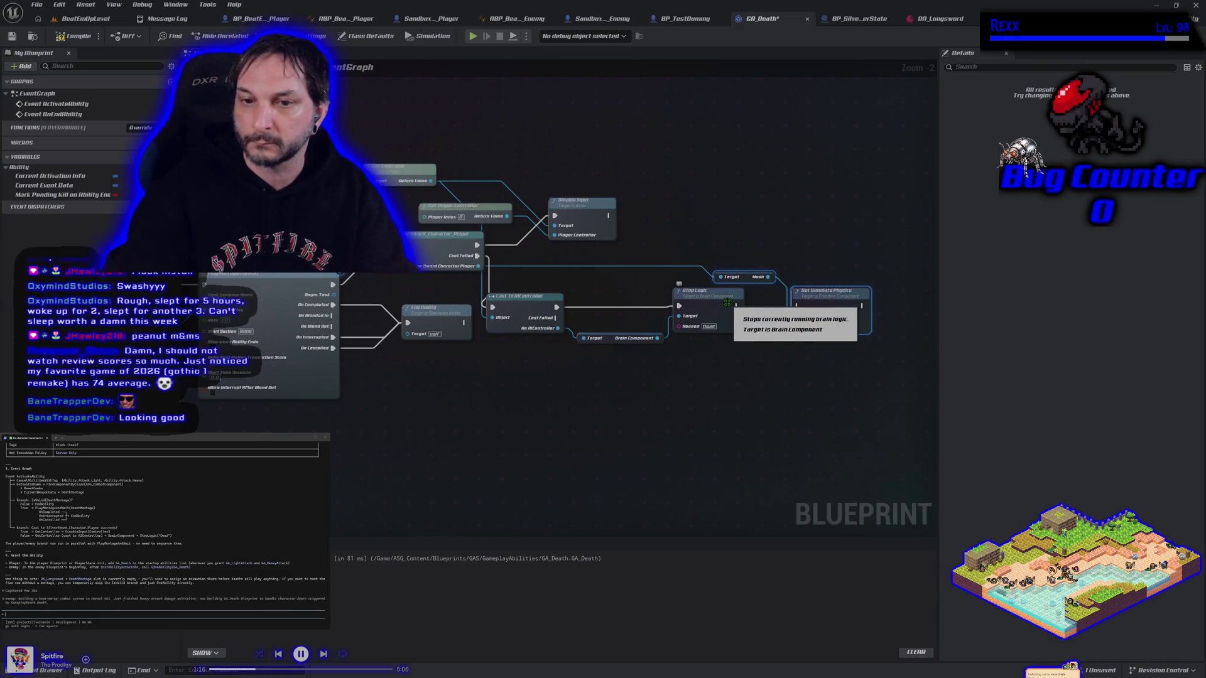
{"action": "mouse_move", "coordinate": [333, 326]}
{"action": "left_mouse_down"}
{"action": "mouse_move", "coordinate": [792, 320]}
{"action": "mouse_move", "coordinate": [840, 271]}
{"action": "left_mouse_up"}
{"action": "left_click", "coordinate": [75, 35]}
{"action": "left_click", "coordinate": [75, 18]}
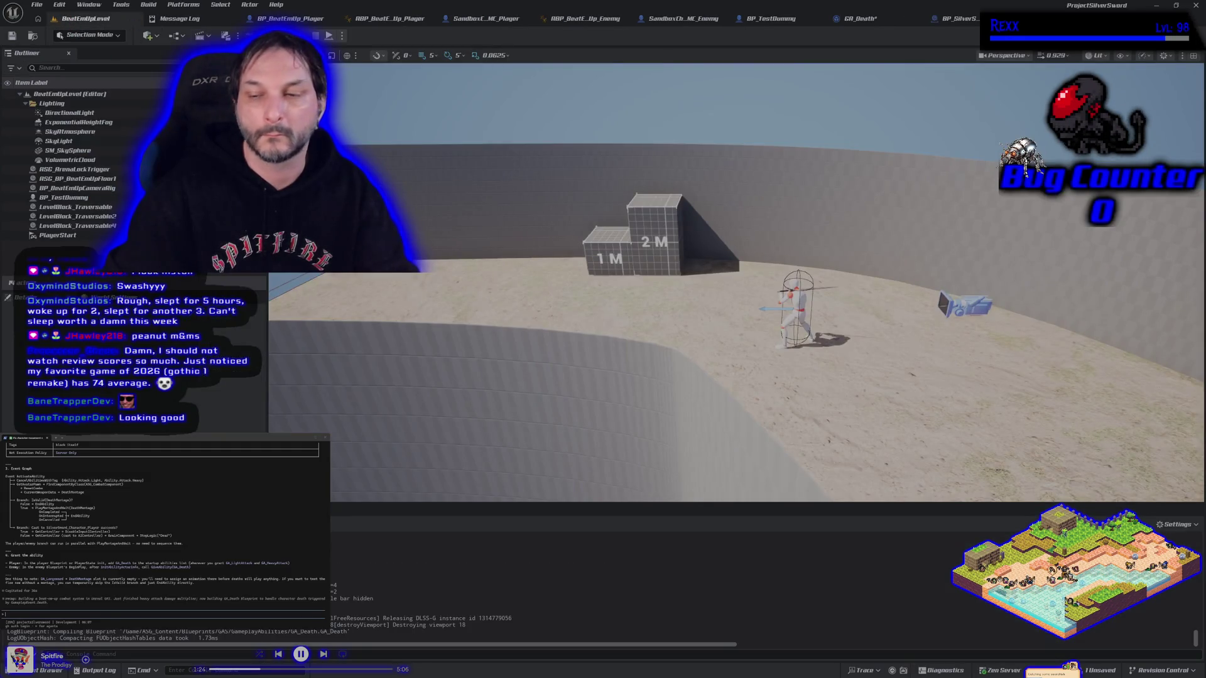
Step: Playtest and strike the dummy three times until it dies
{"action": "key", "text": "alt+p"}
{"action": "key", "text": "d"}
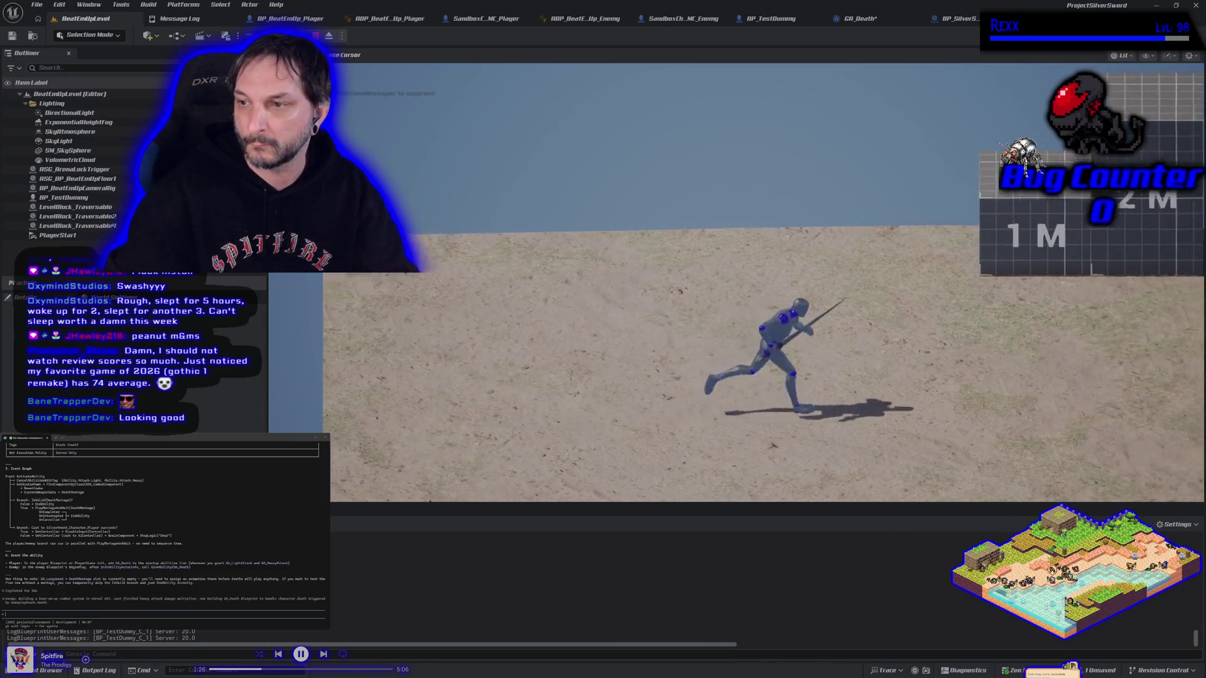
{"action": "left_click", "coordinate": [767, 283]}
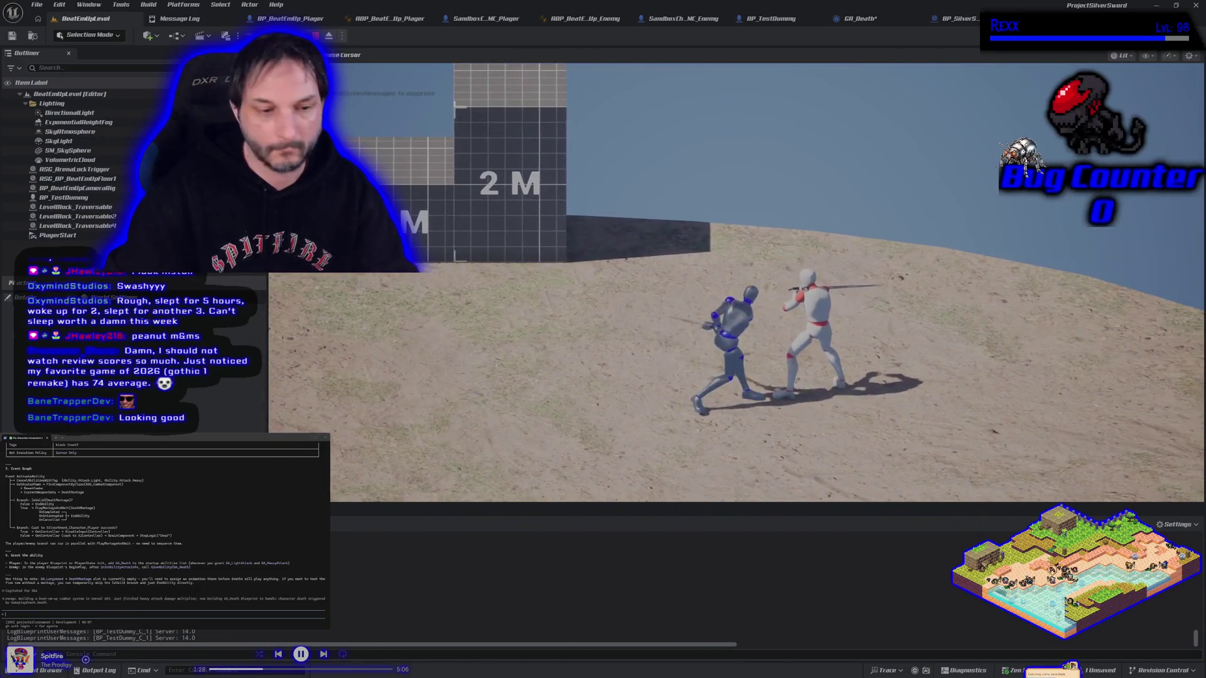
{"action": "left_click", "coordinate": [767, 283]}
{"action": "left_click", "coordinate": [766, 283]}
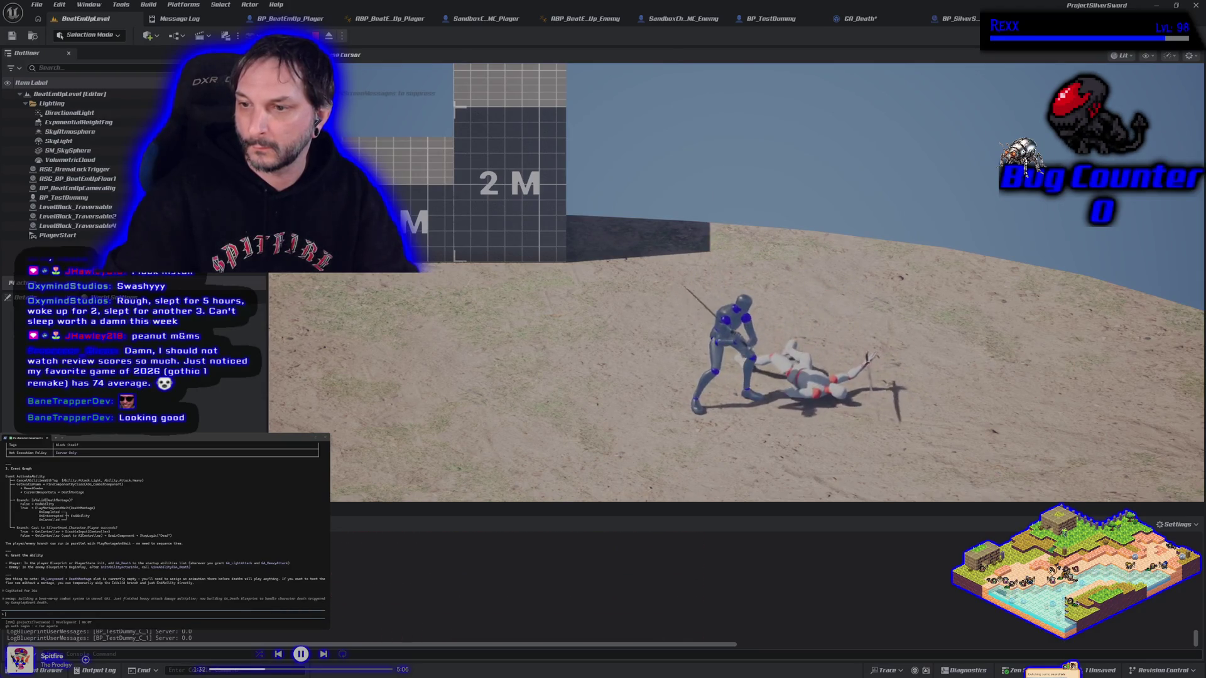
{"action": "key", "text": "Escape"}
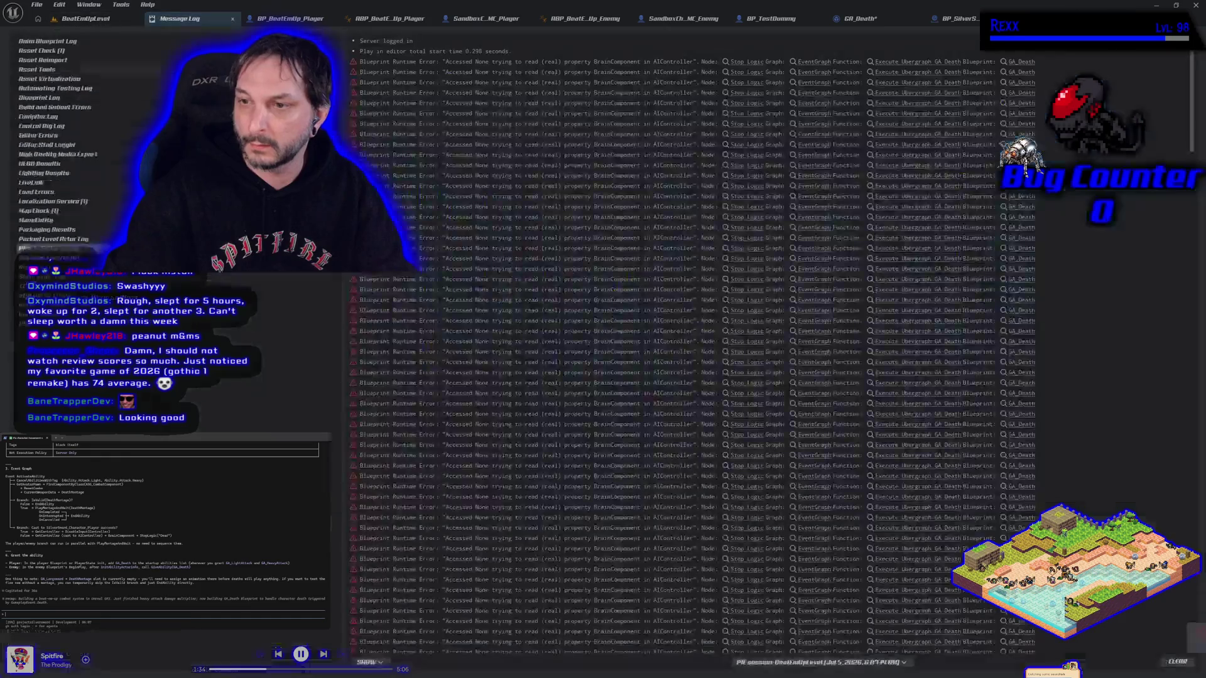
Step: Inspect the Stop Logic error, then submit the BrainComponent 'Accessed None' error to the assistant terminal
{"action": "left_click", "coordinate": [750, 72]}
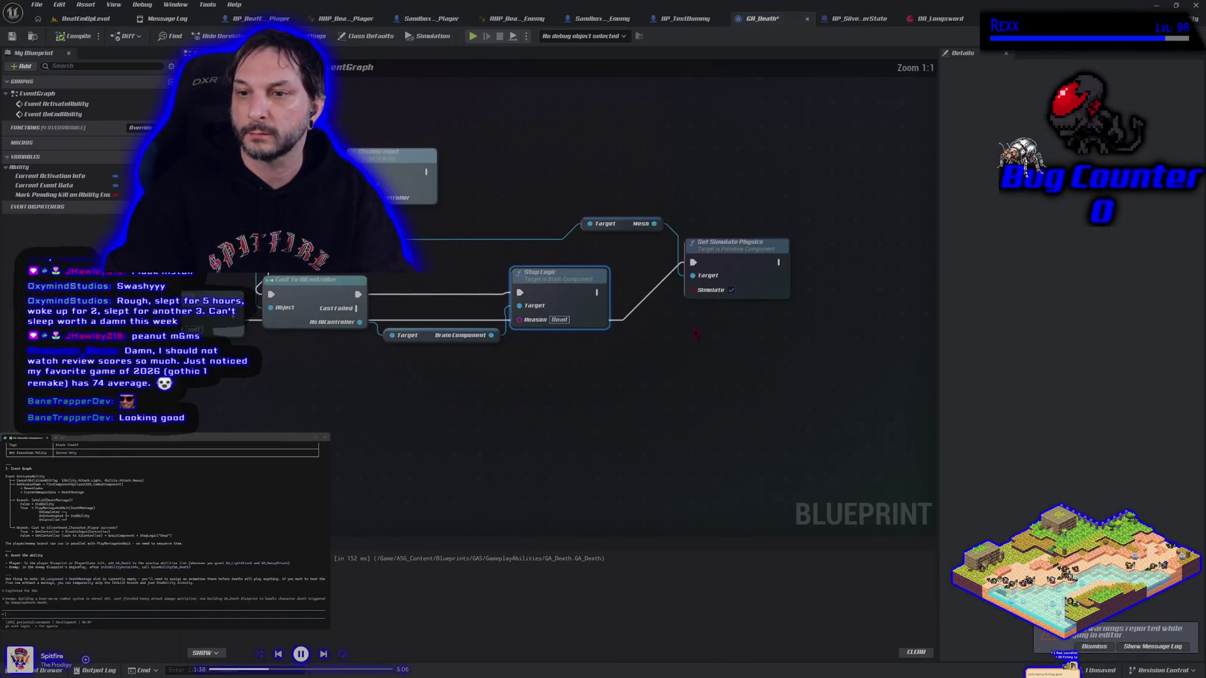
{"action": "left_click_drag", "start_coordinate": [554, 373], "coordinate": [605, 346]}
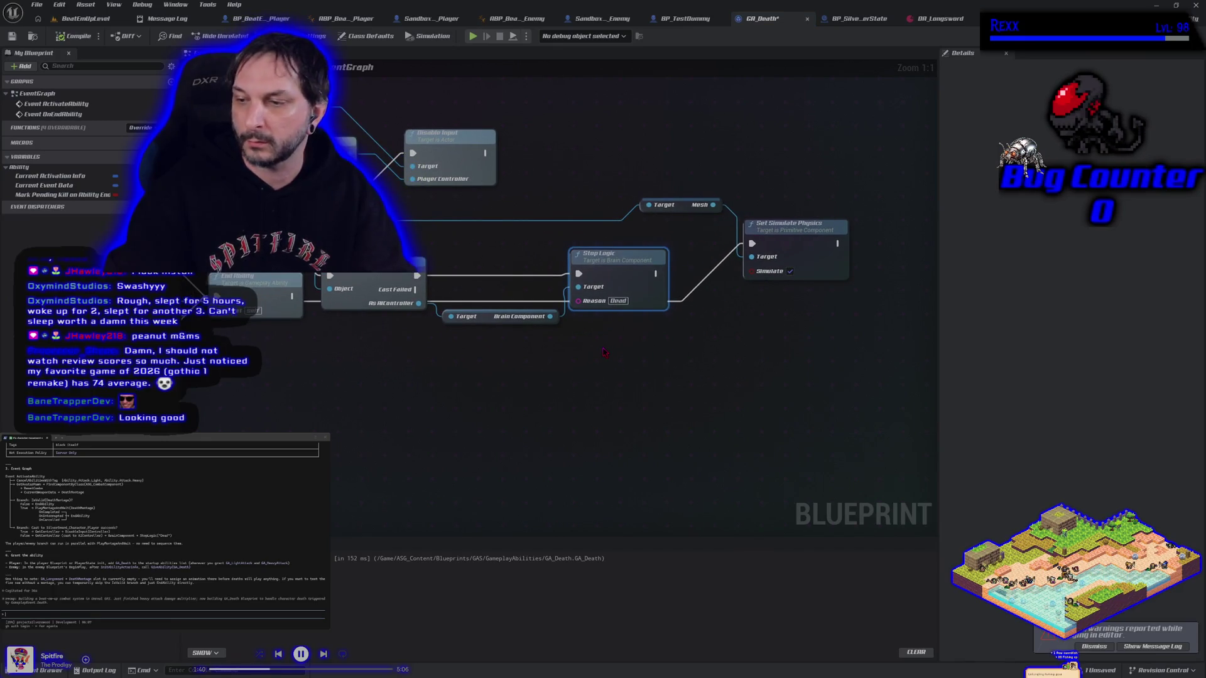
{"action": "left_click", "coordinate": [1155, 648]}
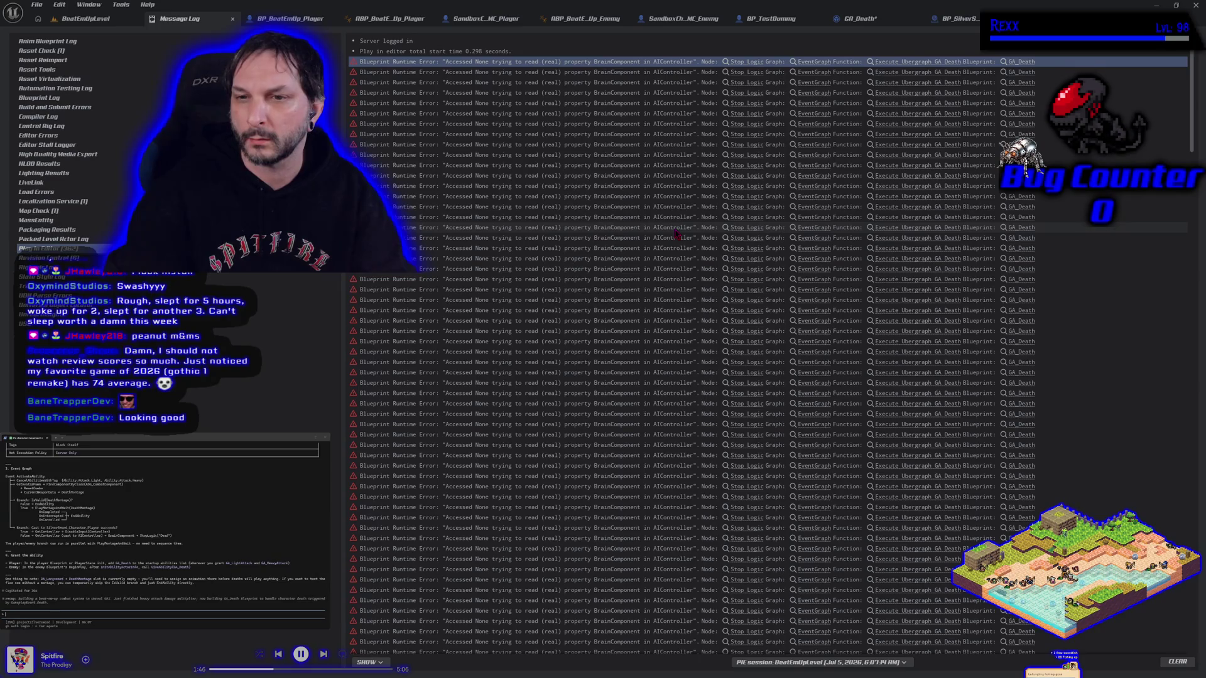
{"action": "left_click", "coordinate": [1017, 259]}
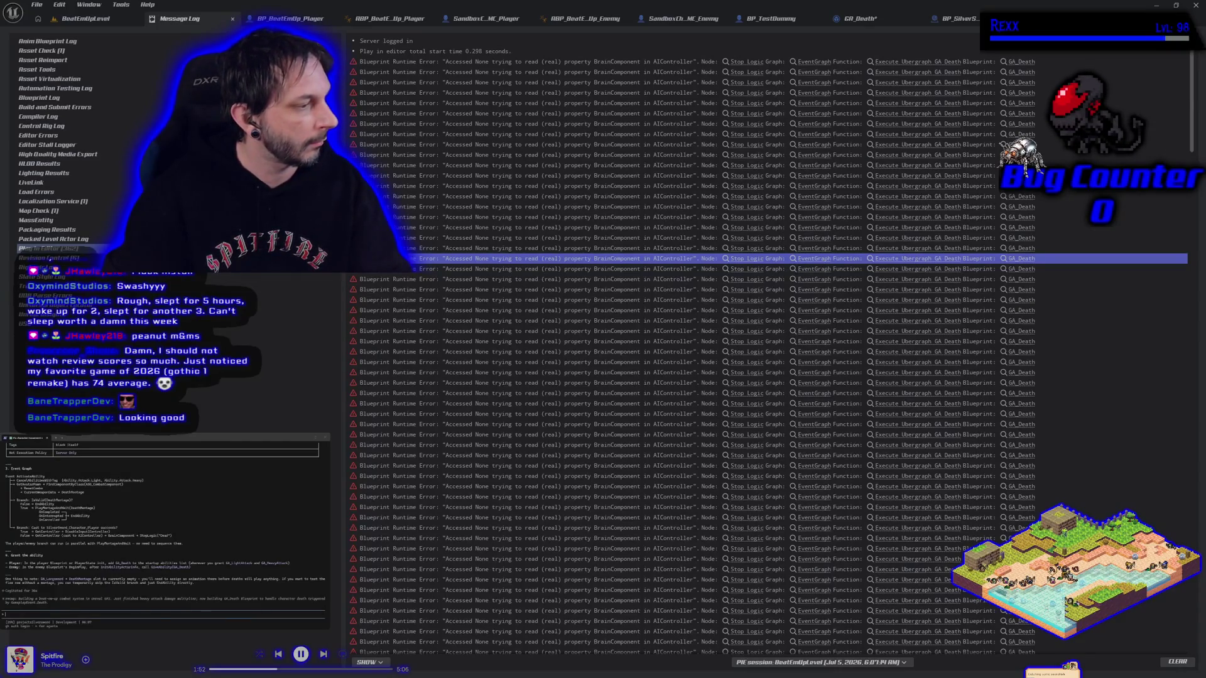
{"action": "key", "text": "ctrl+v"}
{"action": "key", "text": "Return"}
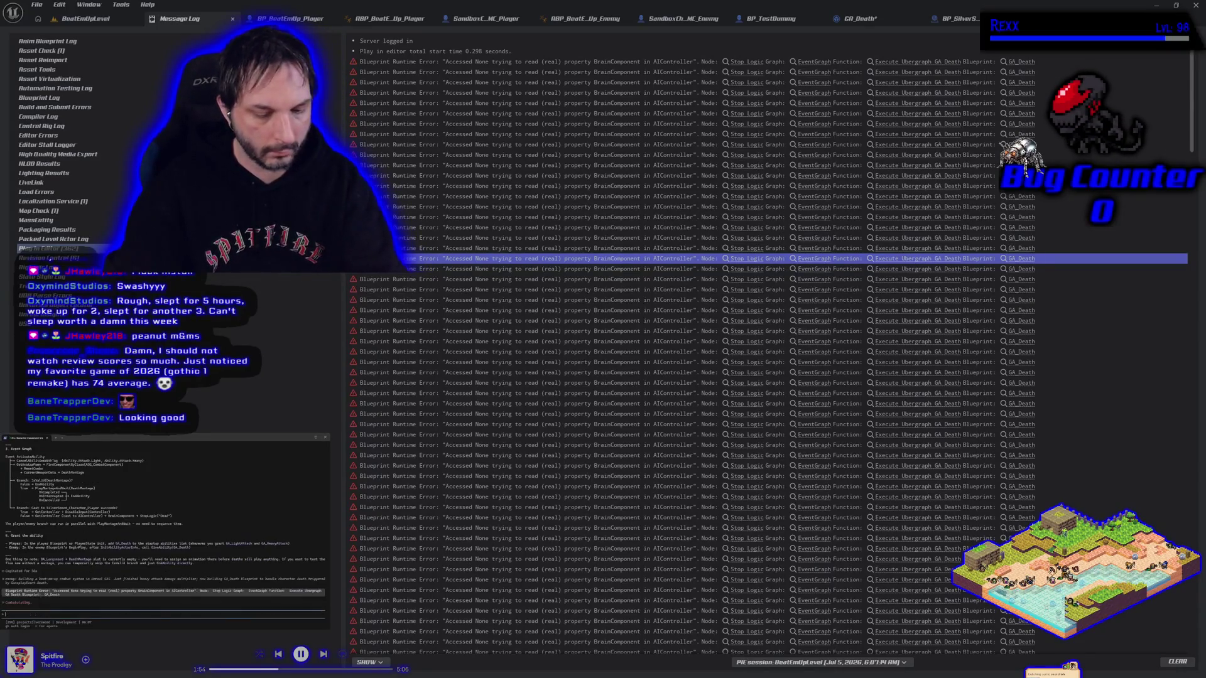
{"action": "left_click", "coordinate": [85, 18]}
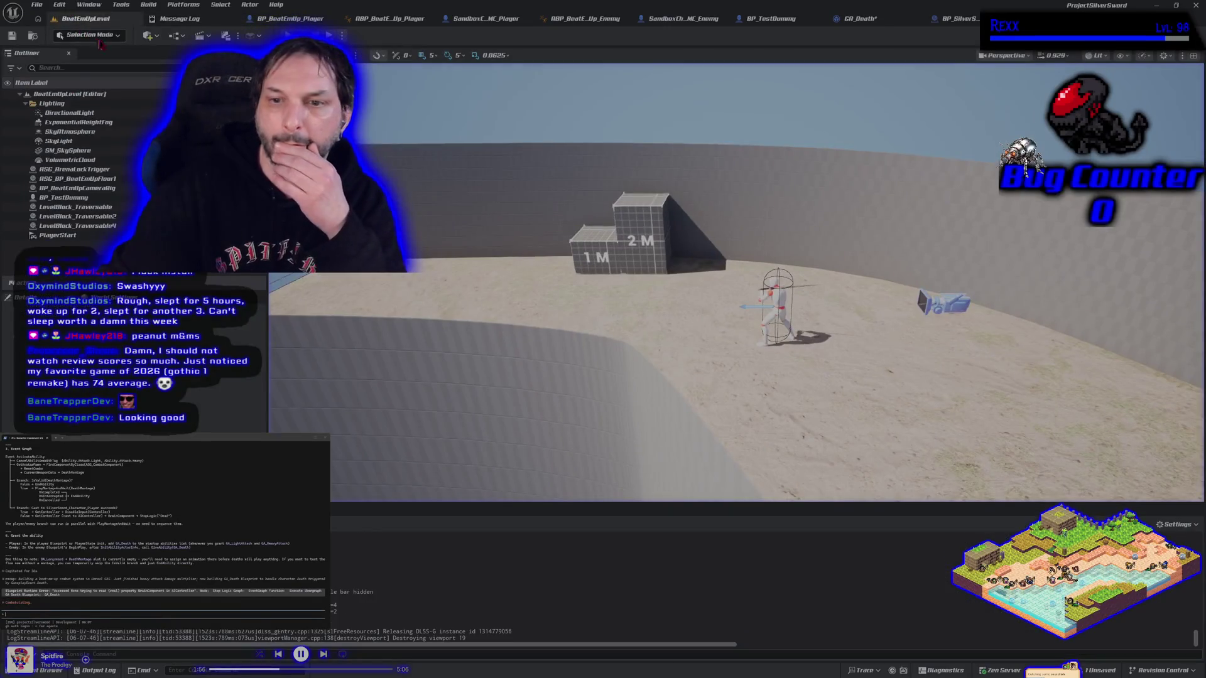
Step: Save GA_Death and frame its whole death-logic node chain in view
{"action": "left_click", "coordinate": [859, 18]}
{"action": "left_click", "coordinate": [12, 36]}
{"action": "scroll", "coordinate": [572, 385], "scroll_direction": "down", "scroll_amount": 1}
{"action": "mouse_move", "coordinate": [572, 385]}
{"action": "left_mouse_down"}
{"action": "mouse_move", "coordinate": [443, 375]}
{"action": "mouse_move", "coordinate": [559, 390]}
{"action": "left_mouse_up"}
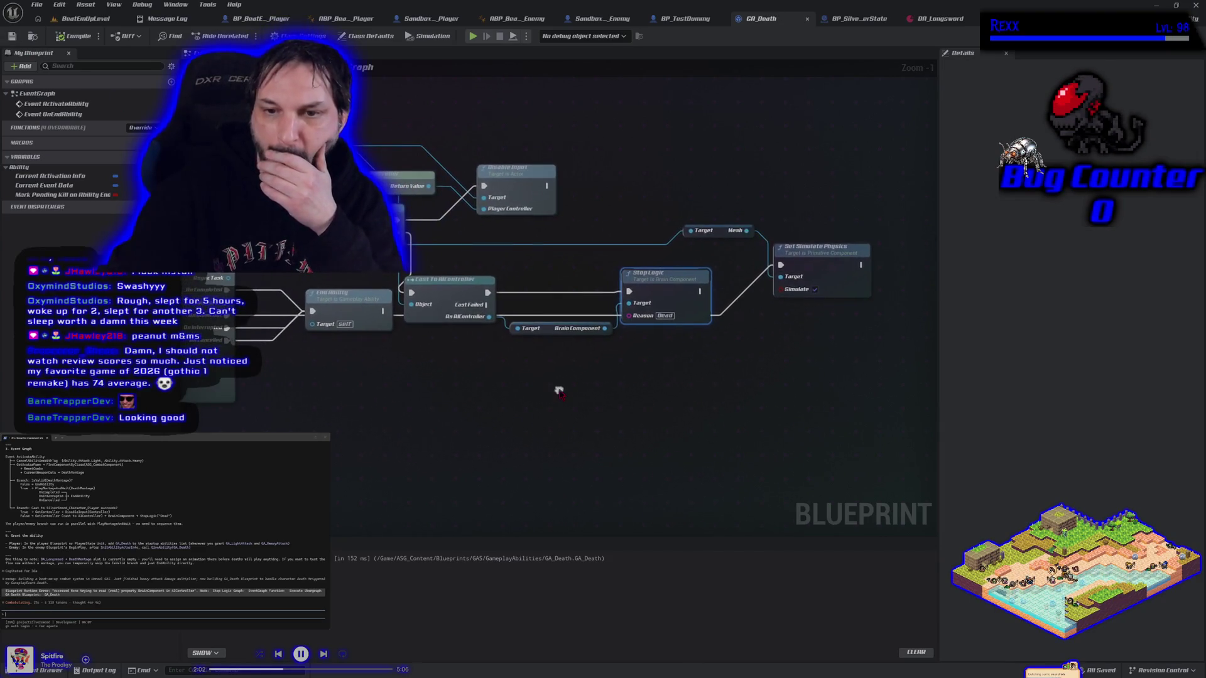
{"action": "mouse_move", "coordinate": [453, 377]}
{"action": "left_mouse_down"}
{"action": "mouse_move", "coordinate": [535, 382]}
{"action": "mouse_move", "coordinate": [442, 367]}
{"action": "left_mouse_up"}
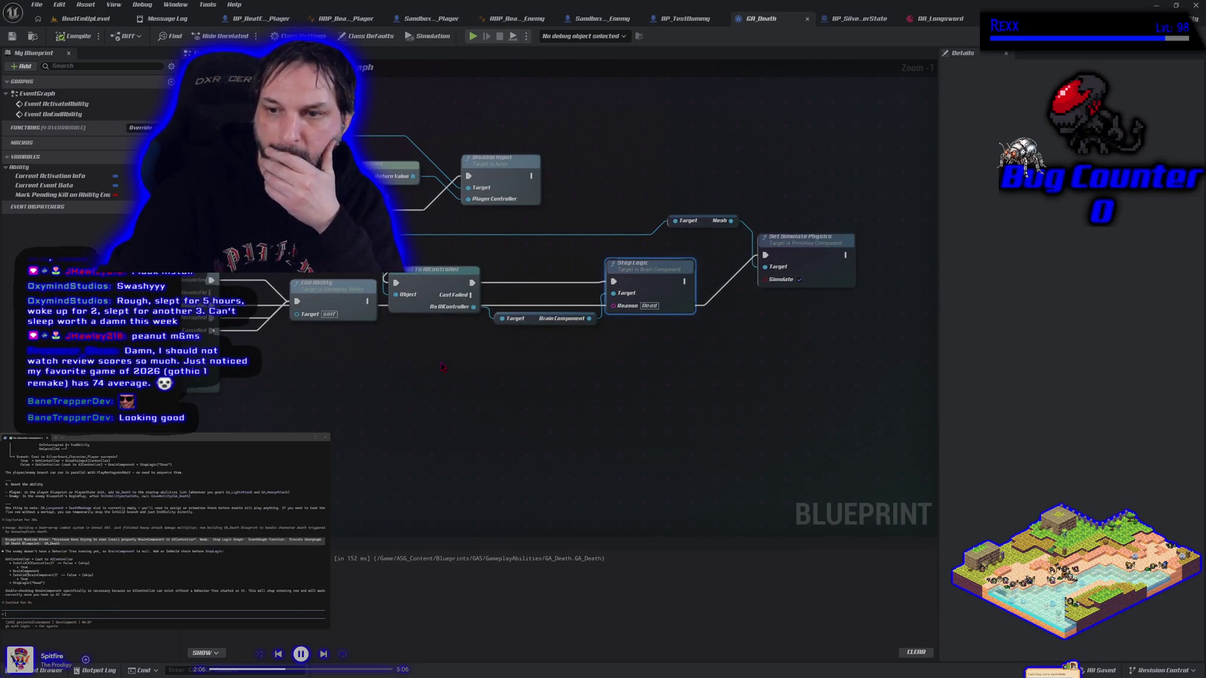
{"action": "left_click_drag", "start_coordinate": [442, 367], "coordinate": [568, 362]}
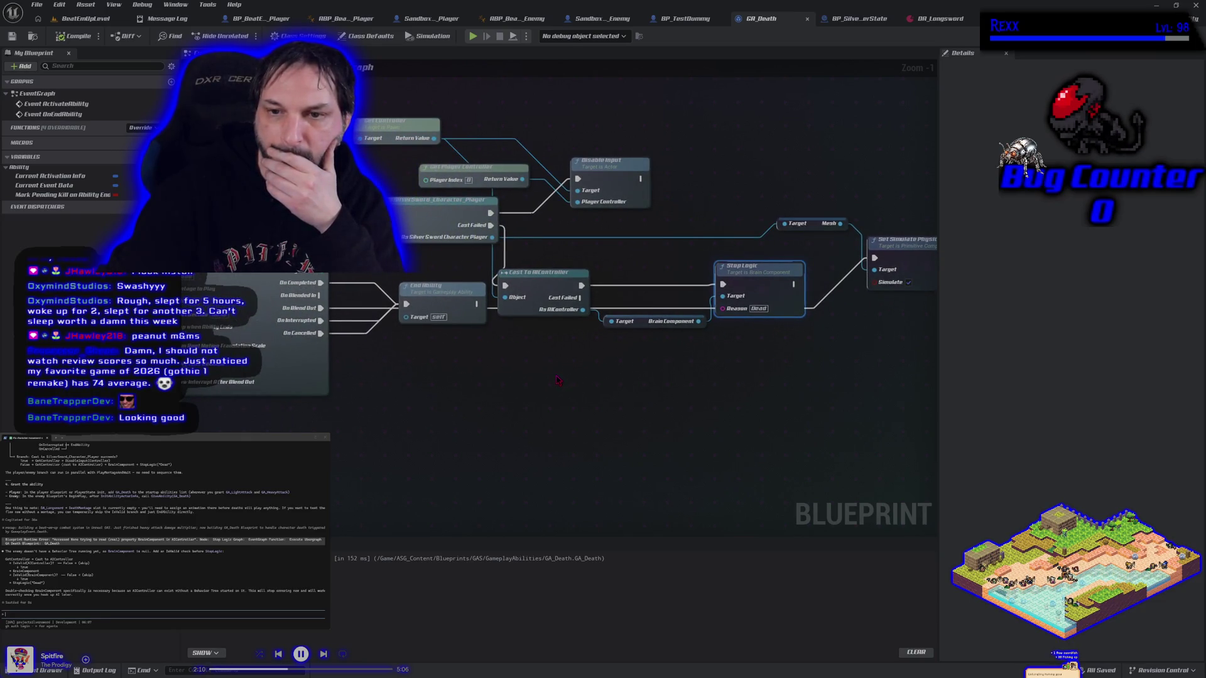
{"action": "scroll", "coordinate": [558, 380], "scroll_direction": "down", "scroll_amount": 1}
{"action": "left_click_drag", "start_coordinate": [547, 376], "coordinate": [518, 377]}
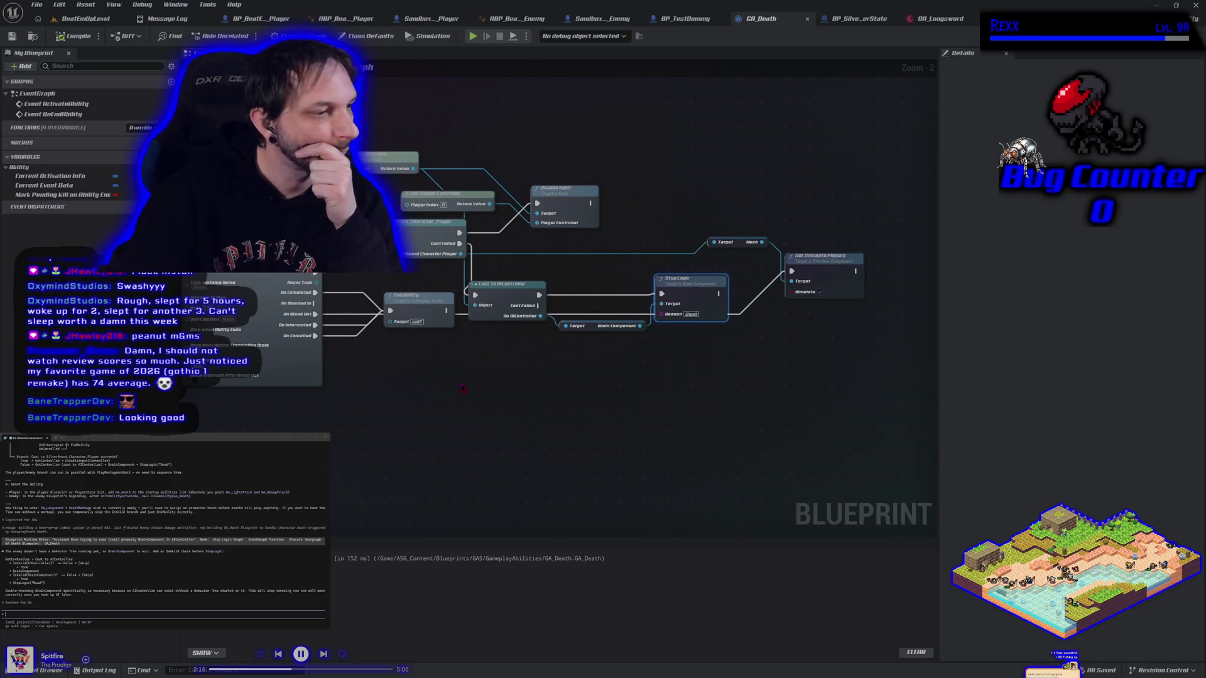
{"action": "left_click_drag", "start_coordinate": [566, 400], "coordinate": [502, 400]}
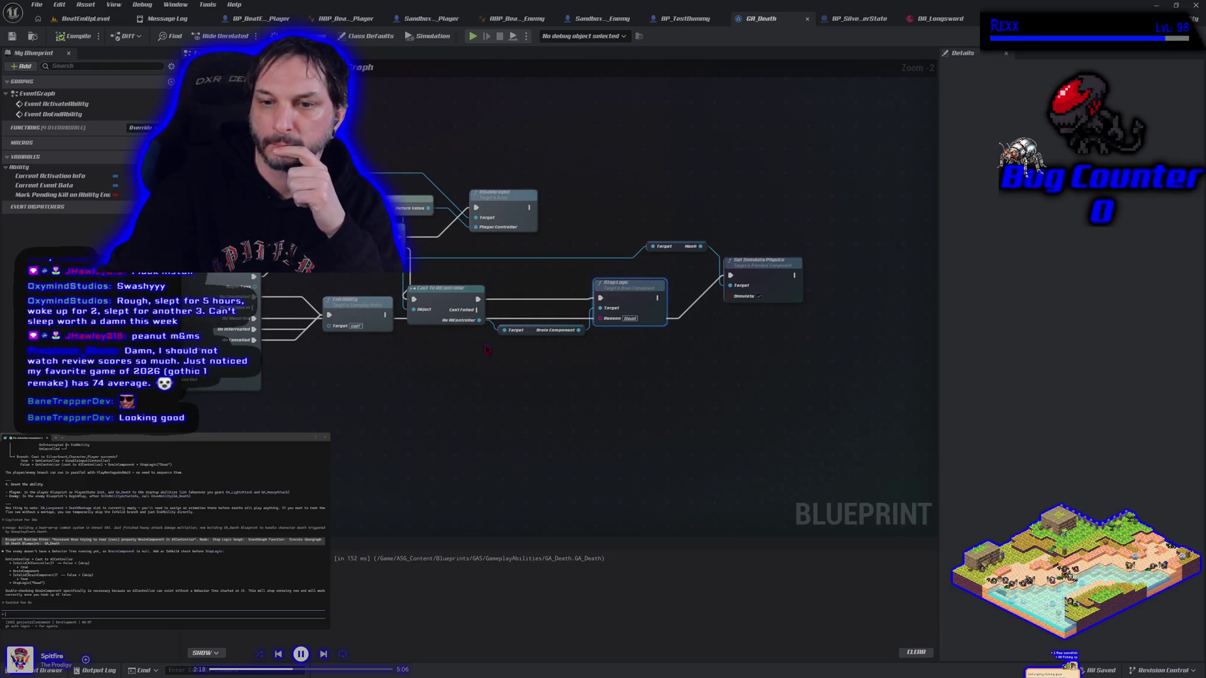
Step: Add an Is Valid macro on Brain Component, placed between Cast To AIController and Stop Logic
{"action": "left_click_drag", "start_coordinate": [480, 321], "coordinate": [478, 352]}
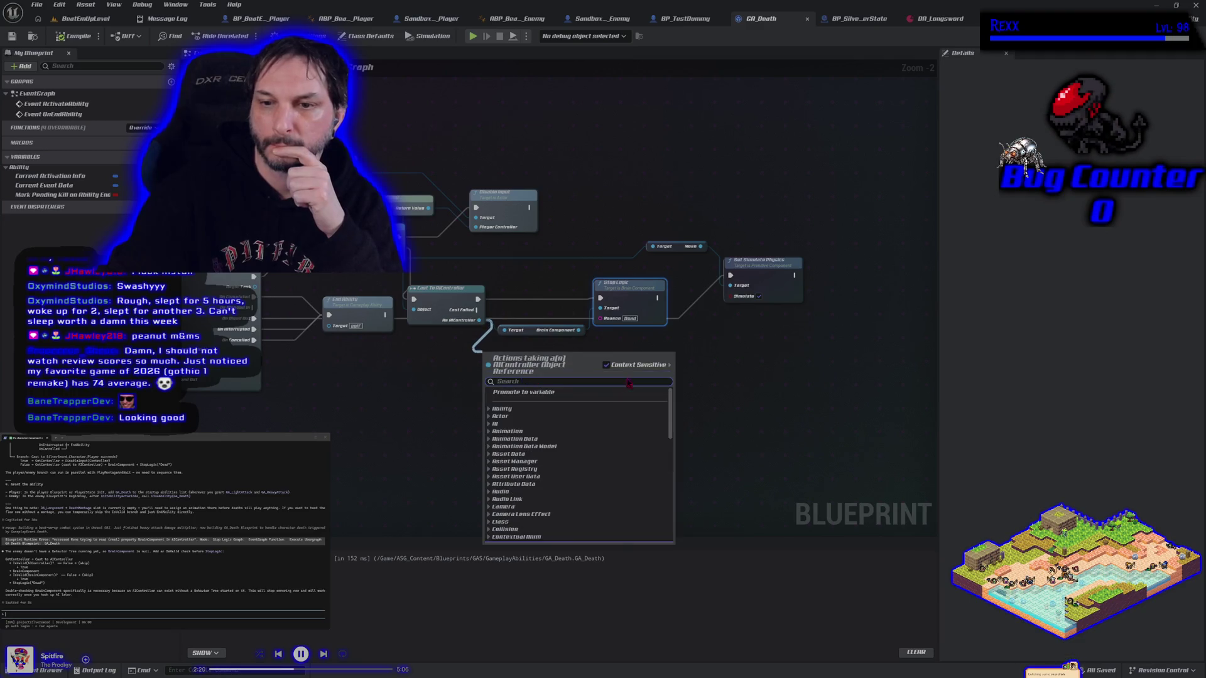
{"action": "left_click", "coordinate": [728, 337]}
{"action": "left_click_drag", "start_coordinate": [646, 301], "coordinate": [667, 301]}
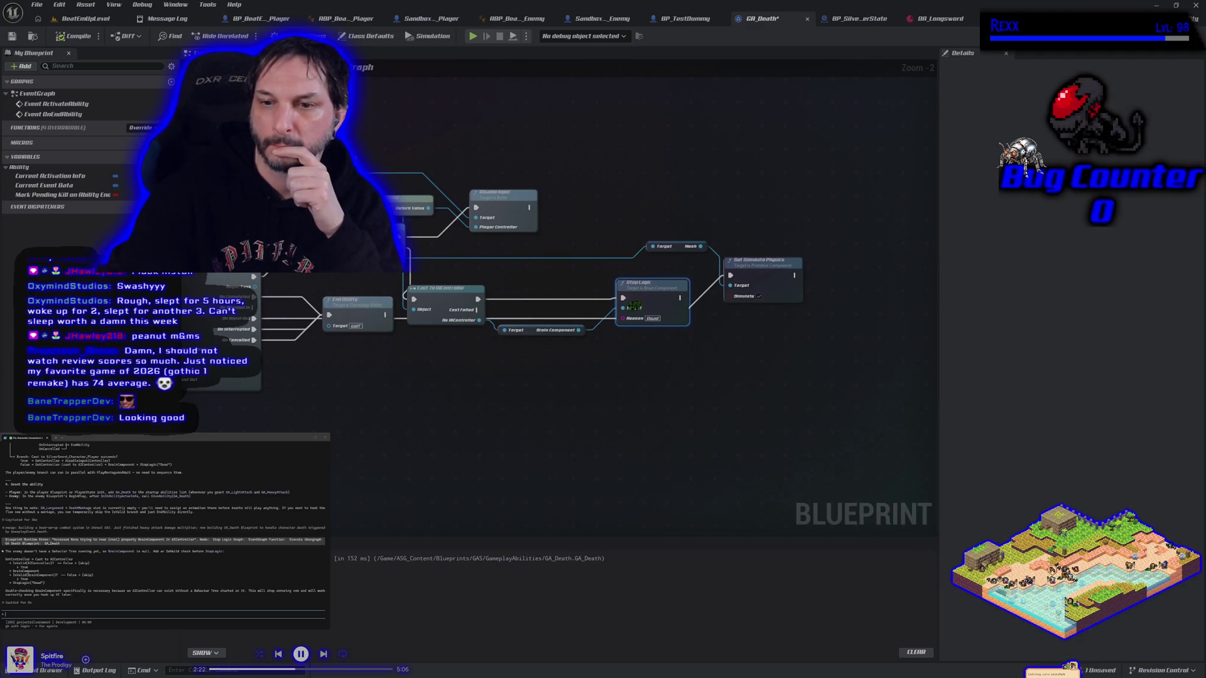
{"action": "left_click_drag", "start_coordinate": [578, 330], "coordinate": [580, 362]}
{"action": "type", "text": "is valid"}
{"action": "key", "text": "Down"}
{"action": "key", "text": "Return"}
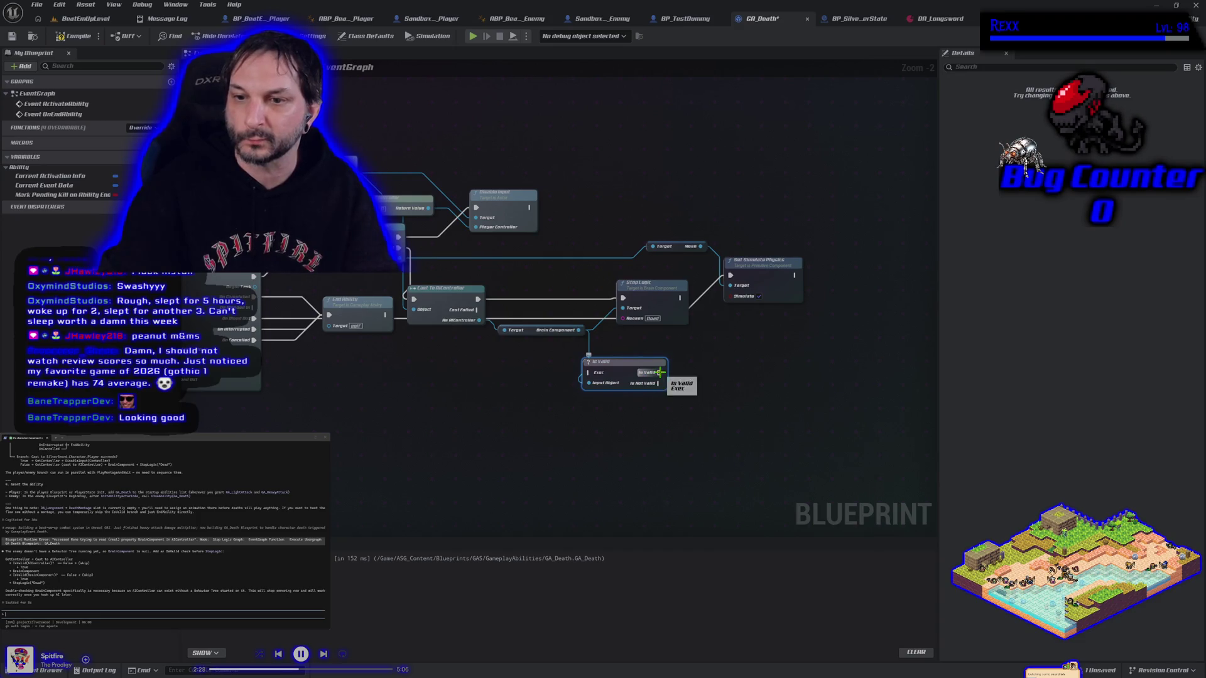
{"action": "mouse_move", "coordinate": [609, 363]}
{"action": "left_mouse_down"}
{"action": "mouse_move", "coordinate": [537, 284]}
{"action": "mouse_move", "coordinate": [628, 309]}
{"action": "mouse_move", "coordinate": [623, 297]}
{"action": "left_mouse_up"}
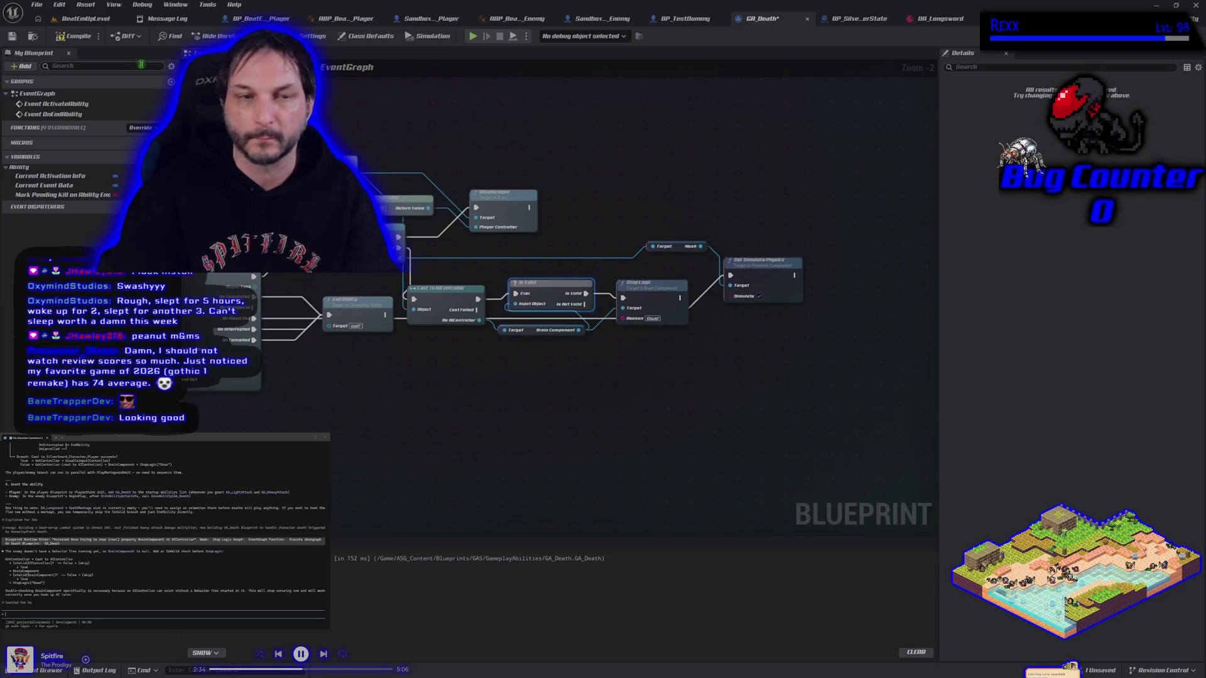
{"action": "left_click", "coordinate": [37, 5]}
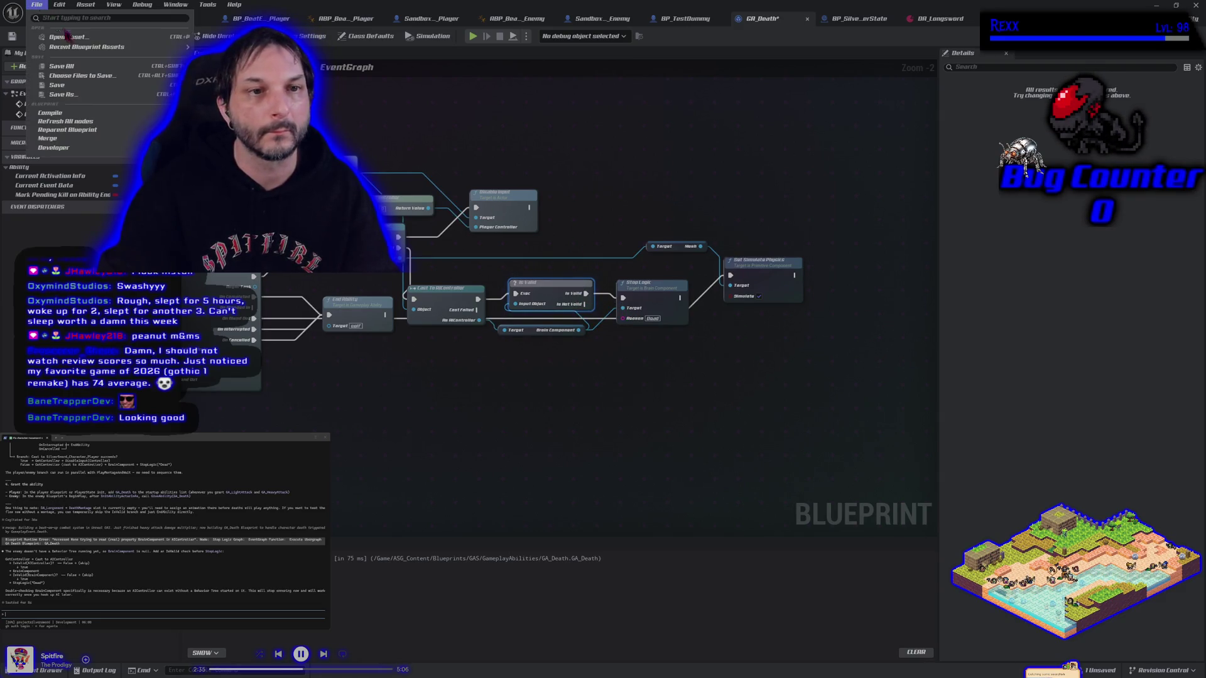
Step: Save all assets, then start a playtest in the level
{"action": "left_click", "coordinate": [72, 71]}
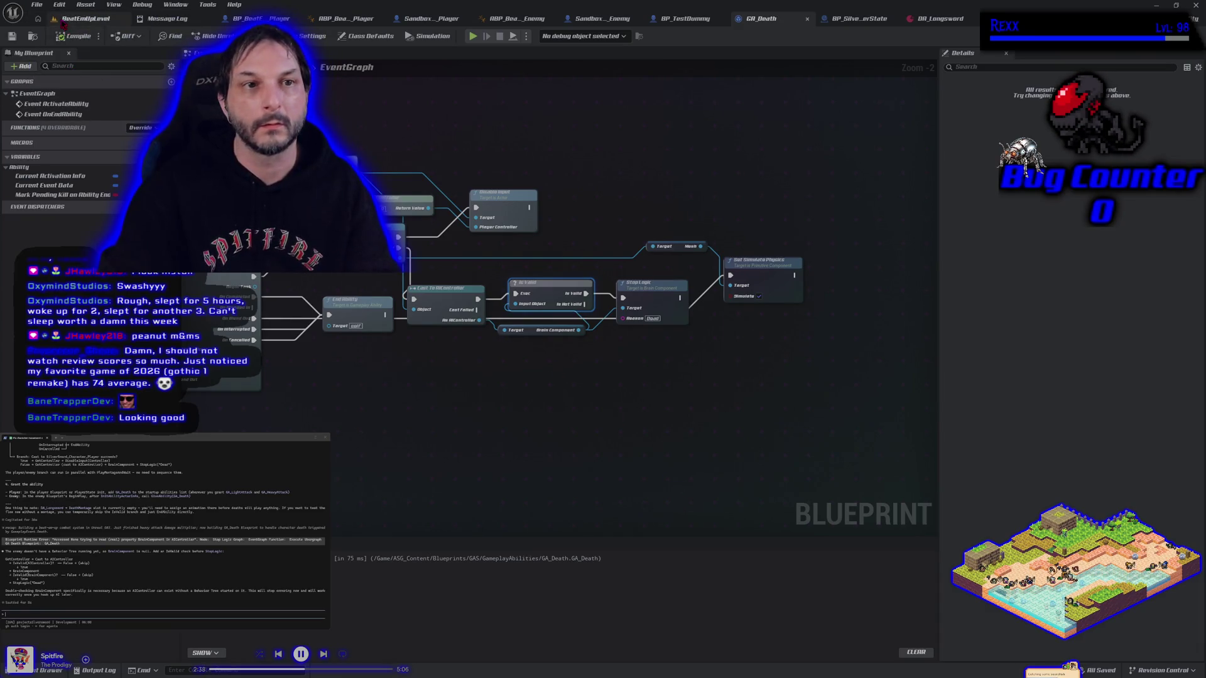
{"action": "left_click", "coordinate": [85, 18]}
{"action": "key", "text": "alt+p"}
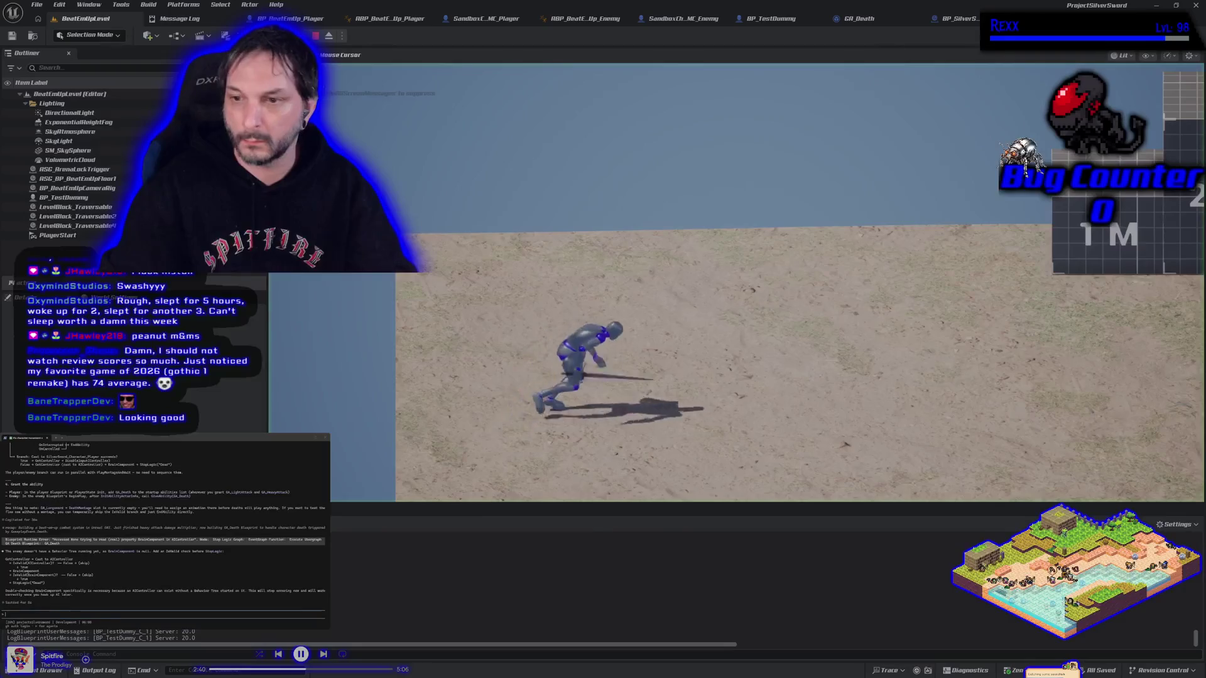
Step: Kill the white enemy, stop the playtest, and jump to GA_Death's Set Simulate Physics error
{"action": "key", "text": "d"}
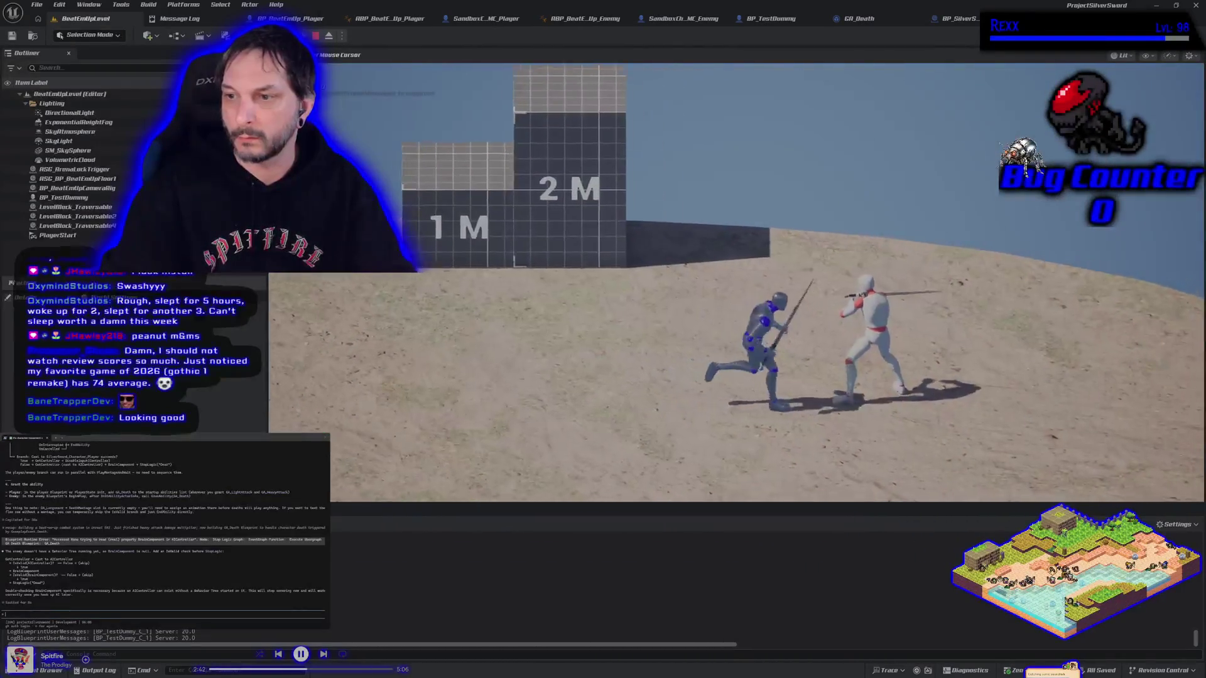
{"action": "key", "text": "j"}
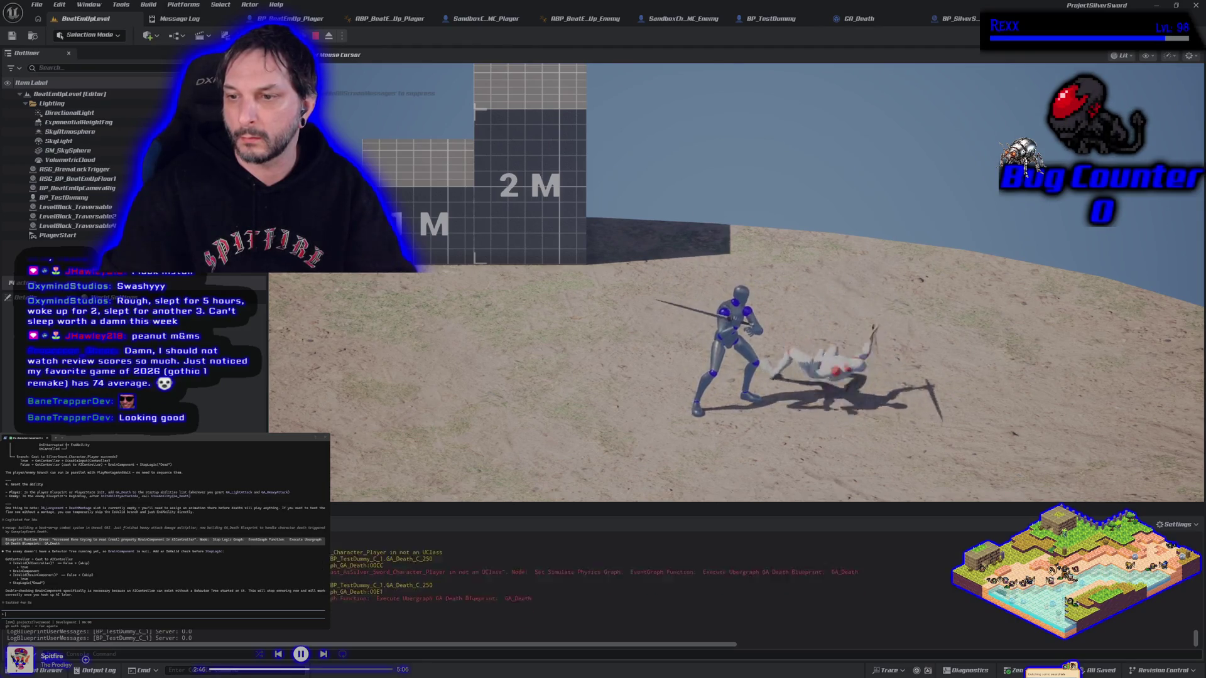
{"action": "key", "text": "Escape"}
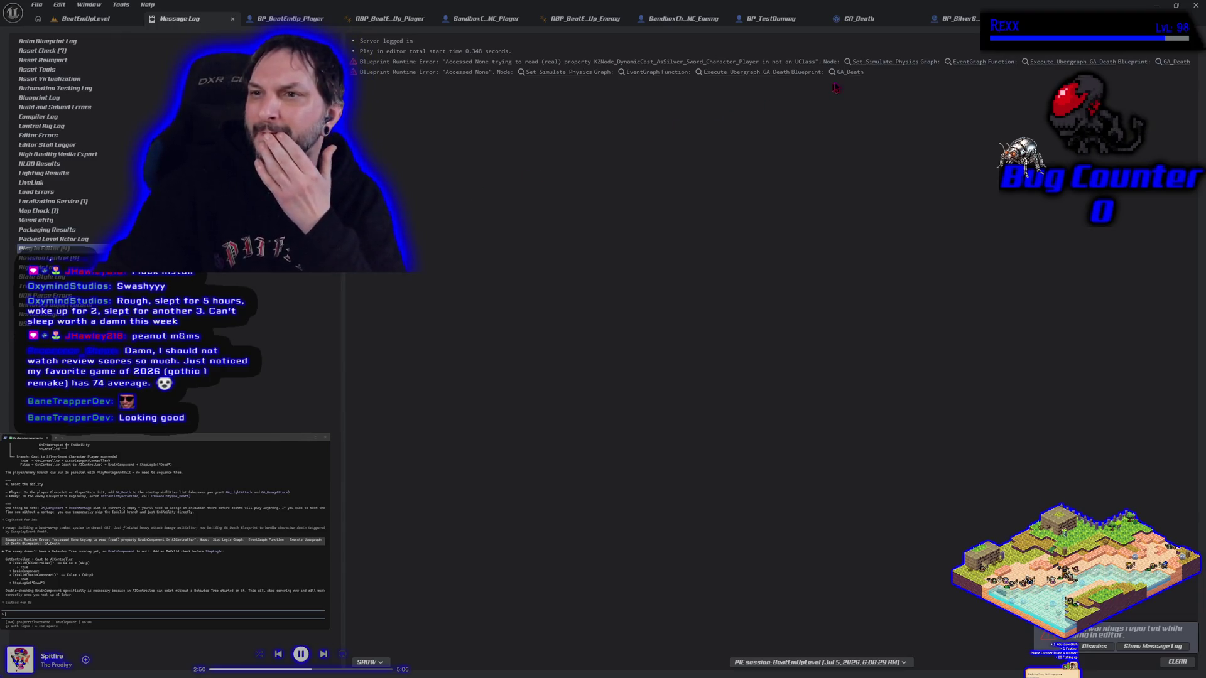
{"action": "left_click", "coordinate": [902, 63]}
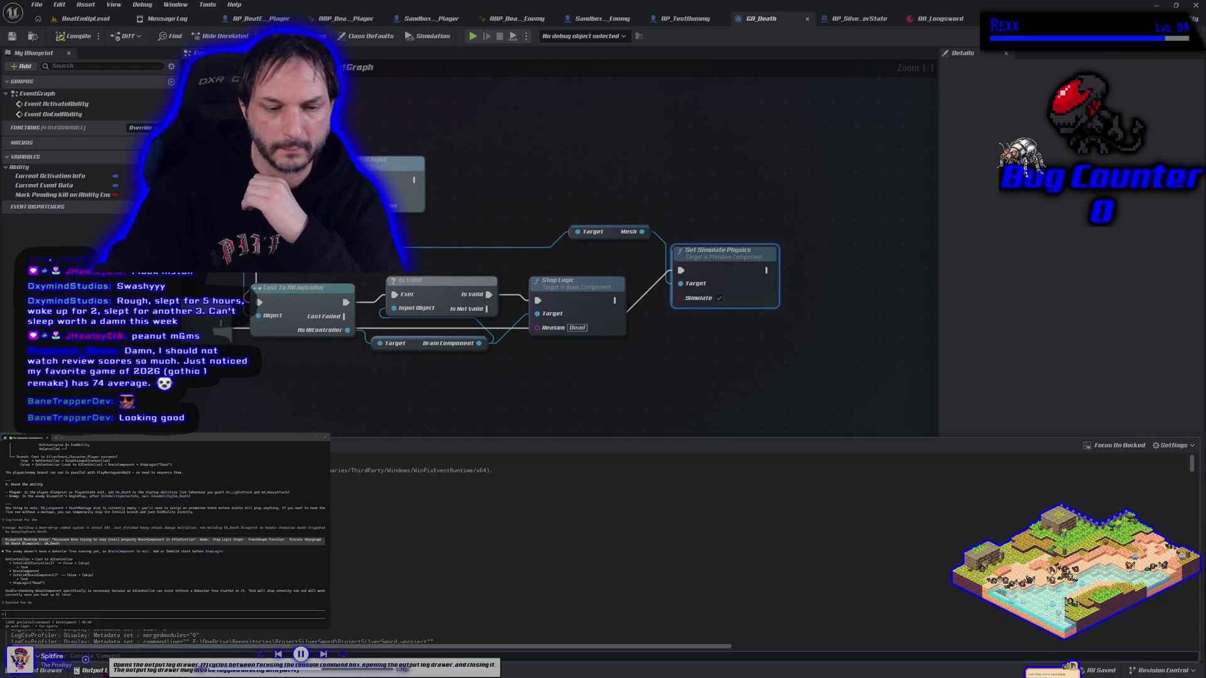
Step: Send the K2Node_DynamicCast error to the assistant terminal, then jump to Set Simulate Physics in GA_Death
{"action": "left_click", "coordinate": [187, 20]}
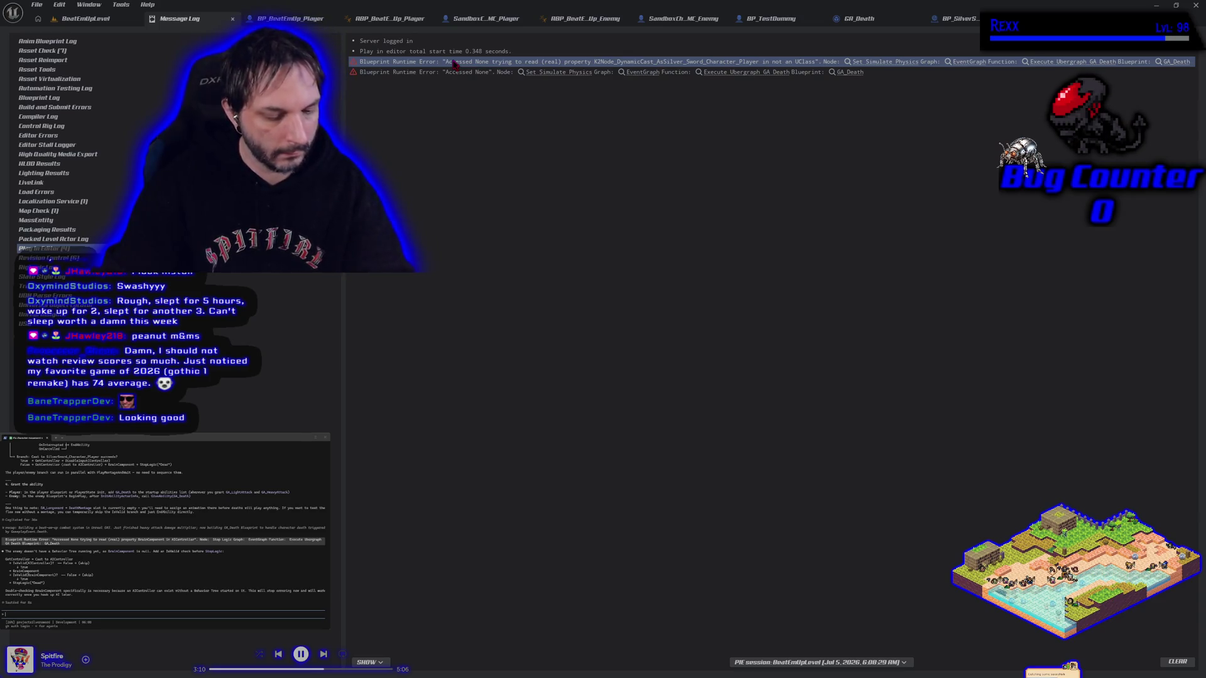
{"action": "key", "text": "Up"}
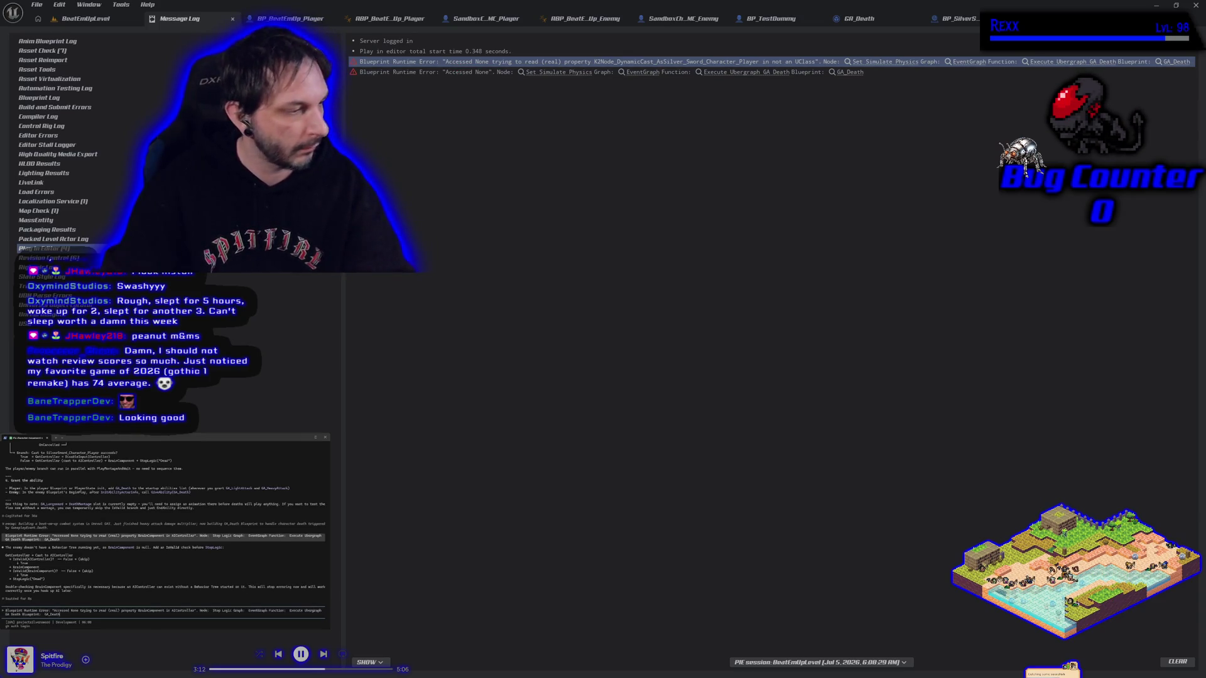
{"action": "left_click_drag", "start_coordinate": [160, 617], "coordinate": [52, 611]}
{"action": "key", "text": "ctrl+c"}
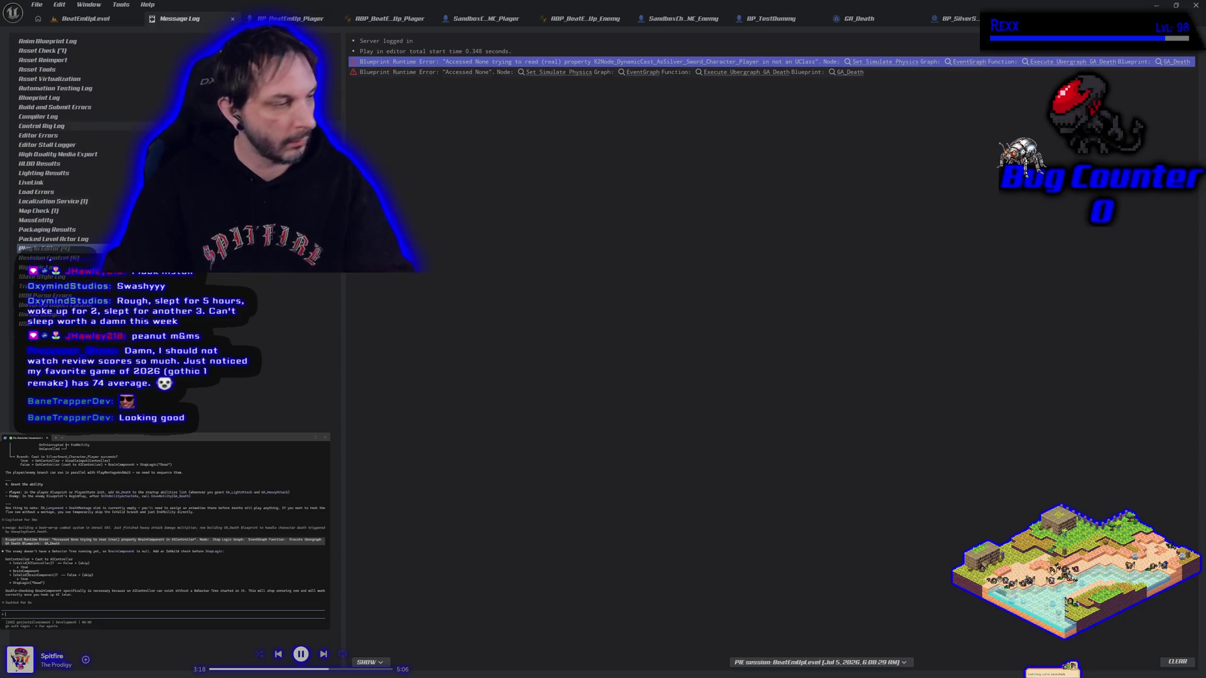
{"action": "left_click", "coordinate": [147, 618]}
{"action": "key", "text": "ctrl+v"}
{"action": "key", "text": "Return"}
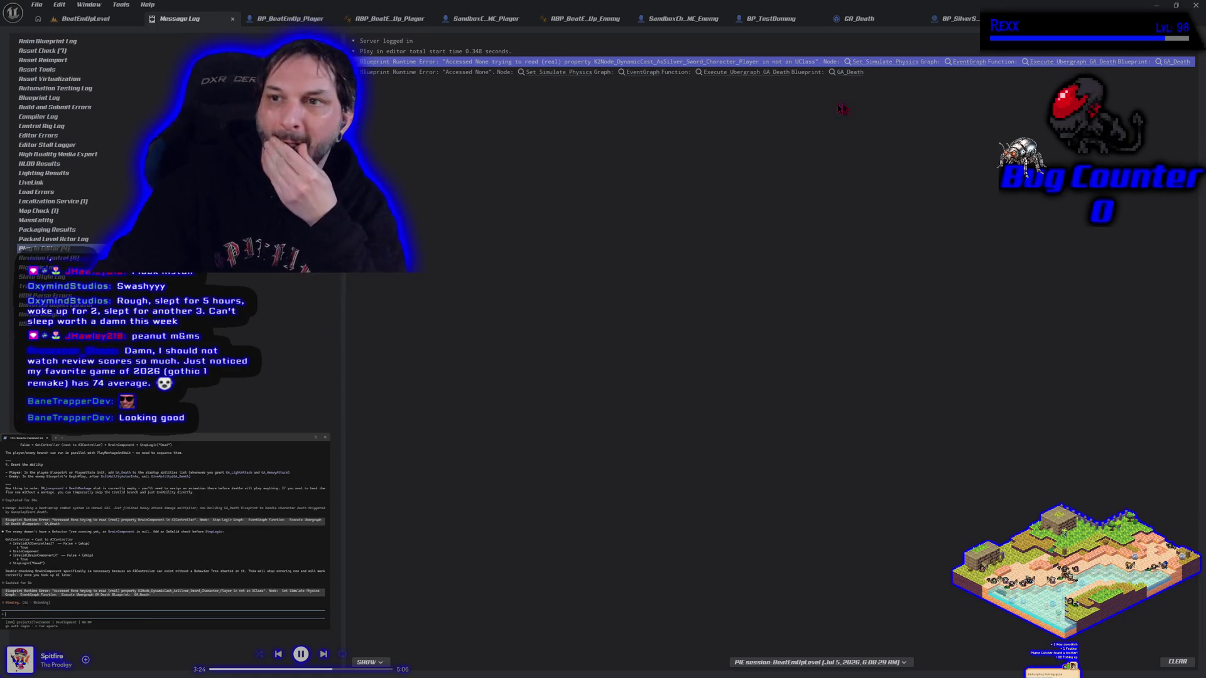
{"action": "left_click", "coordinate": [910, 63]}
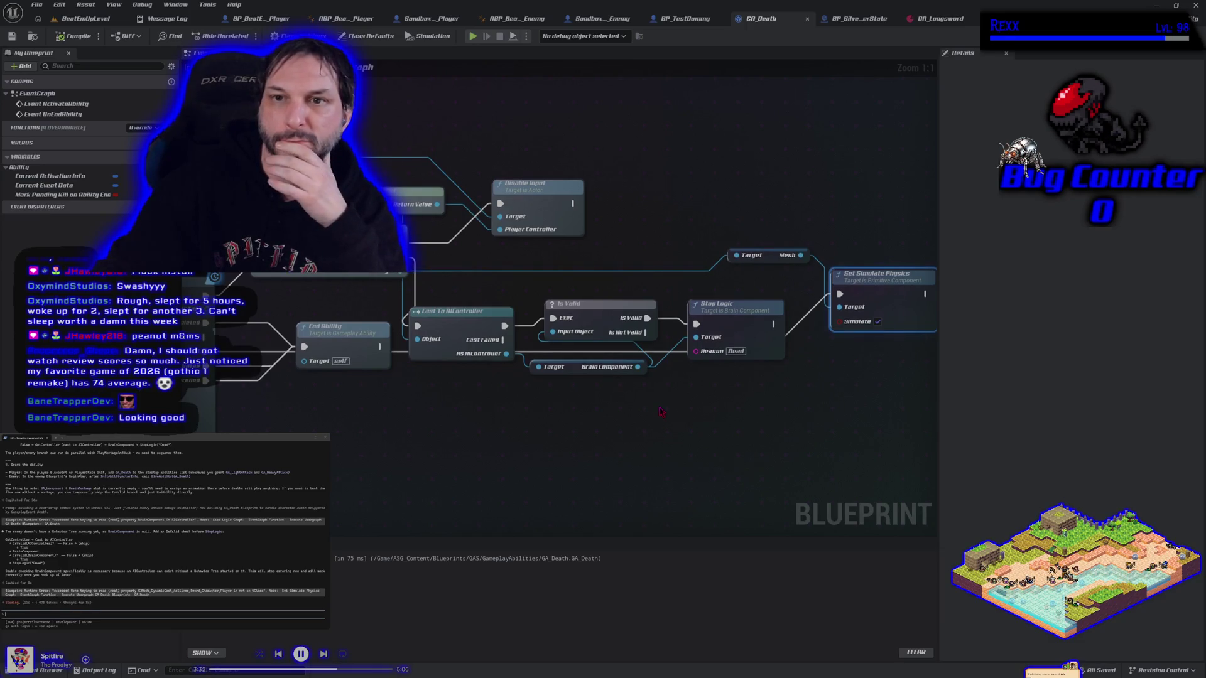
{"action": "scroll", "coordinate": [493, 376], "scroll_direction": "down", "scroll_amount": 2}
{"action": "scroll", "coordinate": [479, 355], "scroll_direction": "up", "scroll_amount": 2}
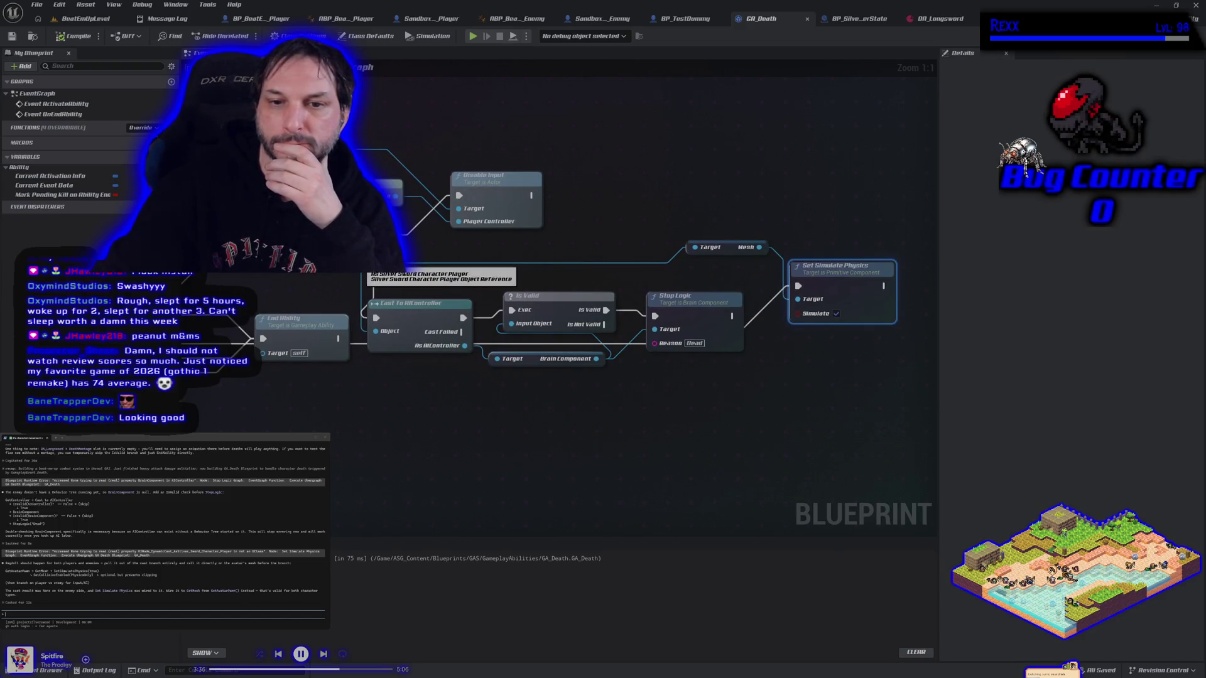
{"action": "mouse_move", "coordinate": [695, 247]}
{"action": "left_mouse_down"}
{"action": "mouse_move", "coordinate": [439, 285]}
{"action": "mouse_move", "coordinate": [400, 277]}
{"action": "left_mouse_up"}
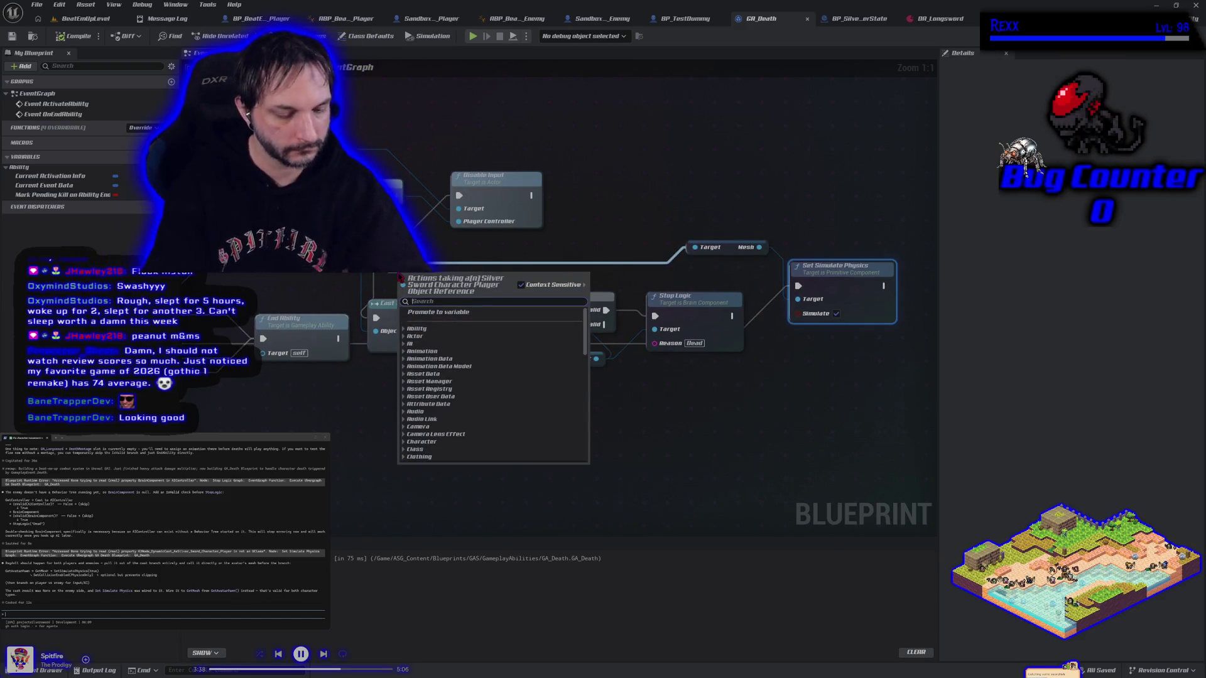
{"action": "type", "text": "stop"}
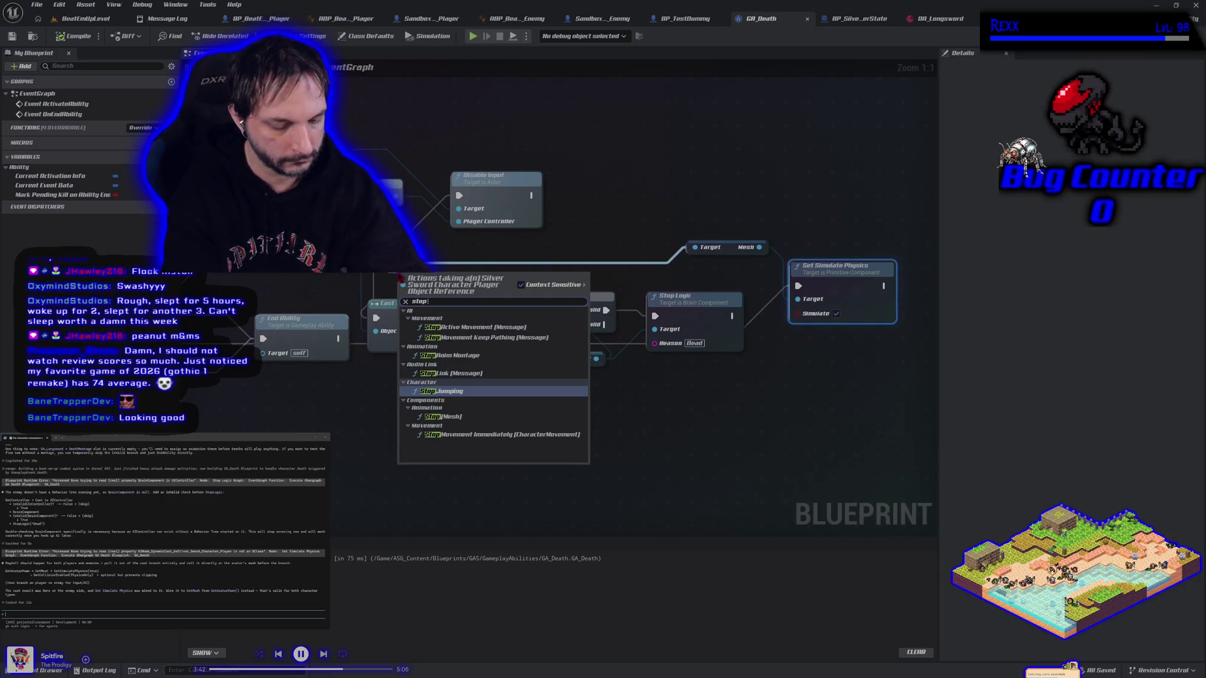
{"action": "type", "text": " motion"}
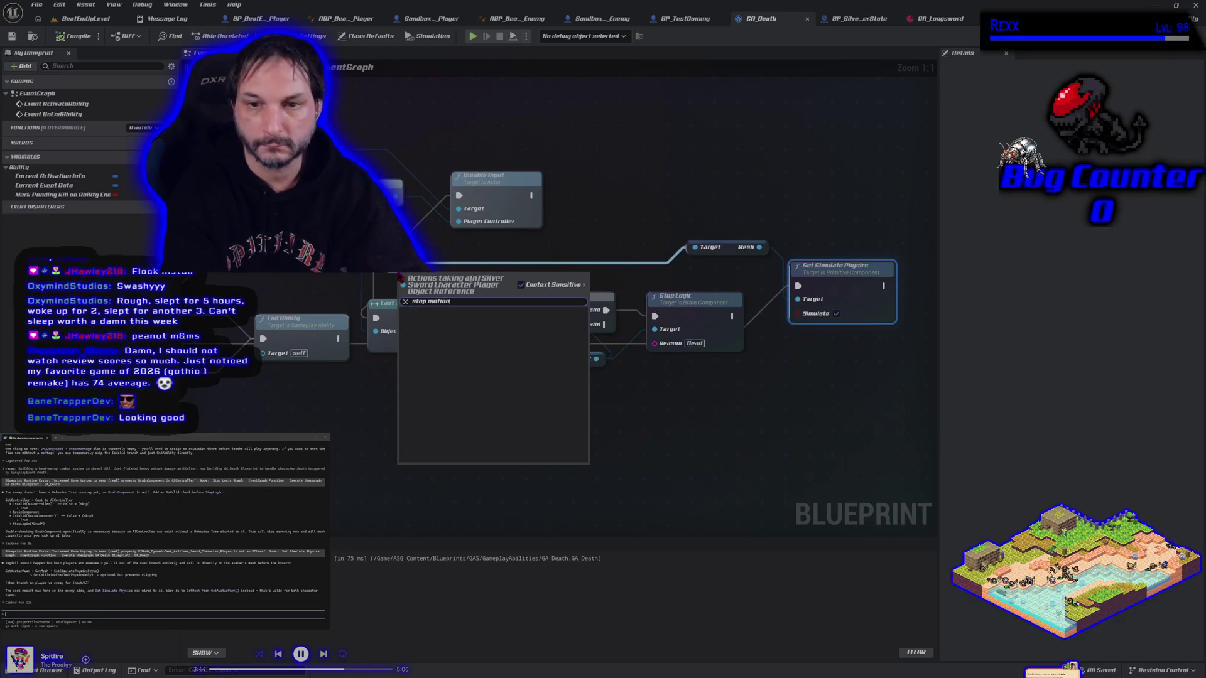
{"action": "key", "text": "BackSpace"}
{"action": "key", "text": "BackSpace"}
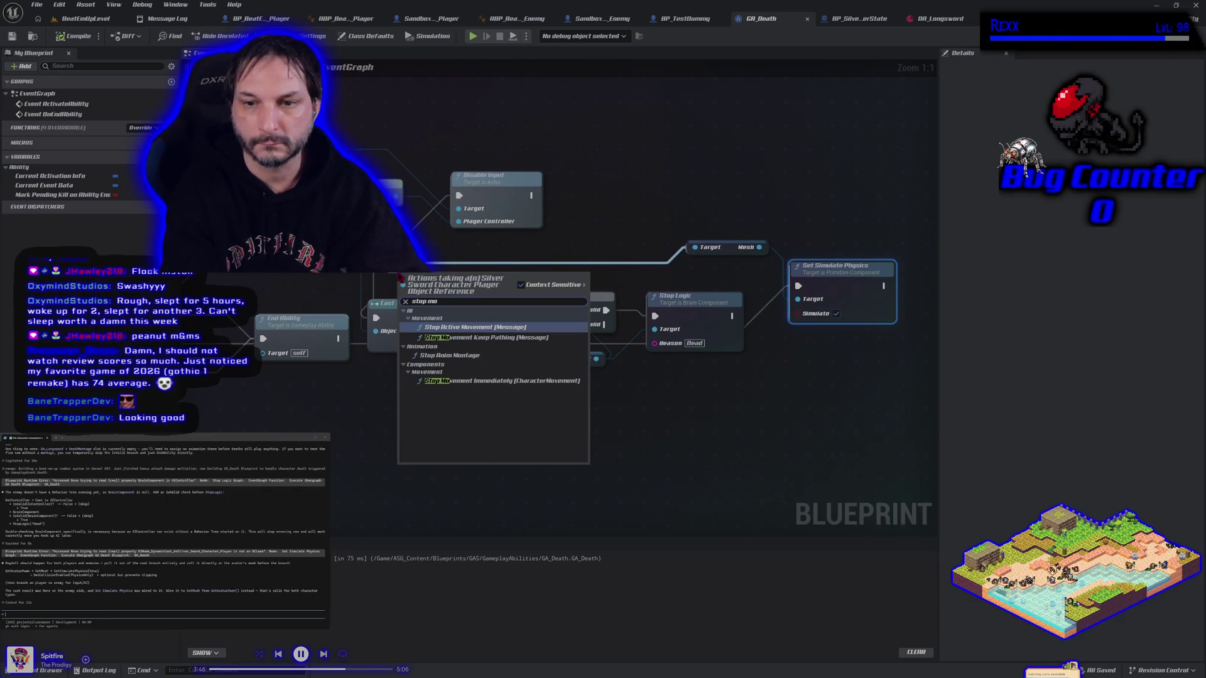
{"action": "key", "text": "BackSpace"}
{"action": "key", "text": "BackSpace"}
{"action": "key", "text": "BackSpace"}
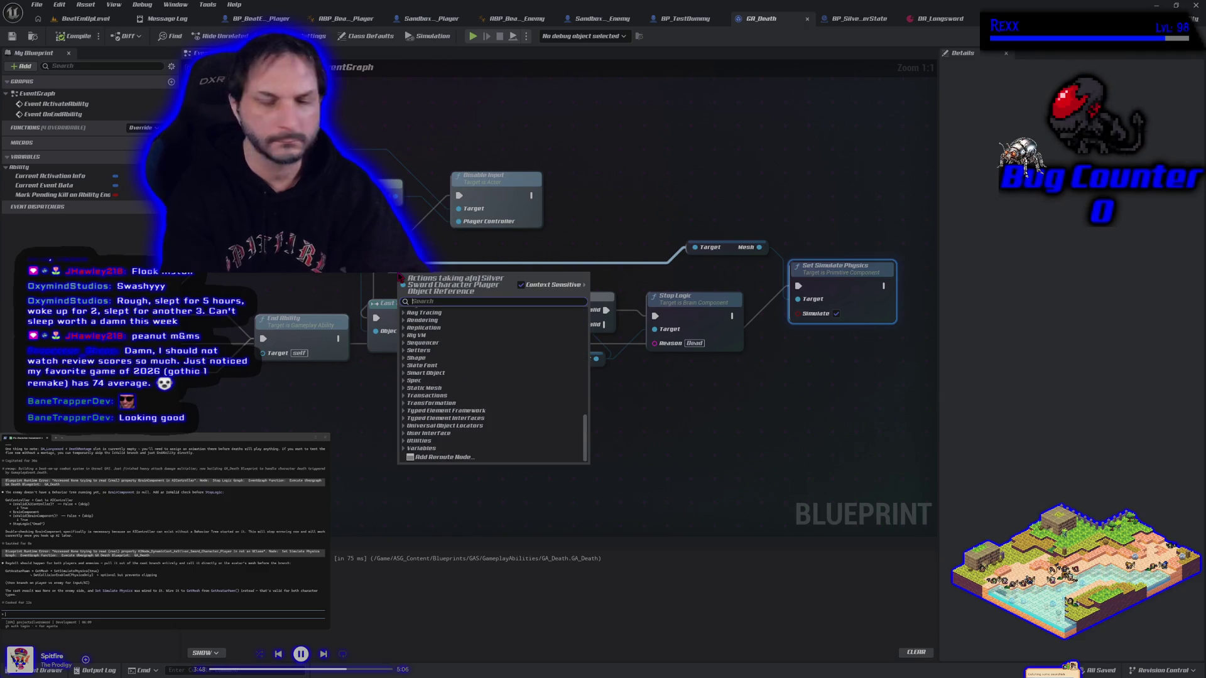
{"action": "key", "text": "Escape"}
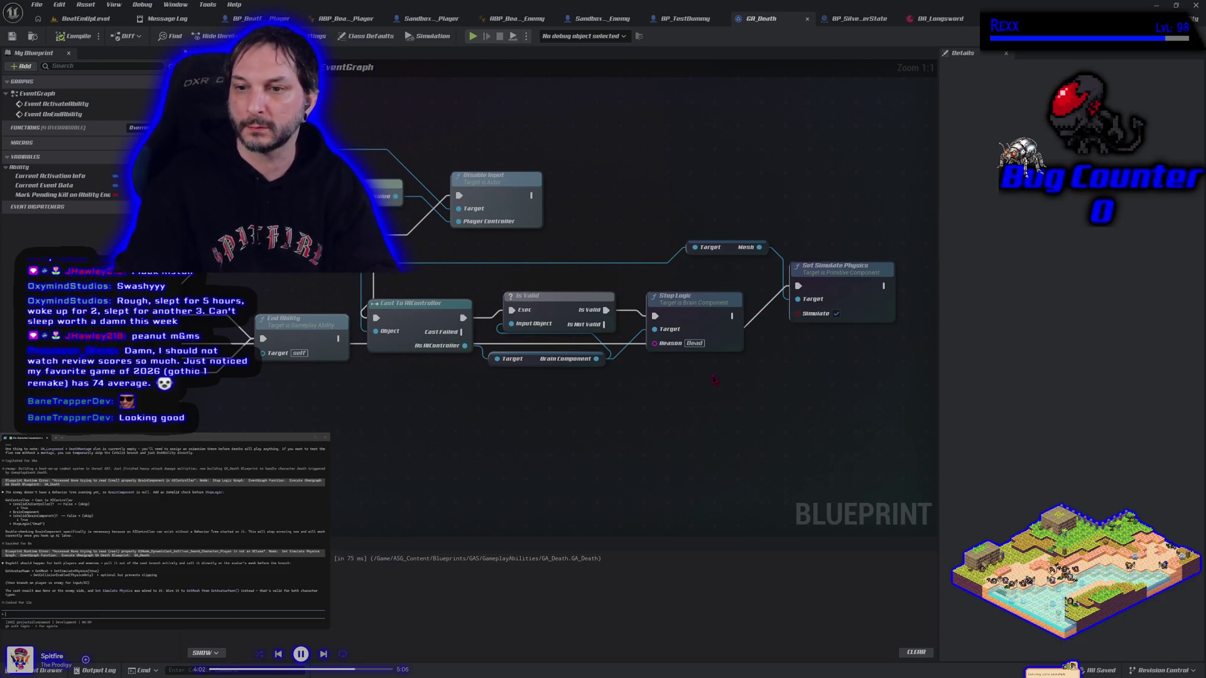
Step: Move Set Simulate Physics beside the montage node, send the blend-out note, and reveal the hidden comment box
{"action": "mouse_move", "coordinate": [856, 273]}
{"action": "left_mouse_down"}
{"action": "mouse_move", "coordinate": [522, 421]}
{"action": "mouse_move", "coordinate": [396, 401]}
{"action": "mouse_move", "coordinate": [552, 421]}
{"action": "mouse_move", "coordinate": [485, 419]}
{"action": "mouse_move", "coordinate": [492, 410]}
{"action": "left_mouse_up"}
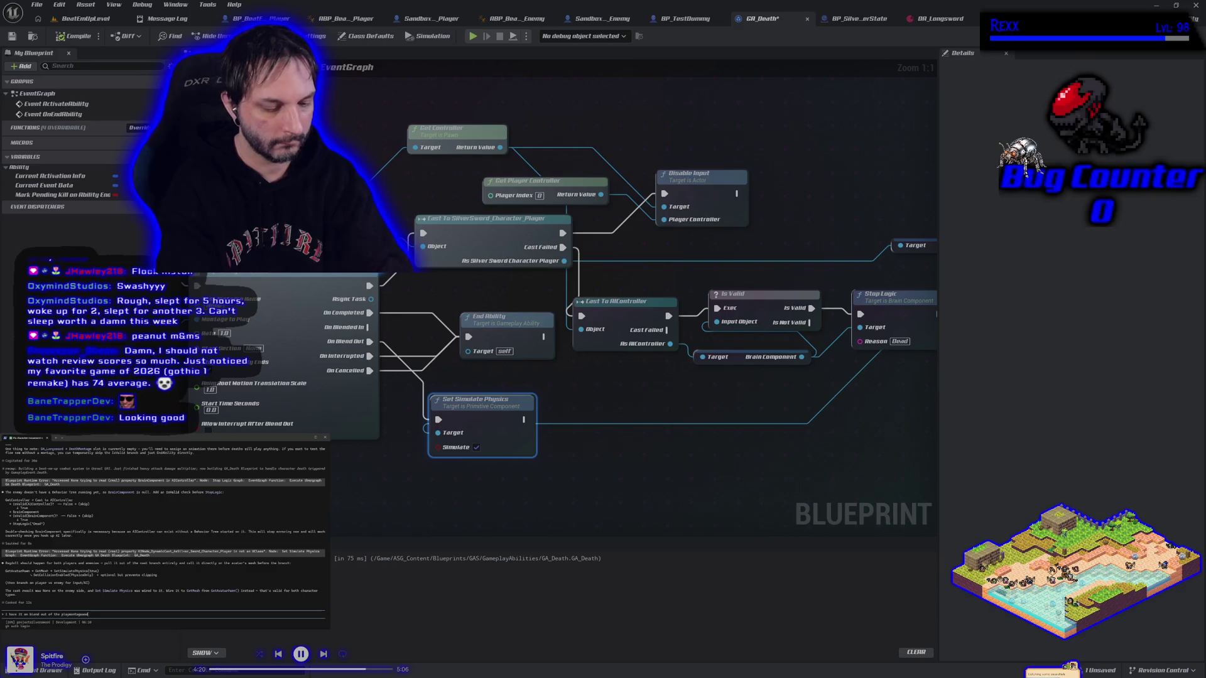
{"action": "key", "text": "Return"}
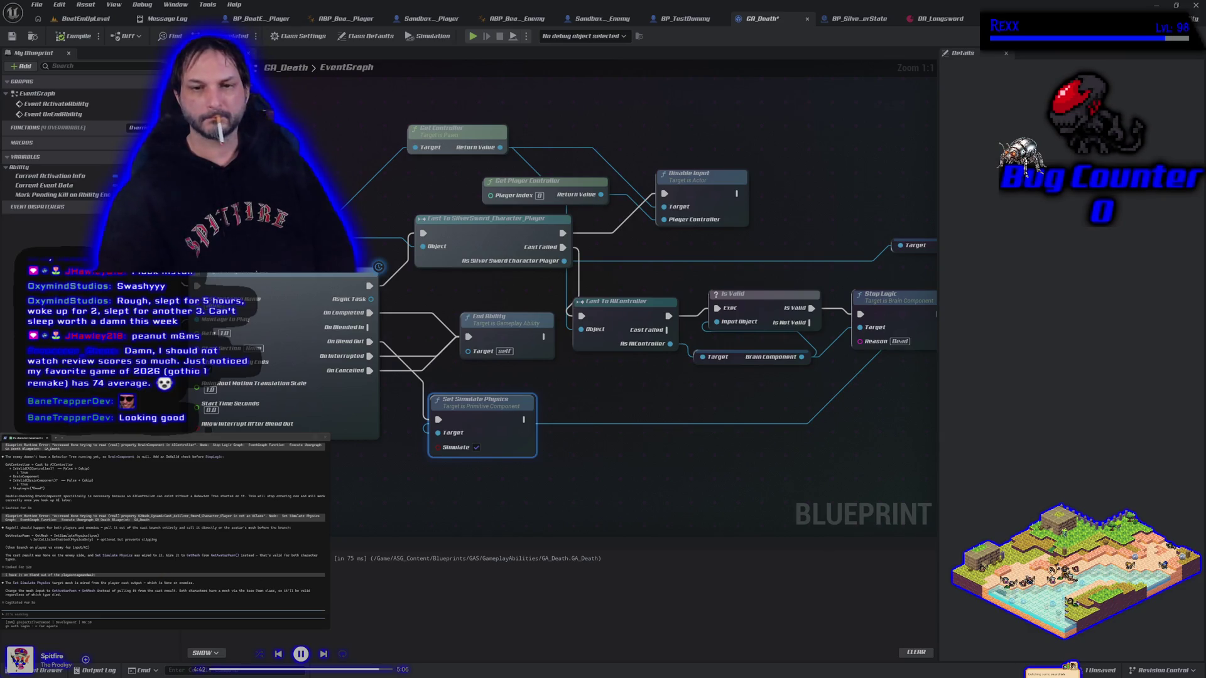
{"action": "left_click_drag", "start_coordinate": [628, 478], "coordinate": [693, 465]}
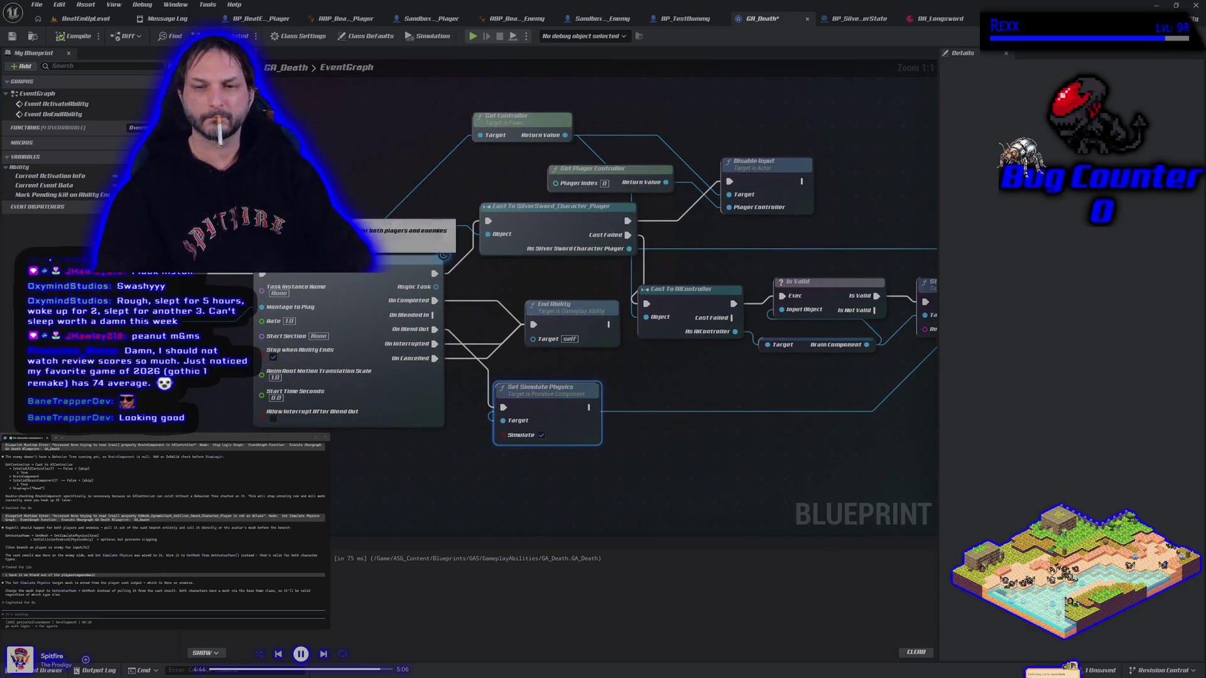
Step: Paste a Get Avatar Pawn node and disconnect the old wire from the physics Target
{"action": "key", "text": "ctrl+v"}
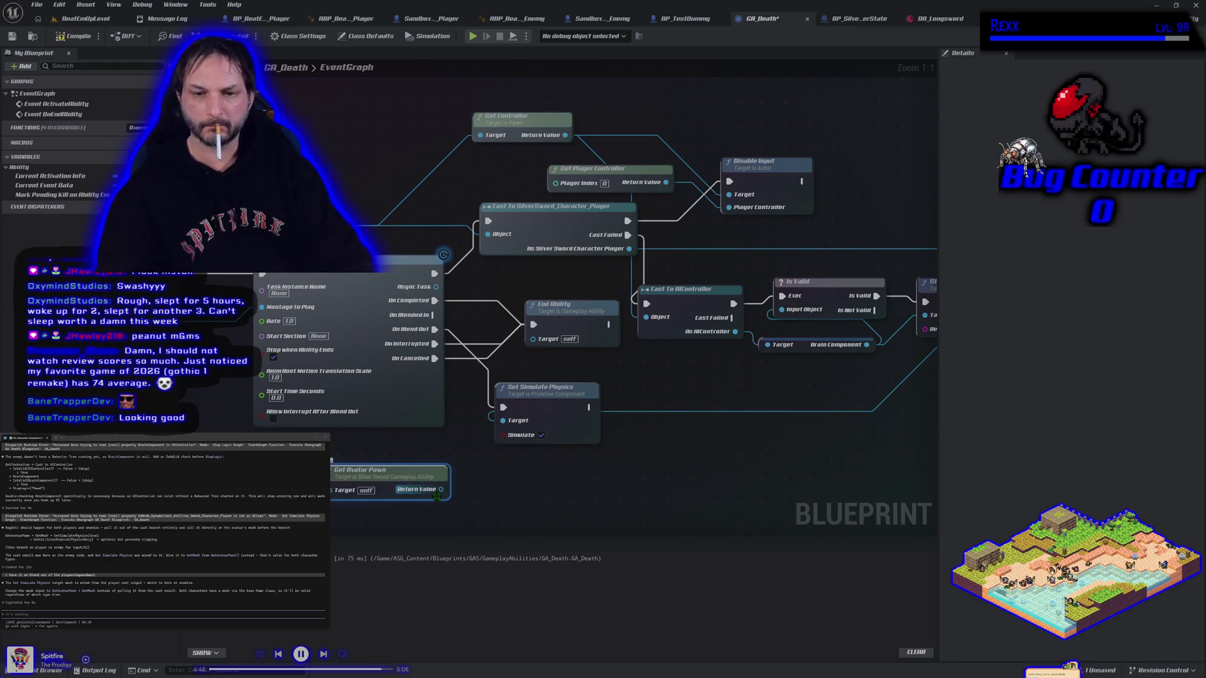
{"action": "left_click_drag", "start_coordinate": [439, 489], "coordinate": [495, 420]}
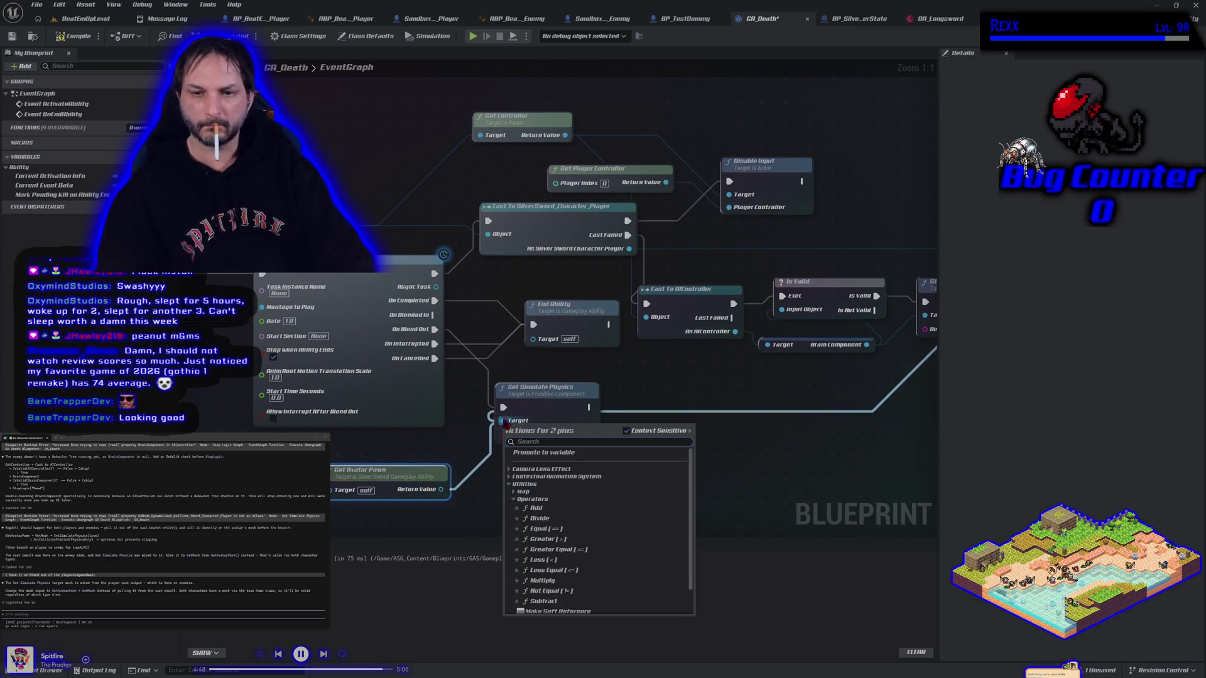
{"action": "key", "text": "Escape"}
{"action": "left_click", "coordinate": [503, 420], "text": "alt"}
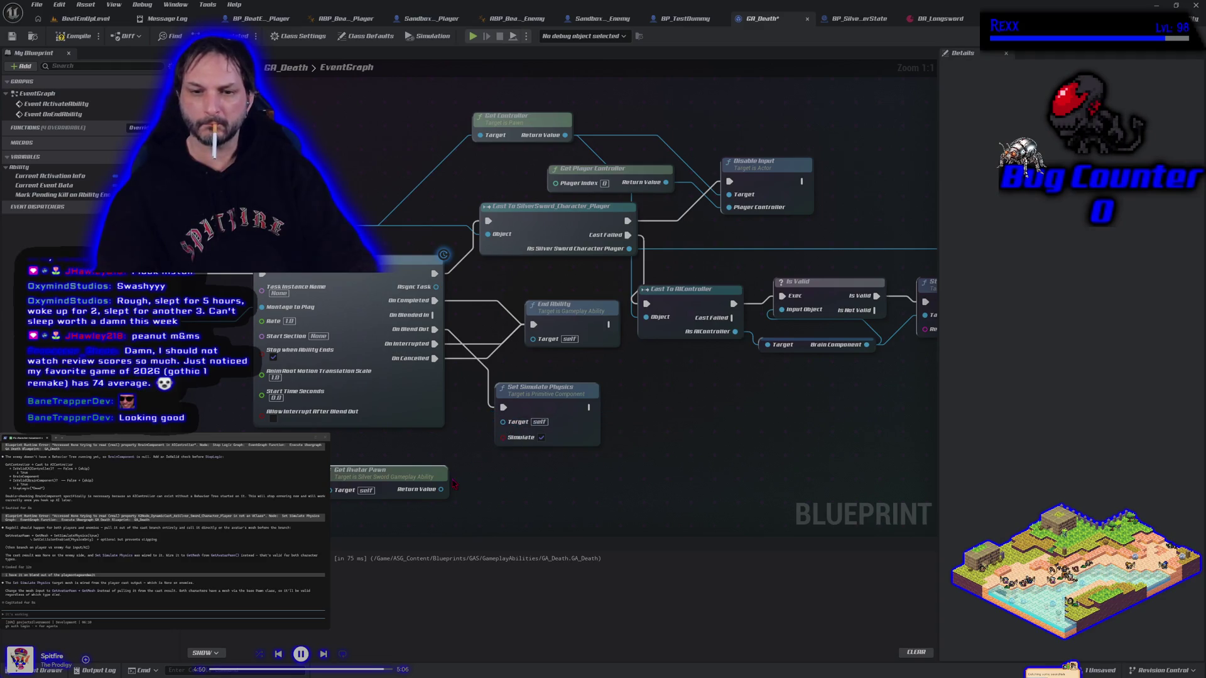
{"action": "left_click_drag", "start_coordinate": [446, 490], "coordinate": [503, 422]}
{"action": "left_click", "coordinate": [710, 445]}
{"action": "mouse_move", "coordinate": [441, 489]}
{"action": "left_mouse_down"}
{"action": "mouse_move", "coordinate": [546, 447]}
{"action": "mouse_move", "coordinate": [507, 438]}
{"action": "mouse_move", "coordinate": [508, 425]}
{"action": "mouse_move", "coordinate": [462, 451]}
{"action": "left_mouse_up"}
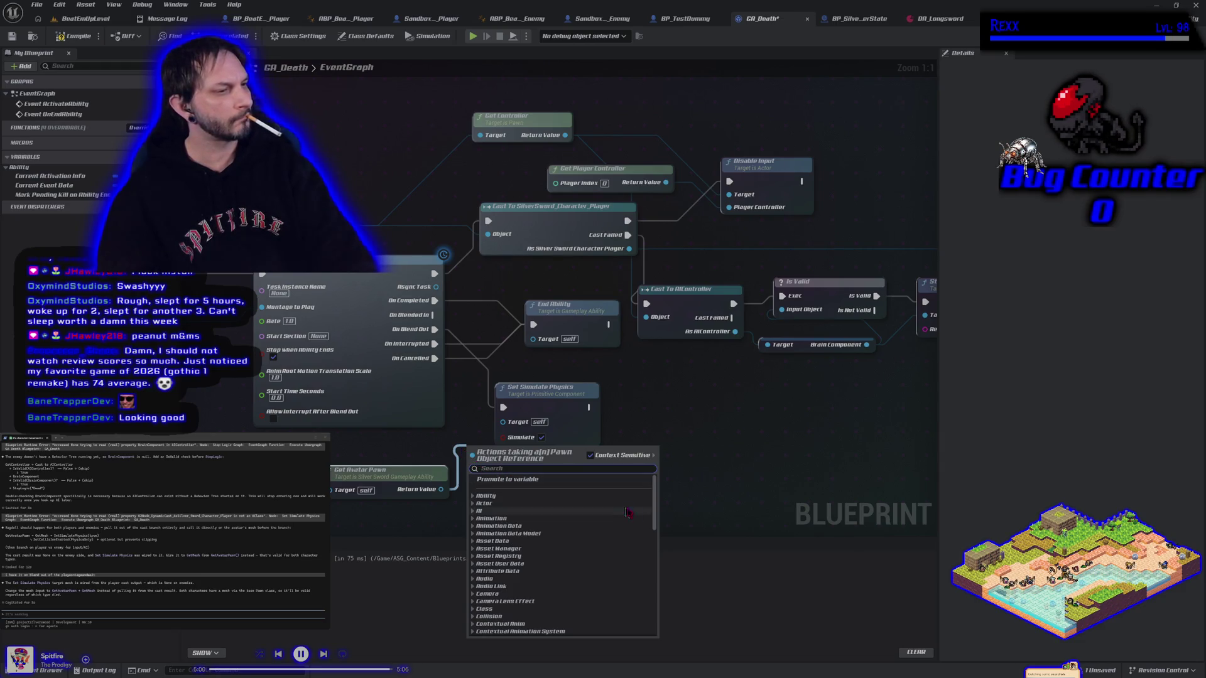
Step: Bring the Mesh getter beside Get Avatar Pawn, then delete it as unused
{"action": "left_click_drag", "start_coordinate": [782, 397], "coordinate": [636, 400]}
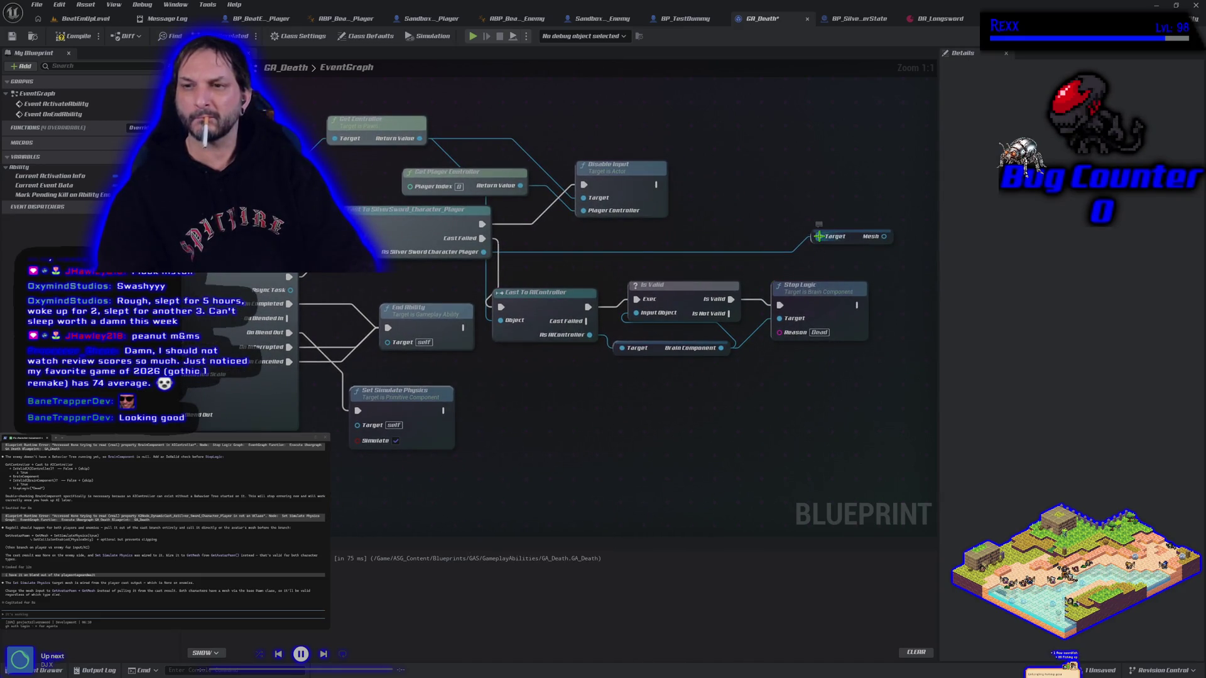
{"action": "mouse_move", "coordinate": [854, 241]}
{"action": "left_mouse_down"}
{"action": "mouse_move", "coordinate": [371, 521]}
{"action": "mouse_move", "coordinate": [370, 488]}
{"action": "mouse_move", "coordinate": [336, 500]}
{"action": "mouse_move", "coordinate": [352, 480]}
{"action": "mouse_move", "coordinate": [439, 485]}
{"action": "mouse_move", "coordinate": [541, 427]}
{"action": "left_mouse_up"}
{"action": "left_click", "coordinate": [377, 496]}
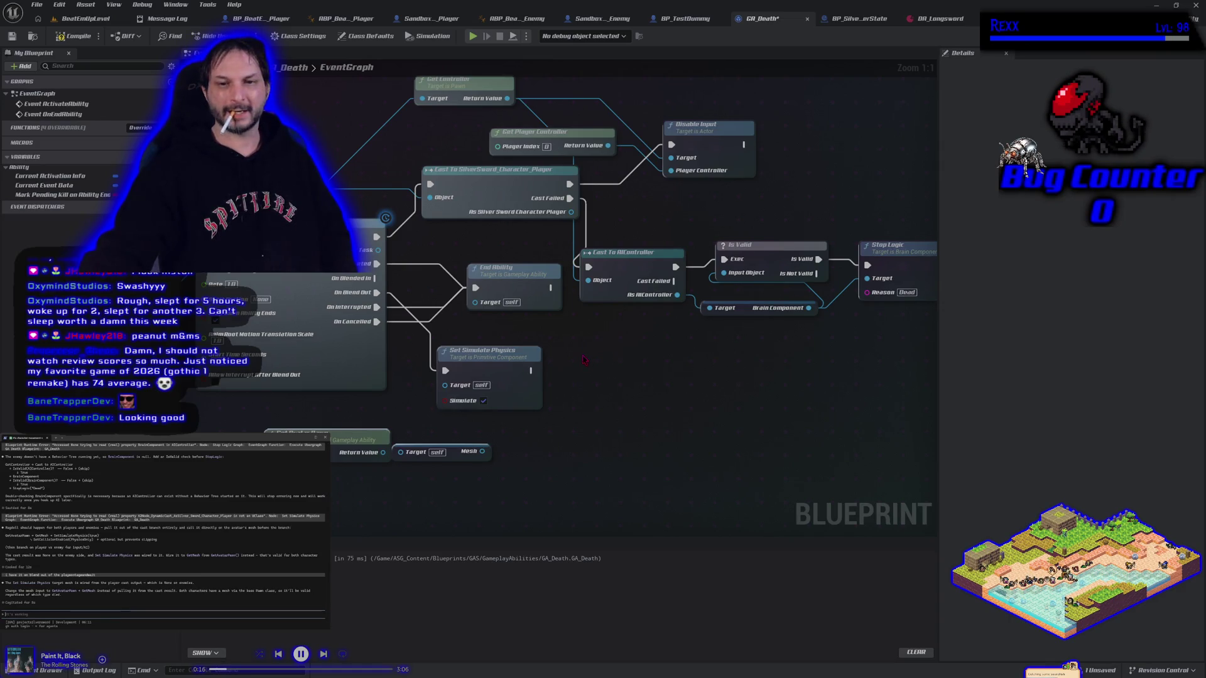
{"action": "left_click", "coordinate": [447, 455]}
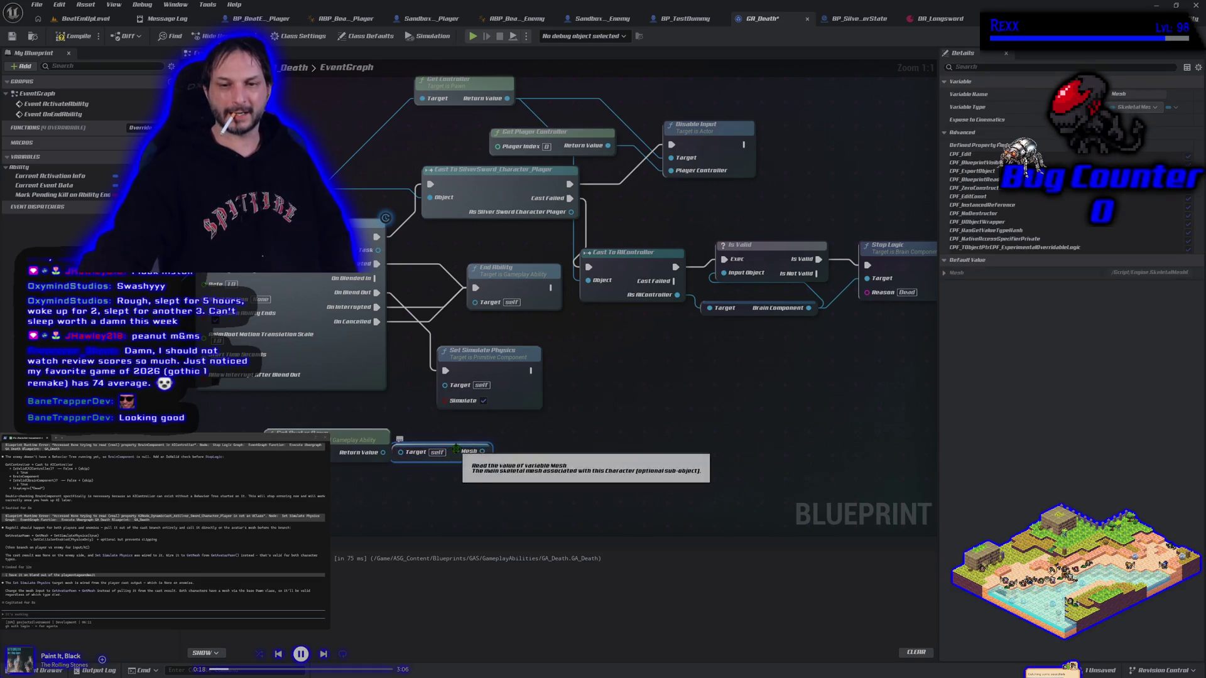
{"action": "key", "text": "Delete"}
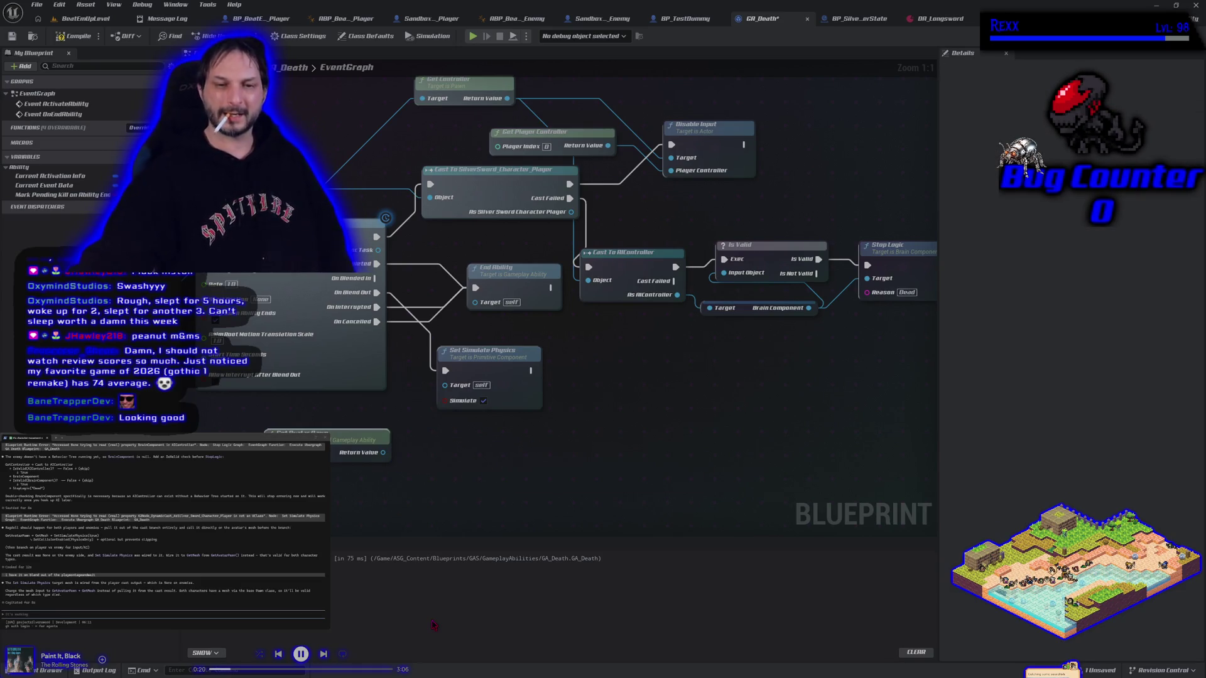
Step: Add Get Mesh from the avatar pawn, wire it into Set Simulate Physics Target and exec, and compile
{"action": "left_click_drag", "start_coordinate": [383, 453], "coordinate": [411, 464]}
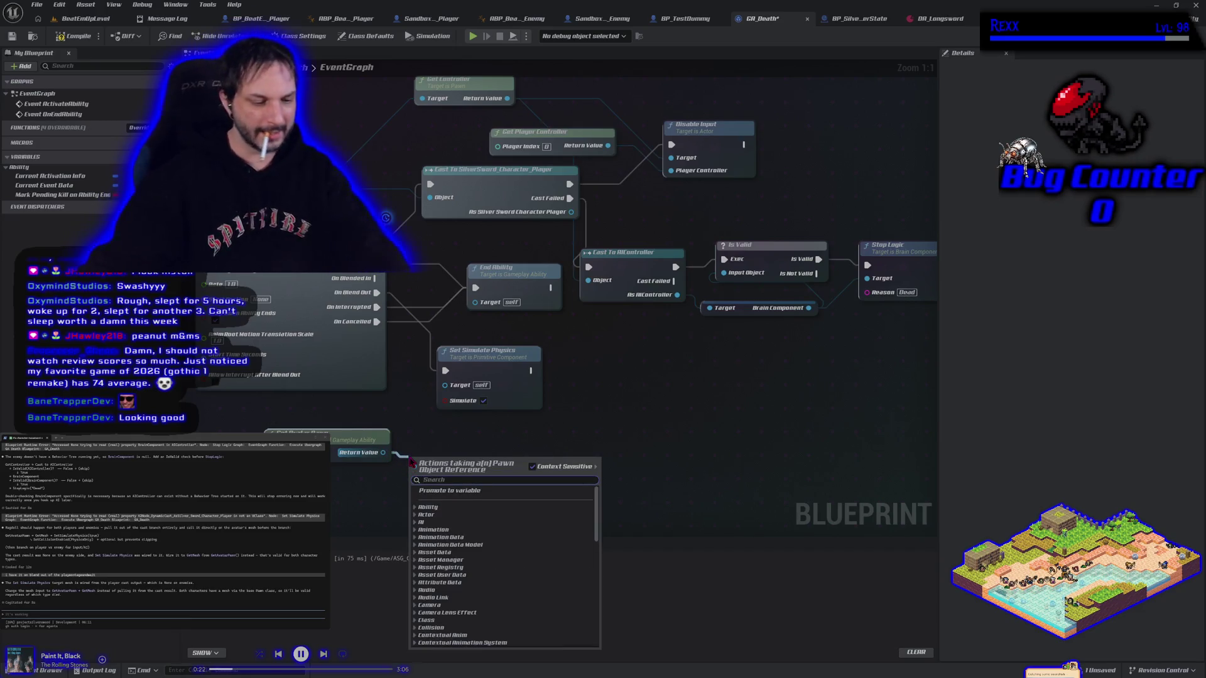
{"action": "type", "text": "get mesh"}
{"action": "left_click", "coordinate": [465, 498]}
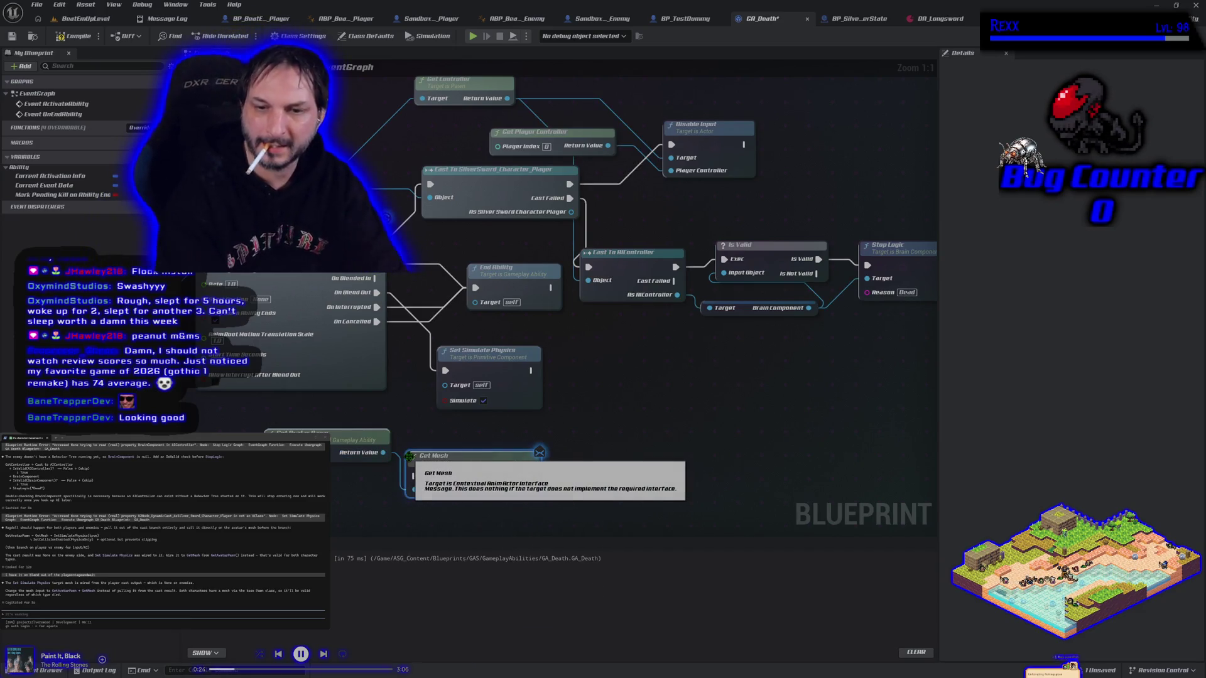
{"action": "left_click_drag", "start_coordinate": [475, 486], "coordinate": [485, 468]}
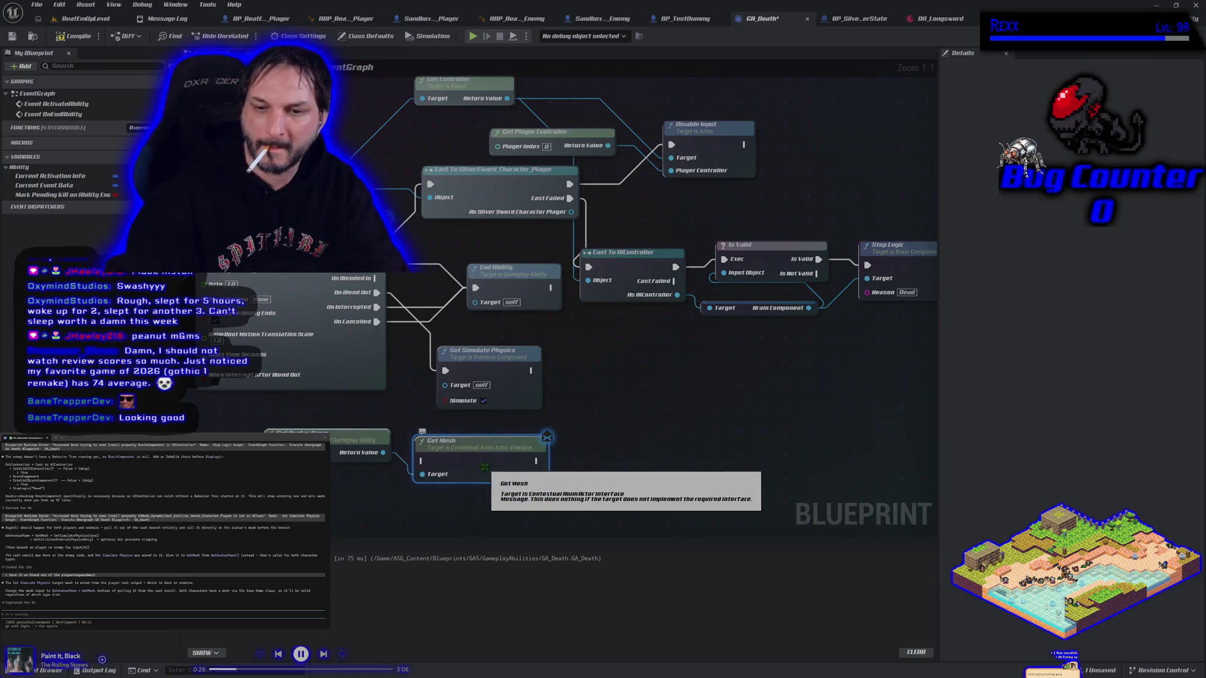
{"action": "mouse_move", "coordinate": [538, 476]}
{"action": "left_mouse_down"}
{"action": "mouse_move", "coordinate": [446, 386]}
{"action": "mouse_move", "coordinate": [598, 360]}
{"action": "mouse_move", "coordinate": [625, 372]}
{"action": "mouse_move", "coordinate": [434, 402]}
{"action": "mouse_move", "coordinate": [421, 461]}
{"action": "mouse_move", "coordinate": [482, 391]}
{"action": "mouse_move", "coordinate": [482, 361]}
{"action": "left_mouse_up"}
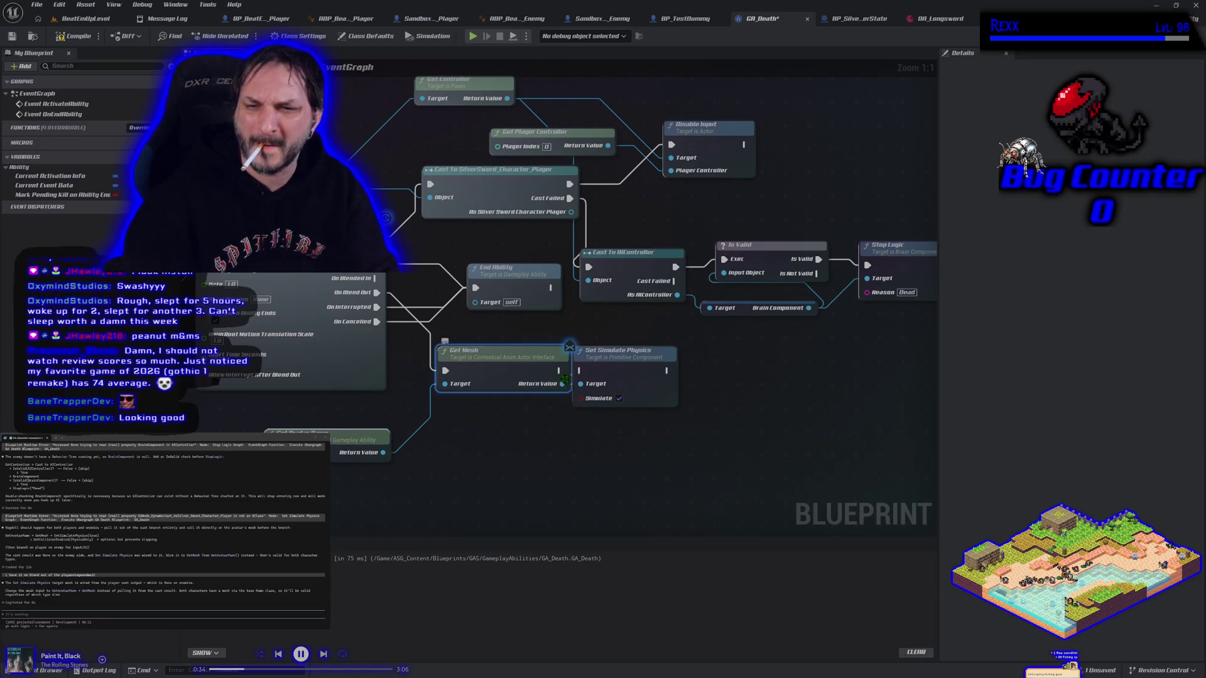
{"action": "left_click_drag", "start_coordinate": [560, 370], "coordinate": [581, 370]}
{"action": "left_click", "coordinate": [79, 40]}
Step: Playtest the level, run to the enemy dummy, strike it, and stop the playtest
{"action": "key", "text": "alt+p"}
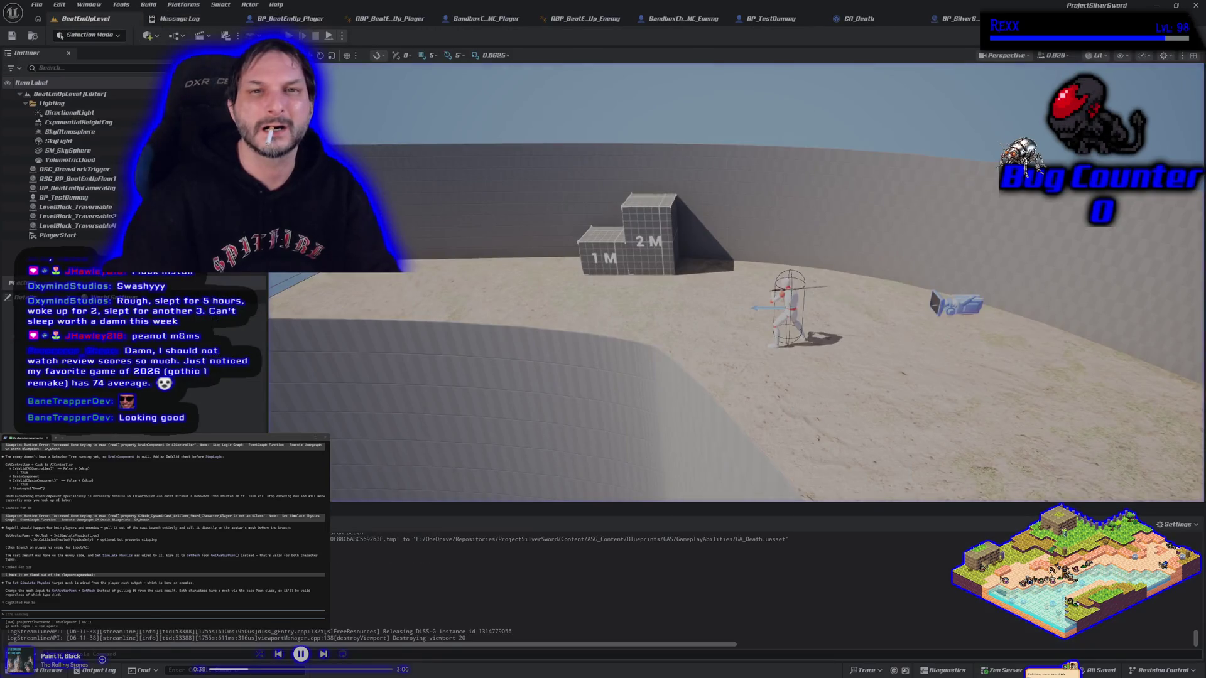
{"action": "key", "text": "d"}
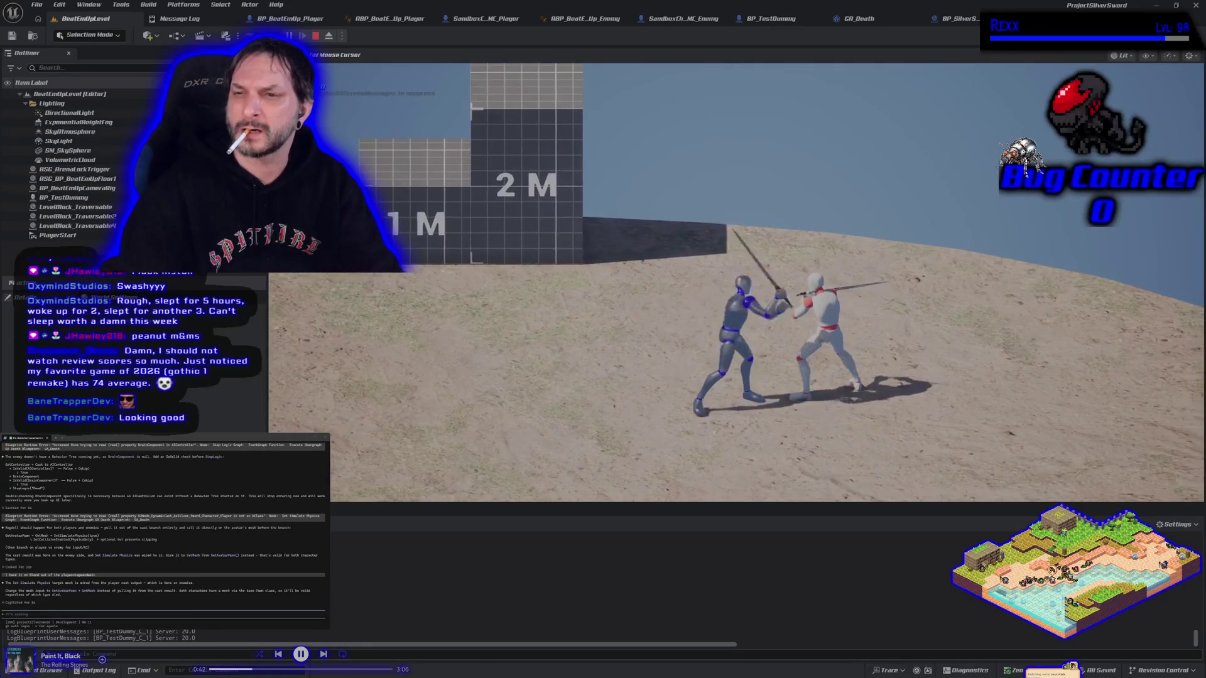
{"action": "left_click", "coordinate": [768, 282]}
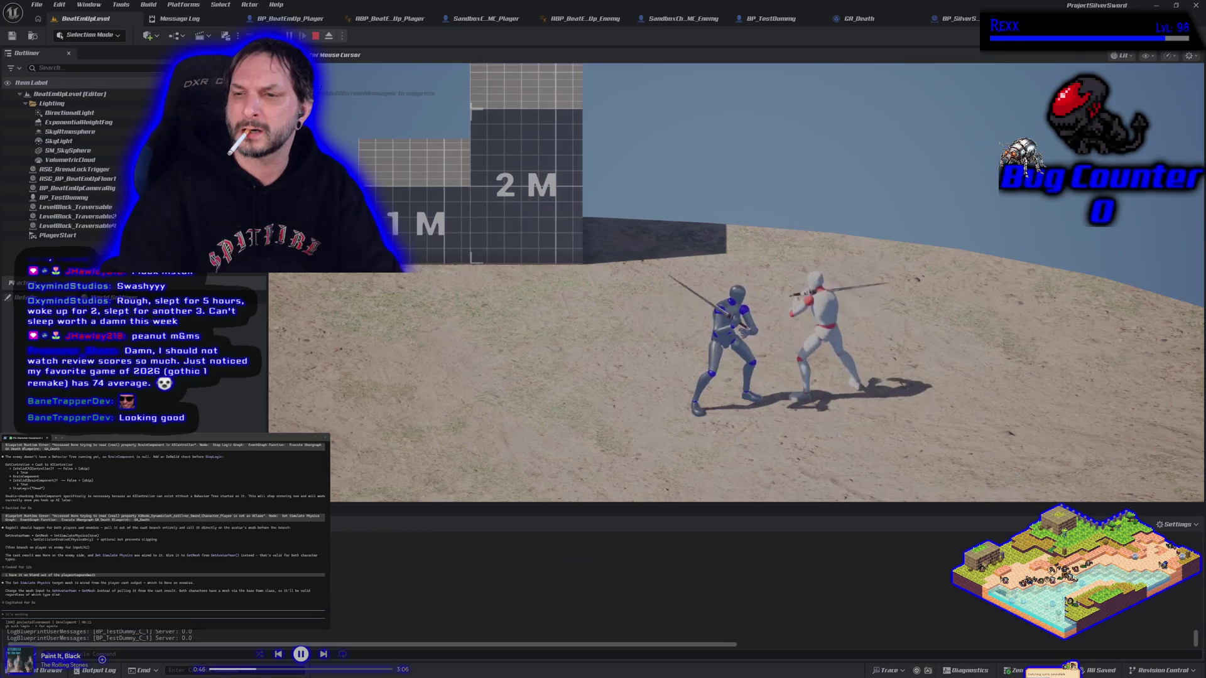
{"action": "key", "text": "Escape"}
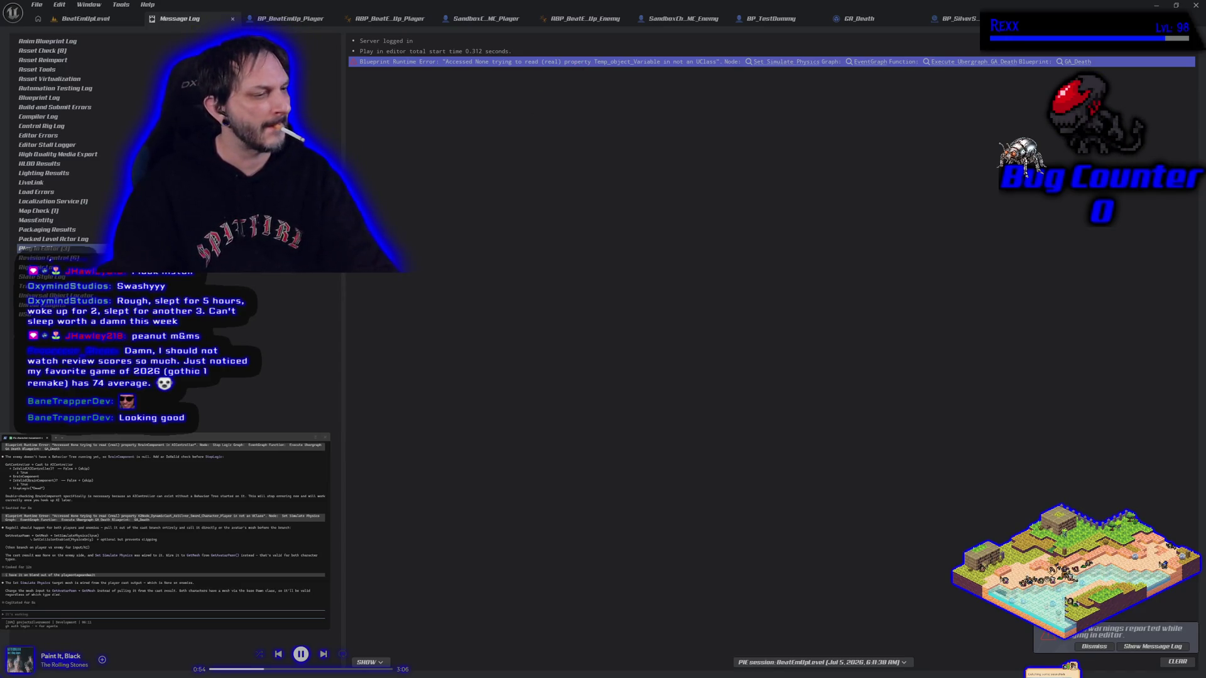
Step: Send the Set Simulate Physics runtime error to the assistant and return to the GA_Death graph
{"action": "key", "text": "ctrl+v"}
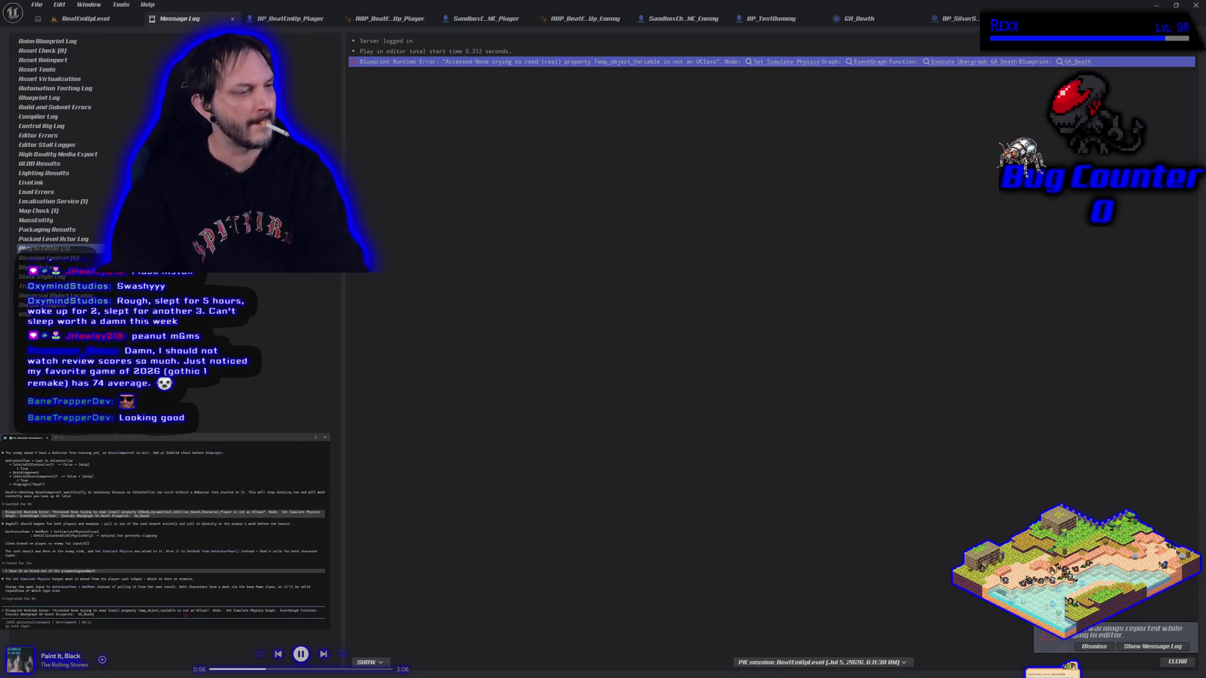
{"action": "key", "text": "Return"}
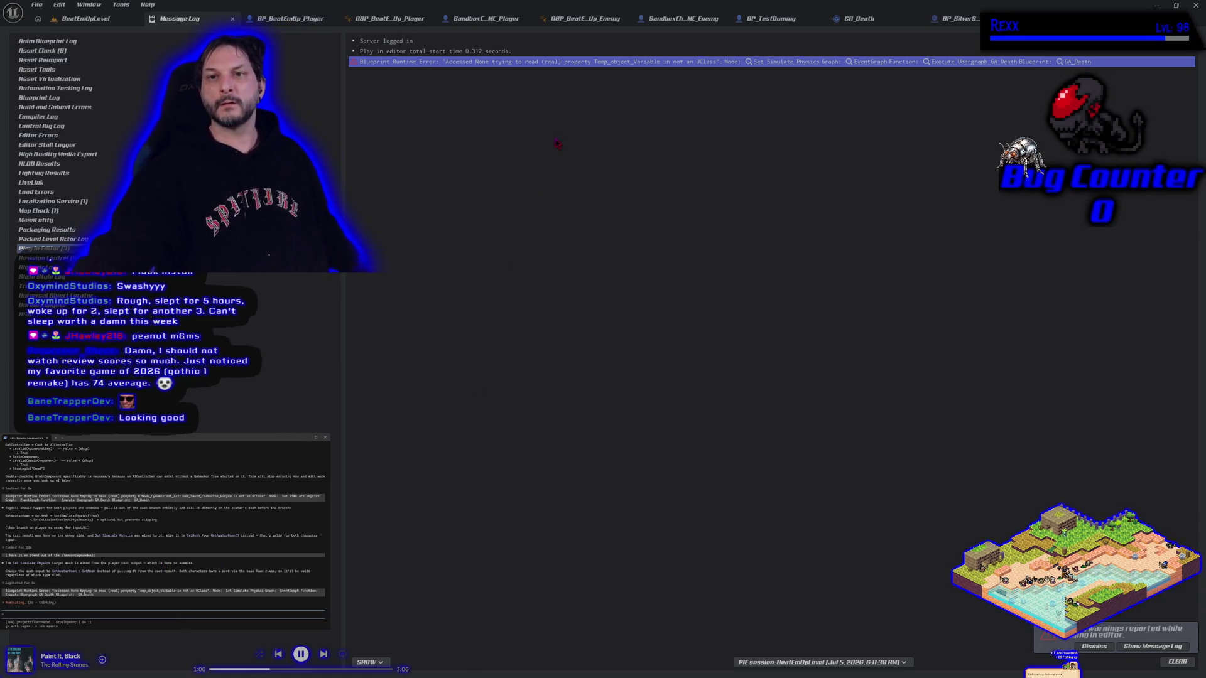
{"action": "left_click", "coordinate": [85, 18]}
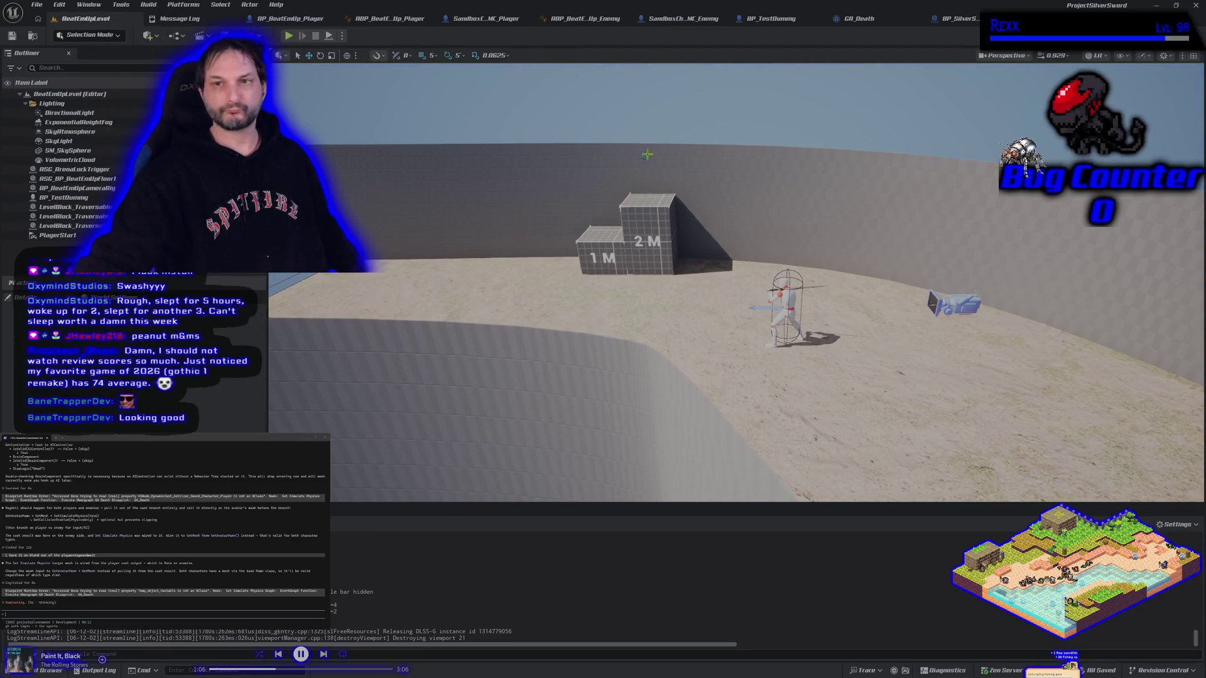
{"action": "left_click", "coordinate": [855, 19]}
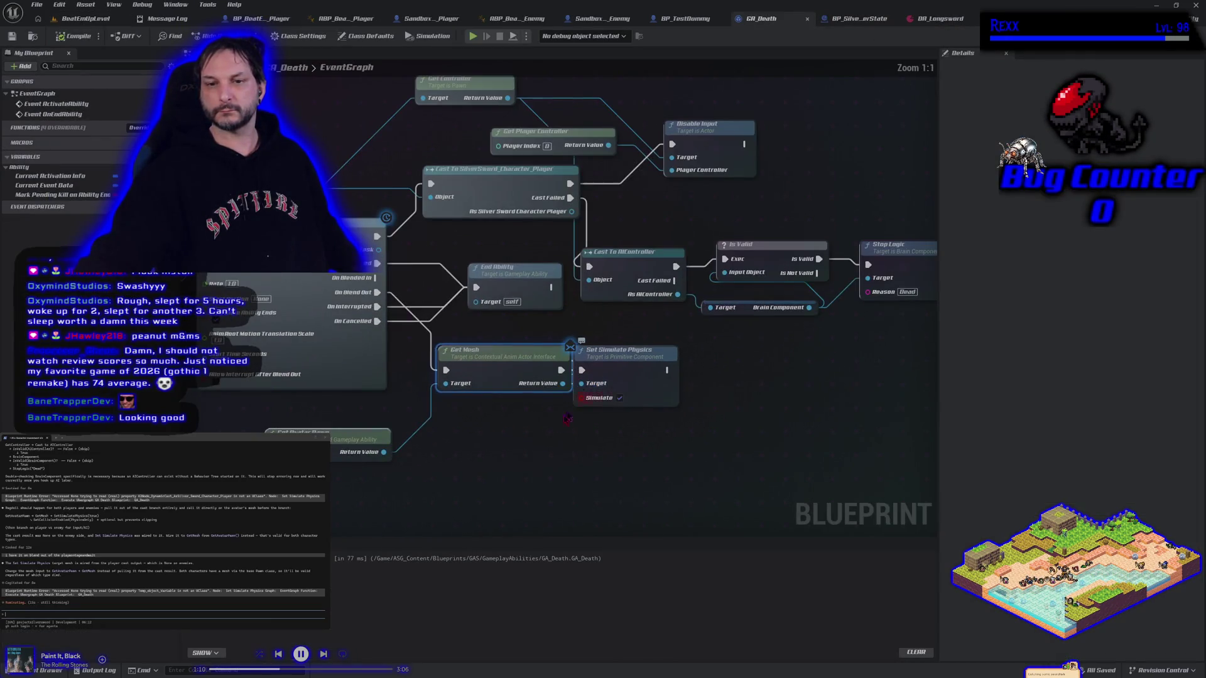
Step: Nudge Set Simulate Physics slightly right and move Get Avatar Pawn up into clear view
{"action": "left_click_drag", "start_coordinate": [632, 374], "coordinate": [640, 375]}
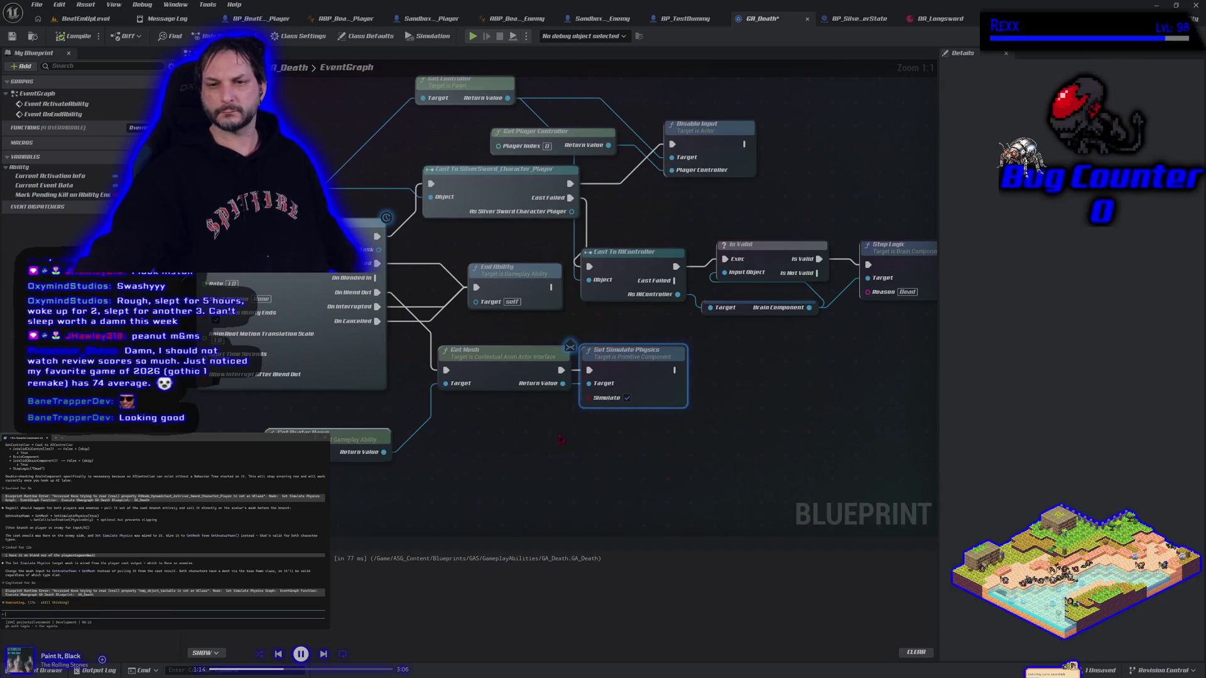
{"action": "left_click_drag", "start_coordinate": [363, 429], "coordinate": [359, 412]}
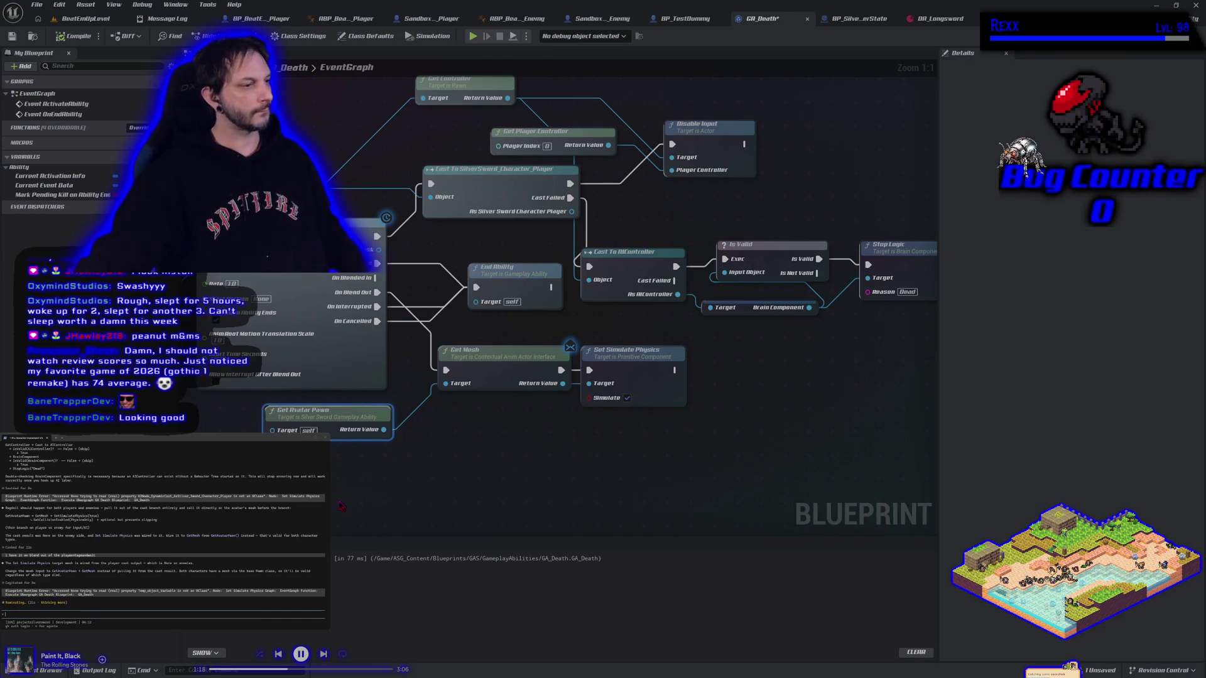